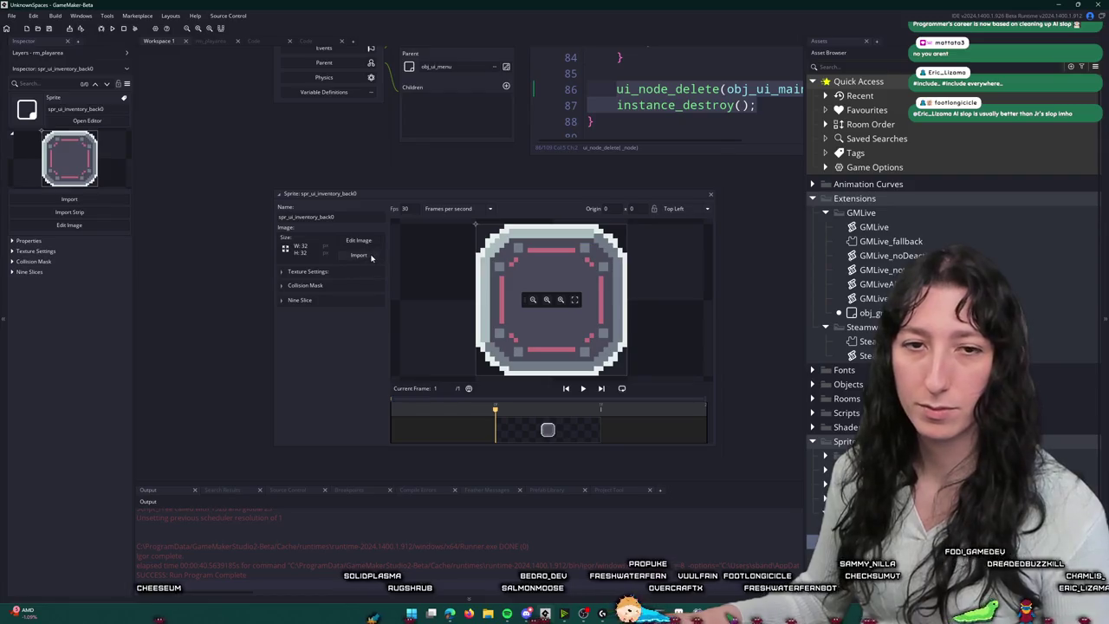
Step: Begin importing a new inventory back image and browse from the Desktop into the BringMeHope folder
left_click(360, 254)
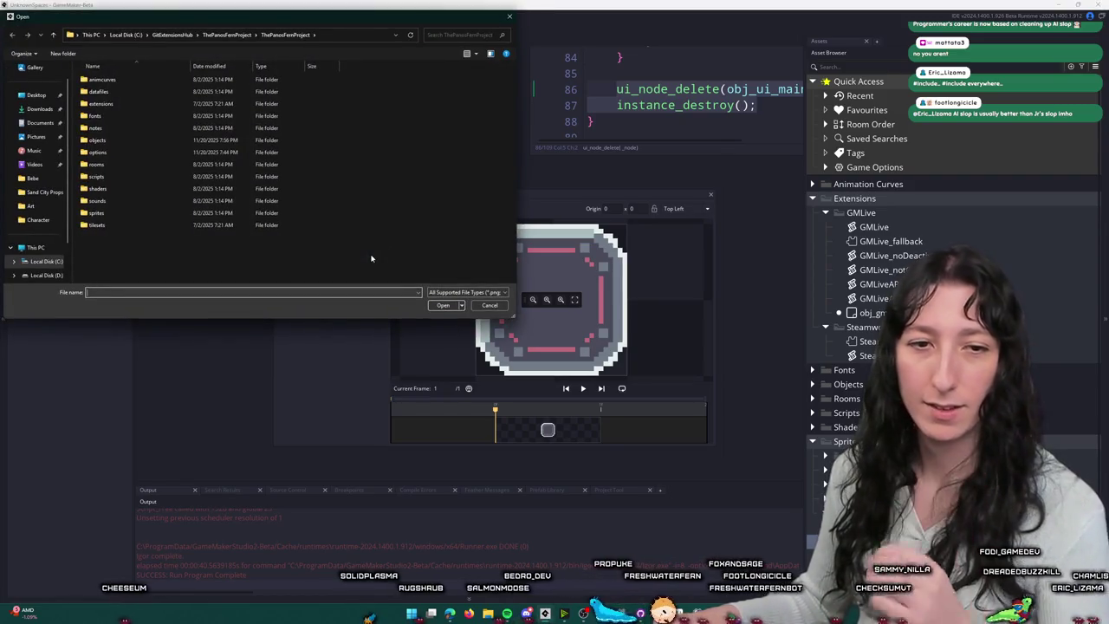
left_click(39, 96)
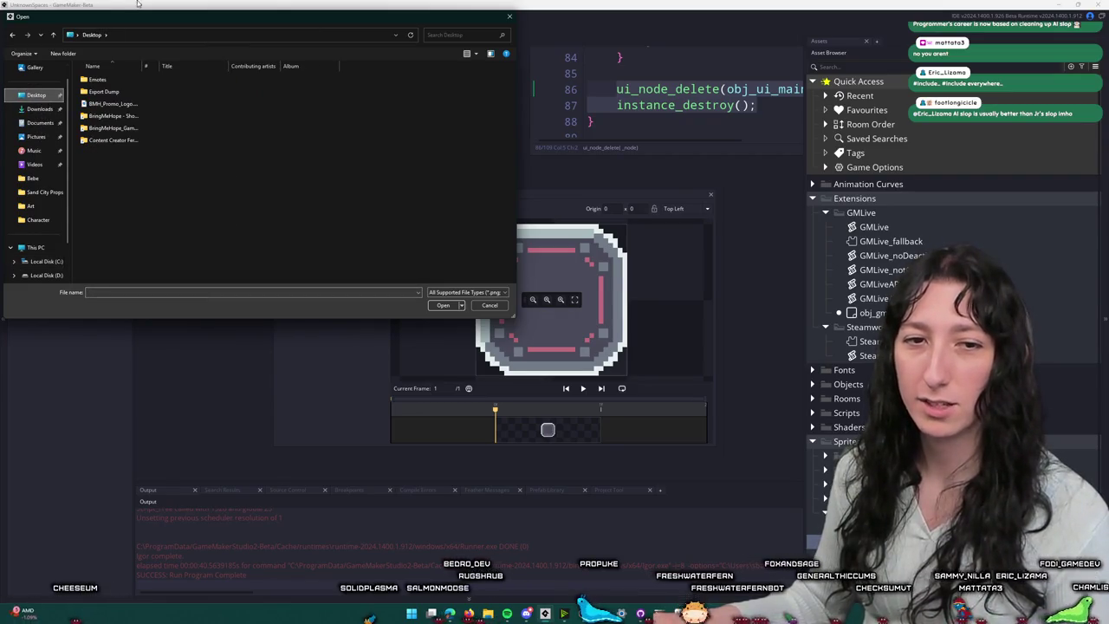
left_click(117, 116)
double_click(127, 120)
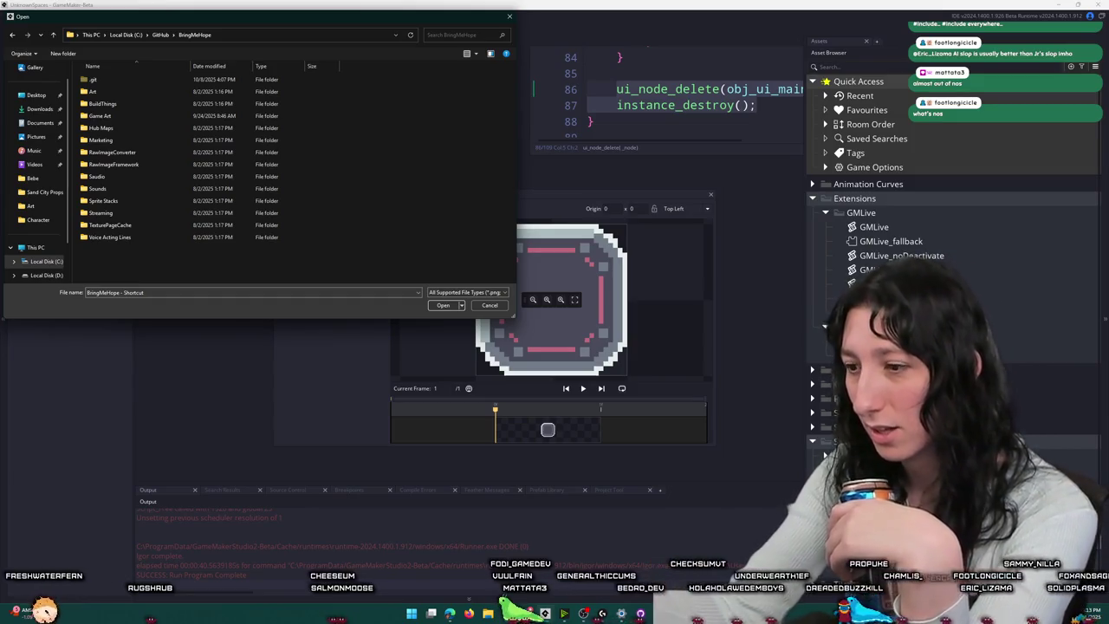
key("Return")
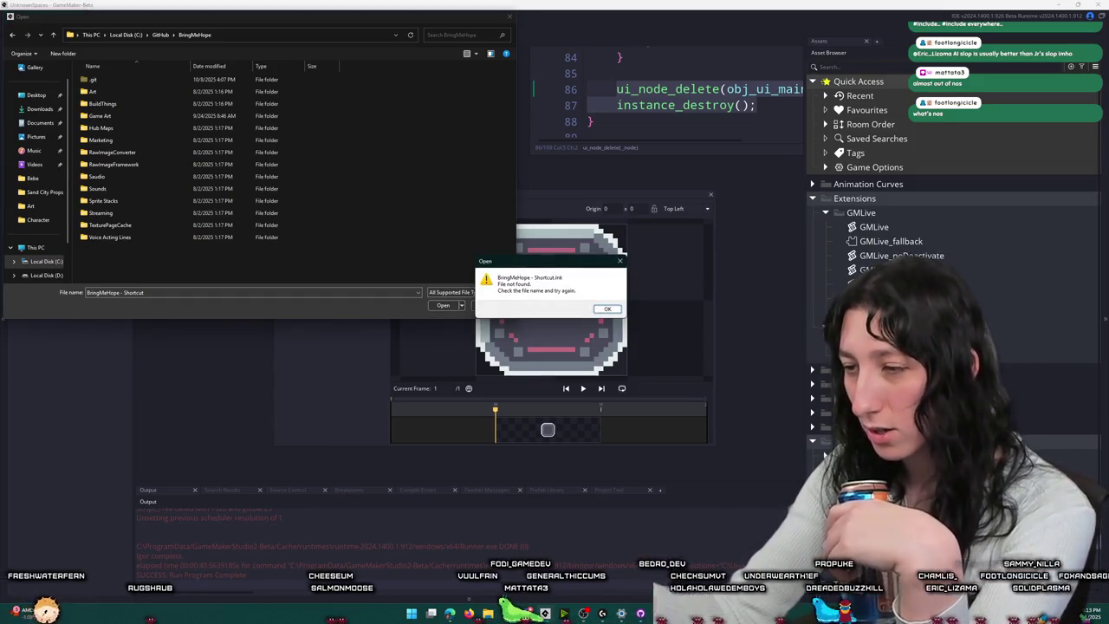
left_click(606, 310)
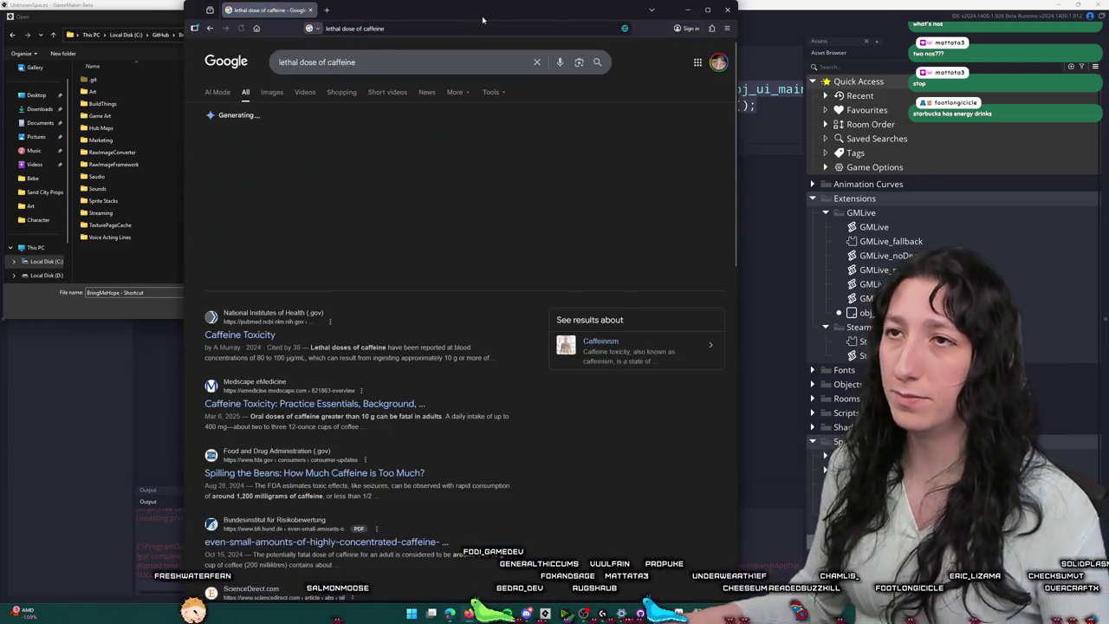
Step: Maximize Chrome and open the NIH Caffeine Toxicity article, zoomed in for reading
double_click(492, 11)
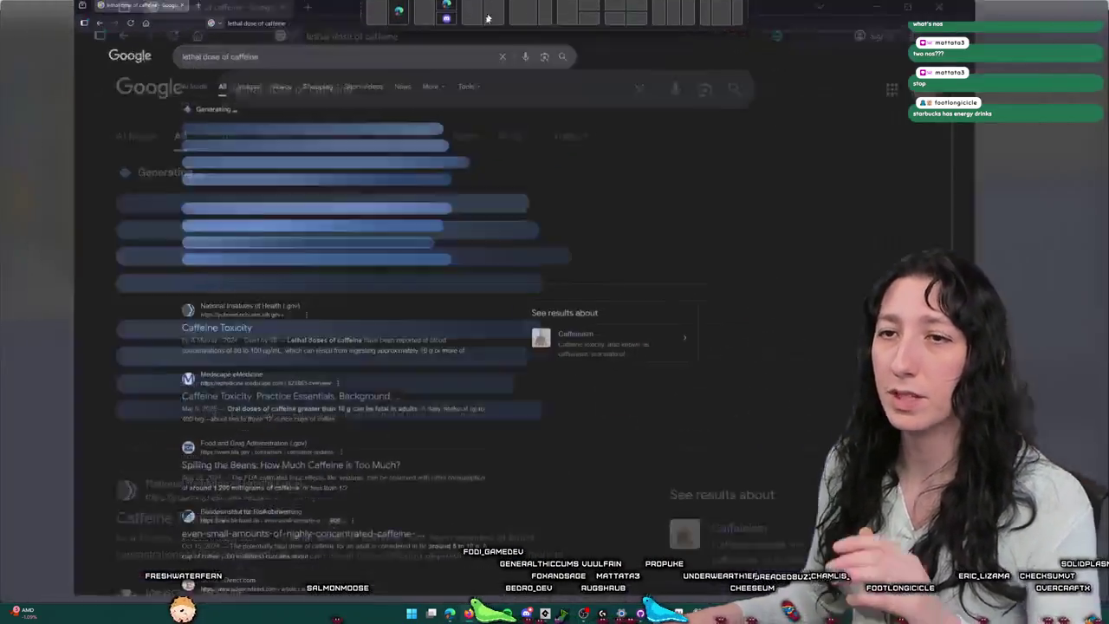
left_click(144, 178)
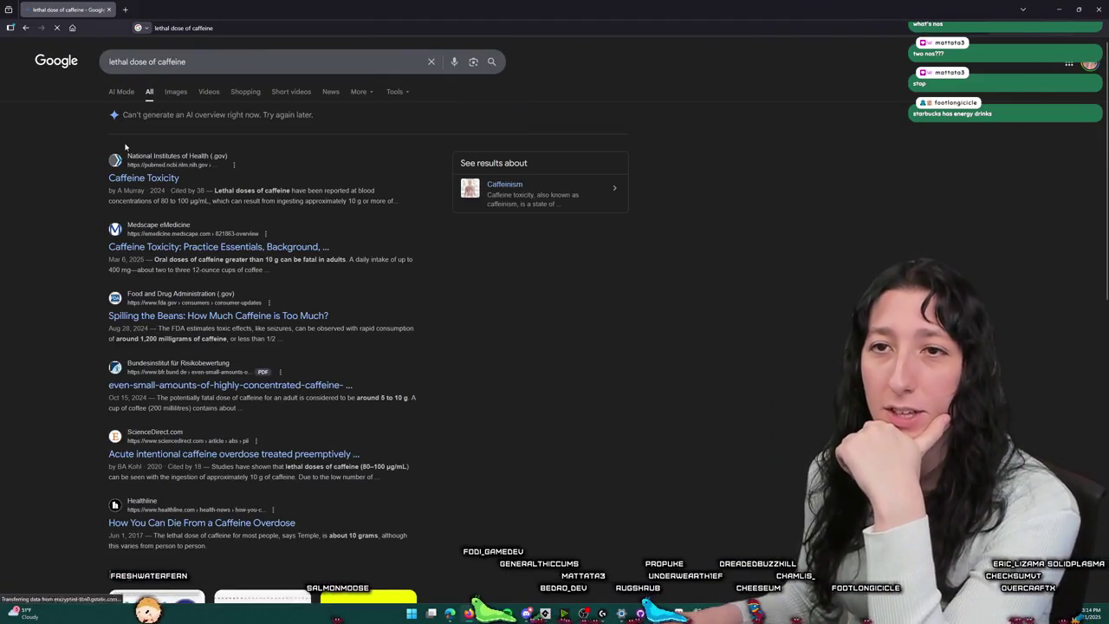
scroll(411, 265, "down", 3)
scroll(410, 268, "down", 8)
scroll(389, 340, "up", 8)
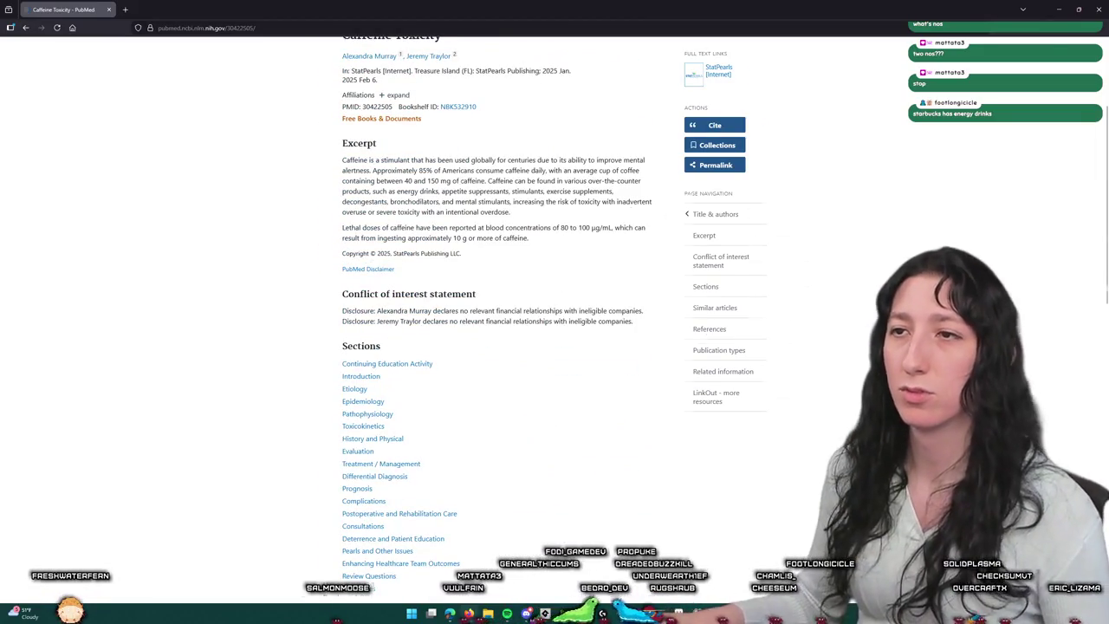
key("ctrl+plus")
key("ctrl+plus")
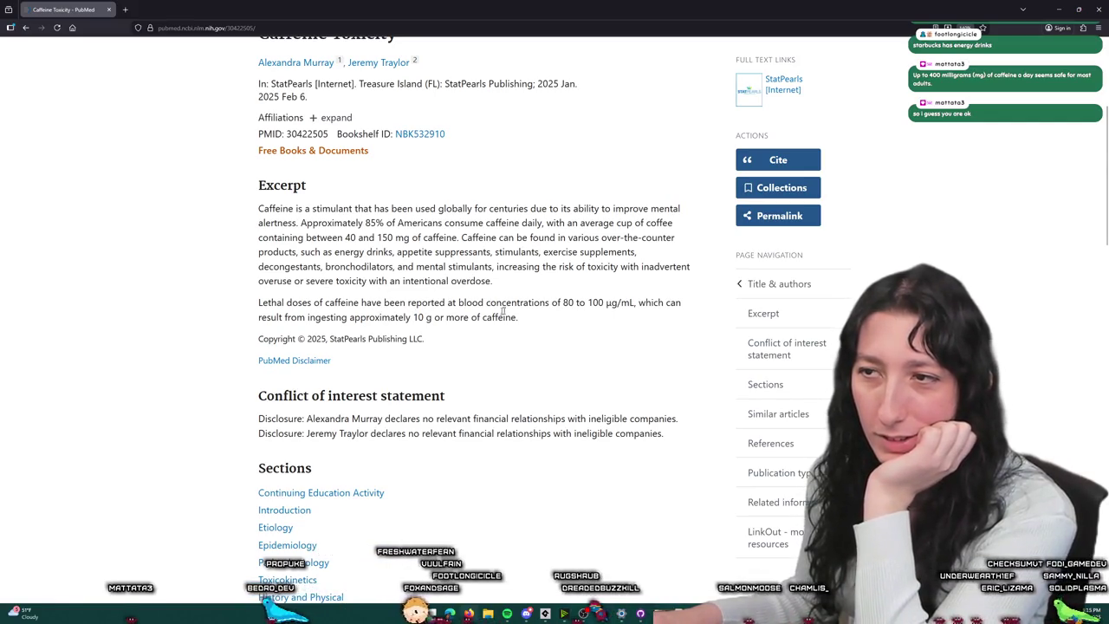
left_click(333, 33)
Step: Use Google's mg to g converter to convert 320 mg to 0.32 grams
type("mo")
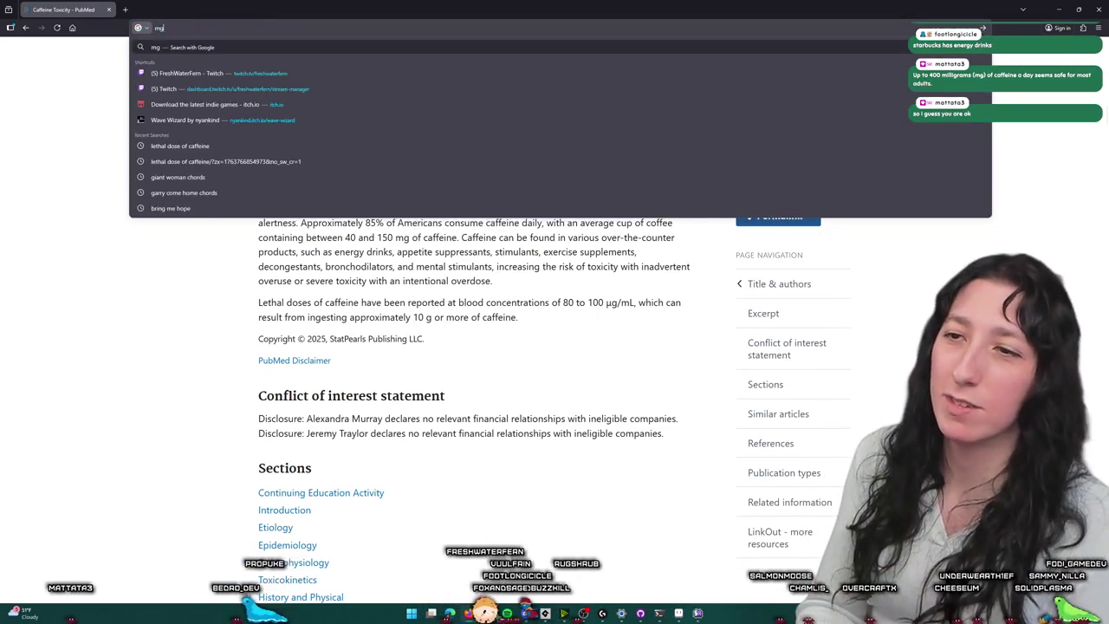
type(" to g")
key("Return")
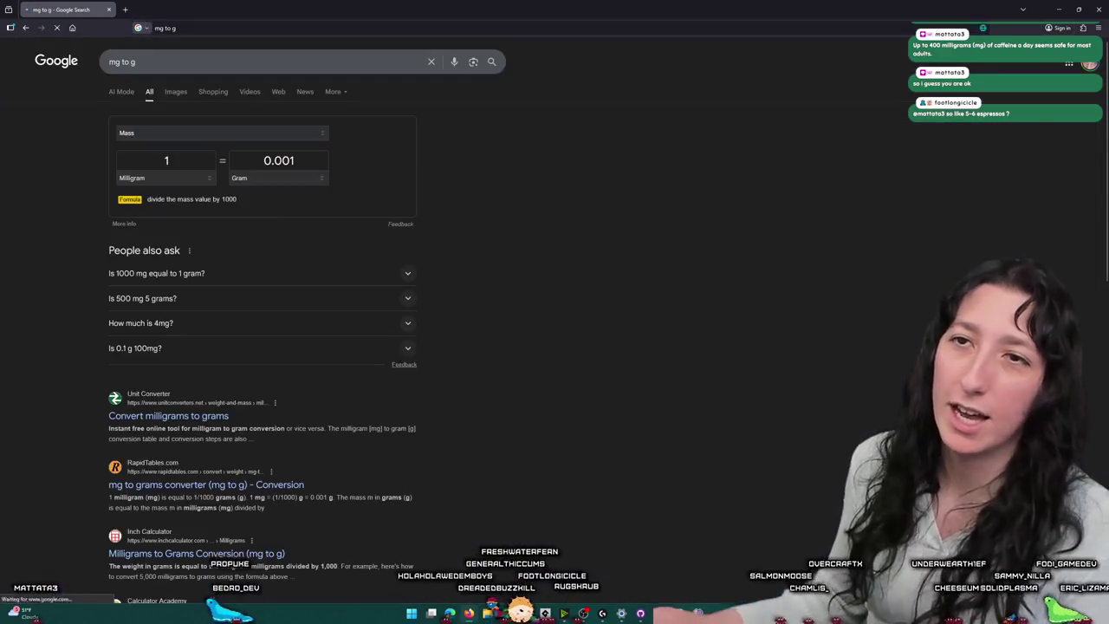
left_click(157, 159)
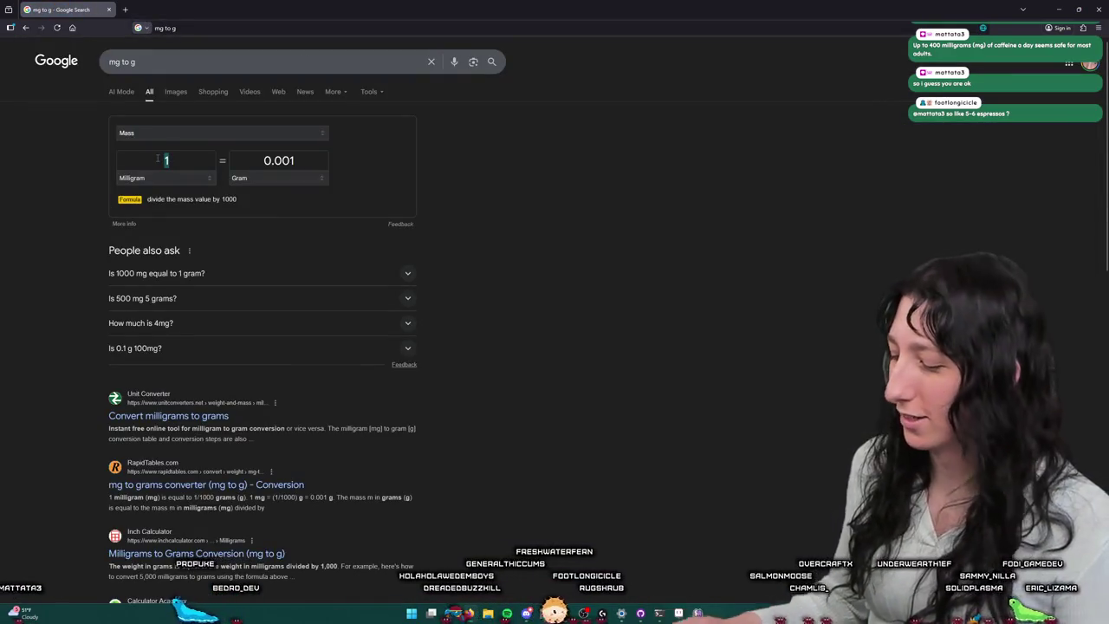
type("160")
key("BackSpace")
key("BackSpace")
key("BackSpace")
type("320")
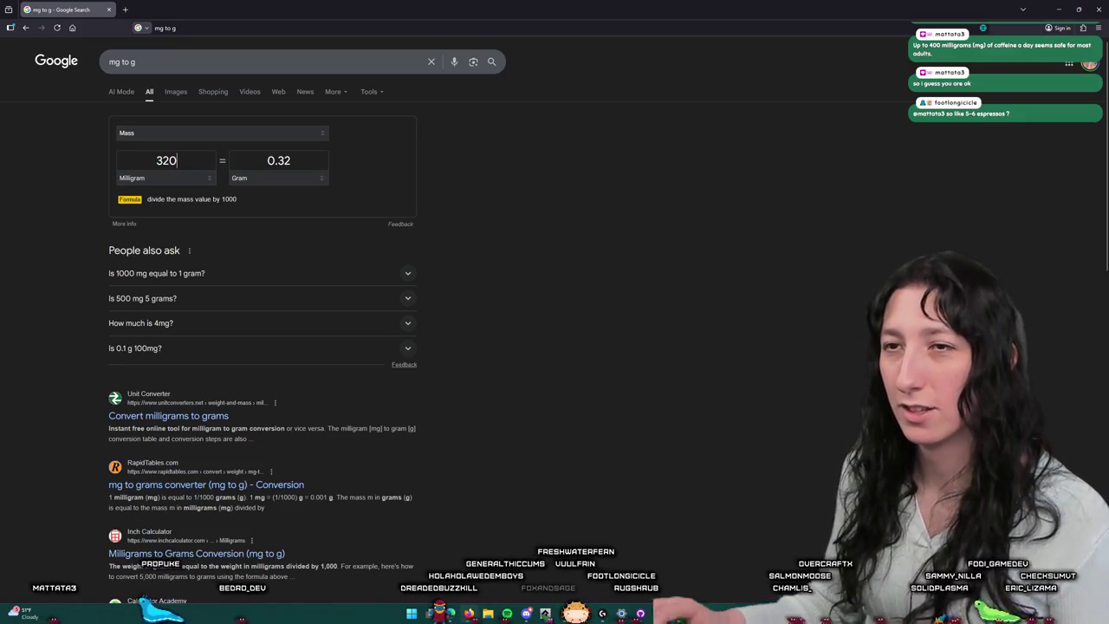
left_click(318, 160)
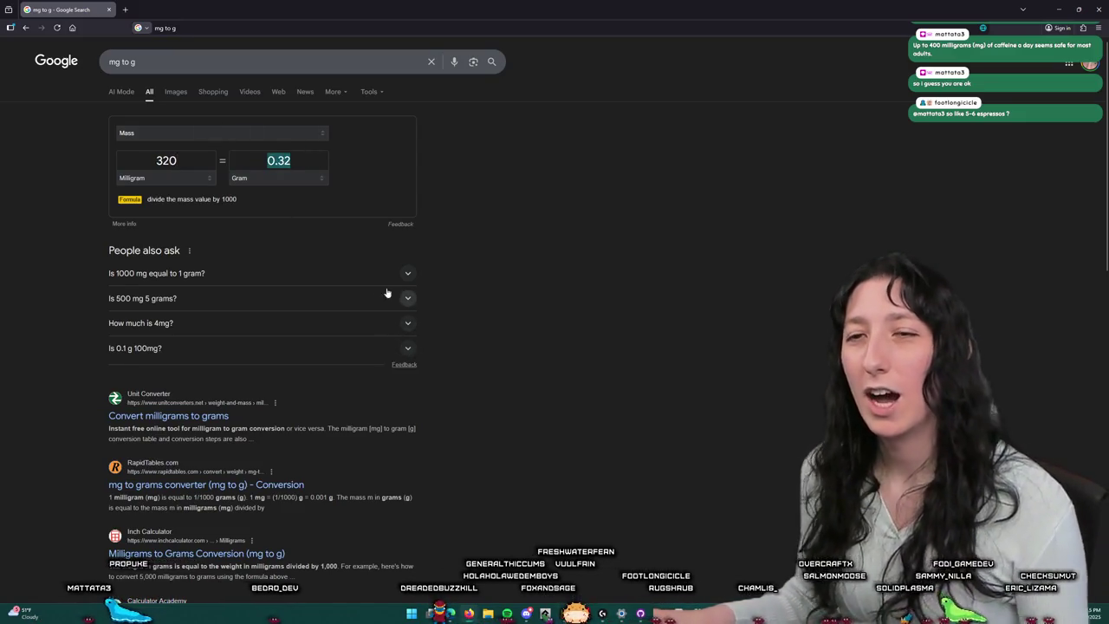
Step: Compute 320 × 8 = 2,560 mg in Calculator, close it, and return to GameMaker
key("super")
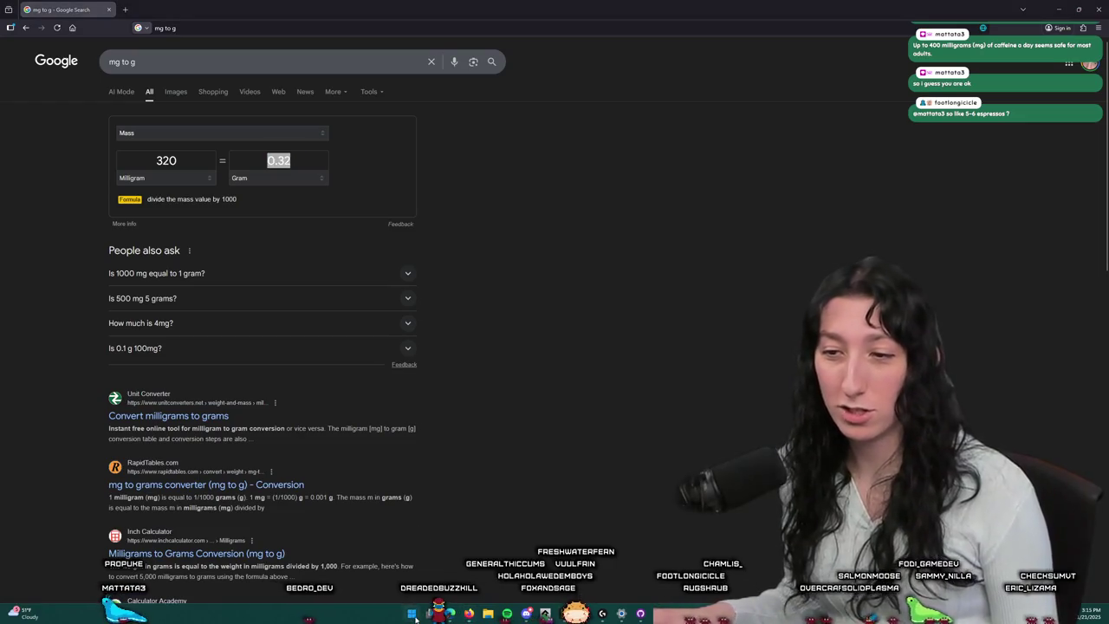
type("ca")
left_click(476, 382)
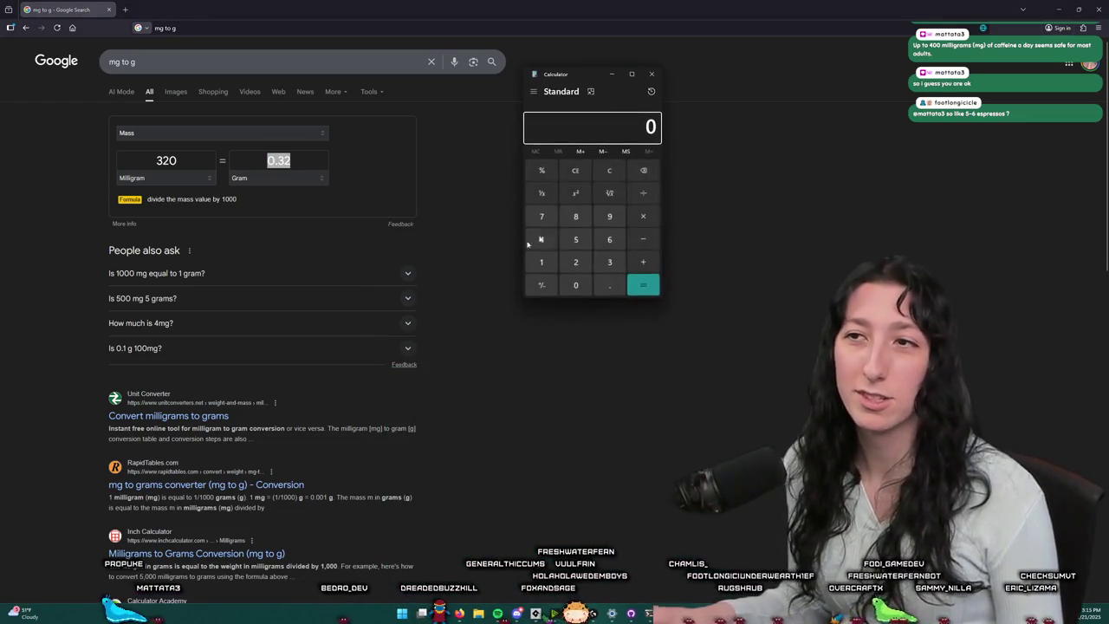
type("20 × 8")
key("Return")
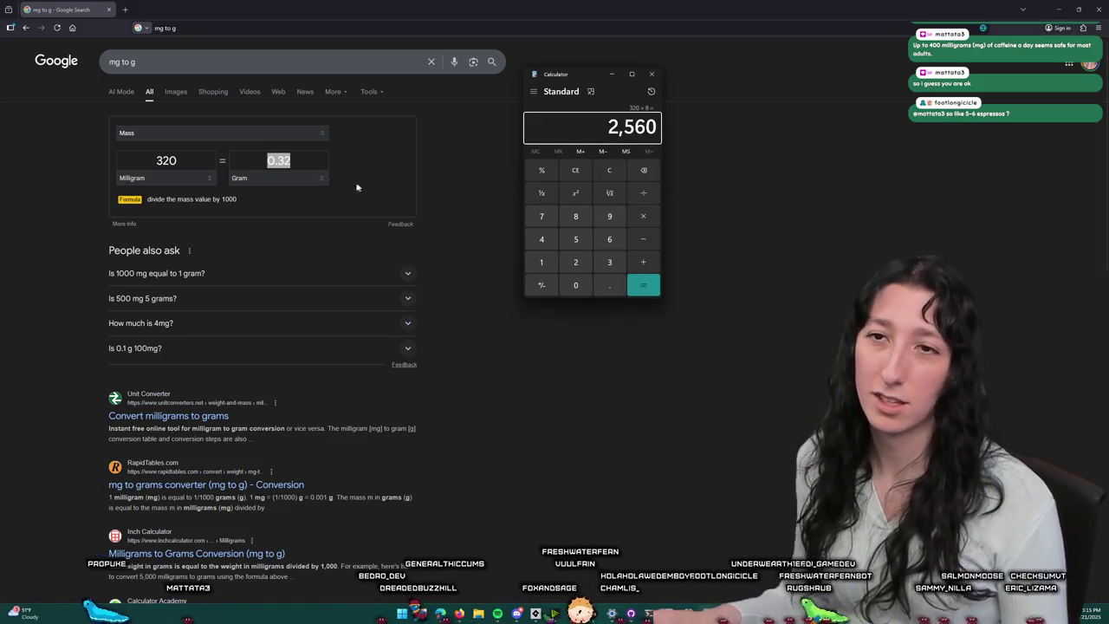
left_click(191, 162)
type("2560")
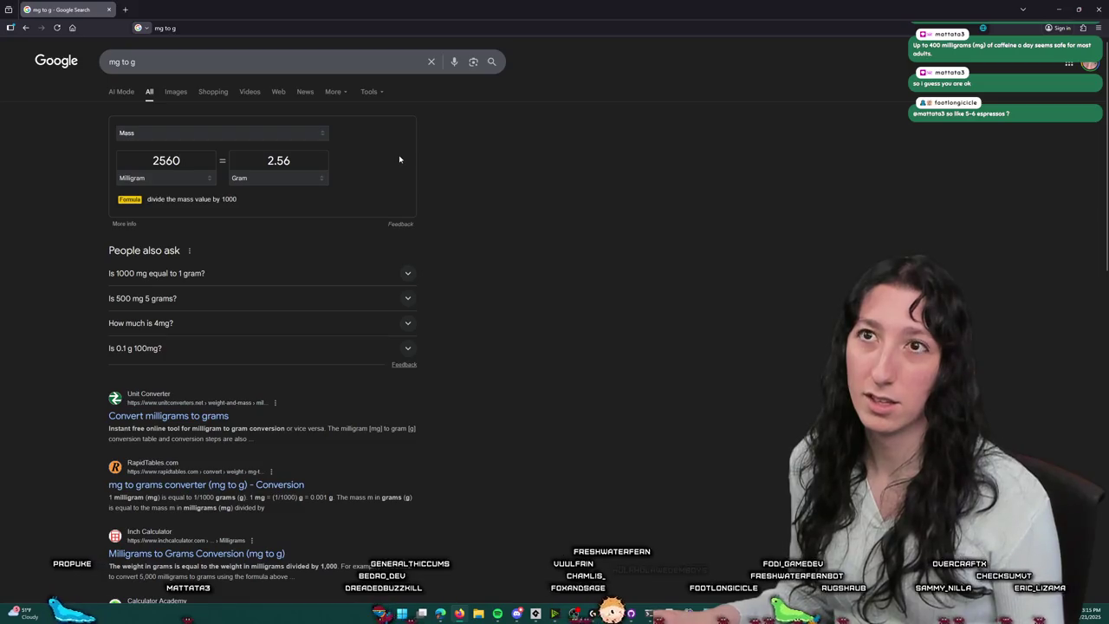
key("alt+Tab")
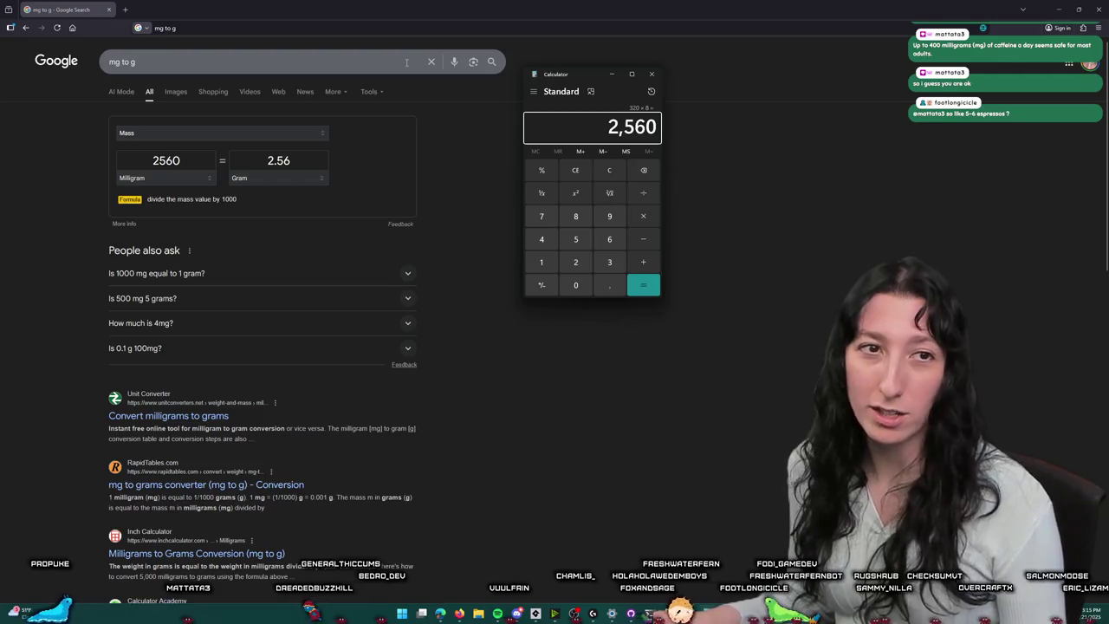
left_click(652, 73)
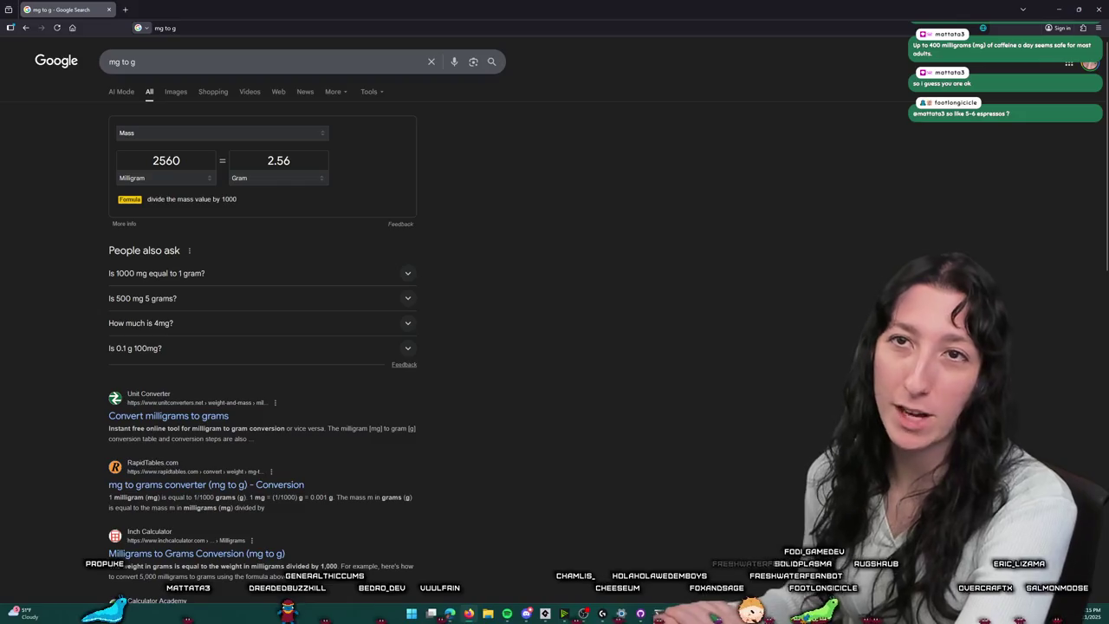
key("alt+Tab")
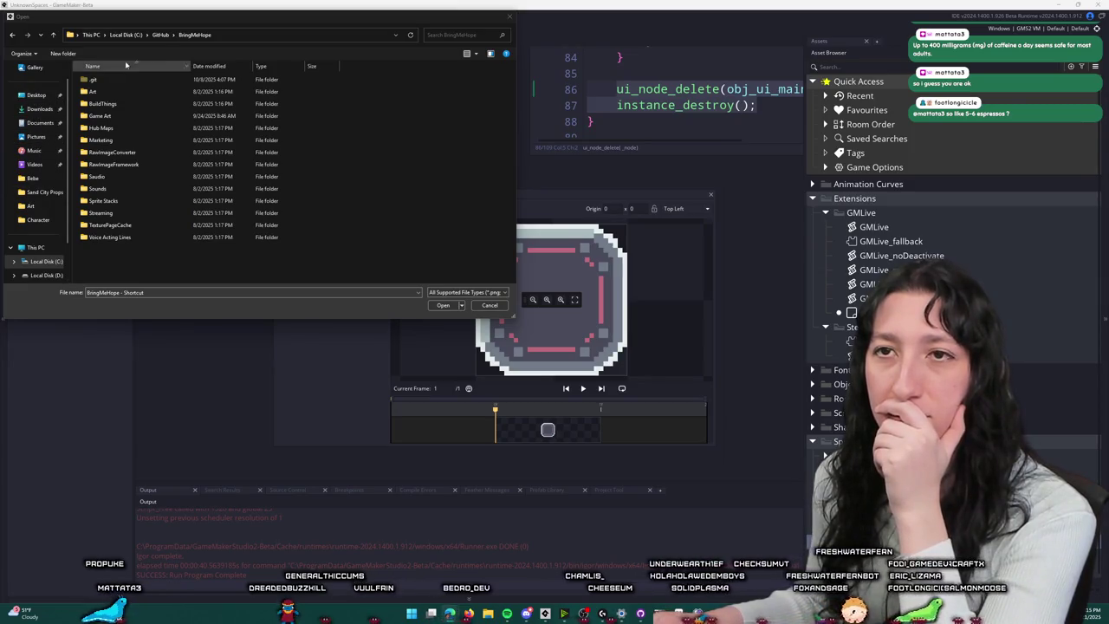
Step: Import the Ui_Inventory panel image (914×596) from Documents/GitHub/UnknownSpaces/Art into the inventory back sprite
left_click(39, 122)
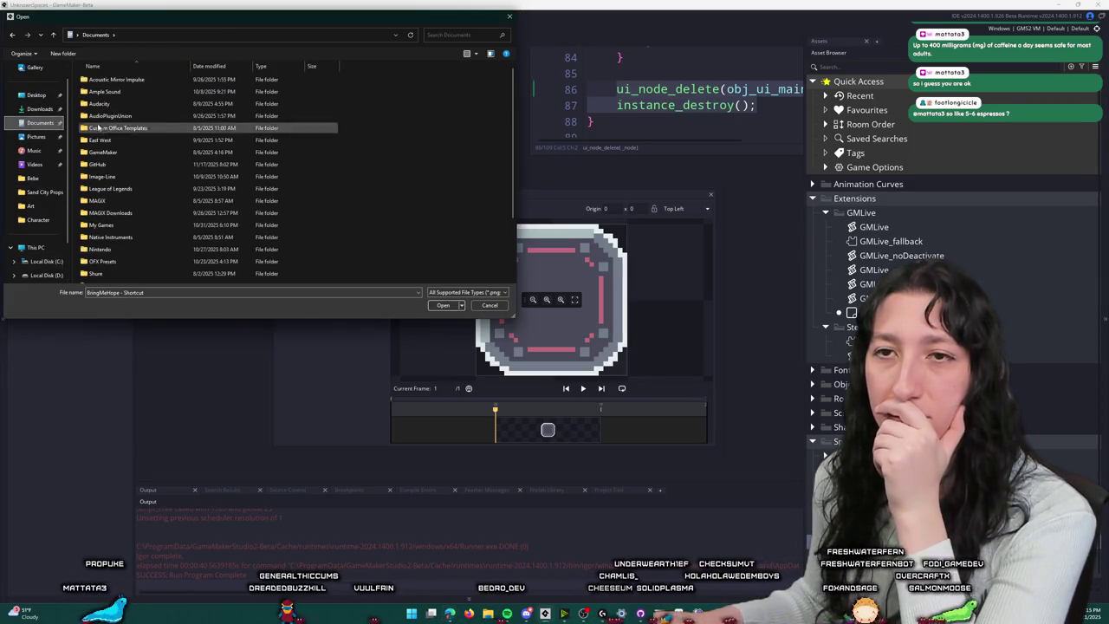
double_click(103, 164)
double_click(111, 105)
double_click(148, 91)
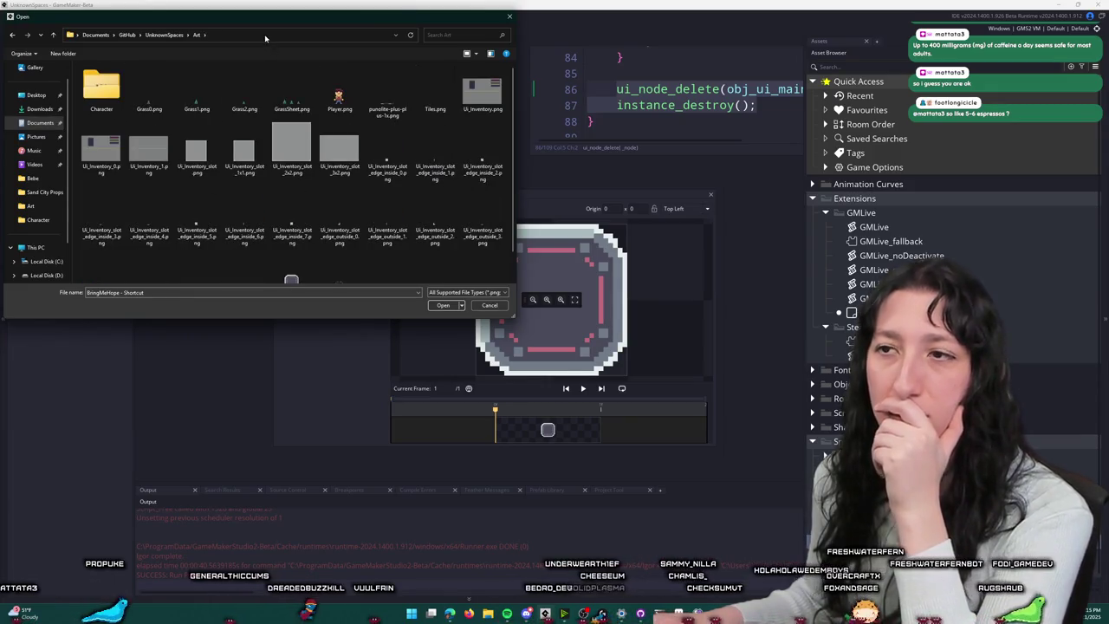
left_click(268, 35)
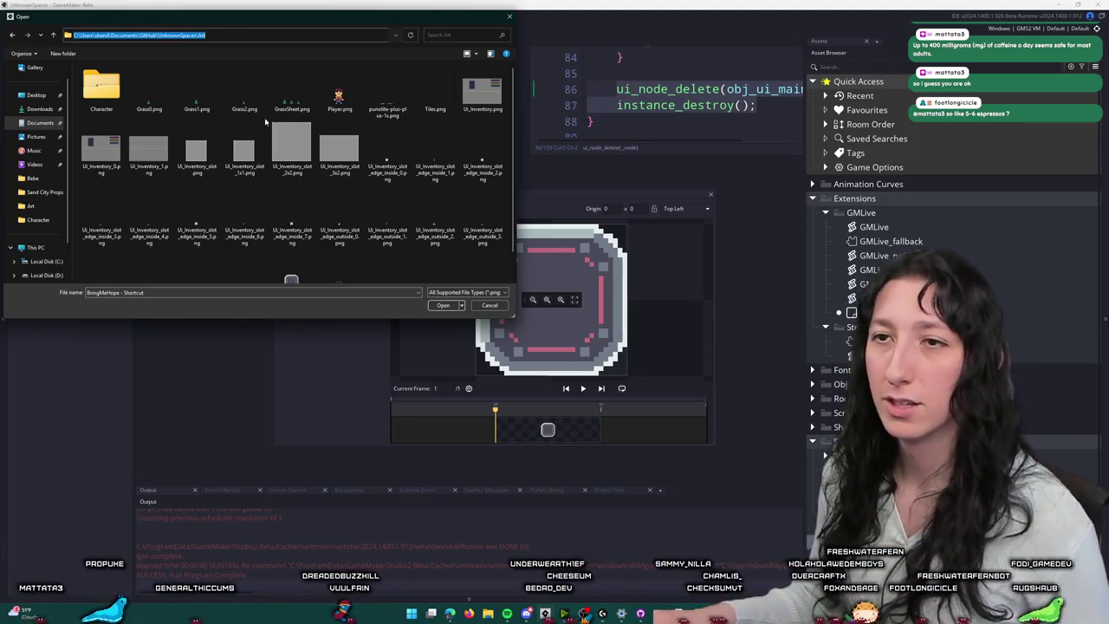
left_click(470, 86)
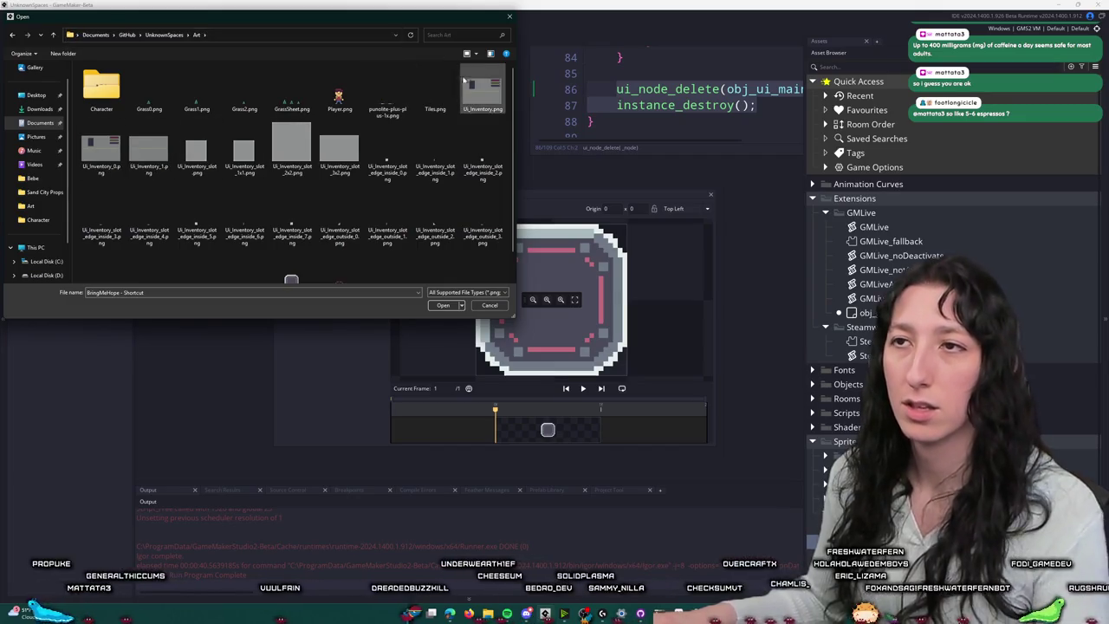
left_click(441, 87)
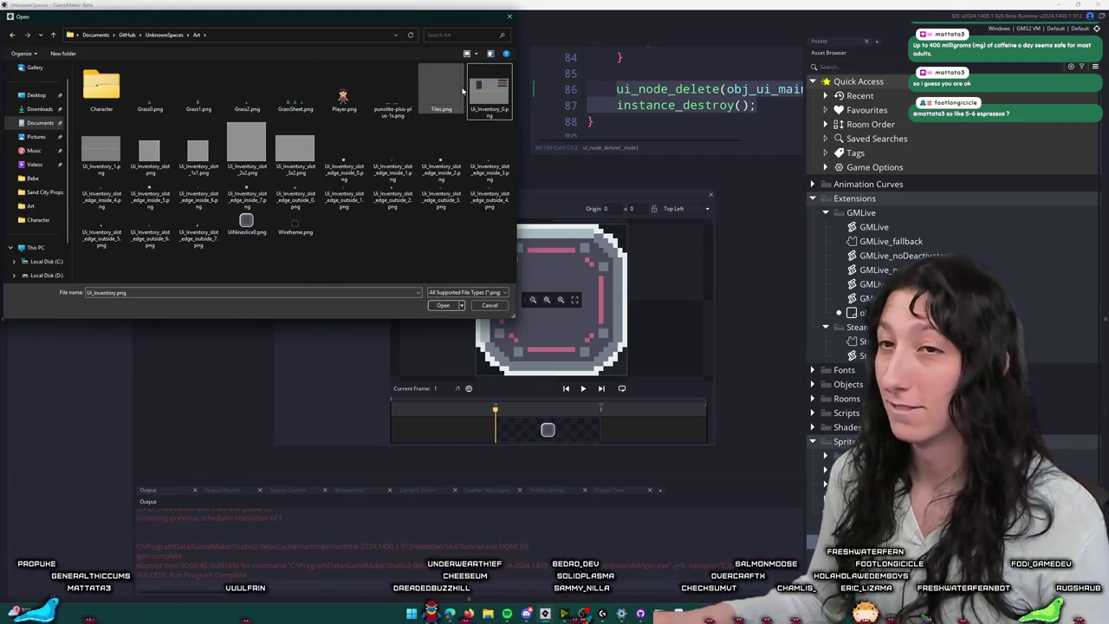
left_click(493, 87)
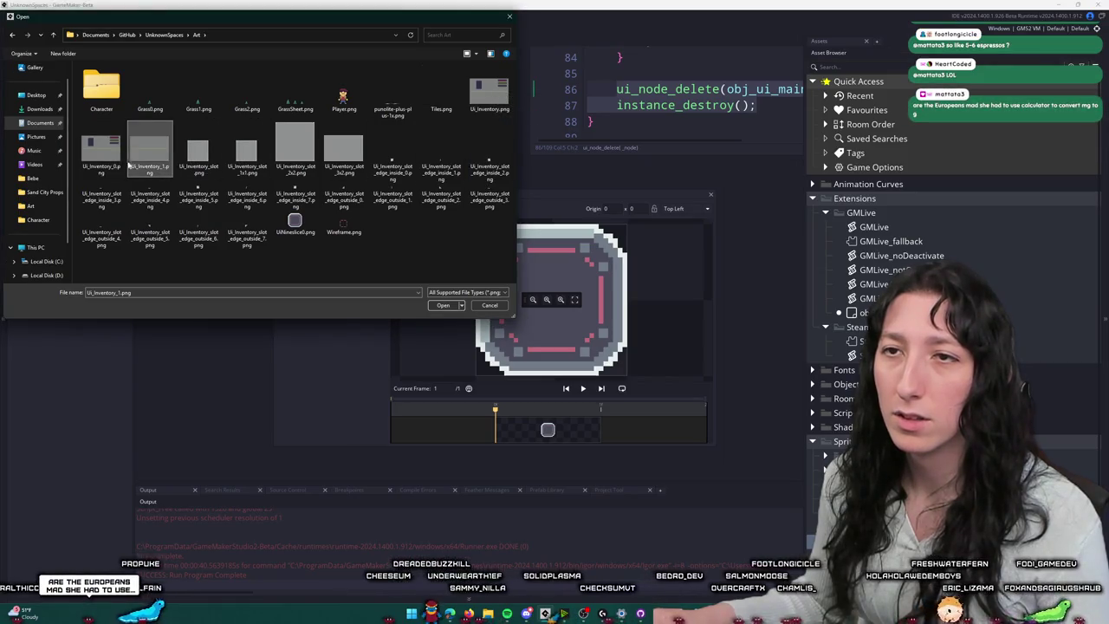
double_click(495, 101)
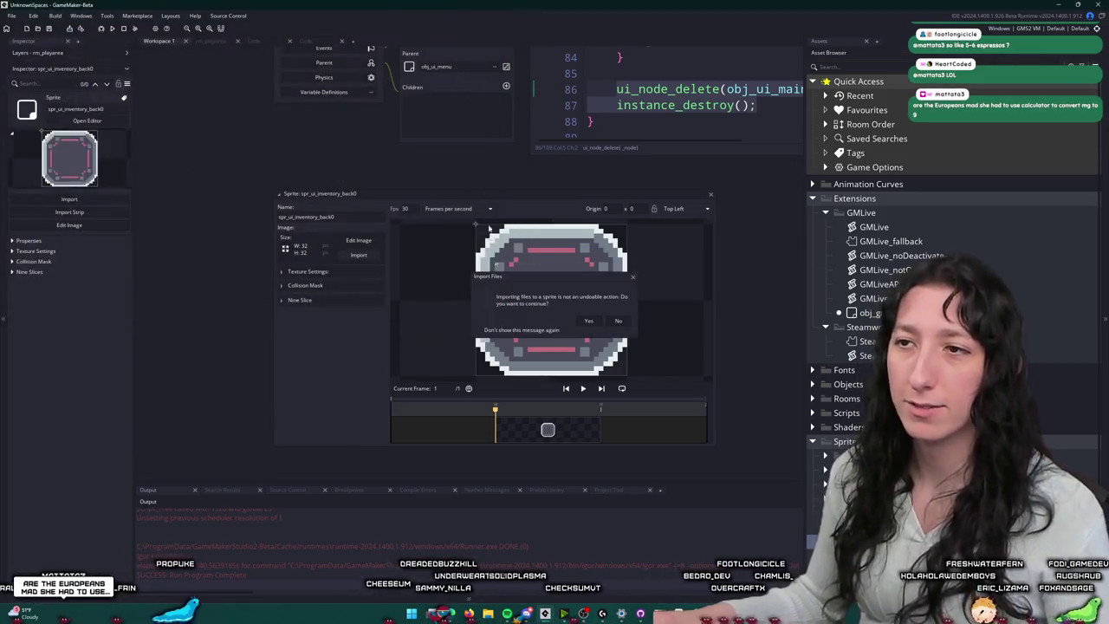
left_click(590, 320)
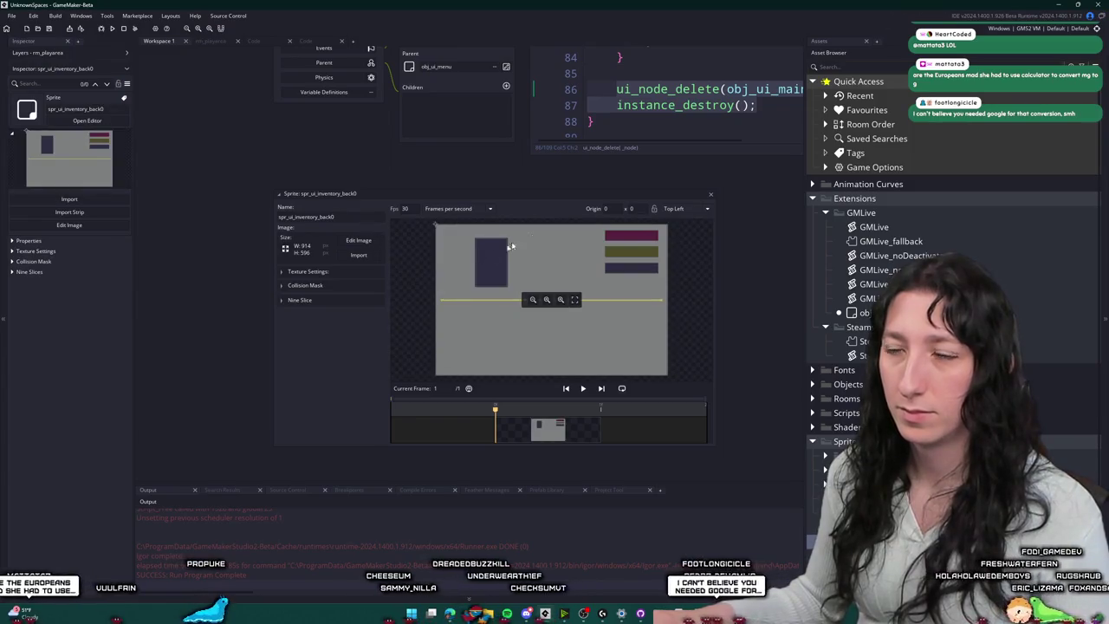
Step: Put the inventory back sprite in the UserInterface texture group and close its editor
left_click(310, 272)
left_click(335, 336)
left_click(330, 365)
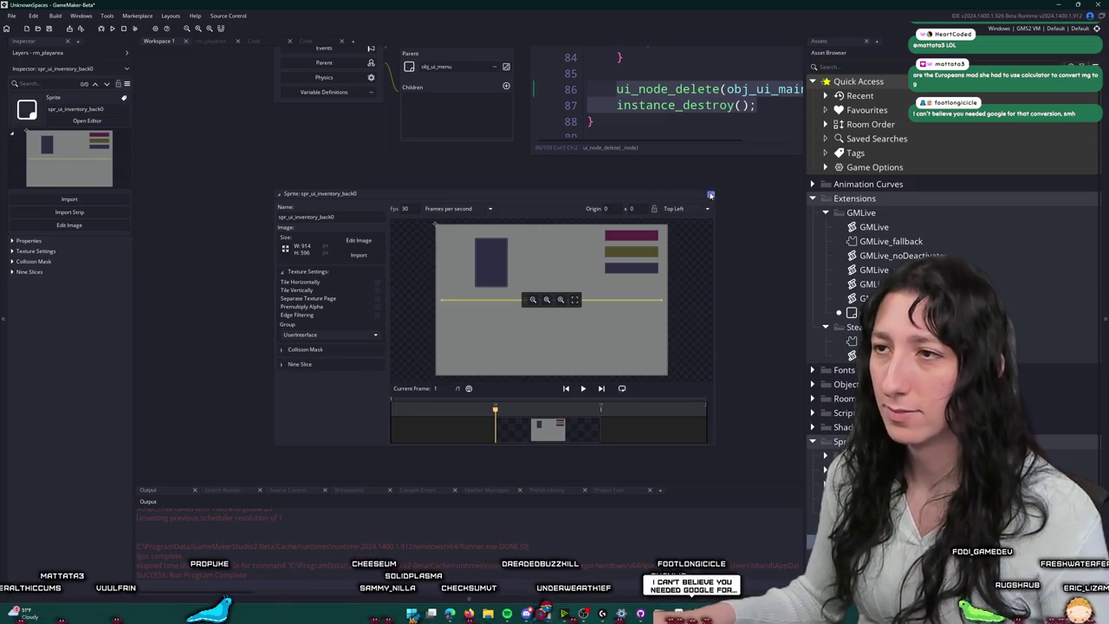
left_click(710, 195)
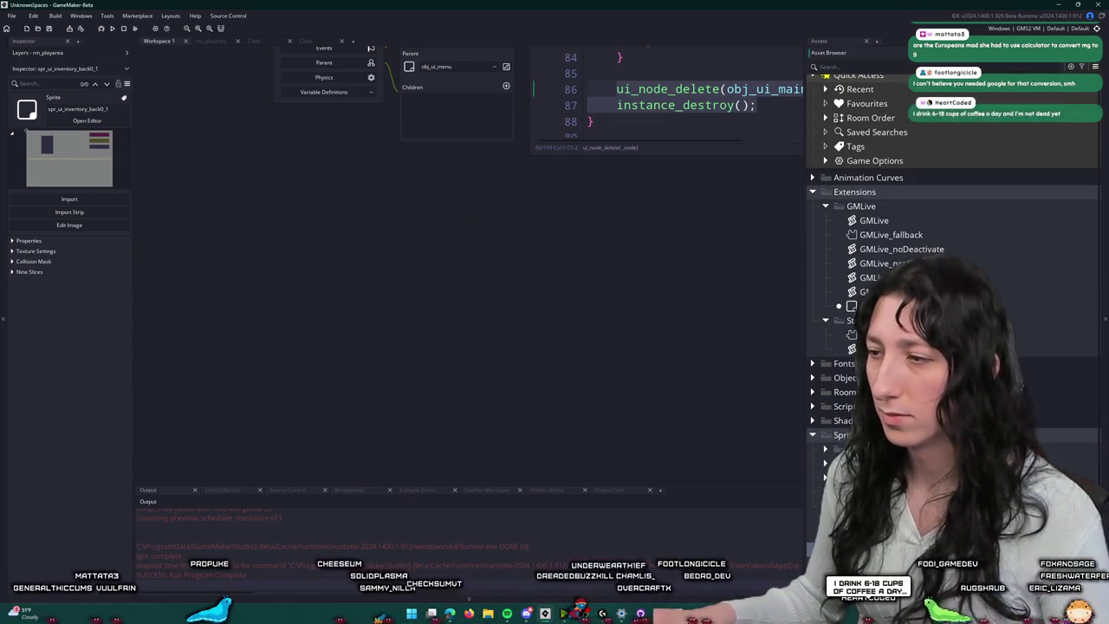
Step: Replace spr_ui_inventory_back1's image with the 914×592 grey panel, then duplicate the sprite
key("Down")
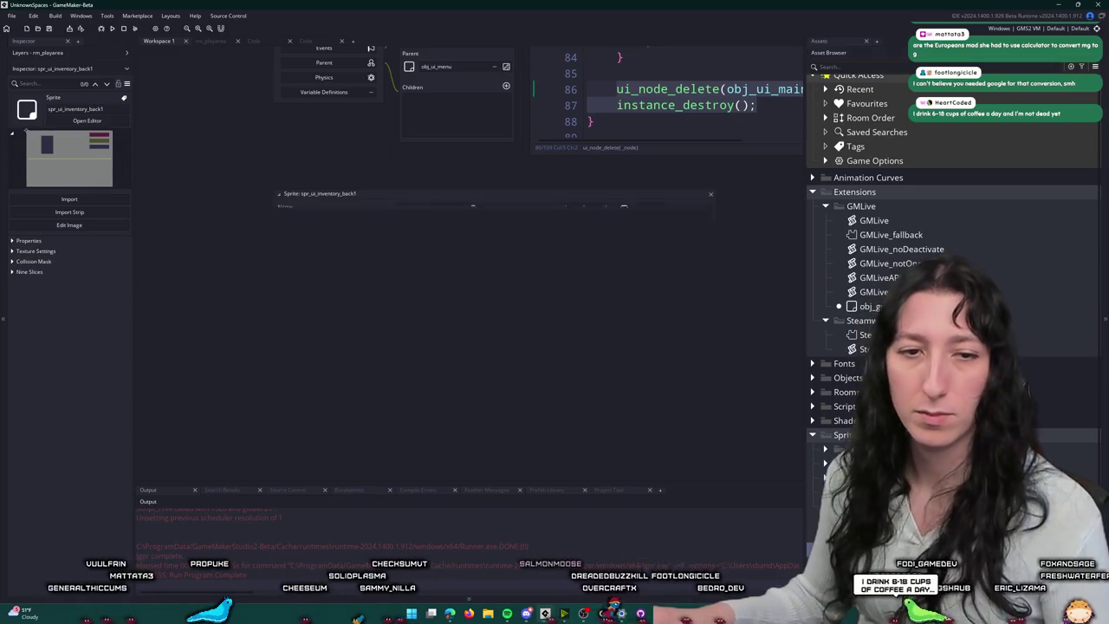
left_click(357, 254)
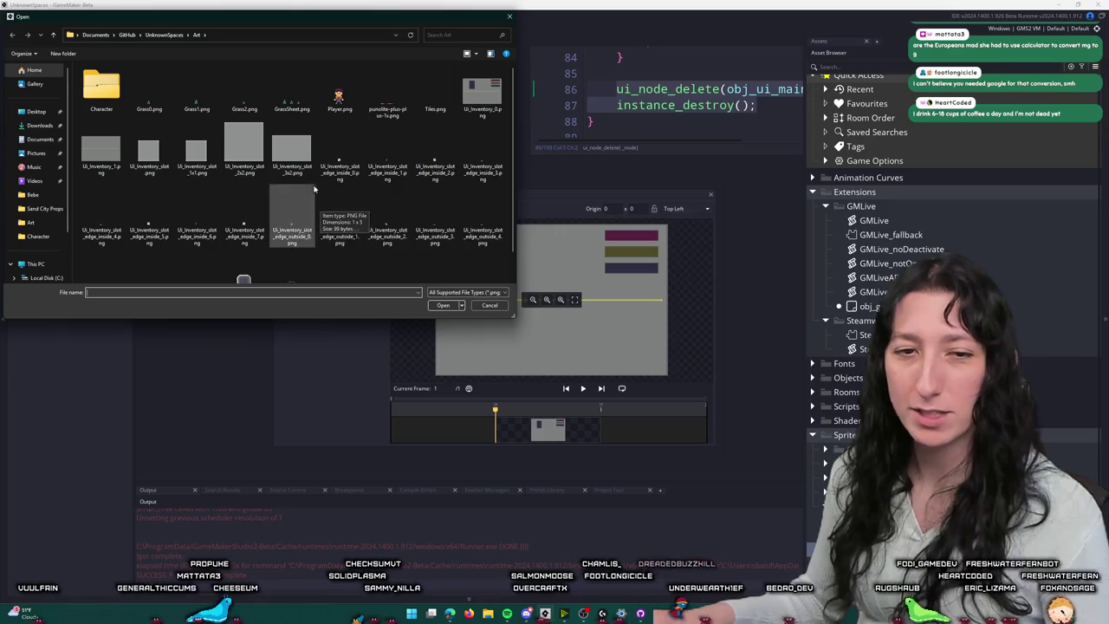
double_click(99, 163)
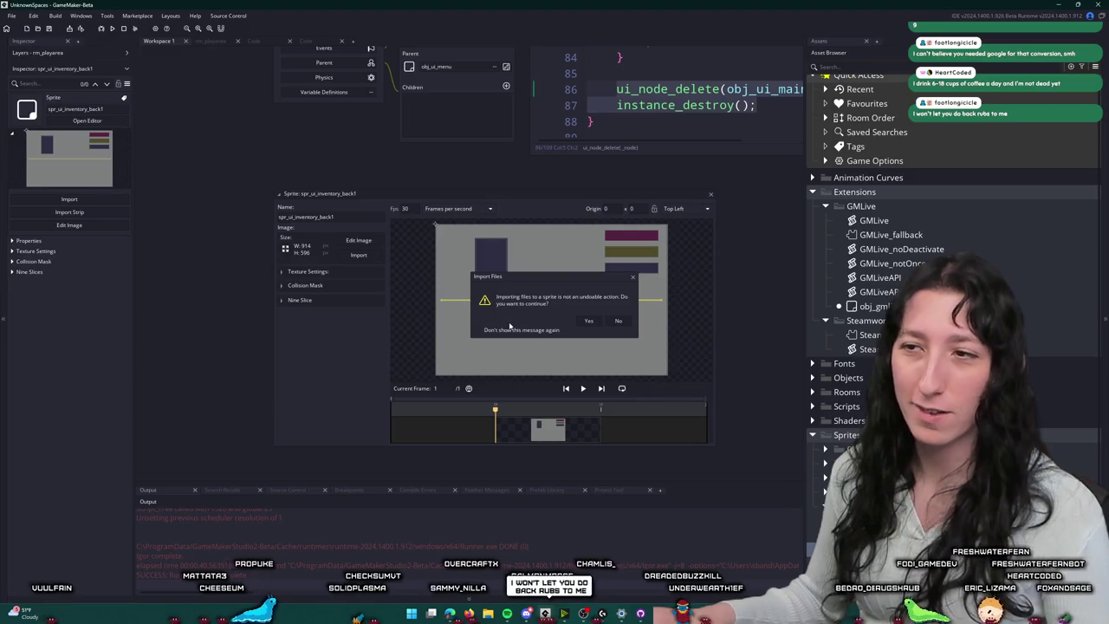
left_click(588, 322)
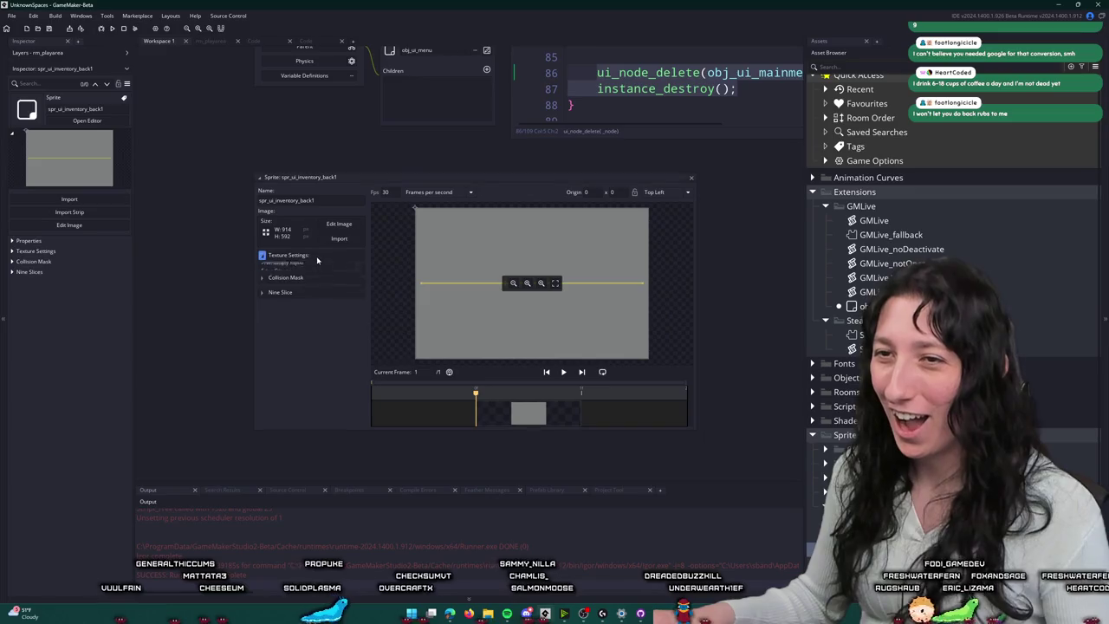
left_click(689, 178)
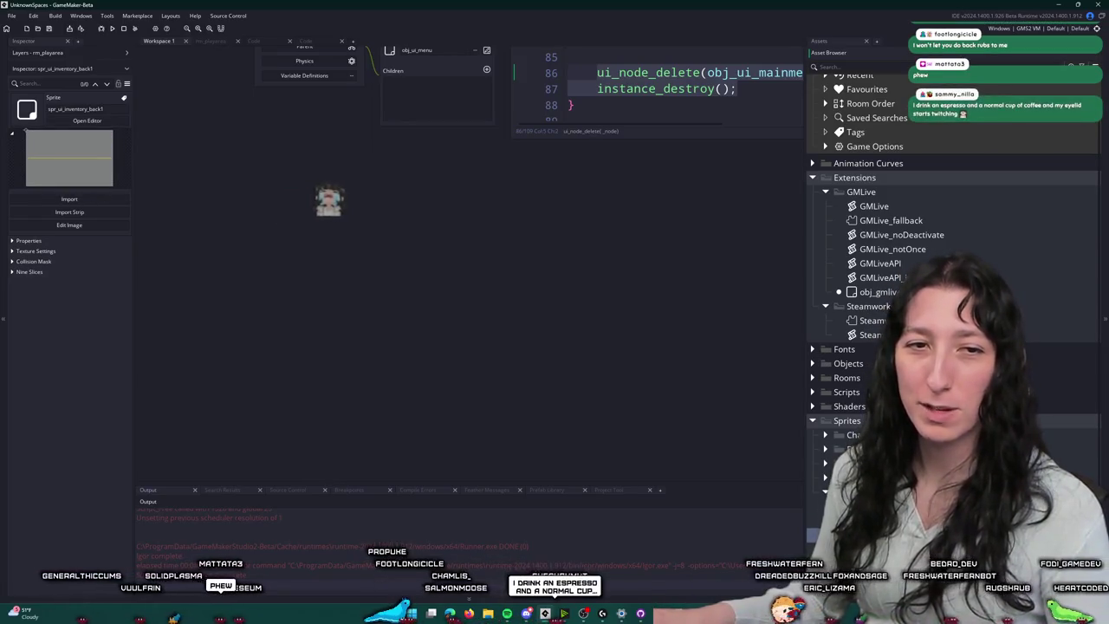
key("ctrl+d")
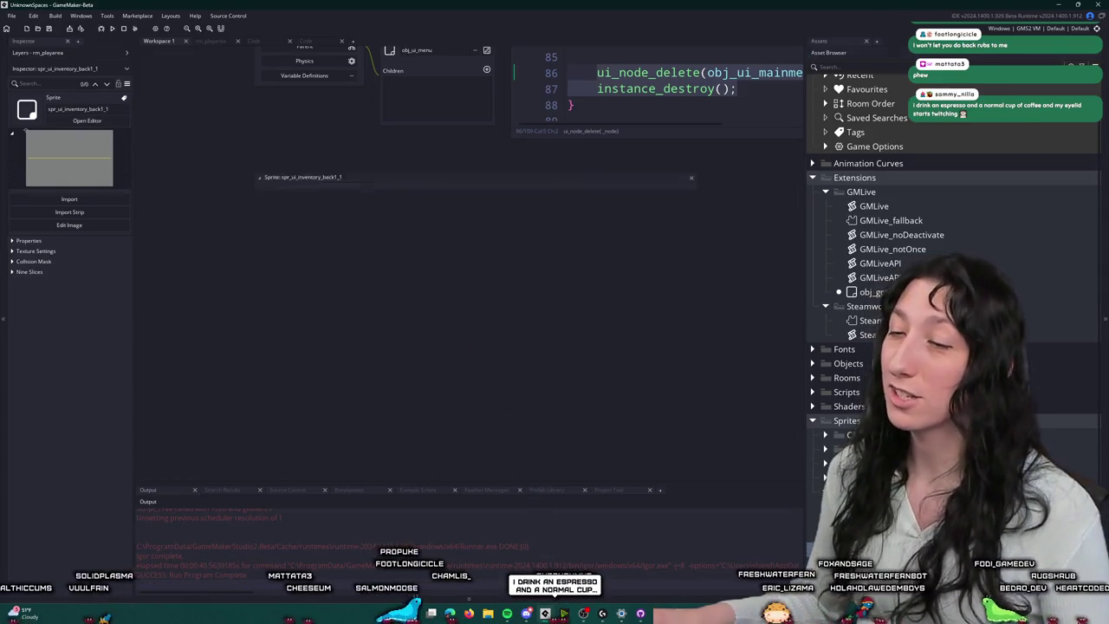
Step: Import Ui_Inventory_slot.png into the duplicate and rename it spr_ui_inventory_slot_1x1
left_click(87, 121)
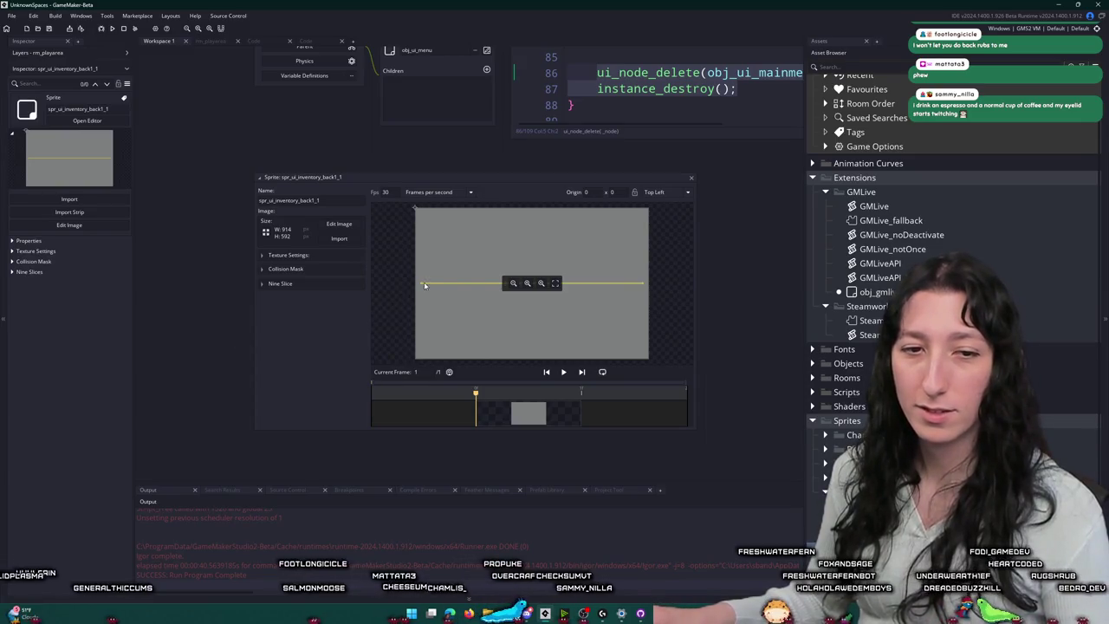
left_click(340, 240)
left_click(339, 240)
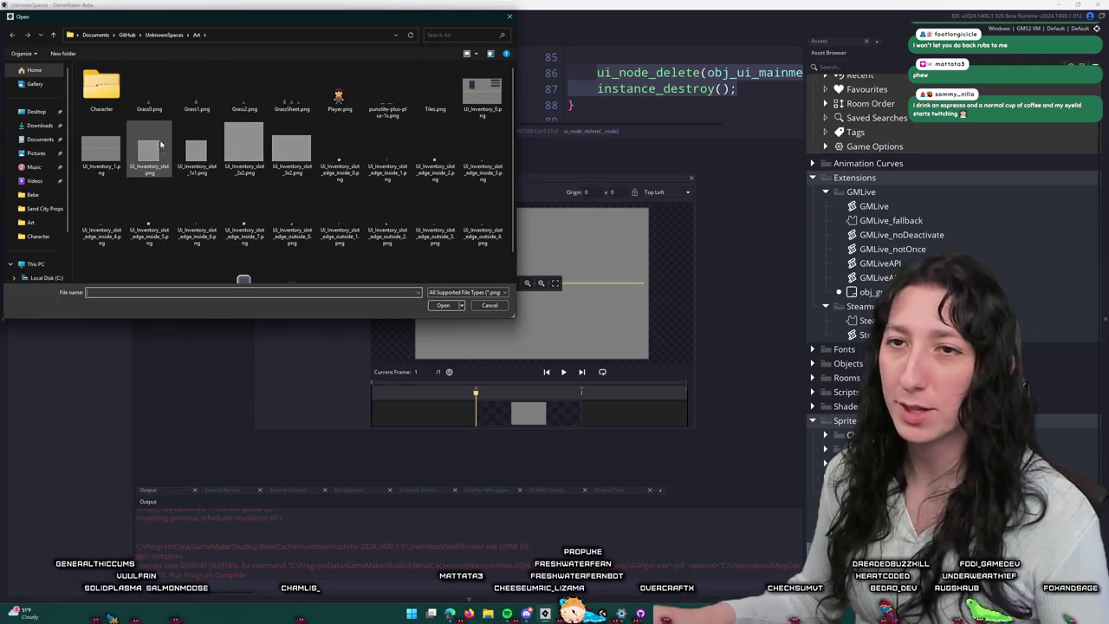
left_click(143, 154)
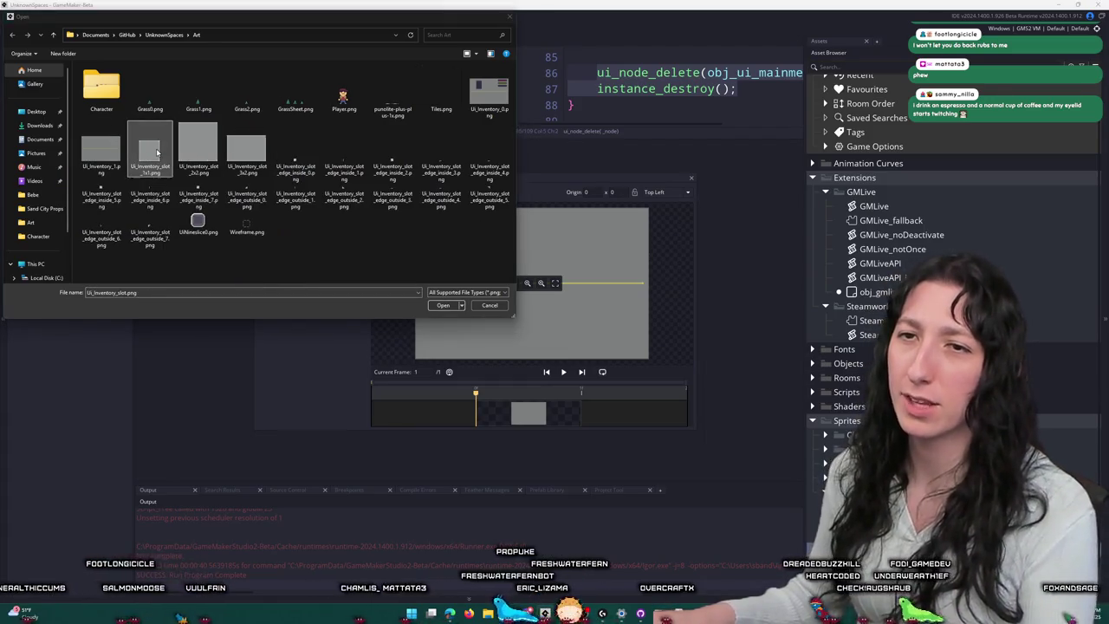
key("BackSpace")
key("BackSpace")
key("BackSpace")
type("slot_")
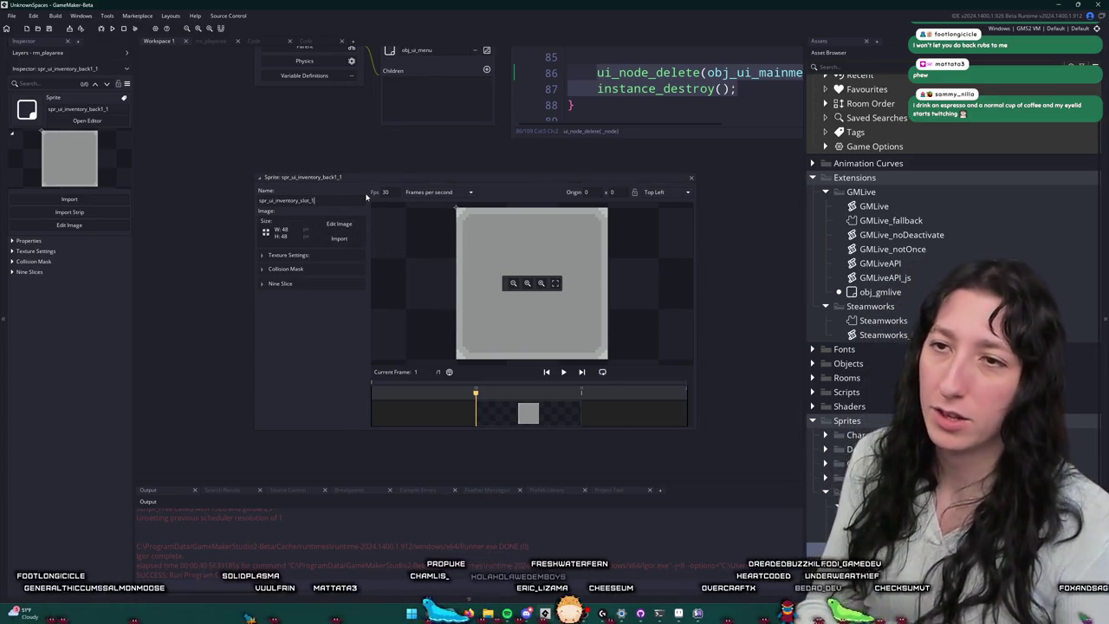
type("1x1")
key("Return")
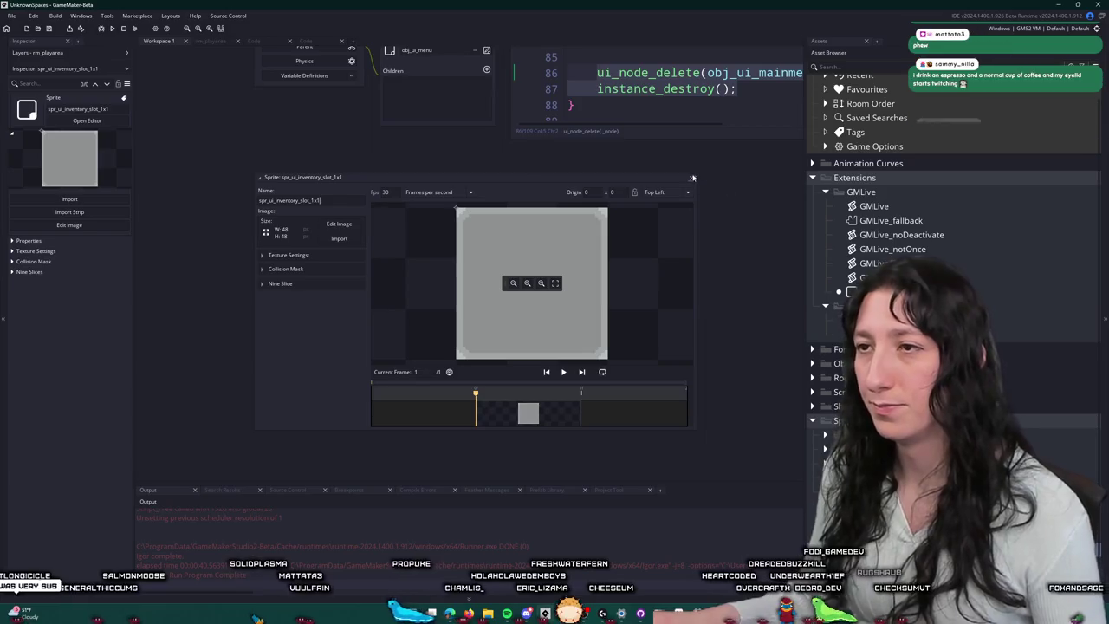
left_click(694, 176)
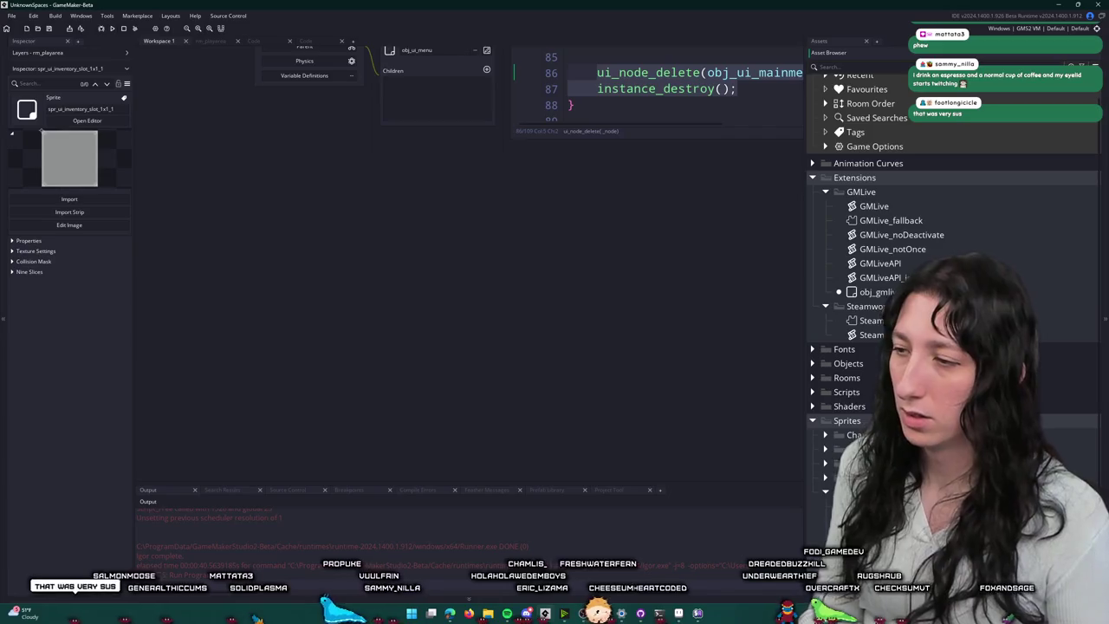
Step: Import the 96×96 slot image into spr_ui_inventory_slot_2x2
key("Down")
key("Return")
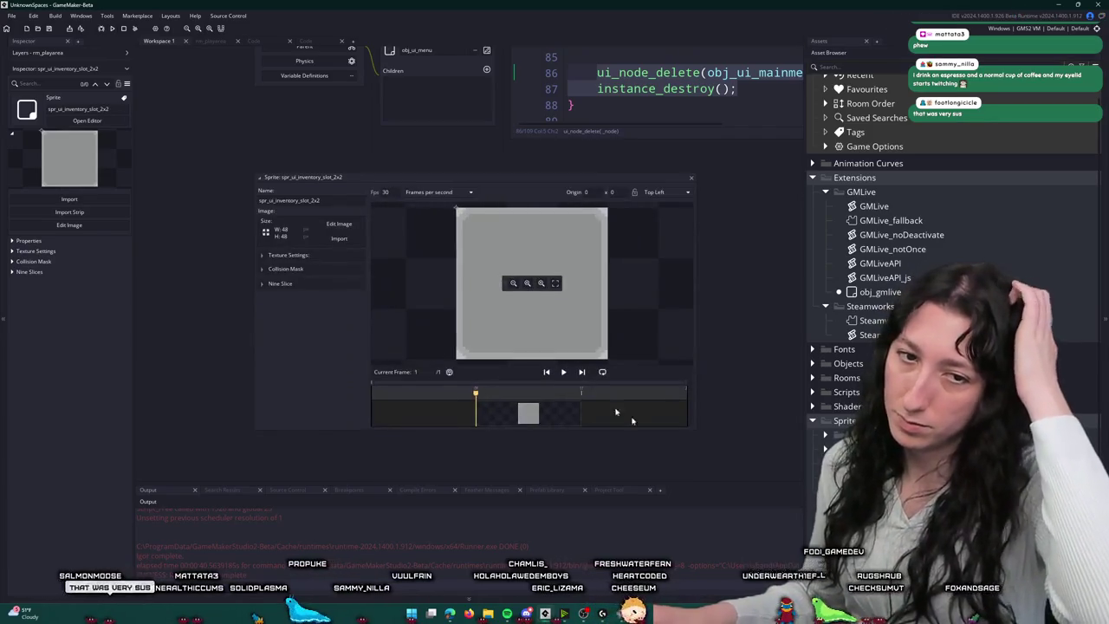
left_click(337, 237)
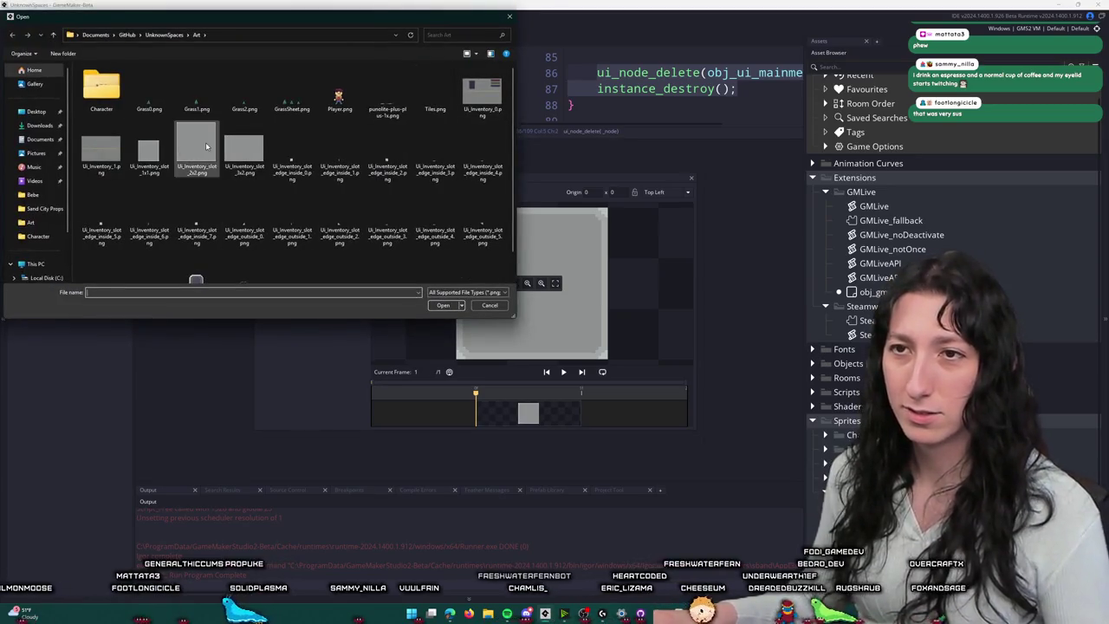
double_click(206, 146)
left_click(588, 322)
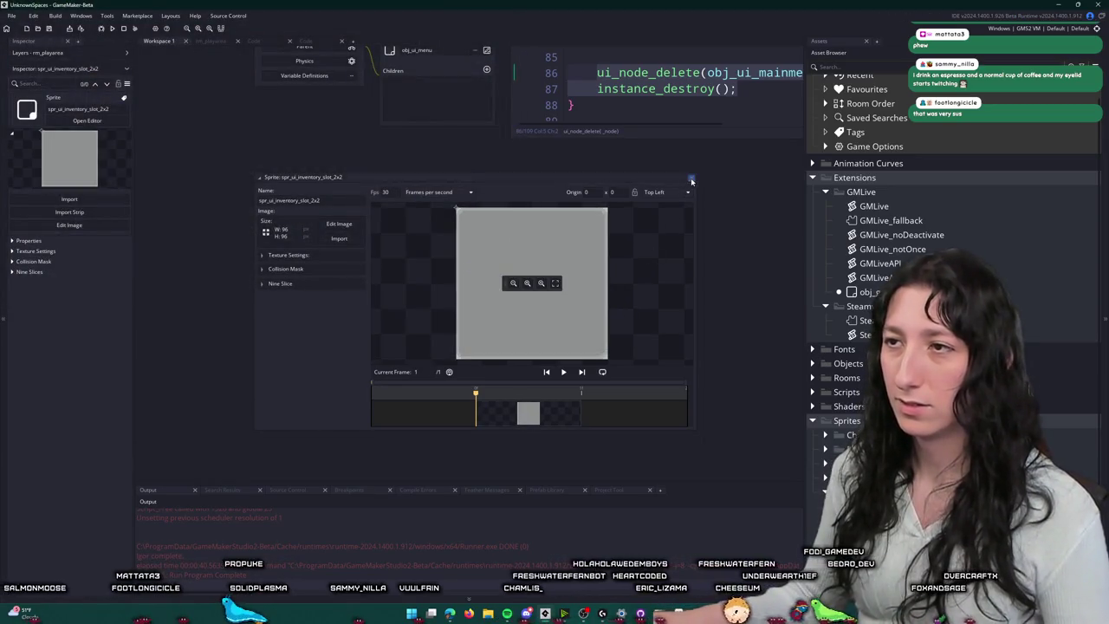
left_click(691, 179)
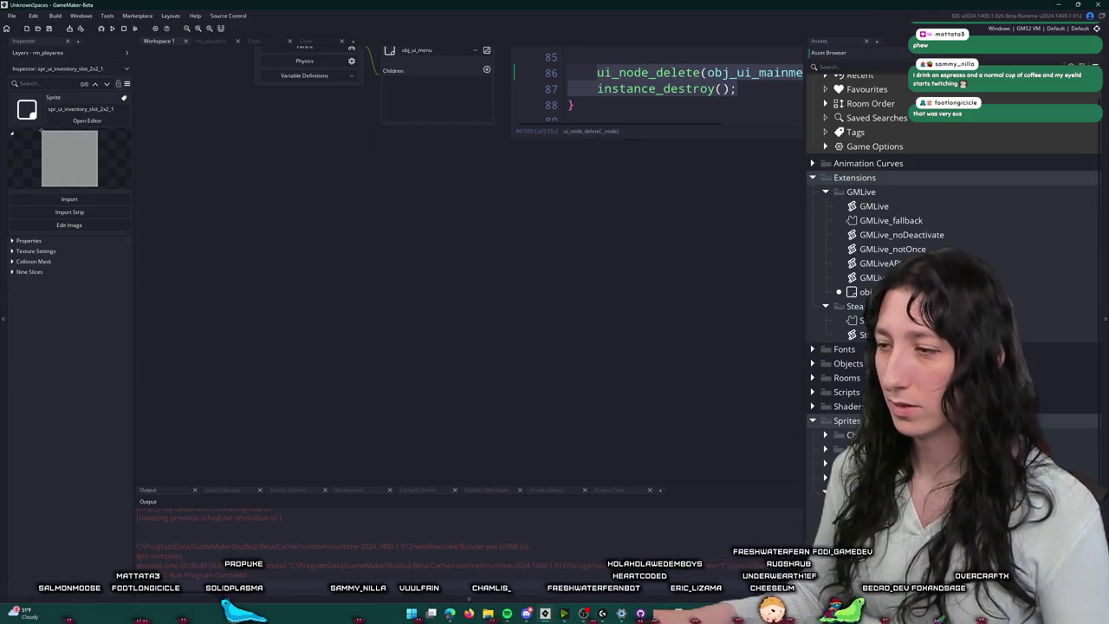
Step: Import the 144×96 slot image into spr_ui_inventory_slot_3x2
left_click(86, 120)
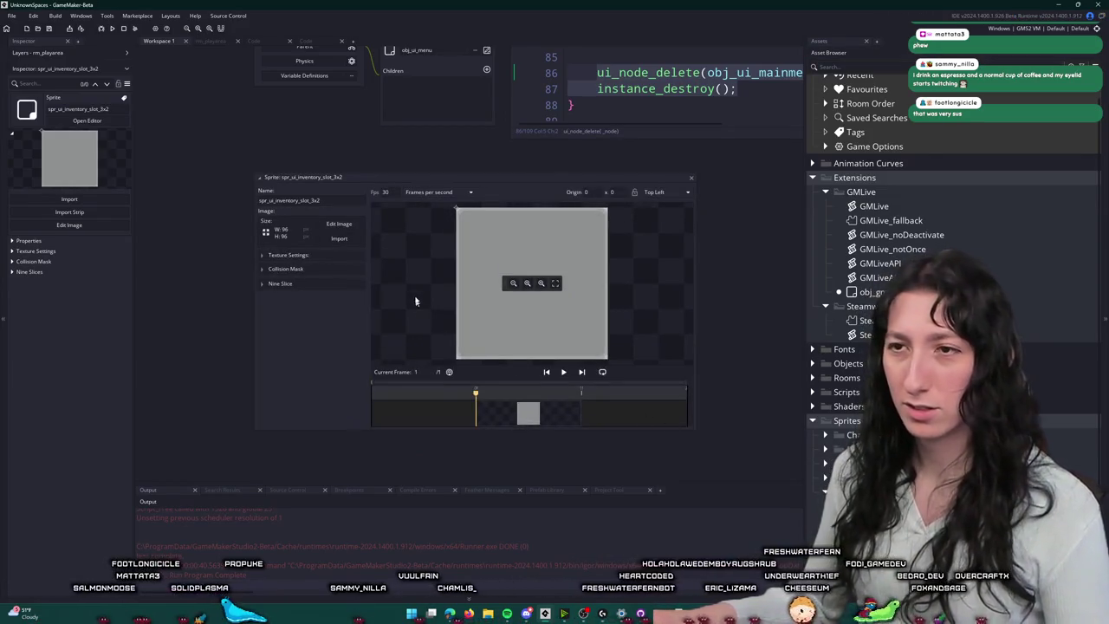
left_click(346, 239)
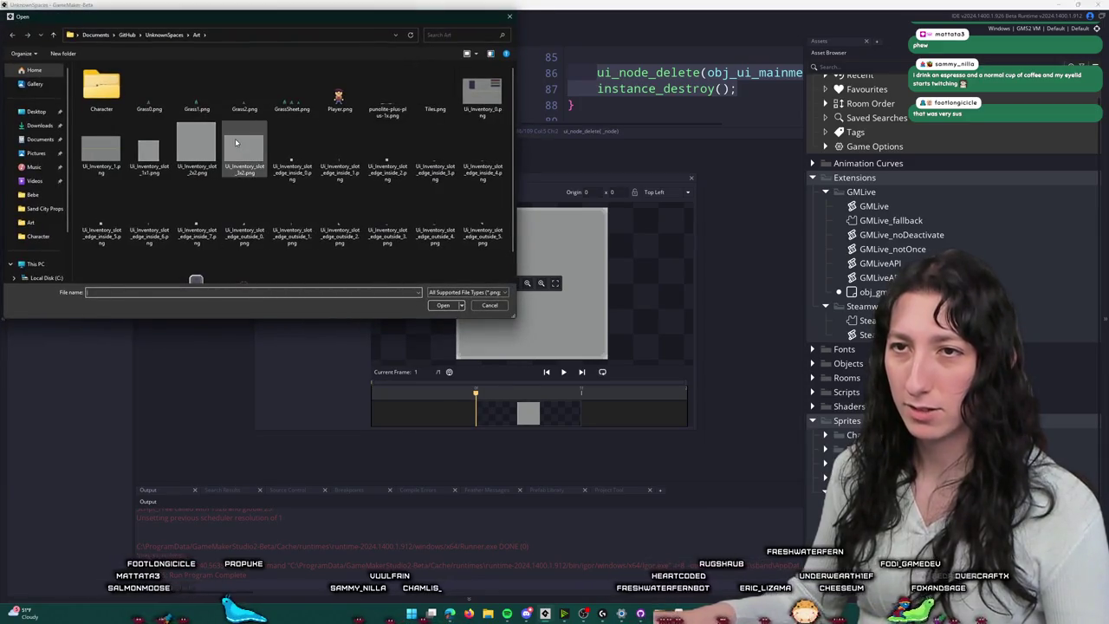
double_click(234, 145)
left_click(588, 321)
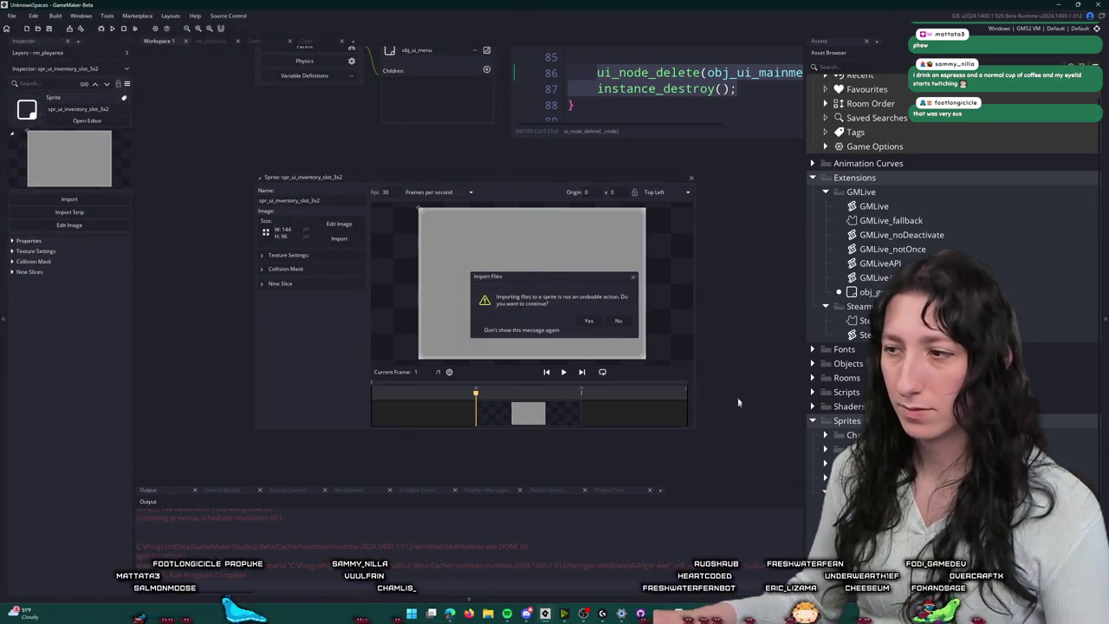
left_click(691, 176)
scroll(815, 465, "down", 1)
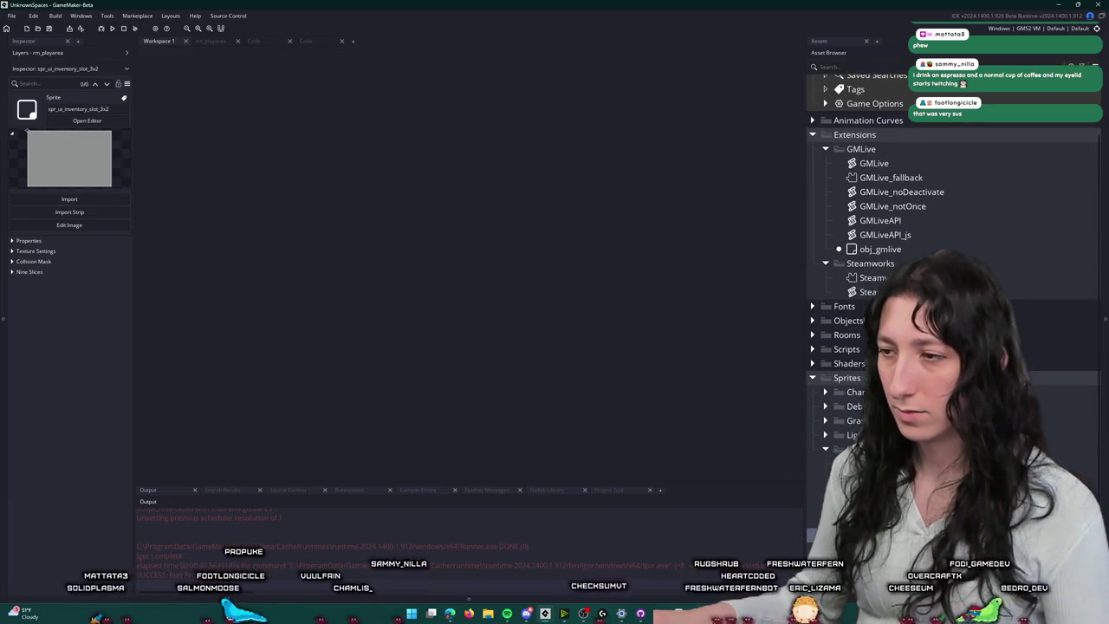
Step: Import the 6×6 stepped corner image into the slot edge sprite and rename it spr_ui_inventory_slot_edge_inside_0
scroll(815, 464, "down", 1)
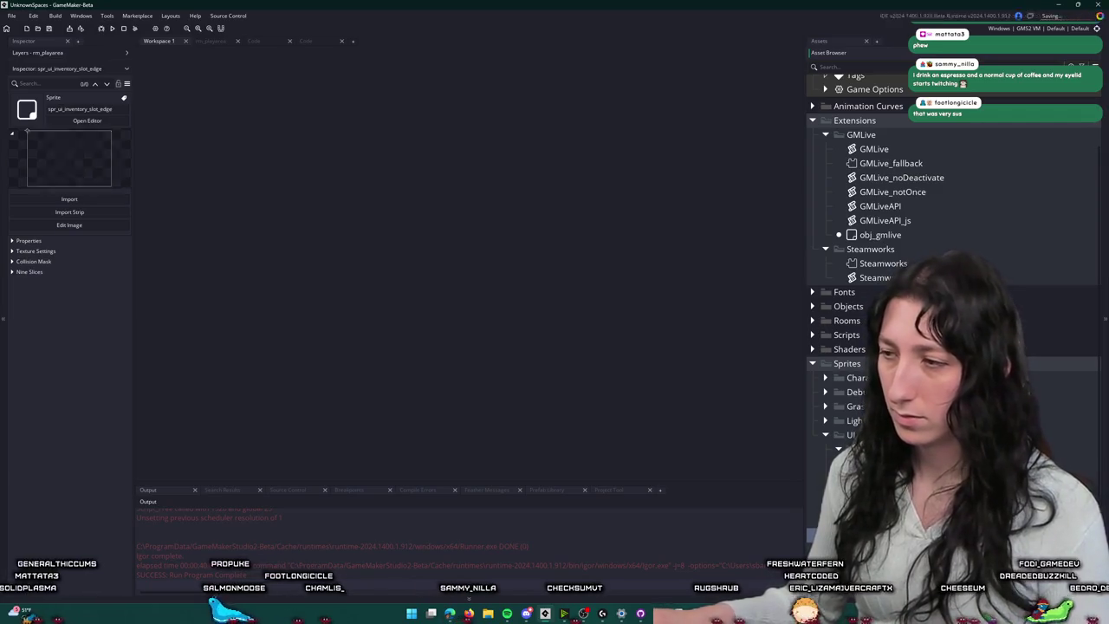
double_click(867, 476)
left_click(379, 168)
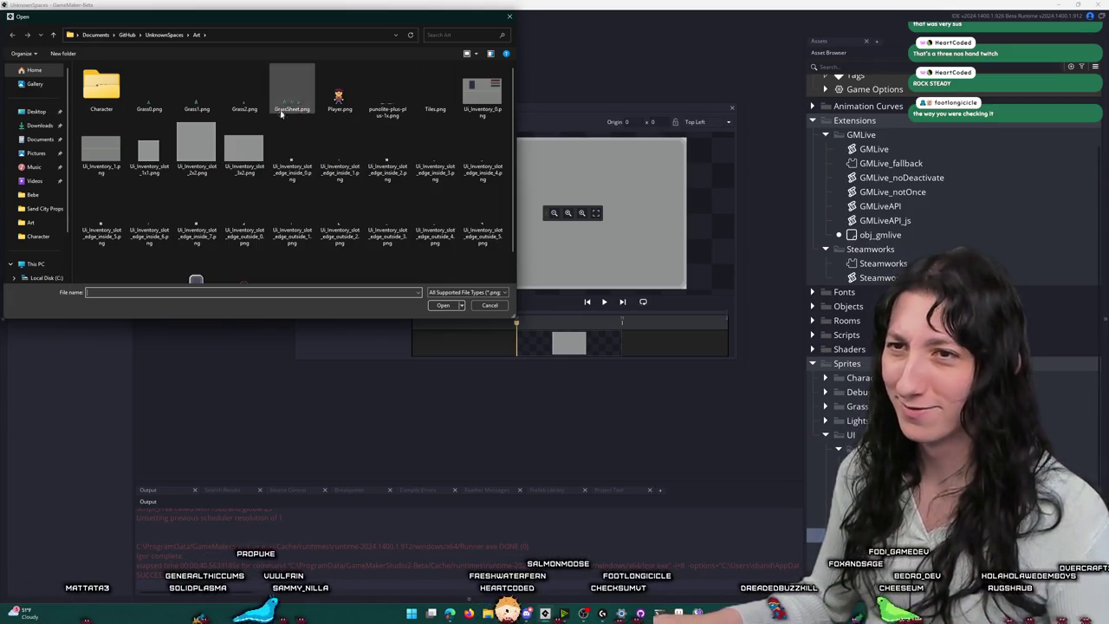
double_click(292, 156)
left_click(387, 133)
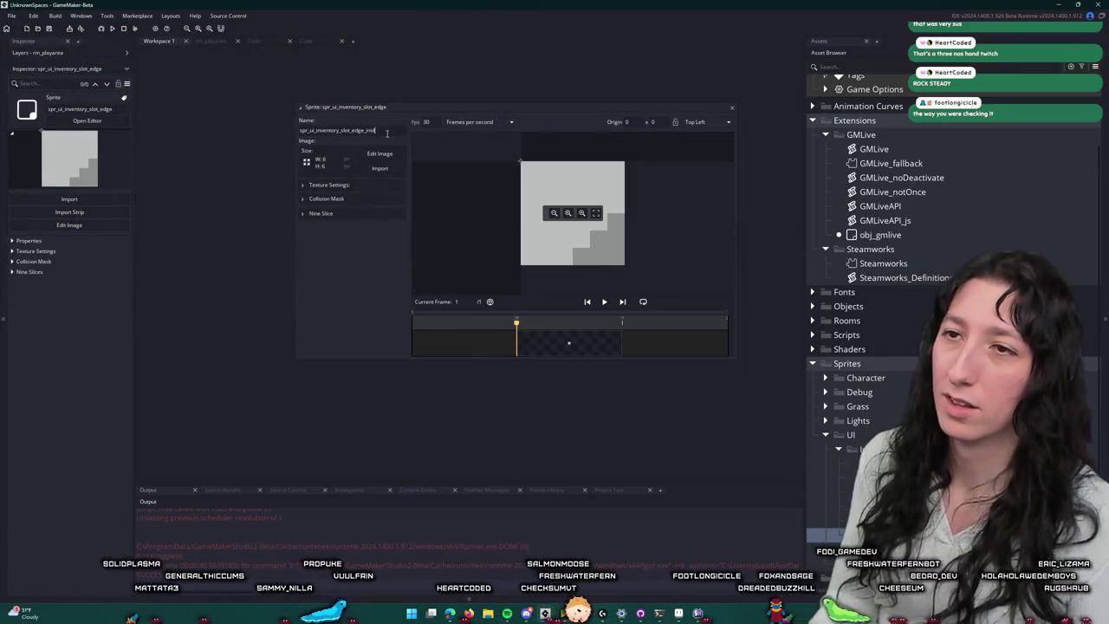
type("de_tl")
key("Return")
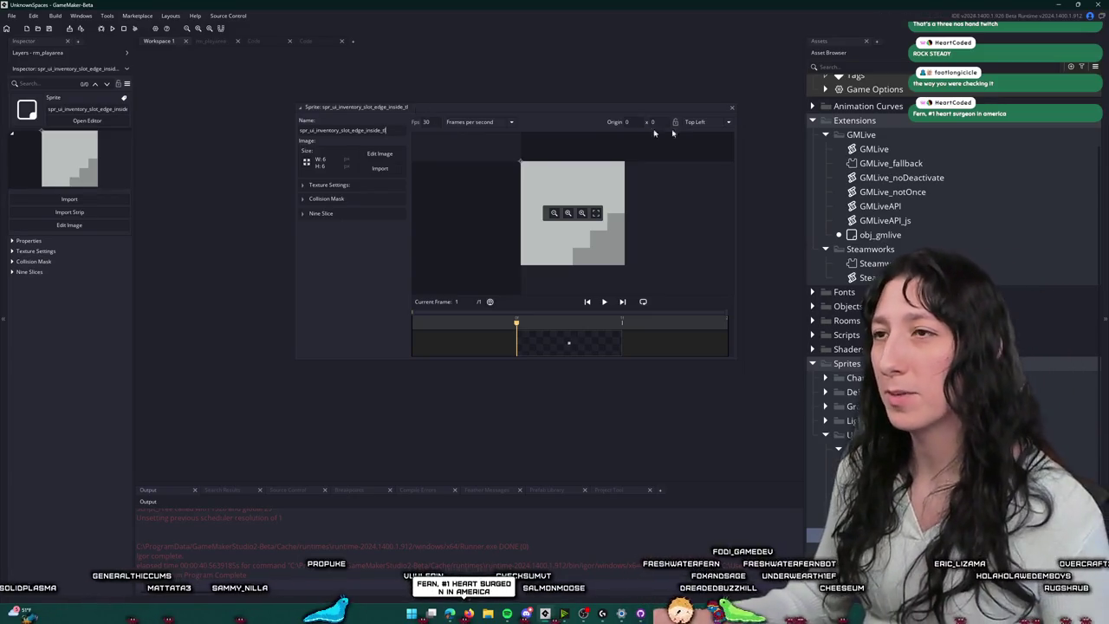
left_click(732, 109)
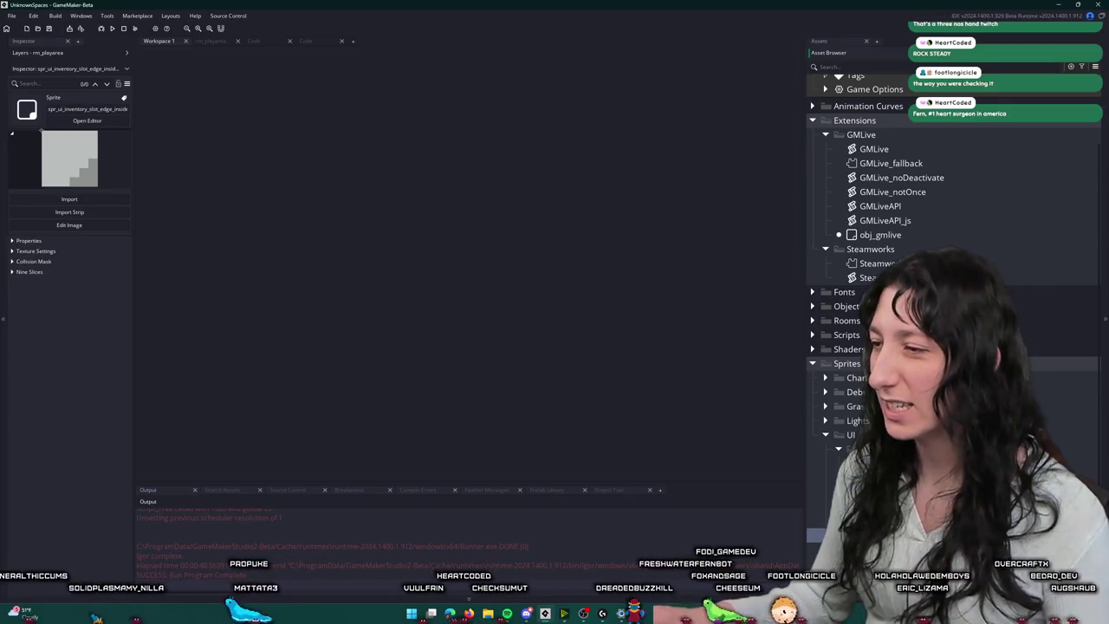
Step: Import the 1×5 edge strip image into the spr_ui_inventory_slot_edge_inside_tc sprite
left_click(86, 120)
left_click(379, 169)
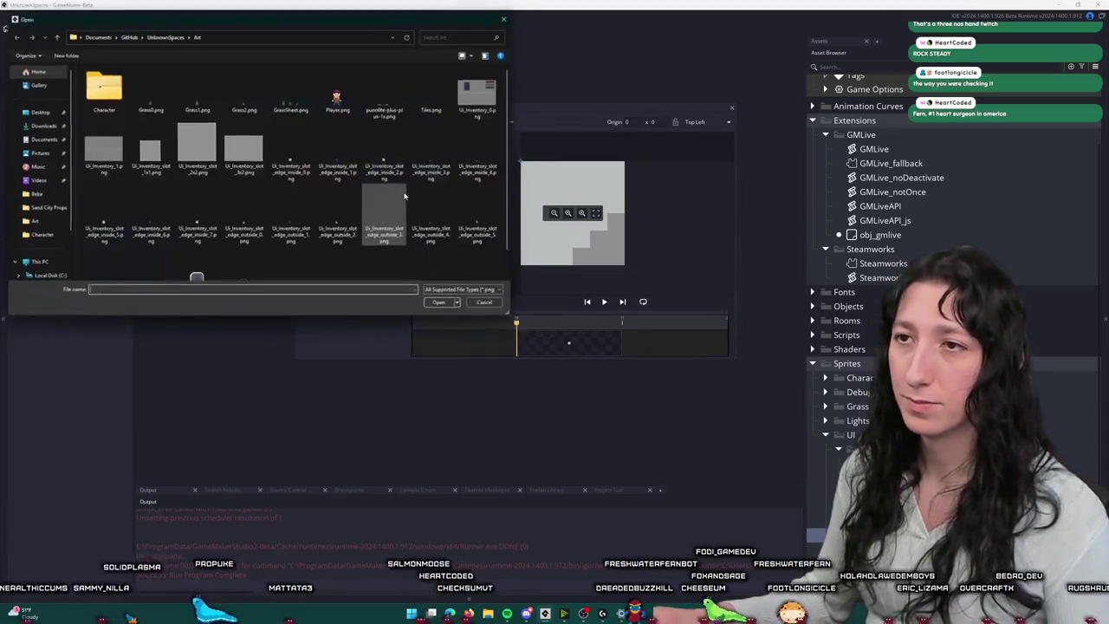
double_click(316, 159)
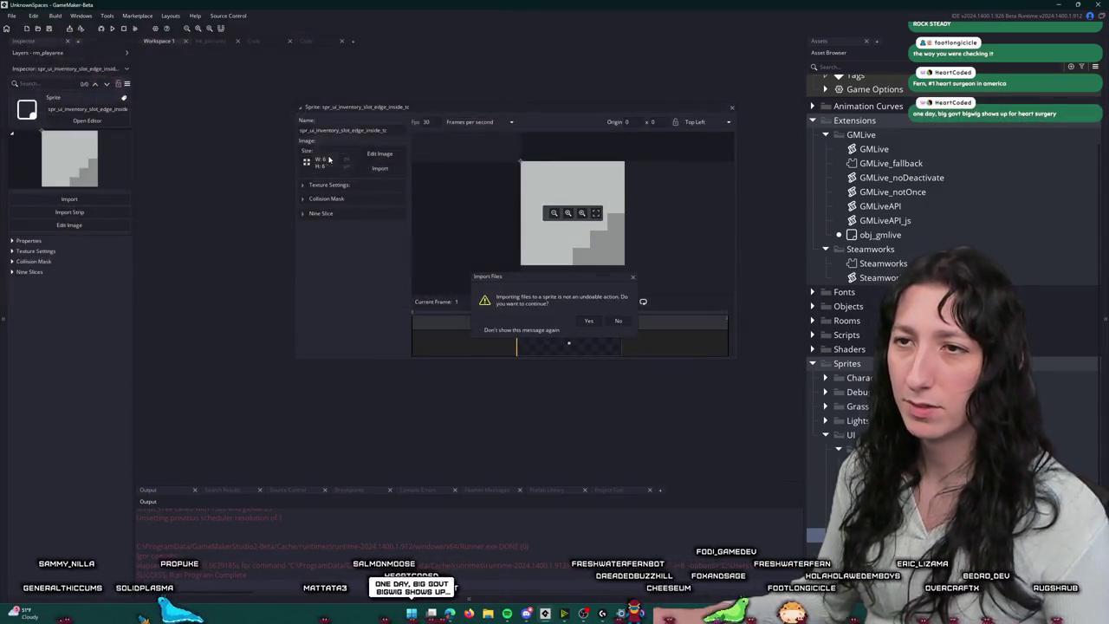
left_click(587, 321)
left_click(731, 108)
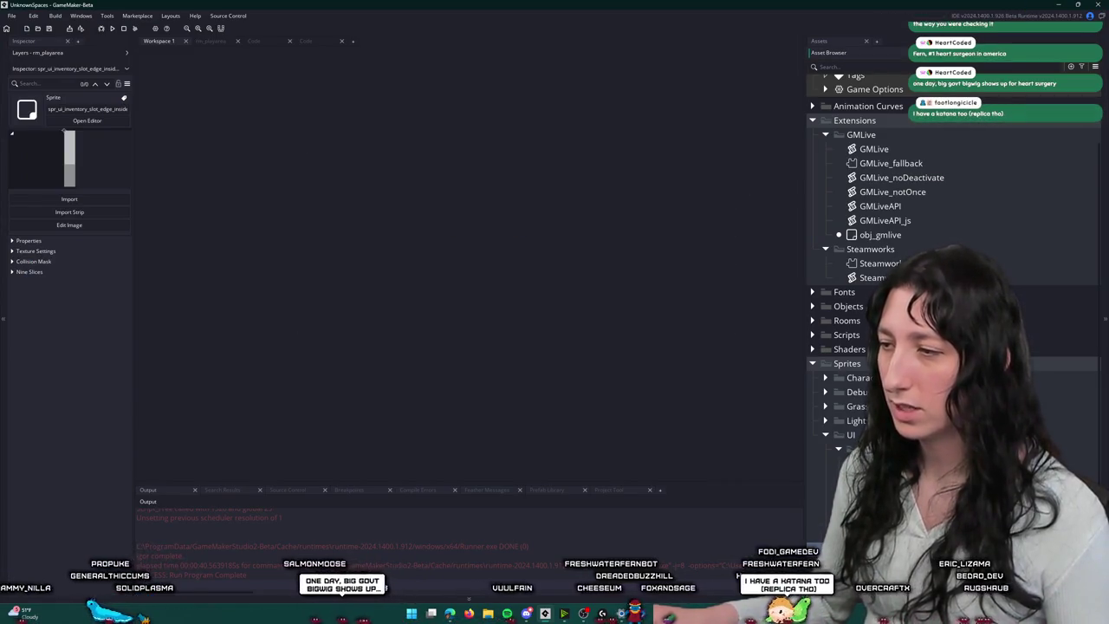
Step: Import Ui_Inventory_slot_edge_inside_2.png into the inside_tr edge sprite
left_click(87, 121)
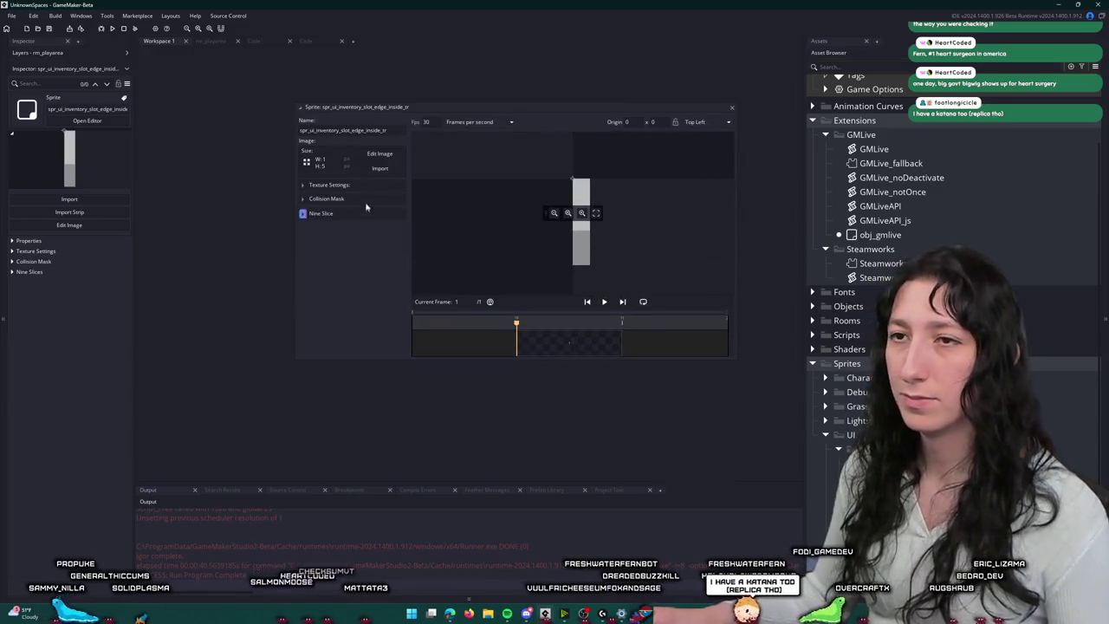
left_click(381, 168)
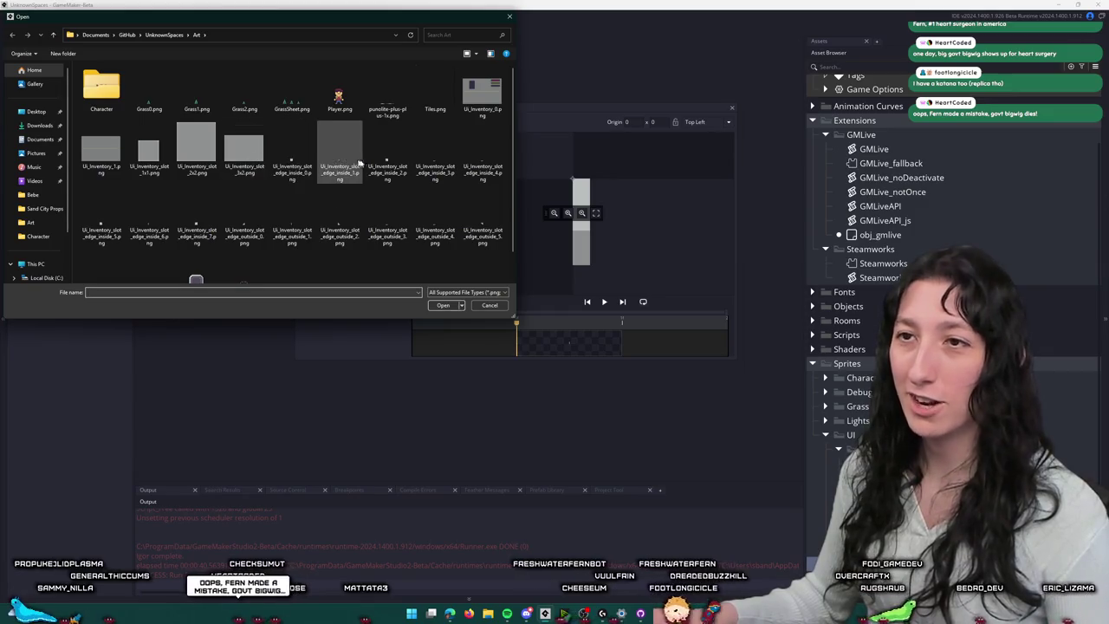
left_click(386, 156)
double_click(386, 156)
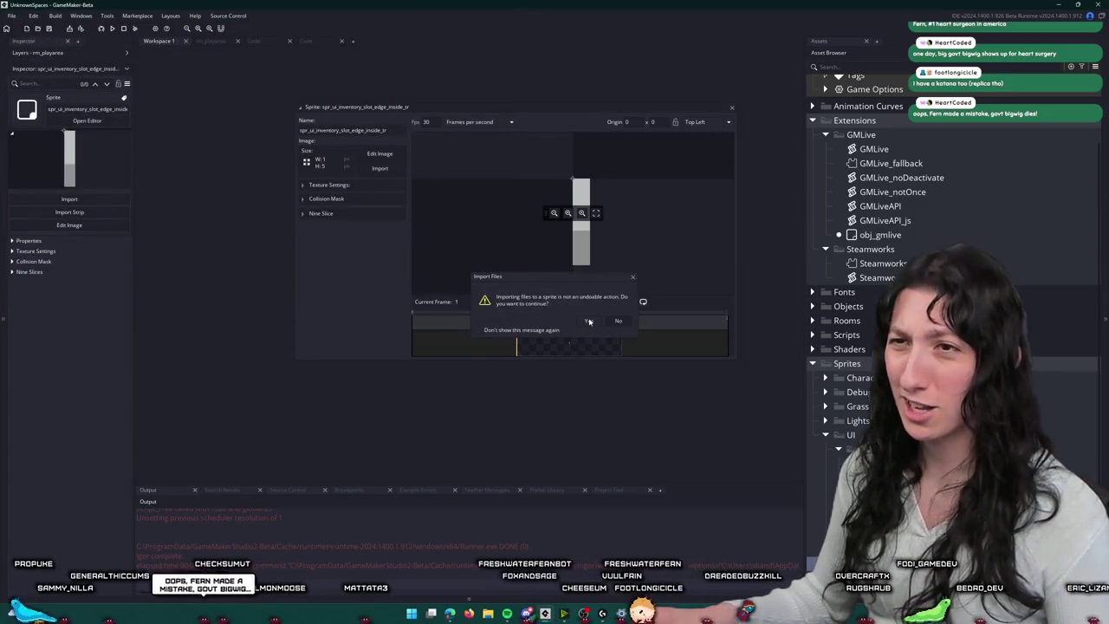
left_click(588, 321)
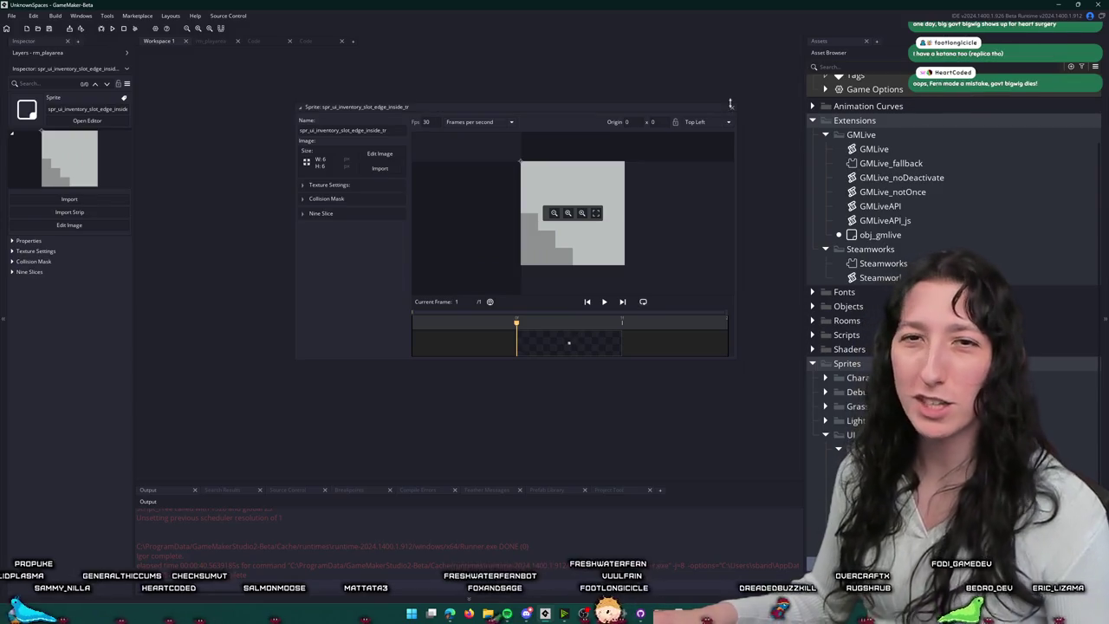
left_click(730, 106)
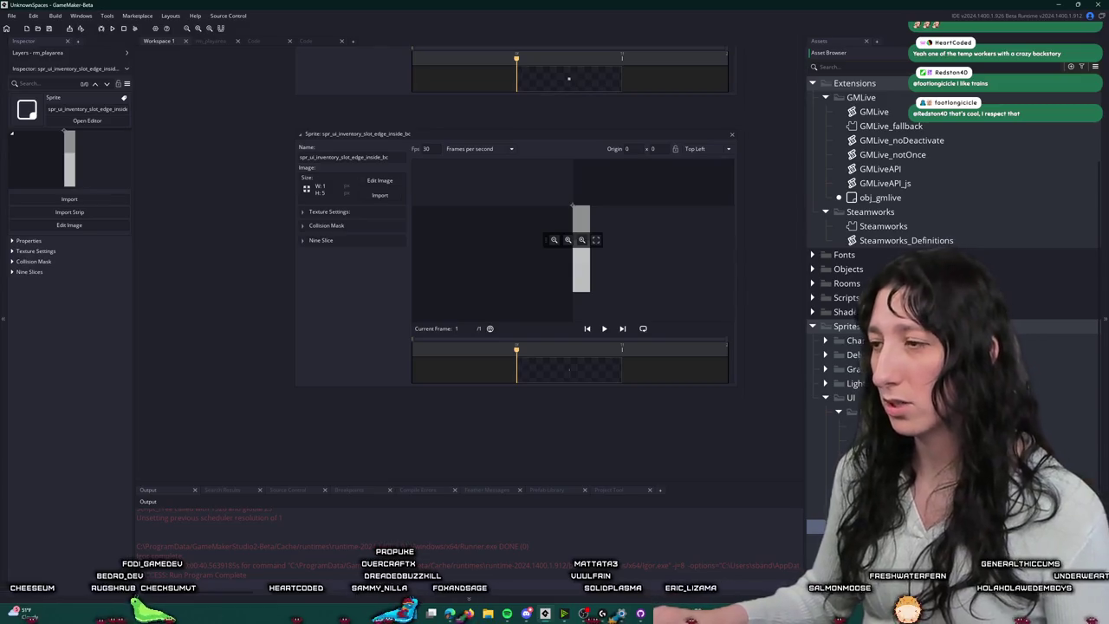
Step: Import the new corner image into inside_br, then open spr_ui_inventory_slot_edge_outside_tl in a fresh workspace
left_click(372, 196)
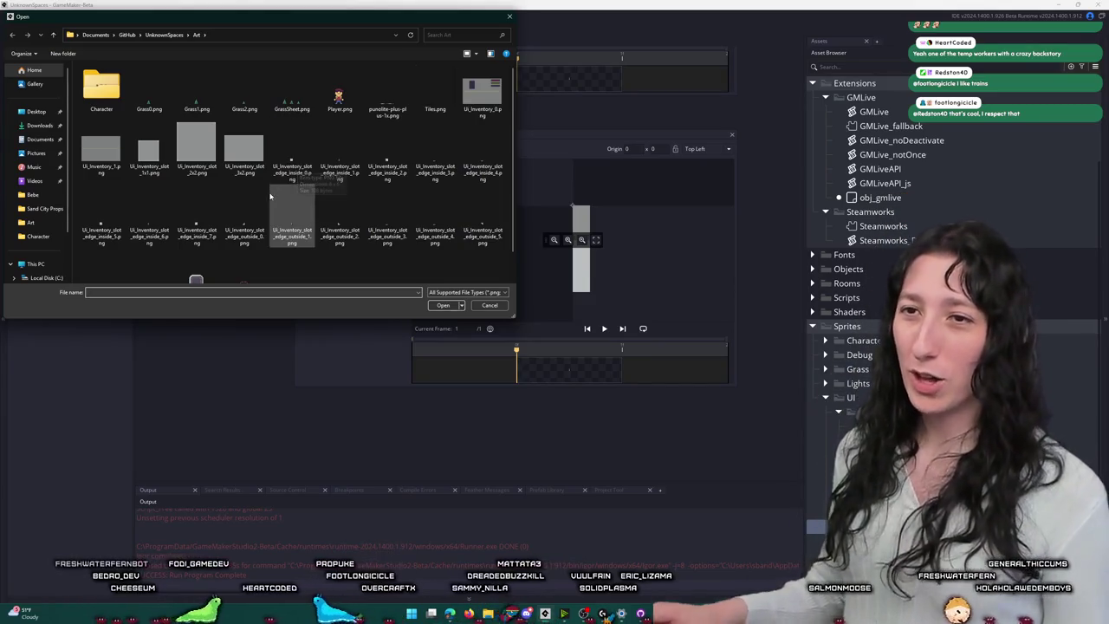
double_click(197, 217)
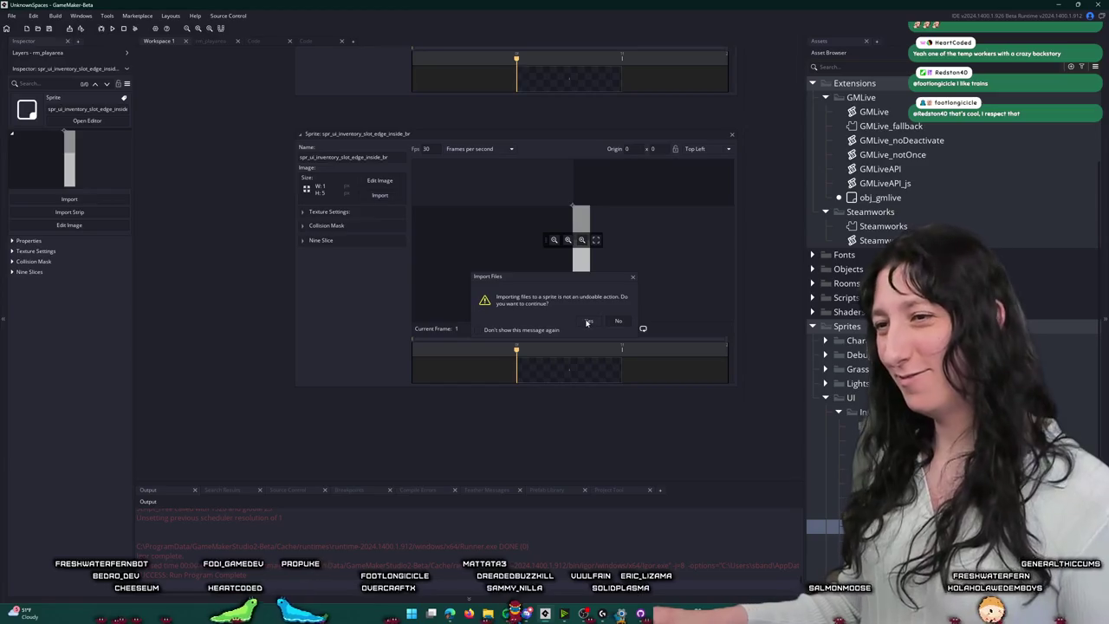
left_click(588, 322)
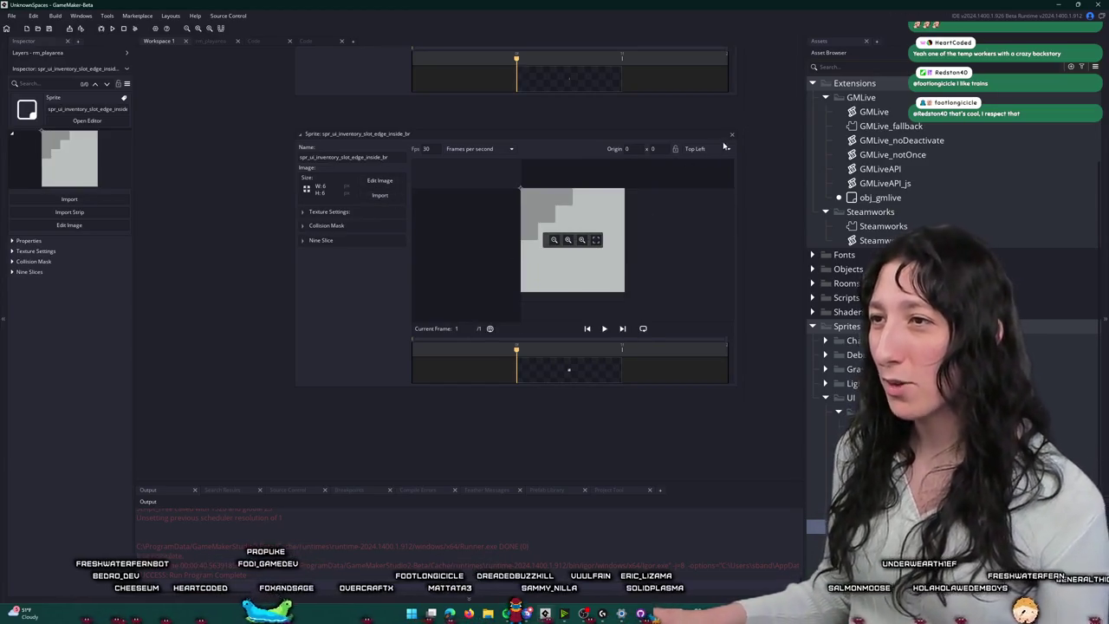
scroll(767, 252, "down", 4)
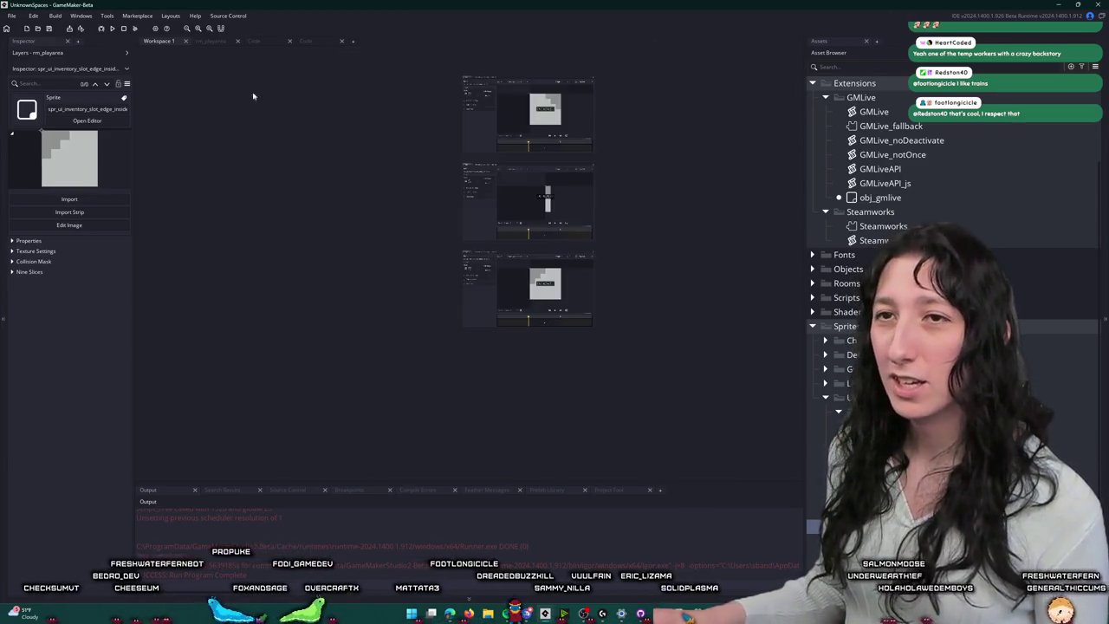
left_click(351, 42)
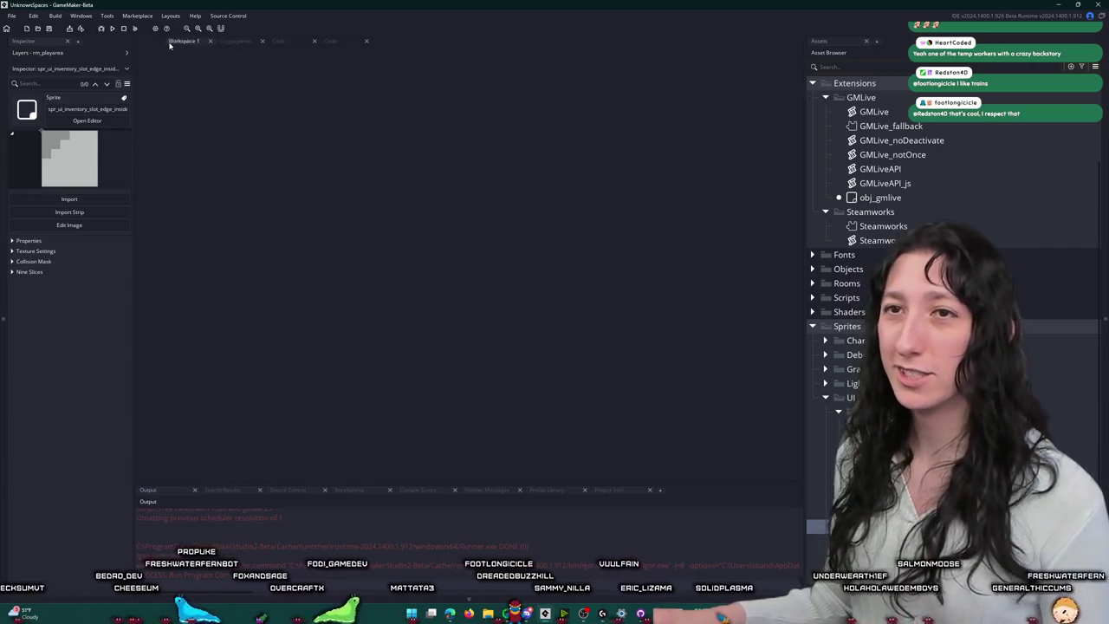
scroll(953, 390, "down", 2)
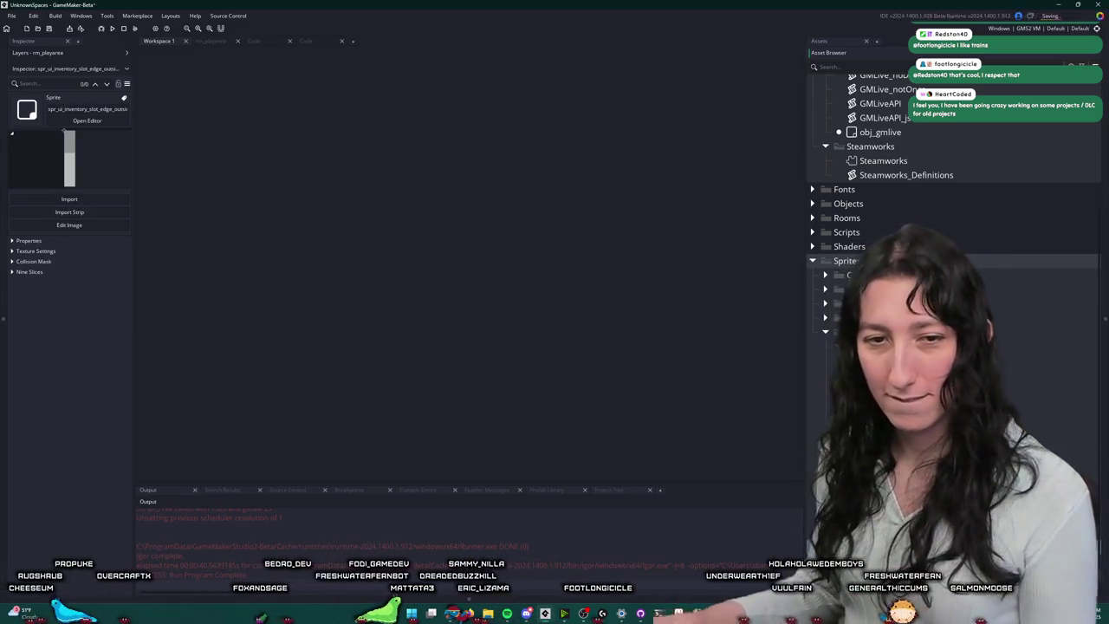
left_click(87, 120)
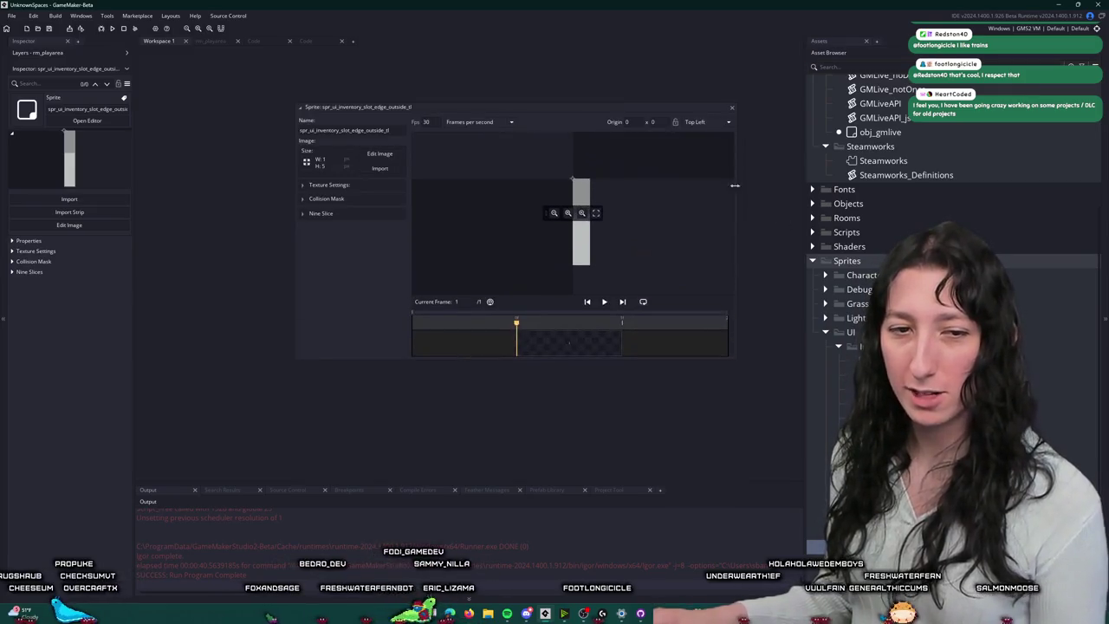
Step: Import Ui_Inventory_slot_edge_outside_0.png into outside_tl and the mirrored staircase image into outside_tr
left_click(382, 169)
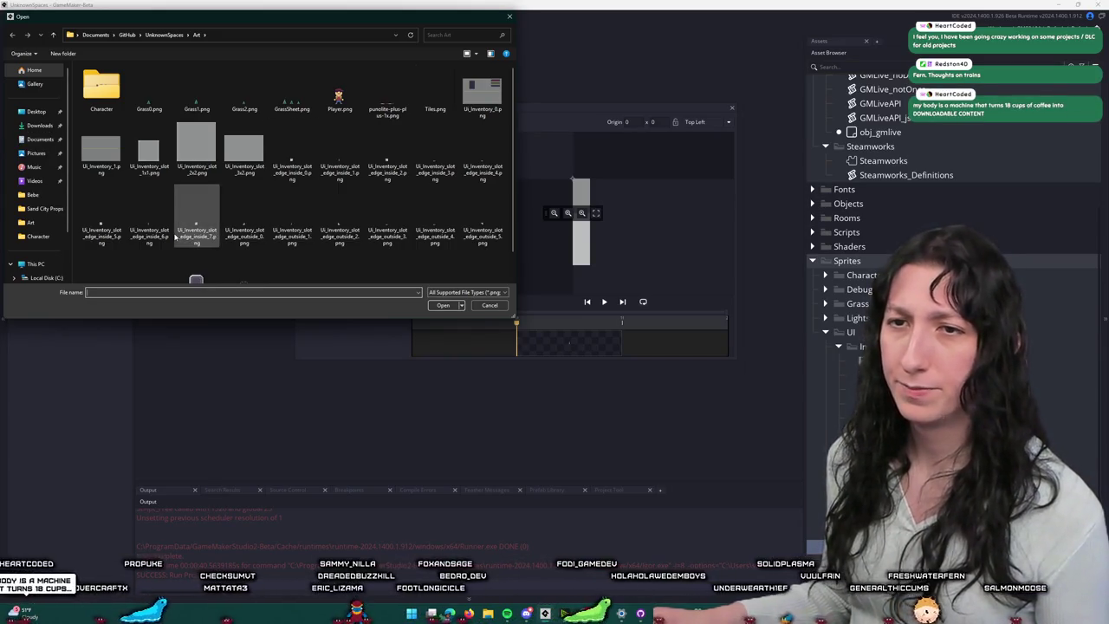
double_click(245, 217)
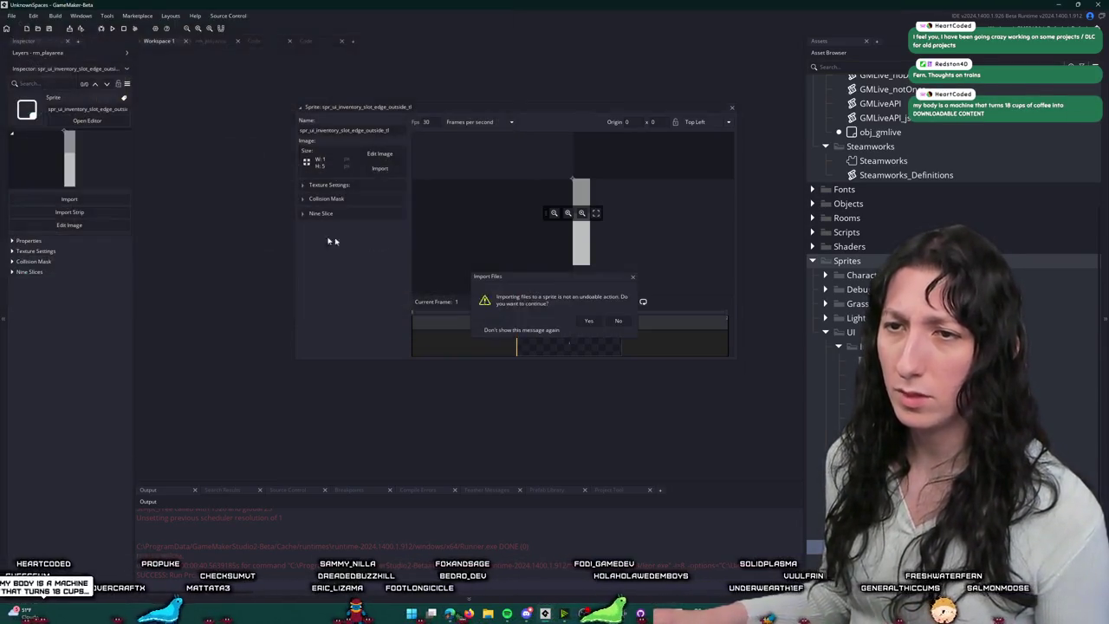
left_click(587, 321)
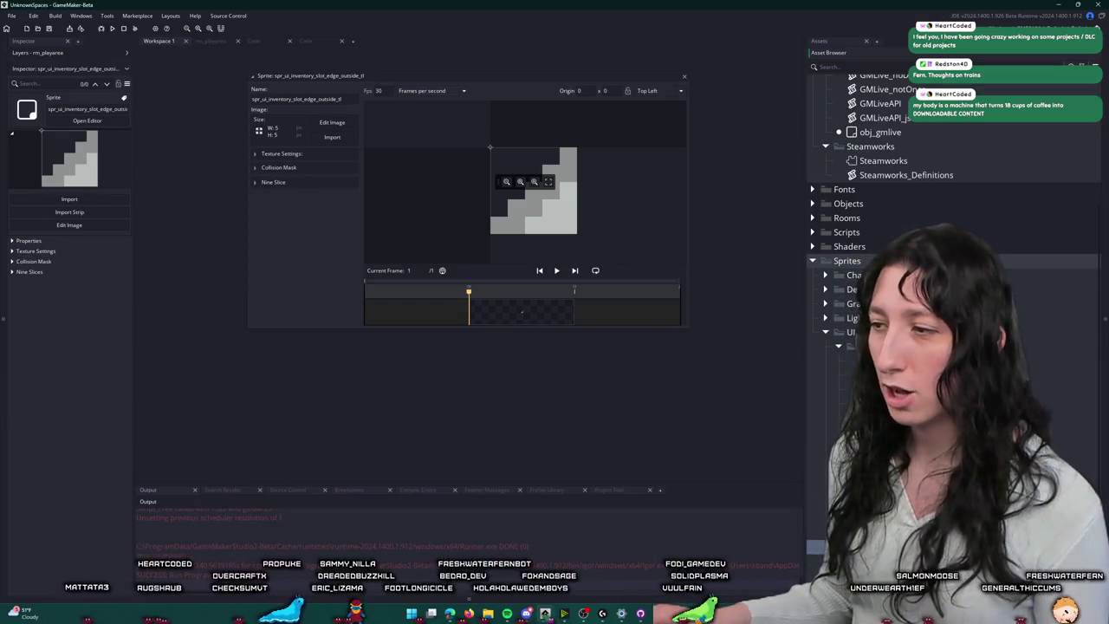
key("ctrl+d")
left_click(332, 196)
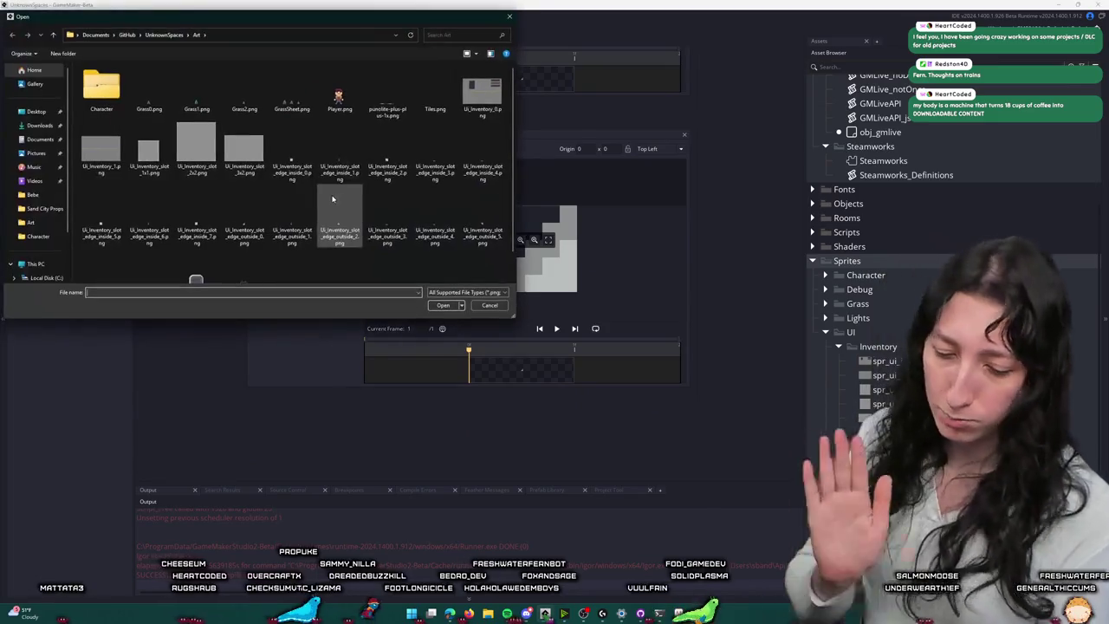
scroll(322, 200, "down", 1)
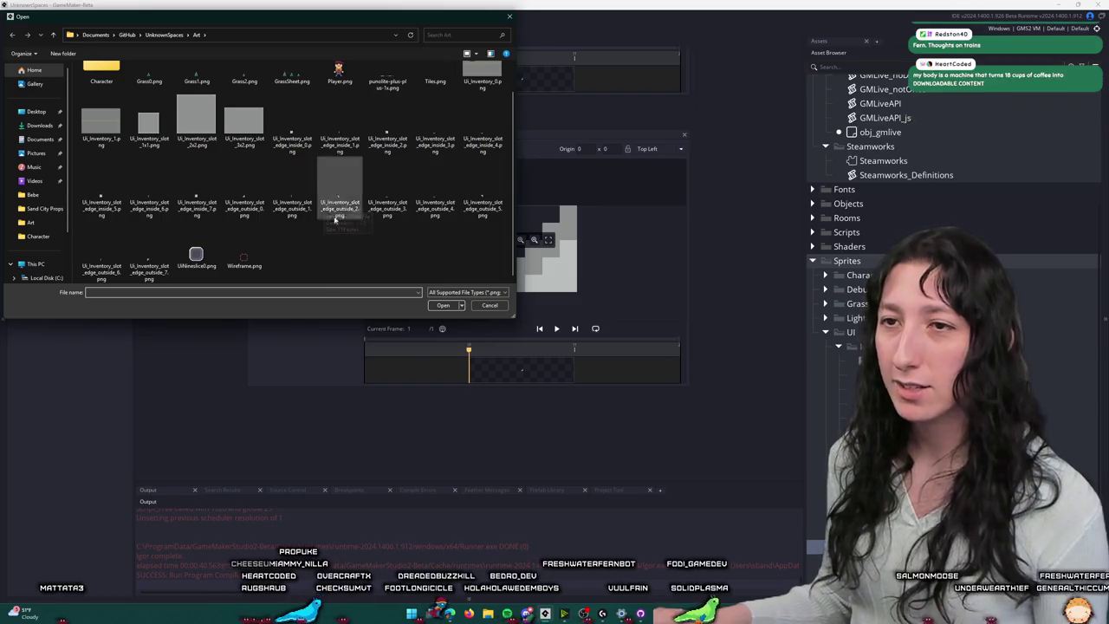
double_click(339, 217)
left_click(594, 322)
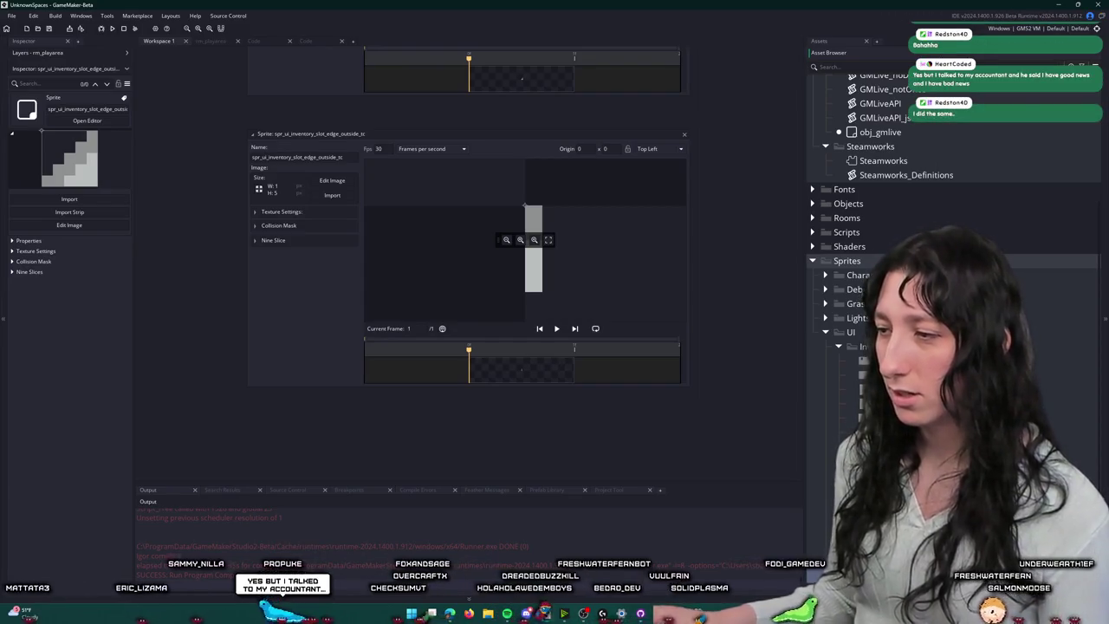
left_click(329, 195)
double_click(339, 216)
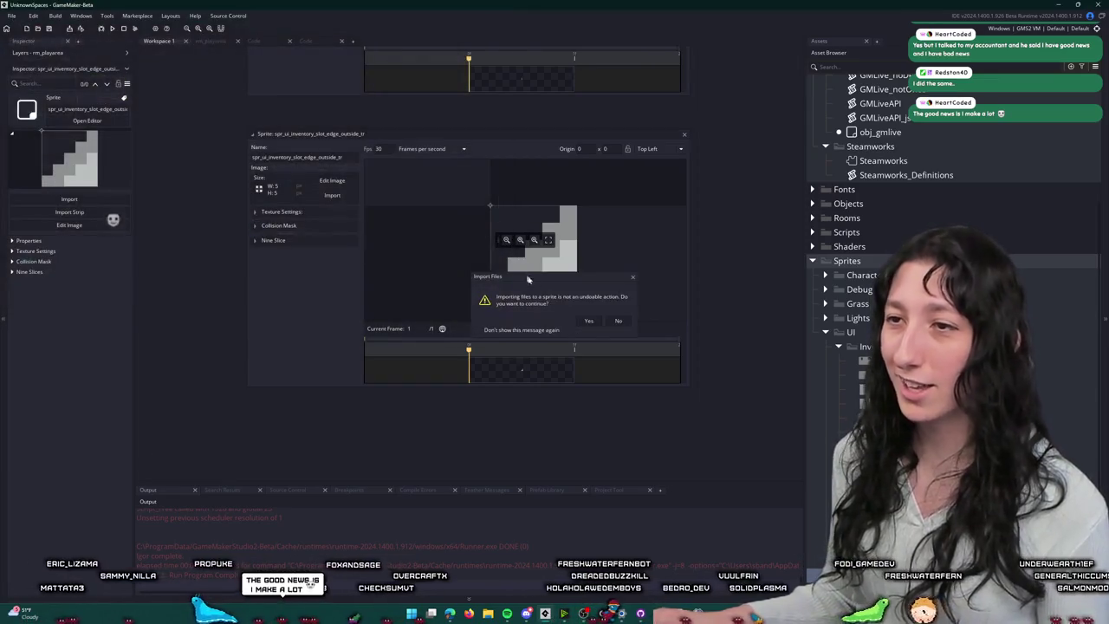
left_click(591, 322)
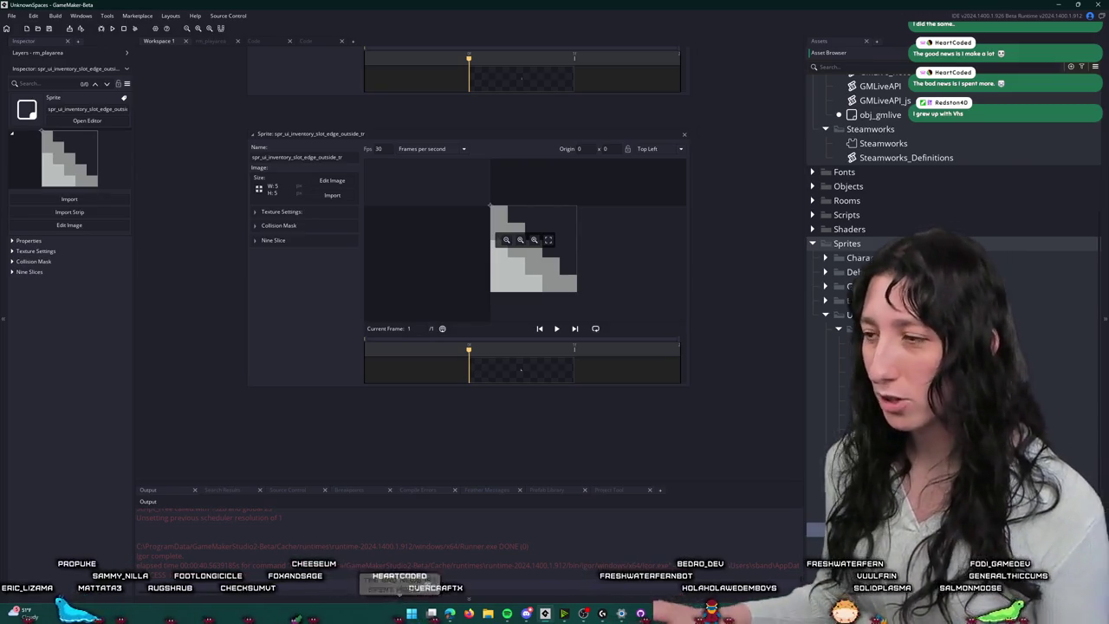
Step: Import the edge strip images into outside_ml and outside_mr (5×1)
double_click(901, 357)
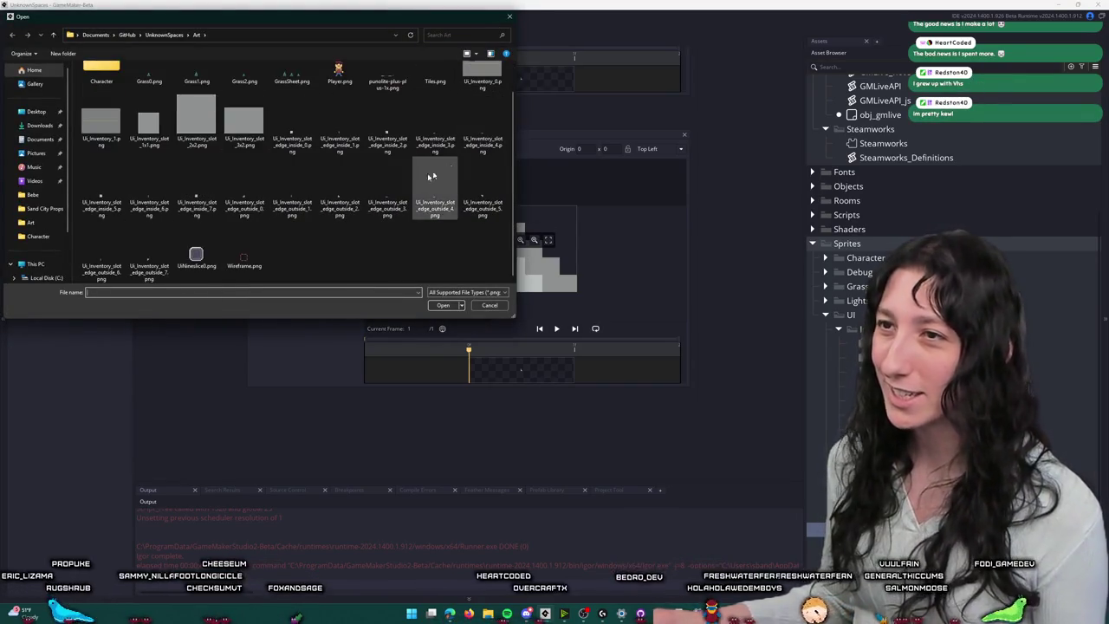
left_click(340, 191)
double_click(374, 202)
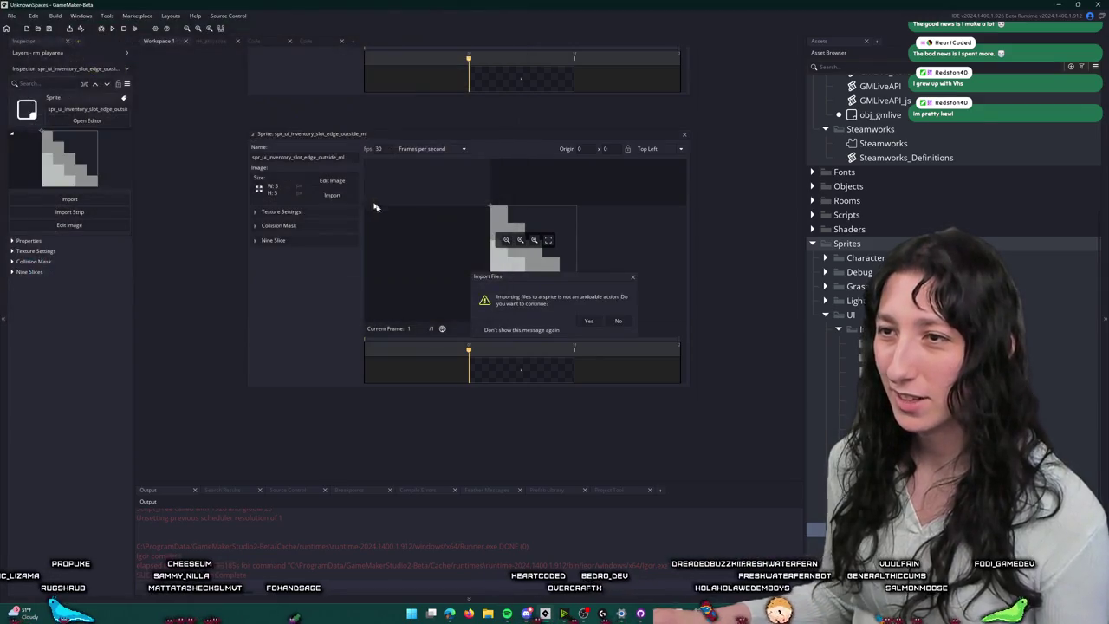
left_click(588, 320)
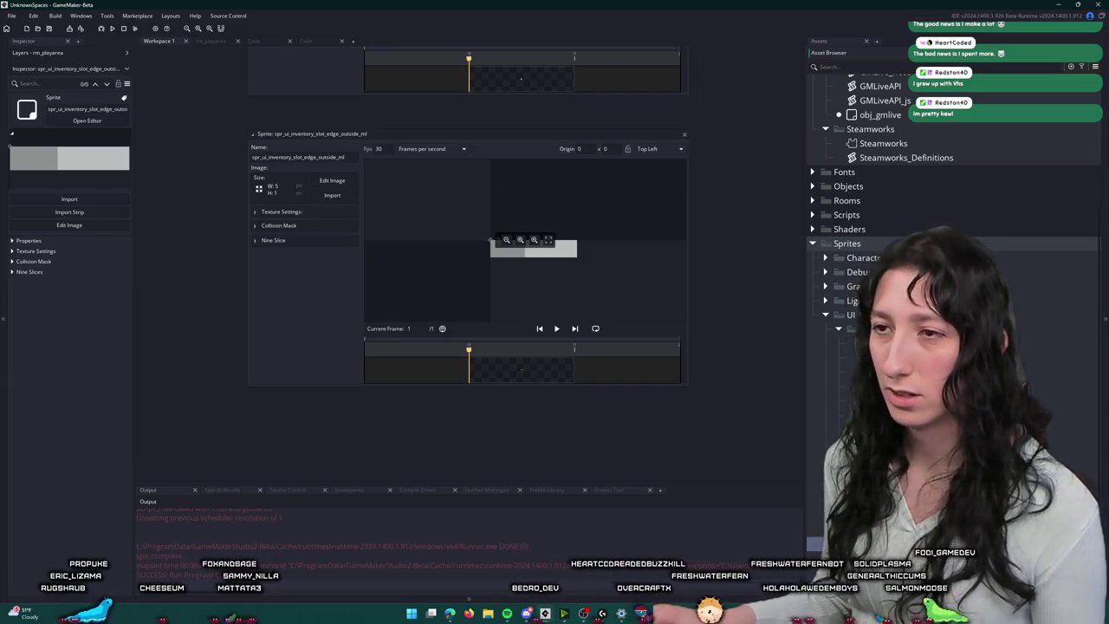
scroll(367, 234, "down", 5)
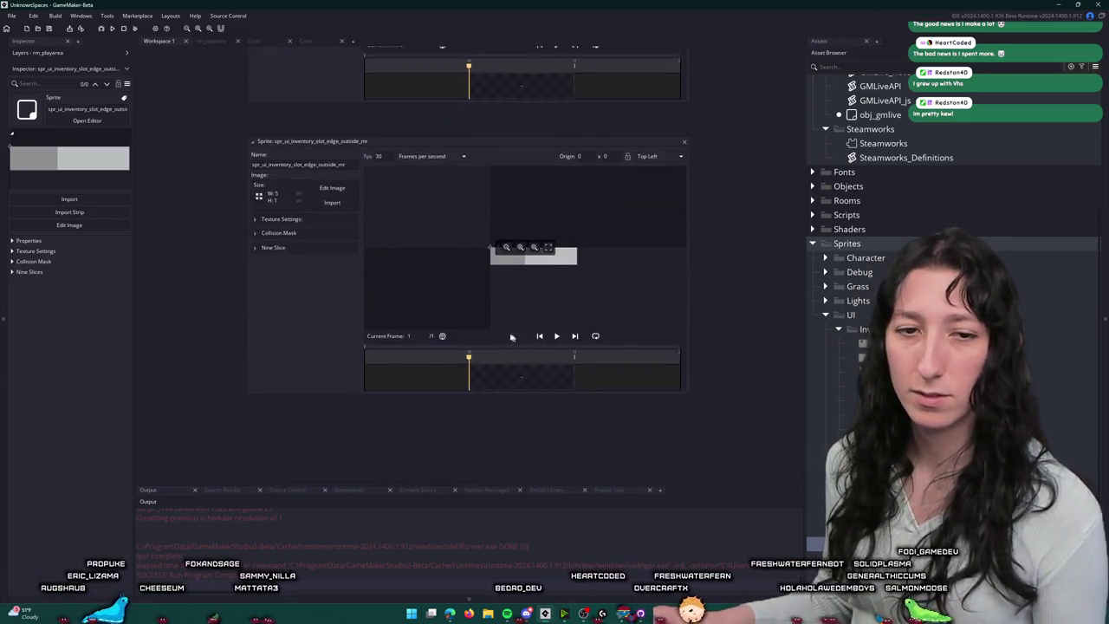
left_click(338, 200)
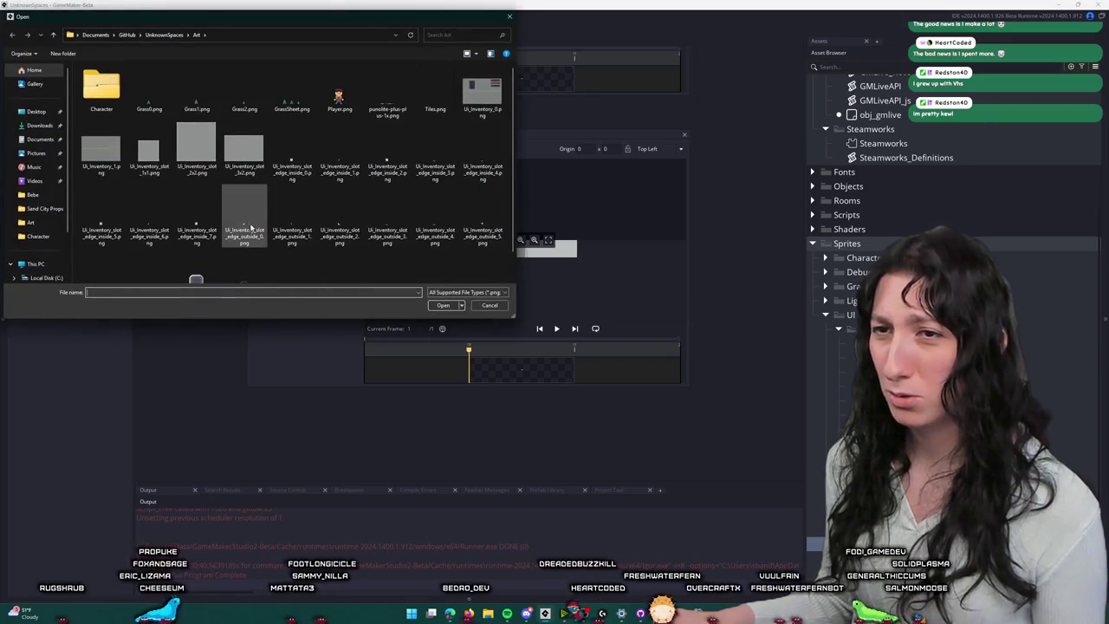
scroll(295, 245, "down", 1)
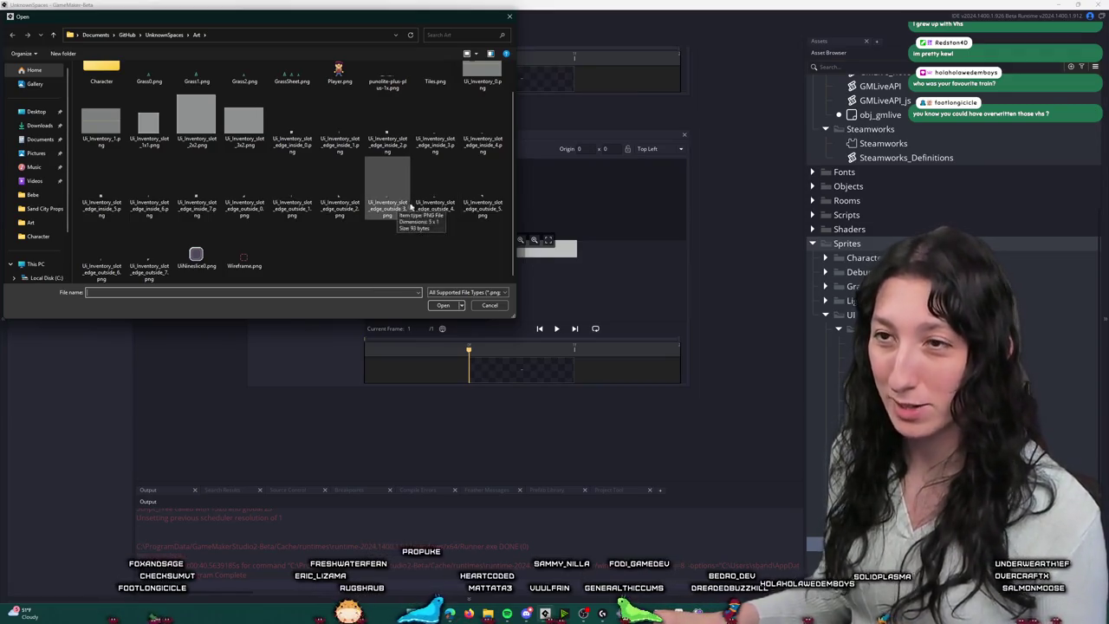
double_click(435, 206)
left_click(590, 321)
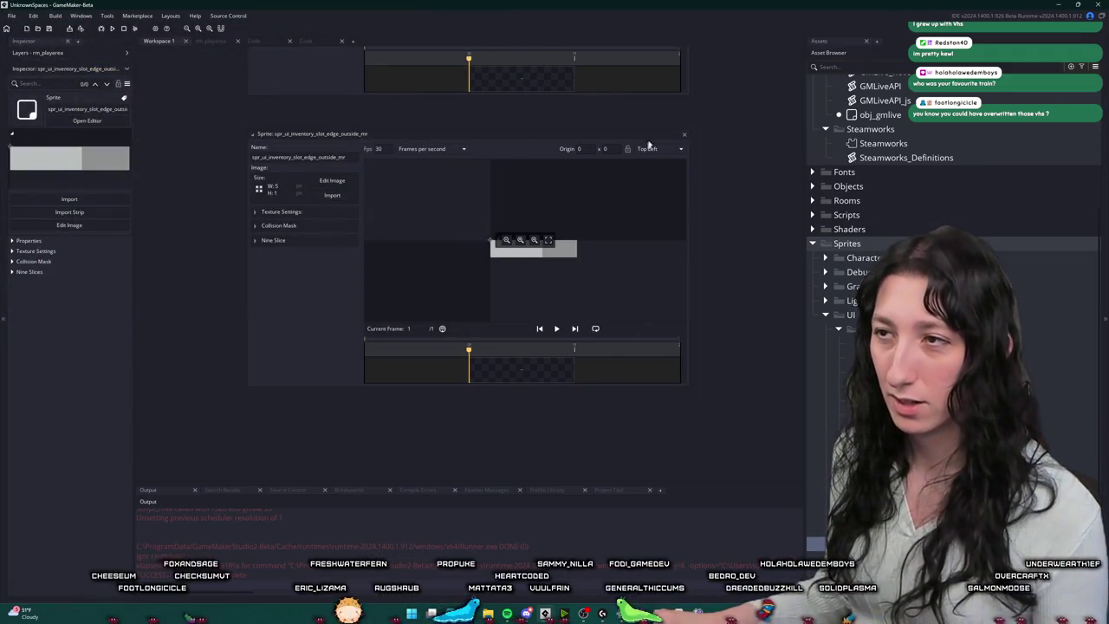
Step: Import UI_Inventory_slot_edge_outside_5.png, a 5×5 stepped corner, into the outside_bl sprite
left_click(686, 137)
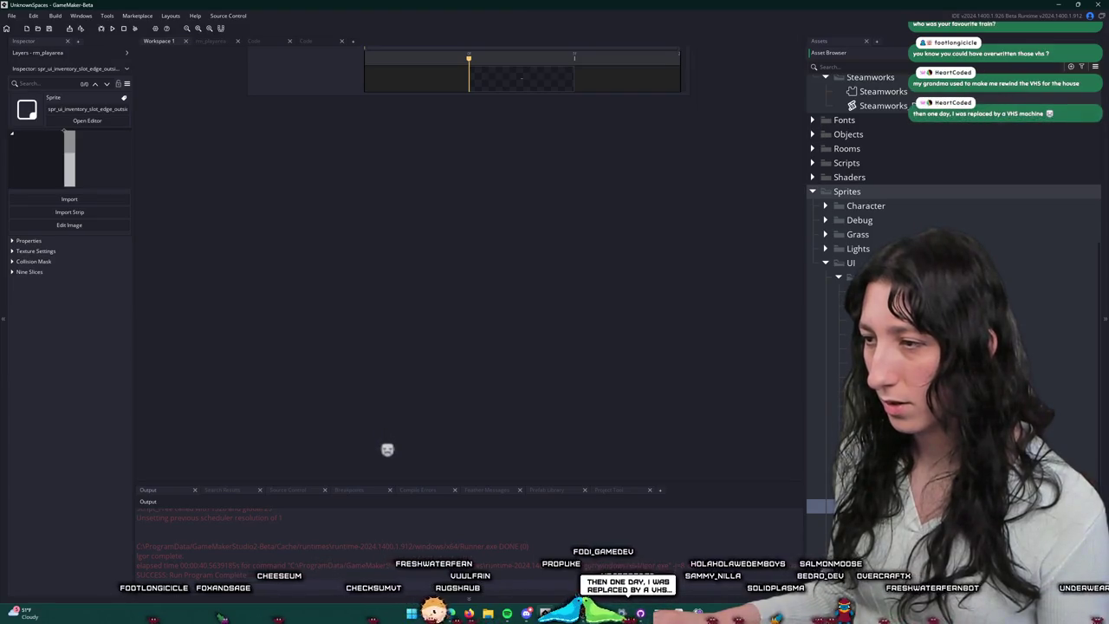
key("Up")
key("Up")
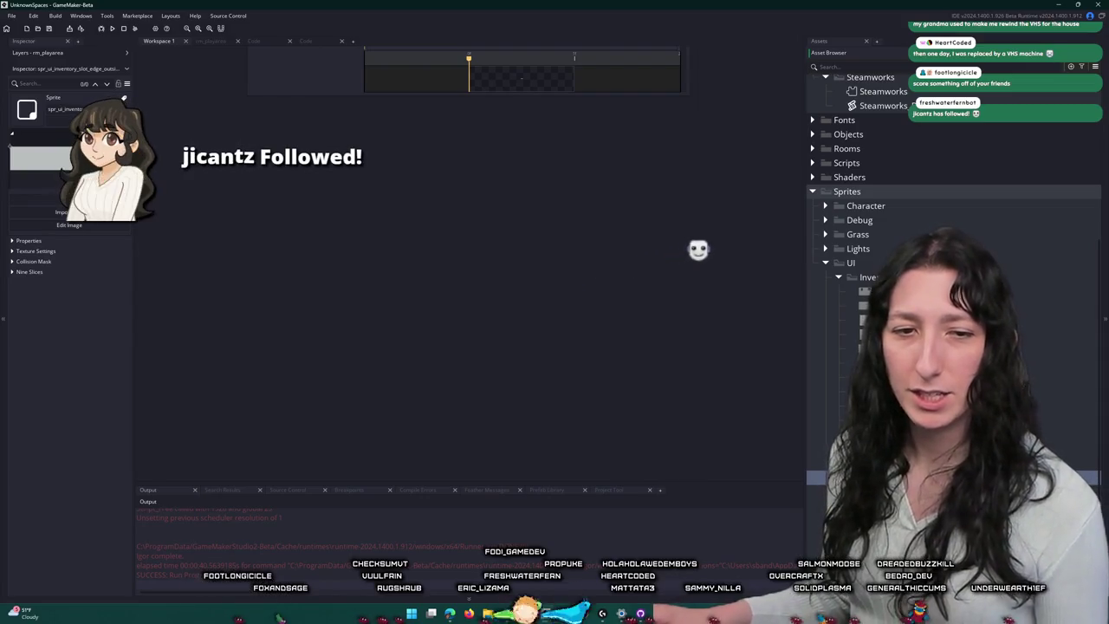
double_click(918, 377)
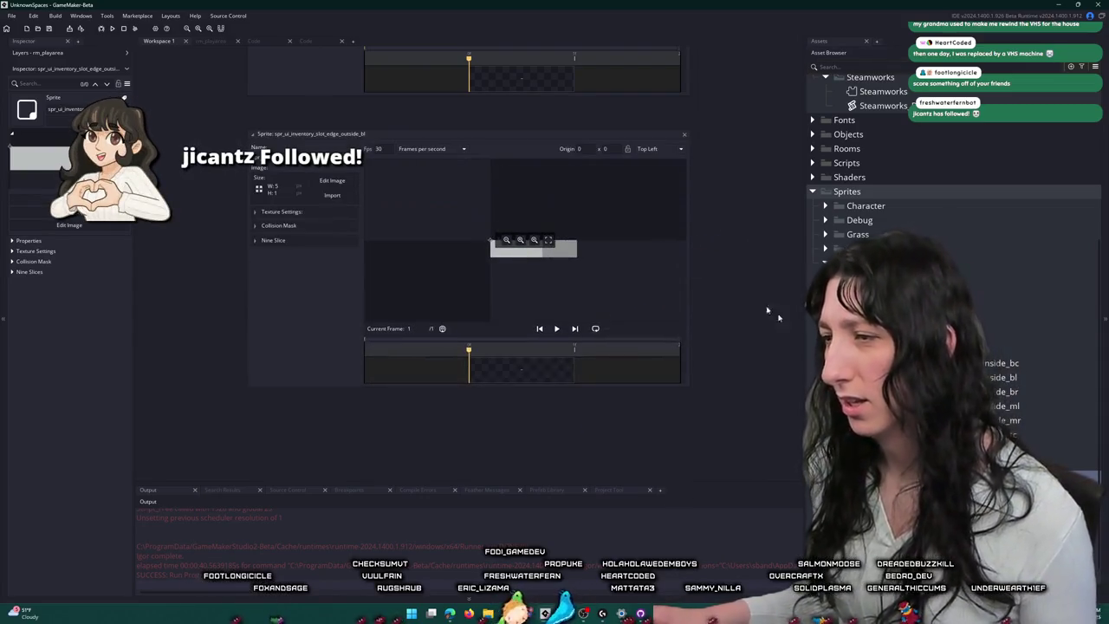
left_click(332, 195)
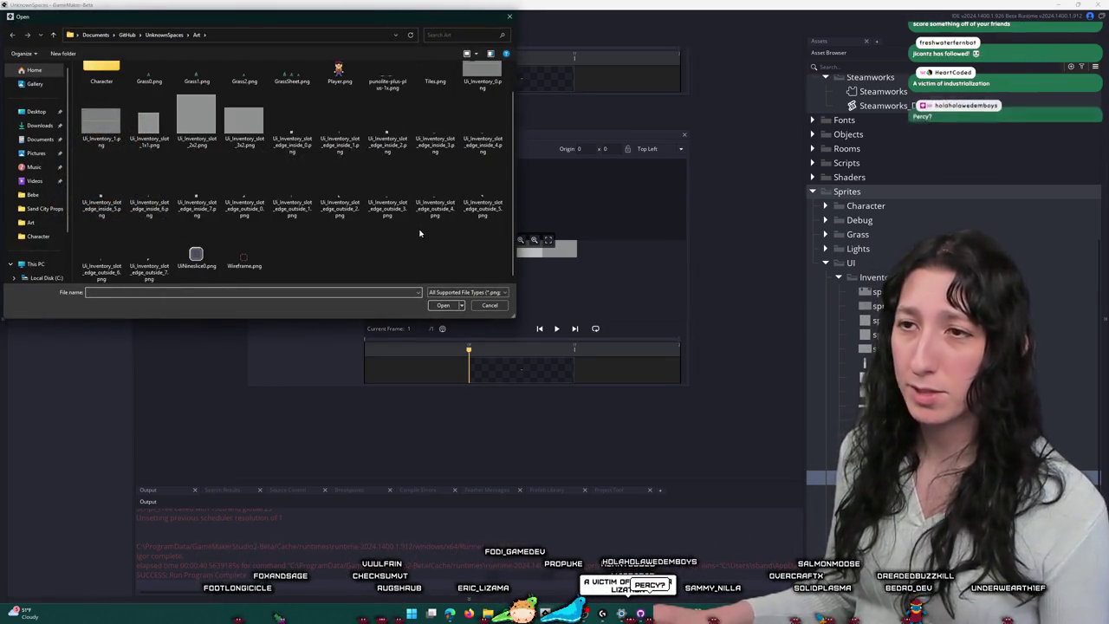
double_click(476, 208)
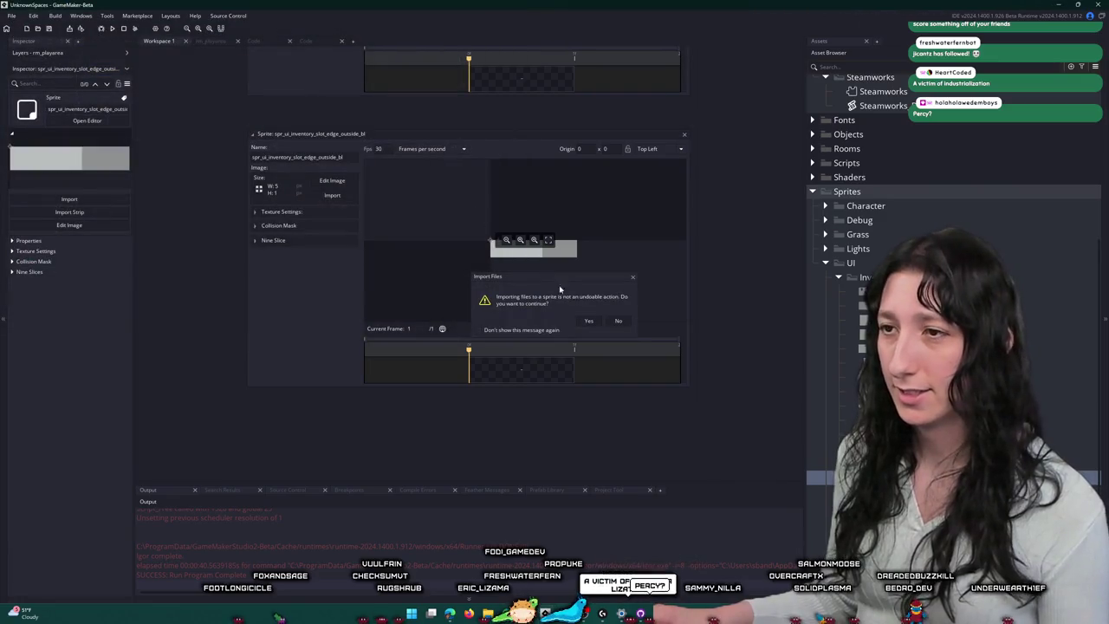
left_click(589, 320)
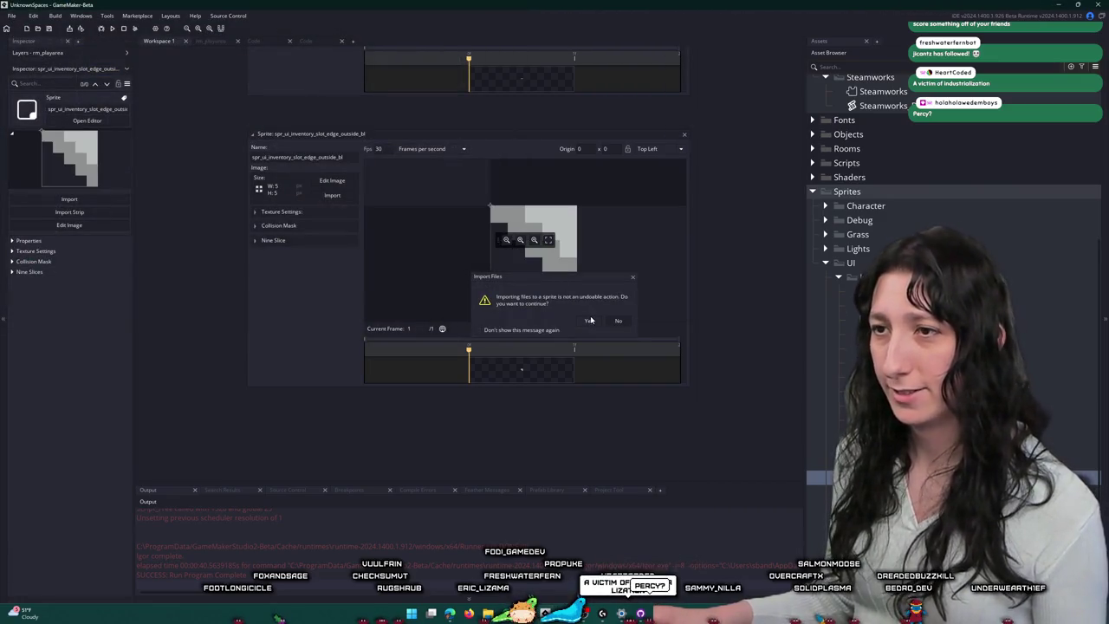
left_click(683, 136)
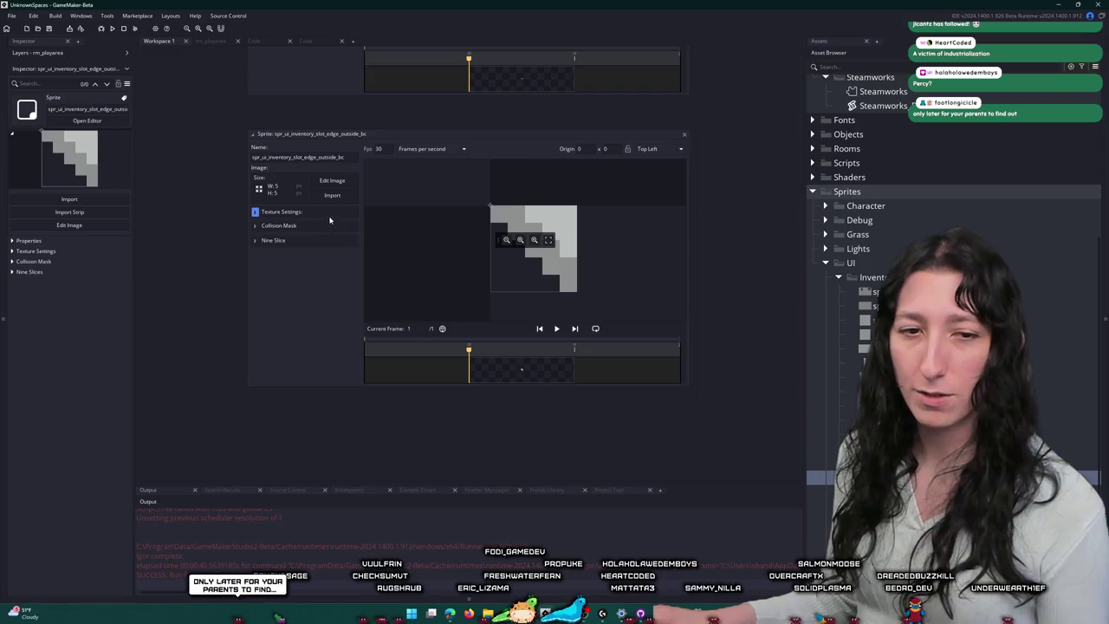
Step: Start importing a new image into the outside_bc edge sprite
left_click(330, 196)
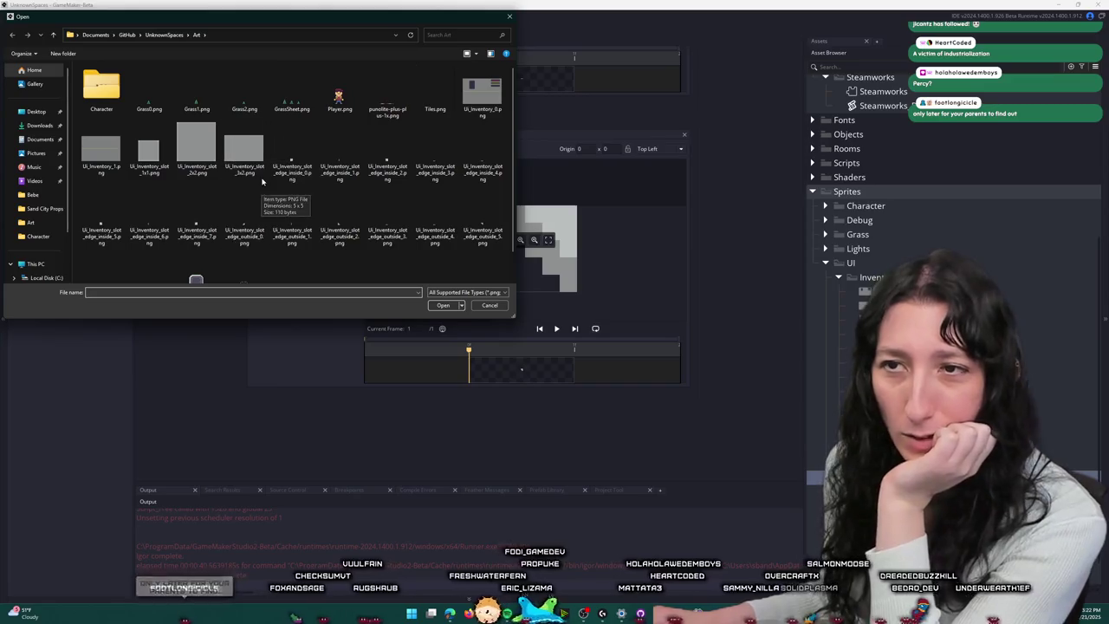
scroll(351, 213, "down", 2)
double_click(104, 249)
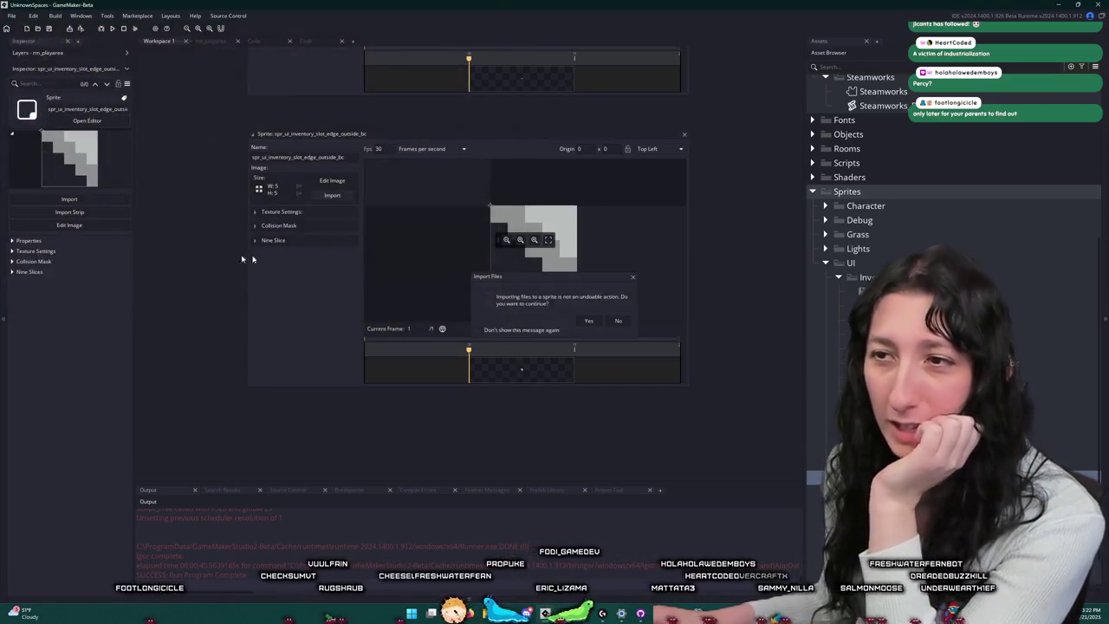
Step: Confirm replacing the bottom-centre outside-edge sprite with its imported image
left_click(588, 320)
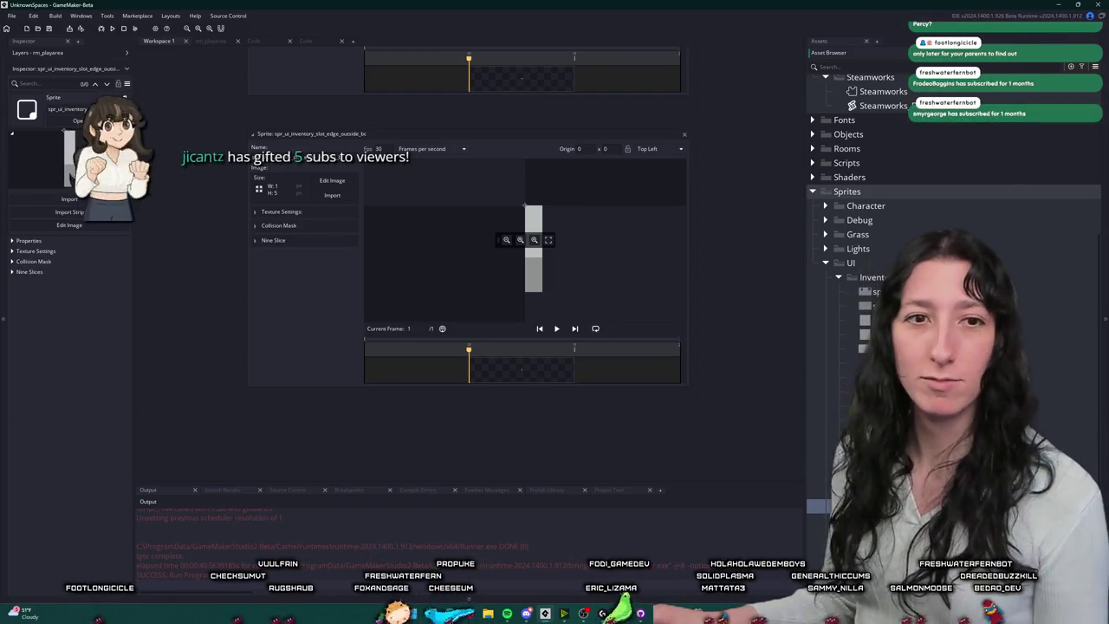
scroll(485, 306, "up", 1)
scroll(484, 306, "down", 1)
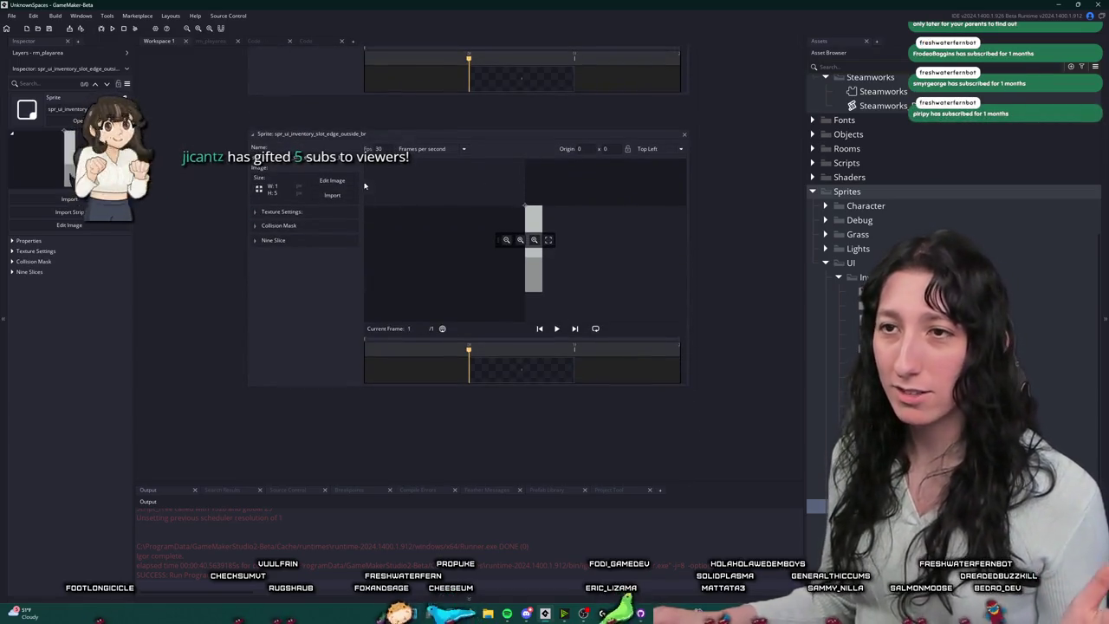
Step: Import Ui_Inventory_slot_edge_outside_7.png into the bottom-right outside-edge sprite and confirm Yes
left_click(333, 195)
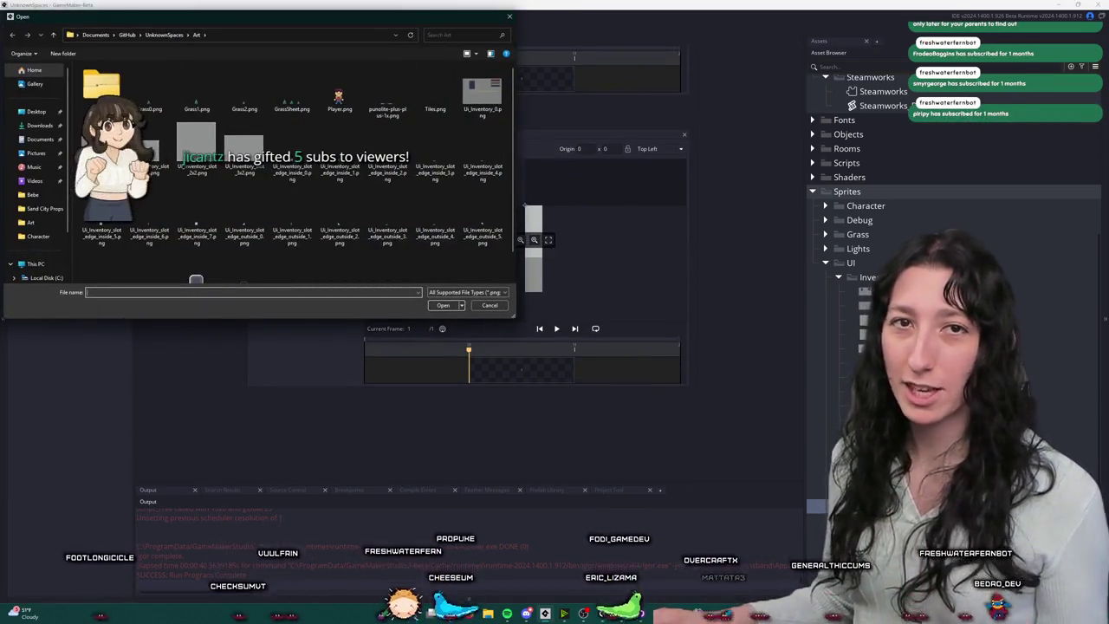
scroll(295, 225, "down", 1)
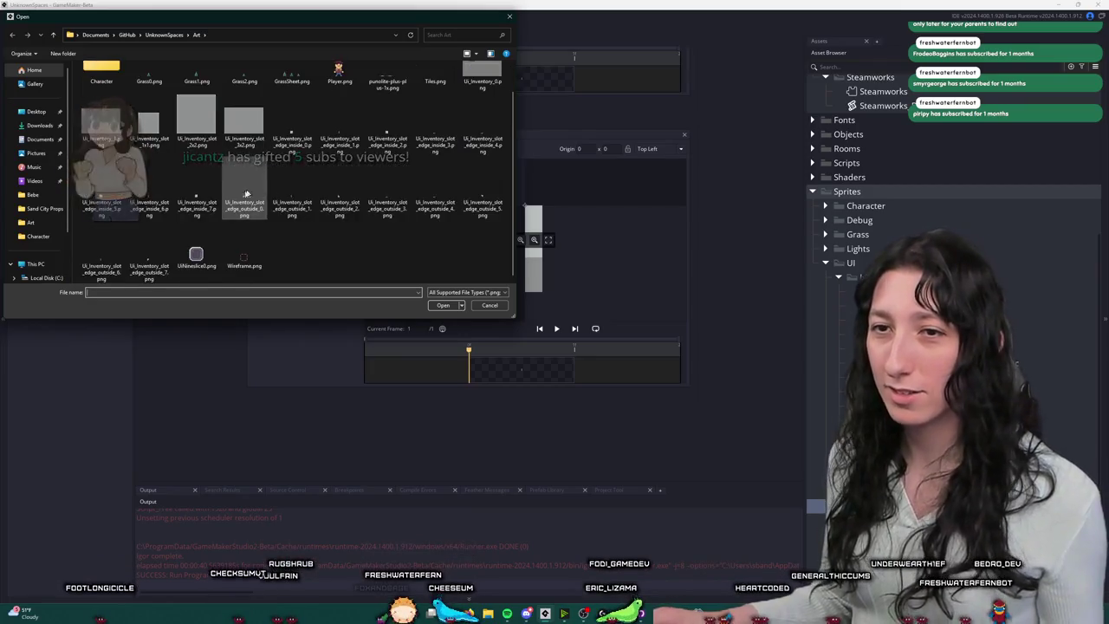
double_click(168, 250)
left_click(589, 322)
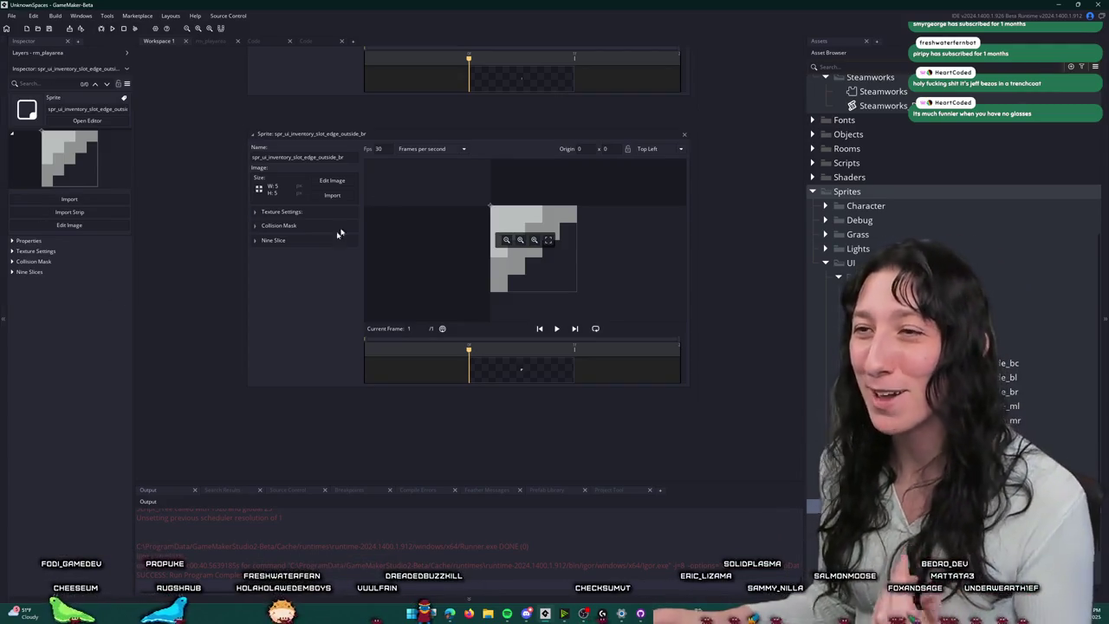
scroll(764, 123, "down", 3)
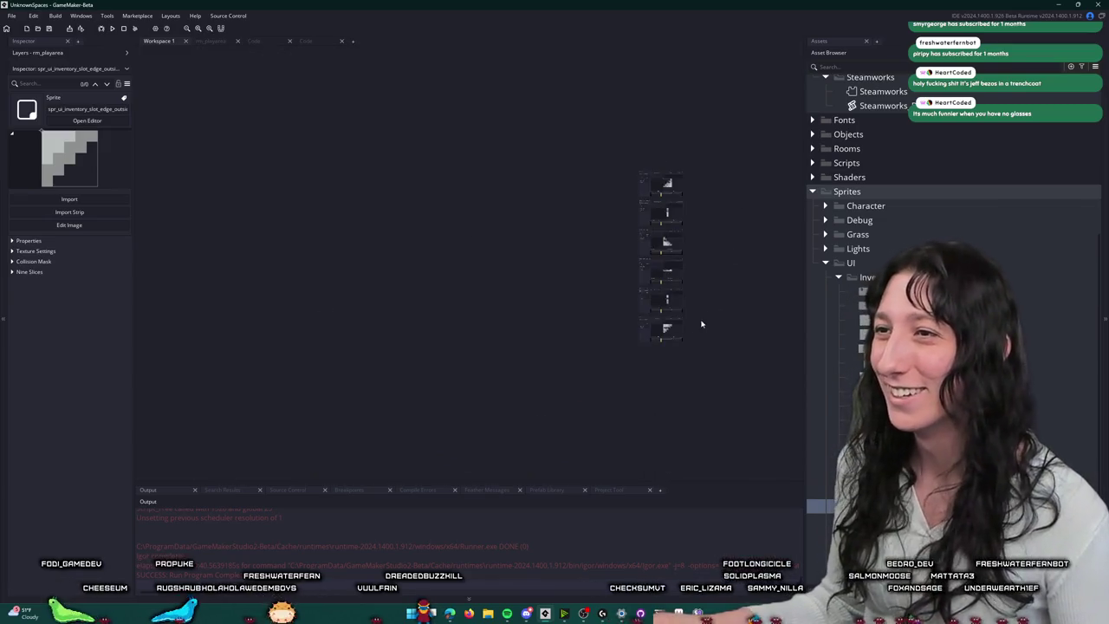
Step: Create Workspace 2 and preview sprites in the Asset Browser's UI folder
left_click(355, 42)
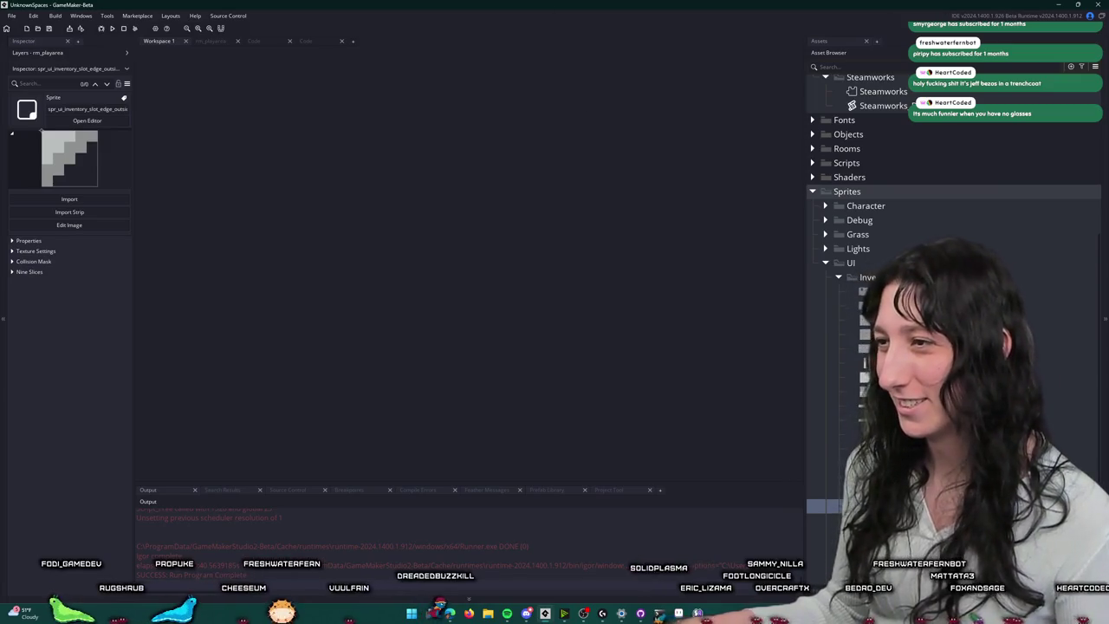
scroll(849, 260, "down", 2)
left_click(819, 532)
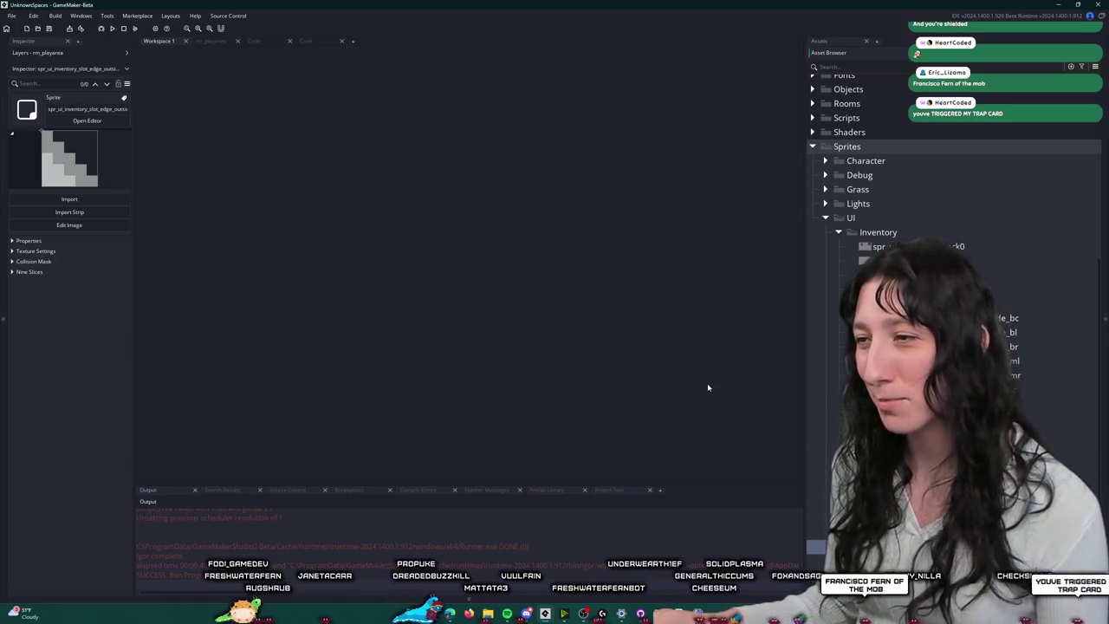
Step: Open spr_ui_inventory_healthbar0 in the sprite editor, cancelling the image import left unchanged
double_click(901, 275)
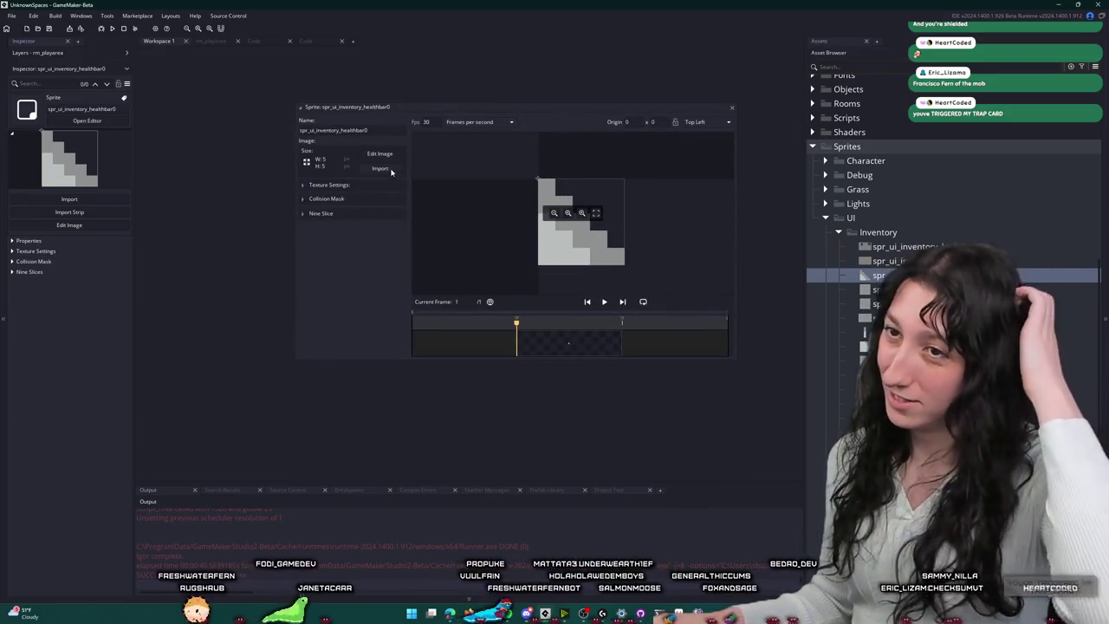
left_click(389, 170)
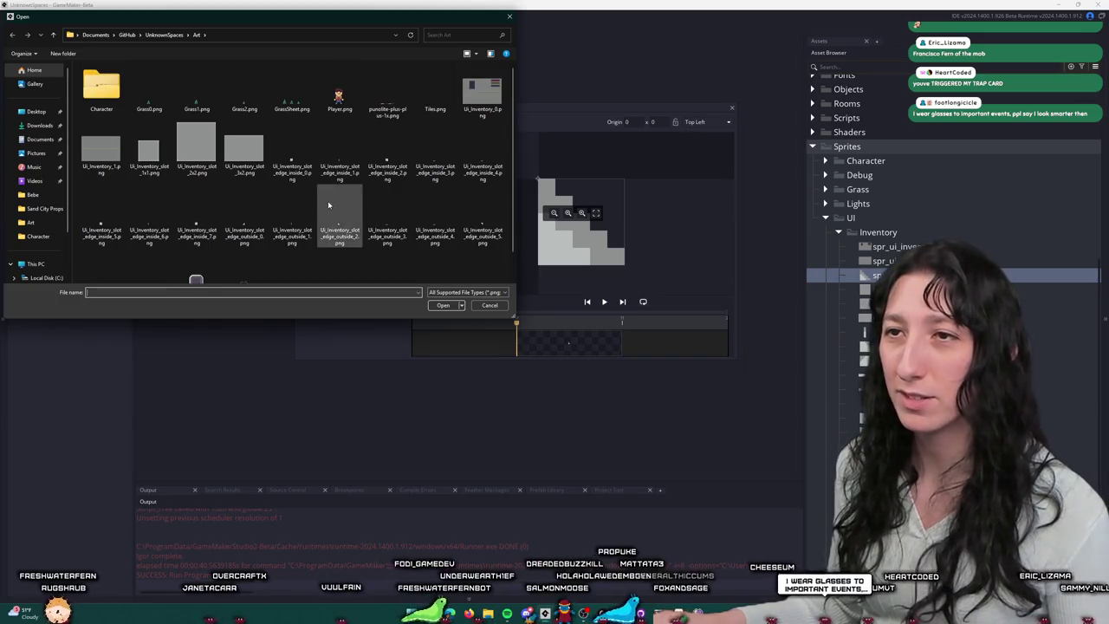
key("alt+Tab")
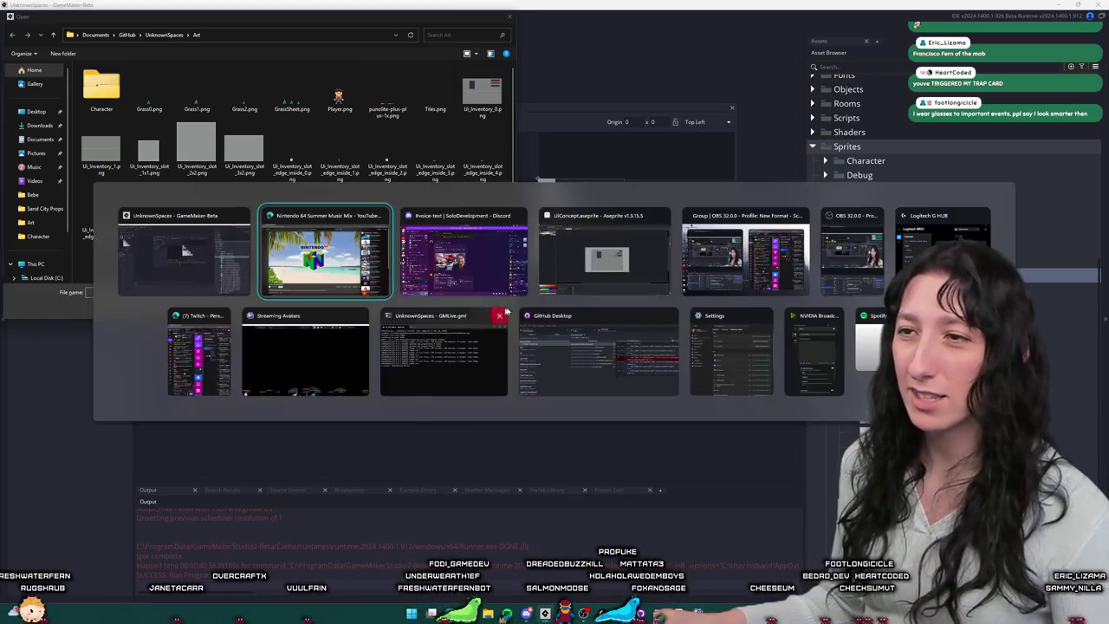
key("Escape")
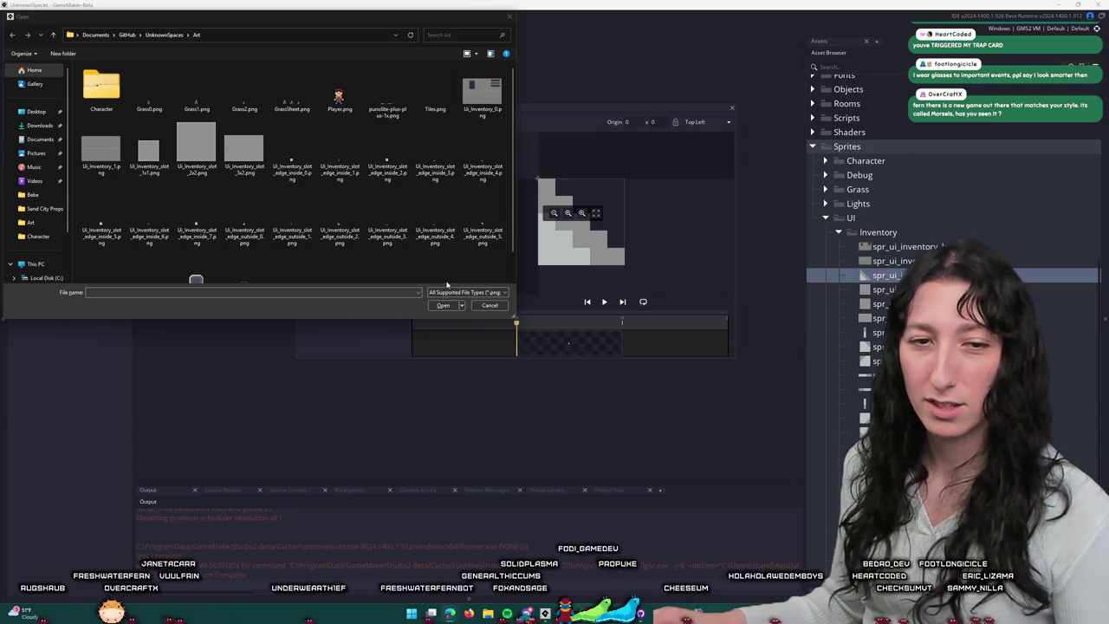
left_click(485, 305)
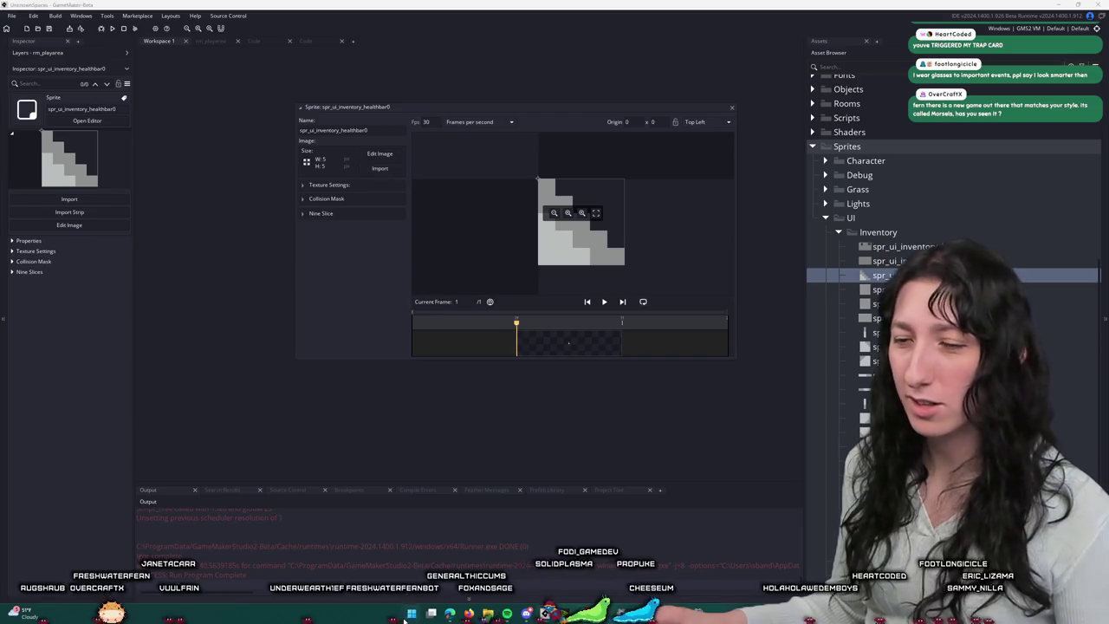
Step: Launch Steam from the Windows Start search
key("super")
type("steam")
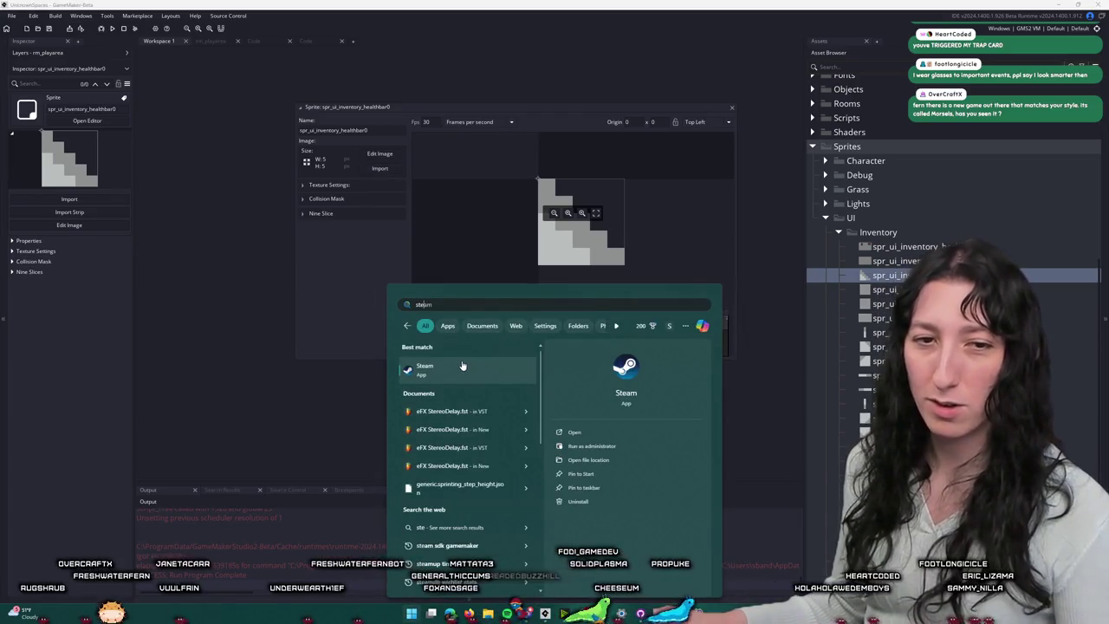
left_click(473, 370)
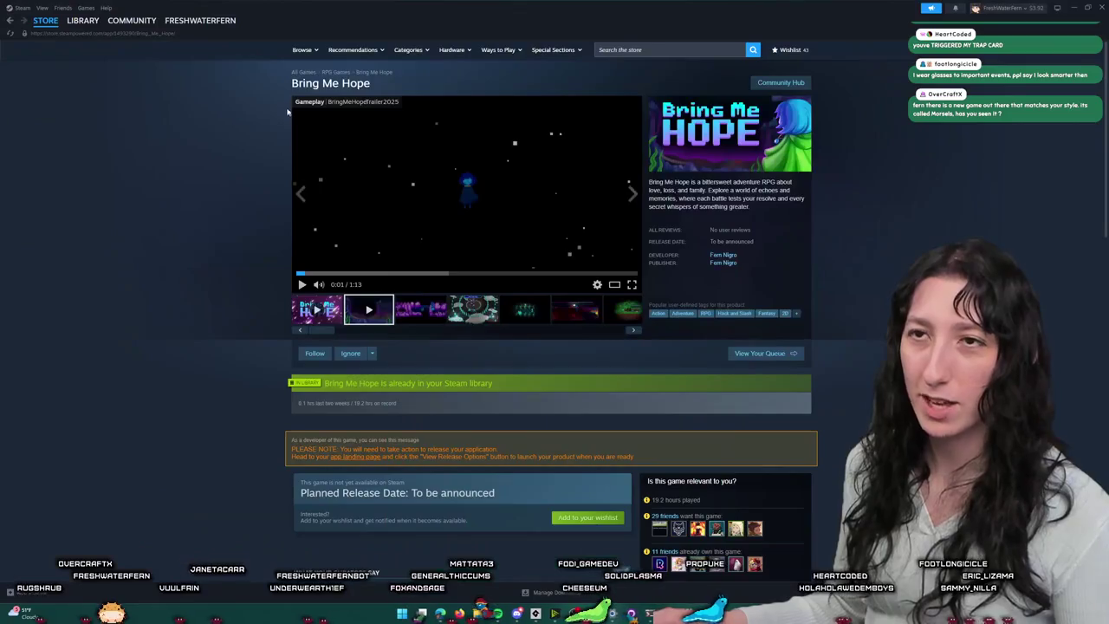
Step: Search the Steam store for 'morsels' and open the Morsels result
left_click(683, 50)
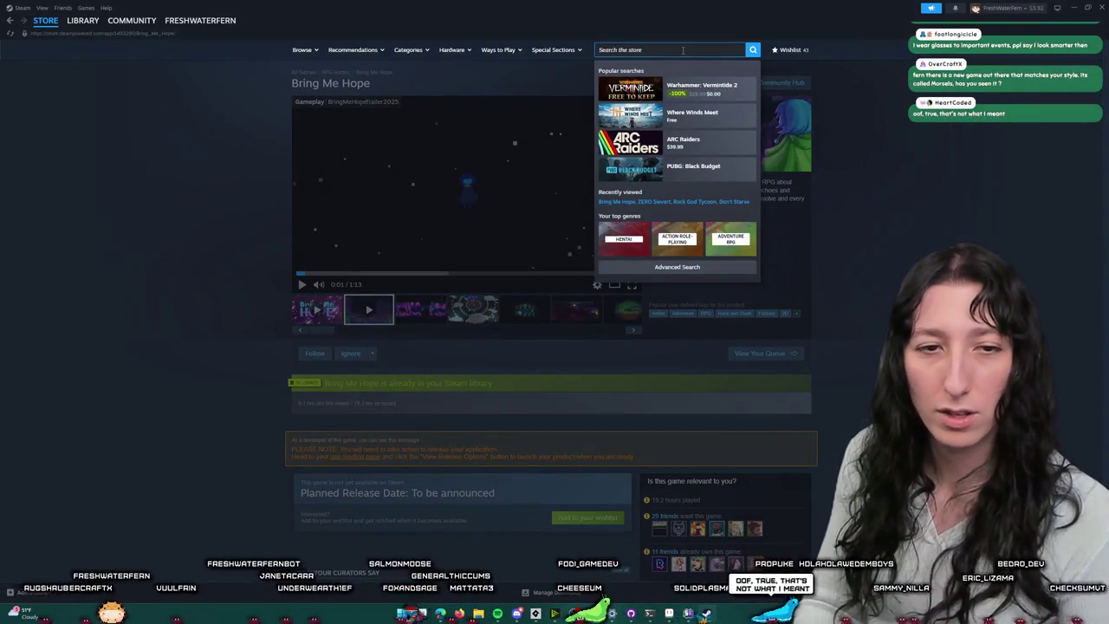
type("morsels")
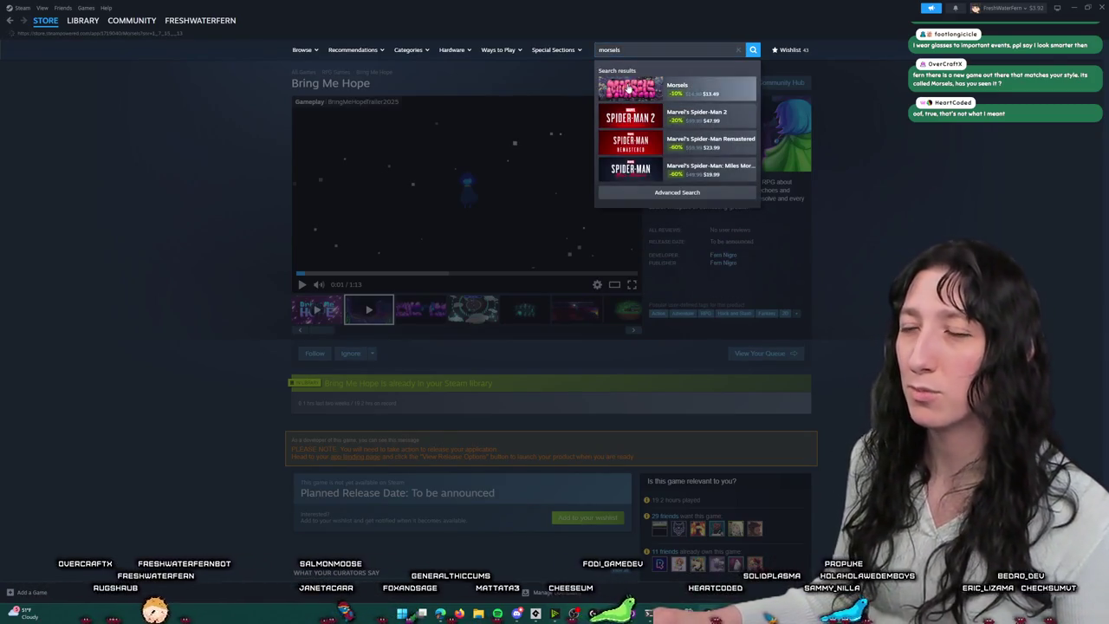
left_click(702, 88)
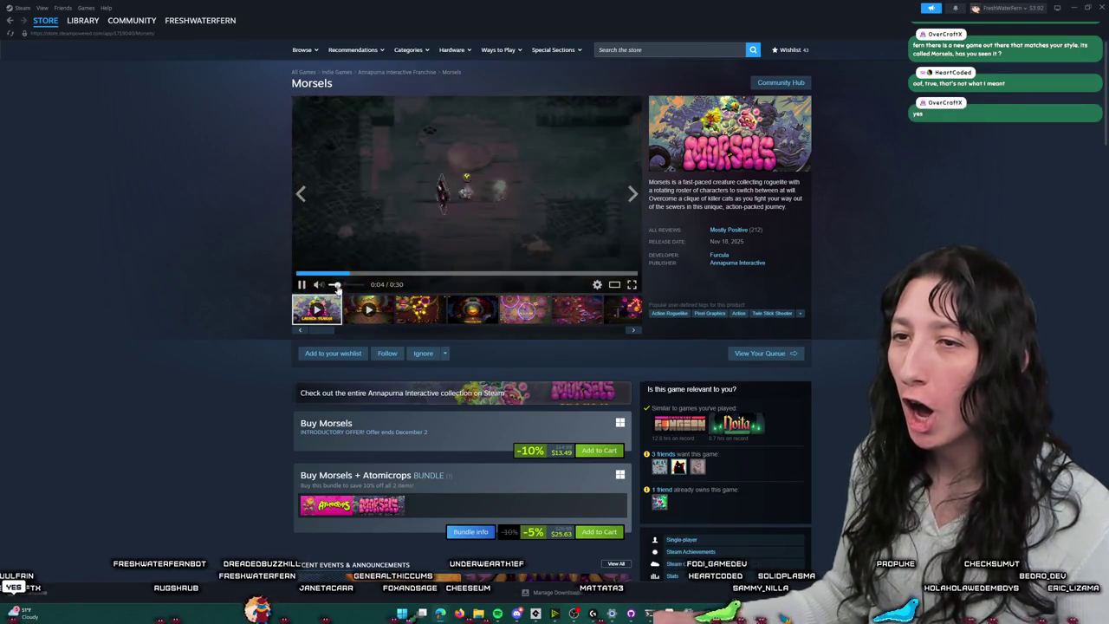
Step: Watch the Morsels trailer fullscreen, skipping ahead and back, then pause and leave fullscreen
left_click(632, 285)
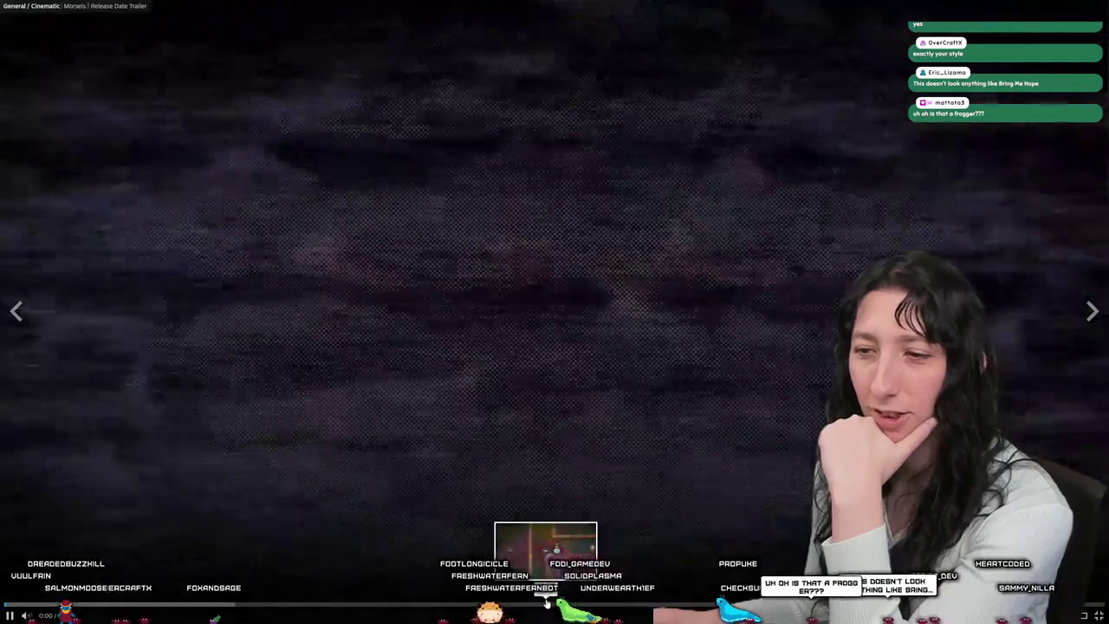
left_click(383, 598)
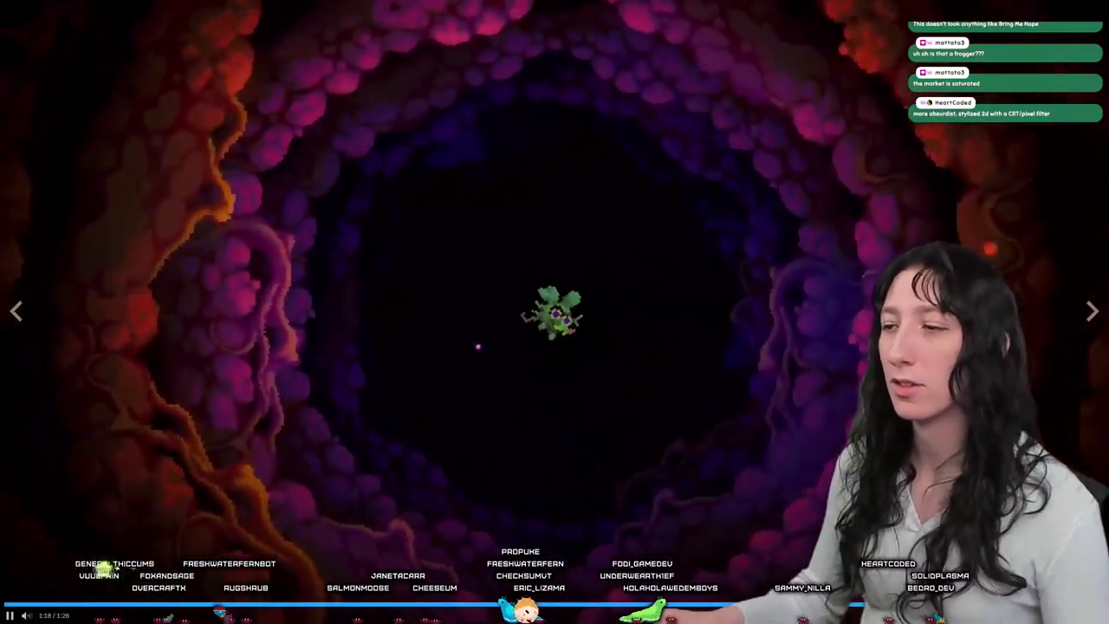
key("Escape")
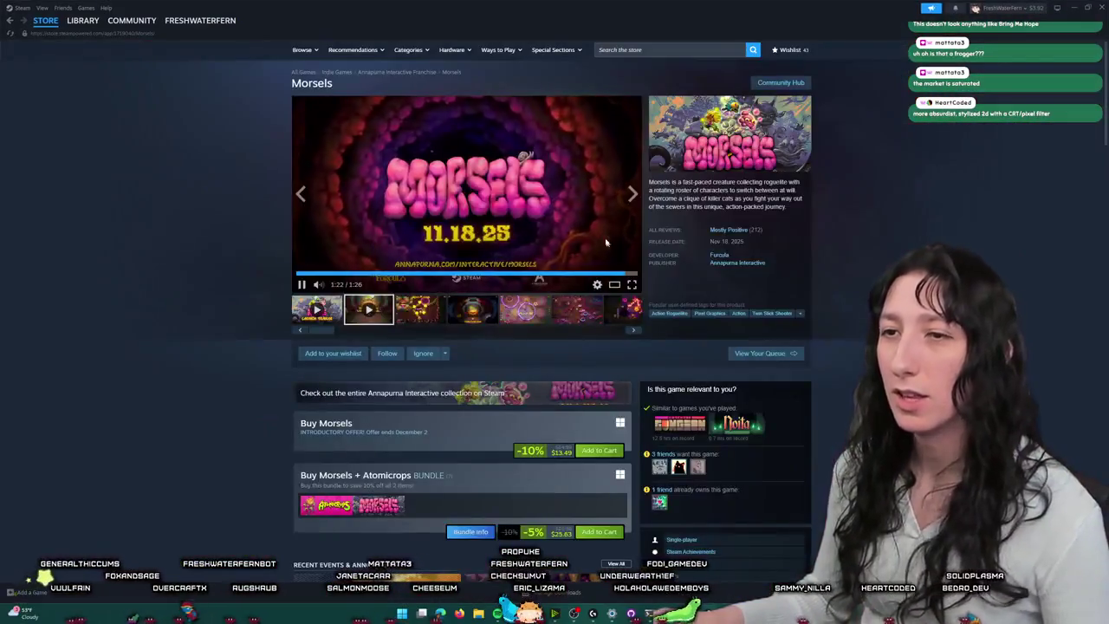
left_click(347, 273)
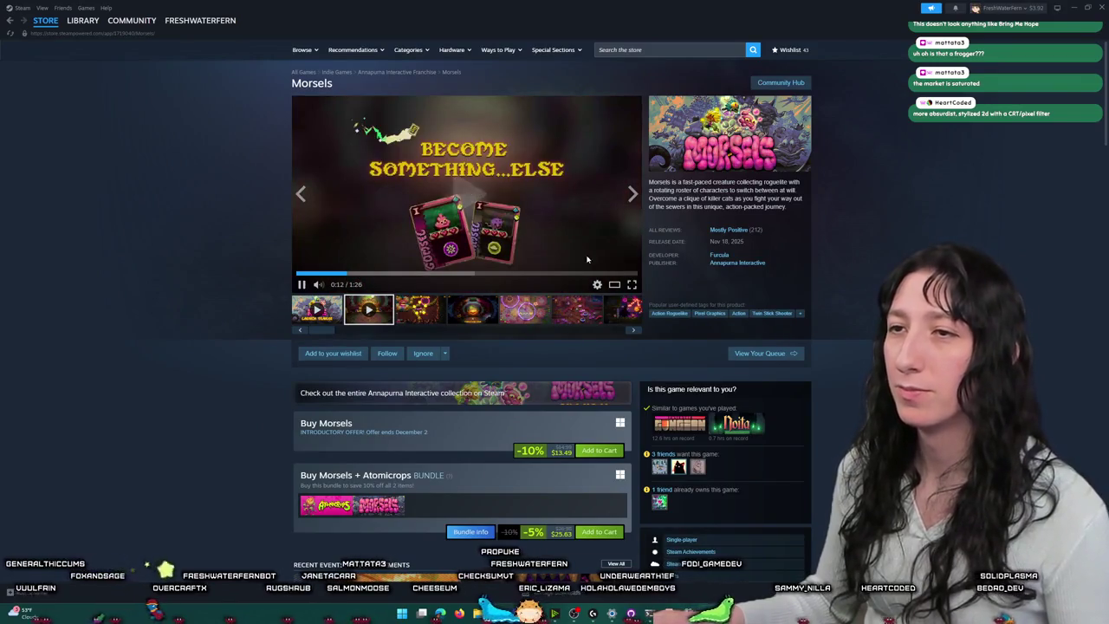
double_click(369, 260)
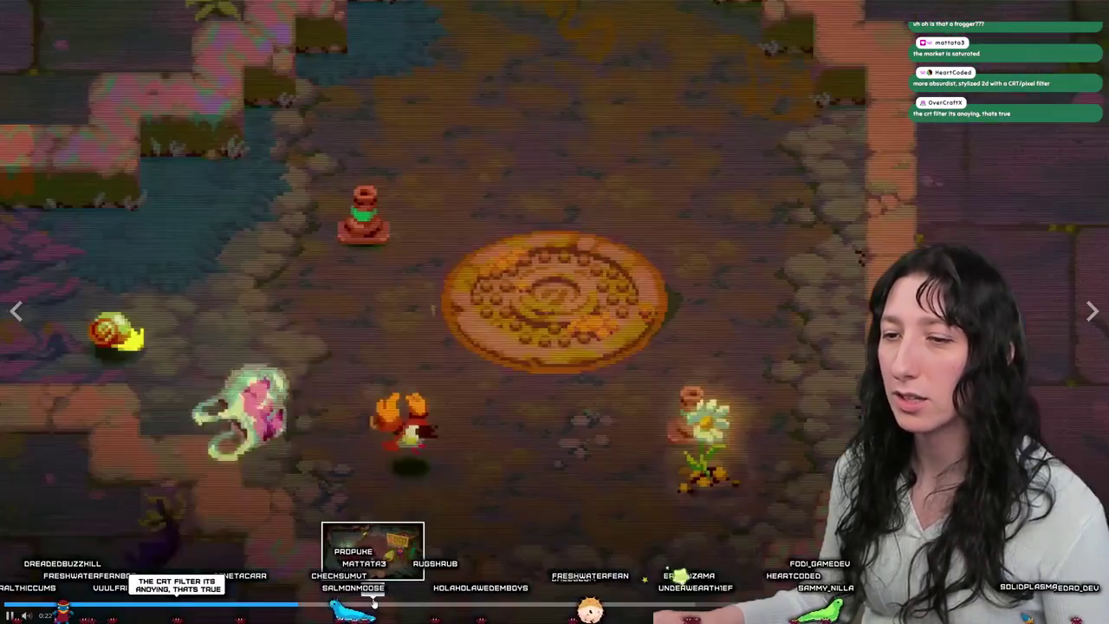
left_click(373, 604)
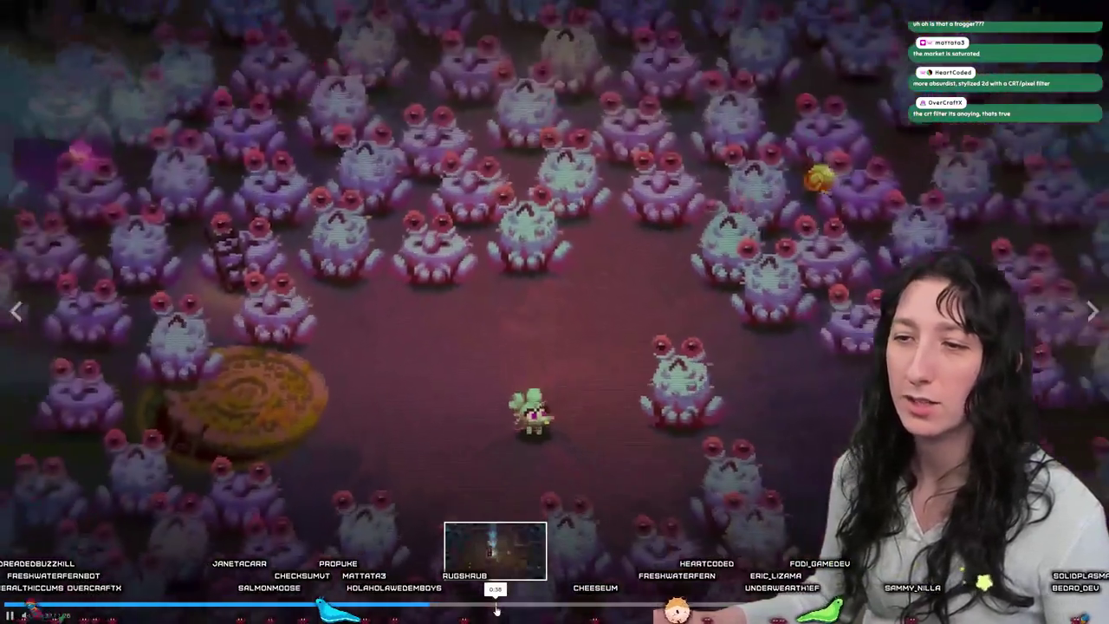
left_click(496, 607)
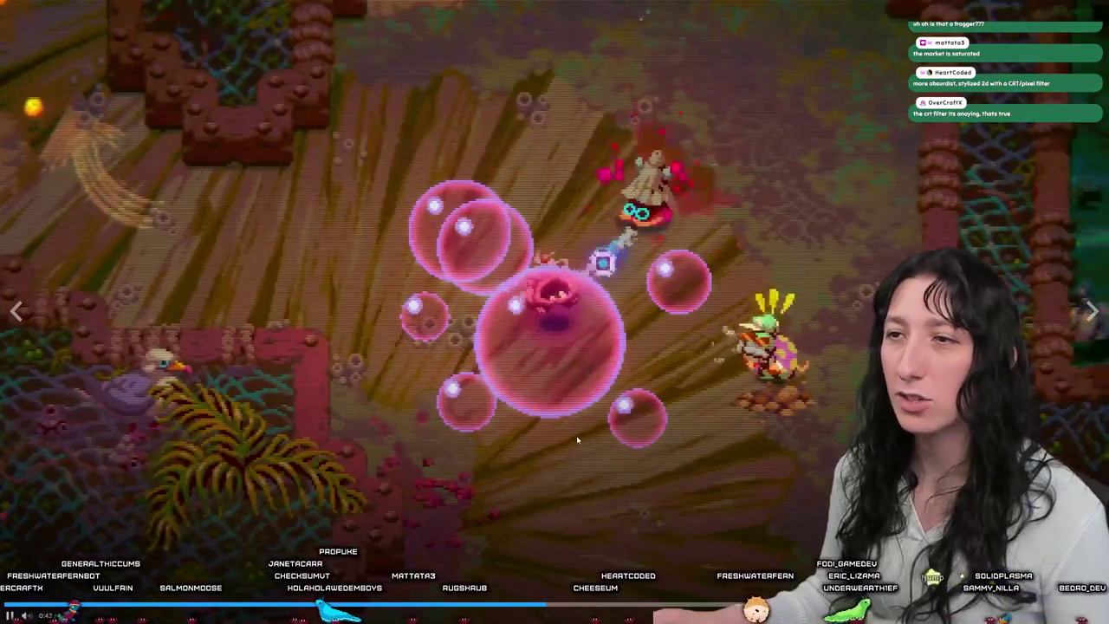
left_click(577, 440)
key("Escape")
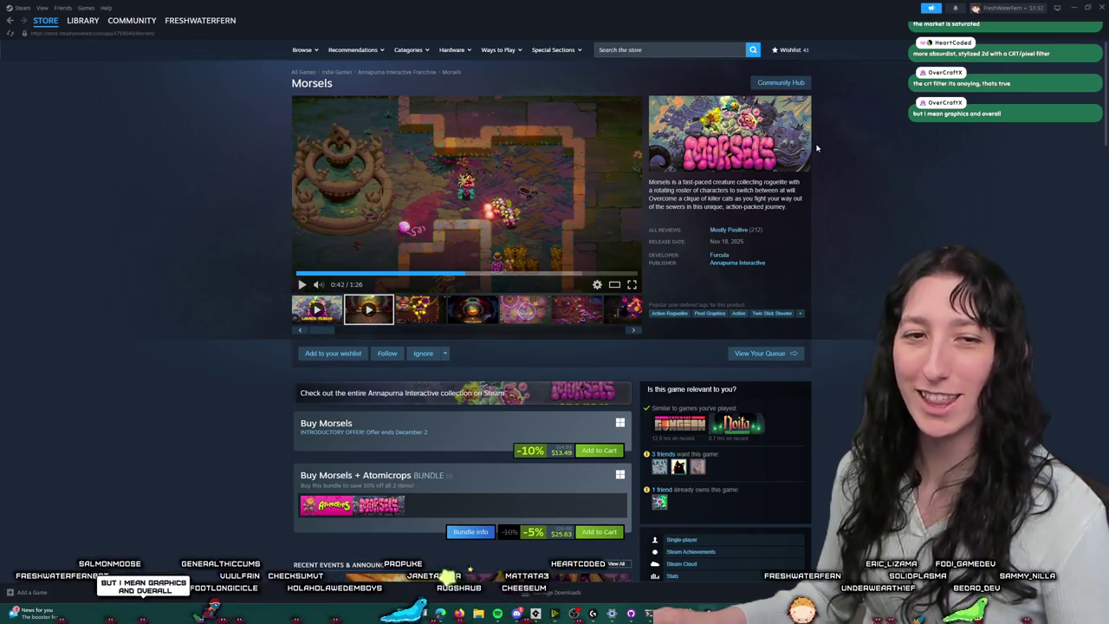
Step: Resume the trailer fullscreen, pausing at 0:48 and 0:51, then exit fullscreen and close Steam
left_click(606, 265)
left_click(631, 285)
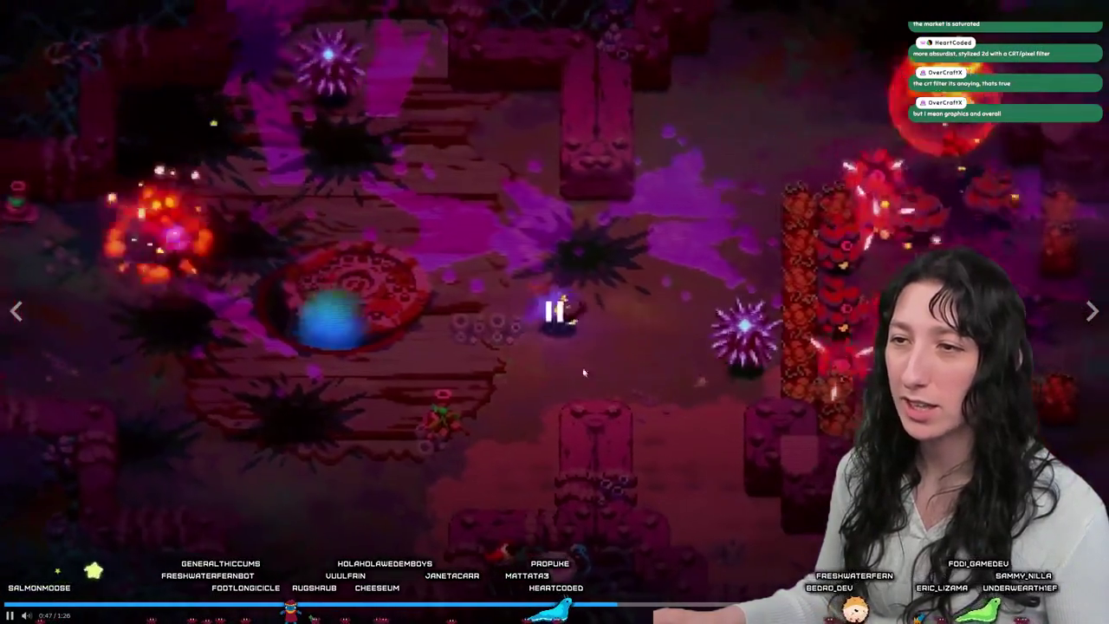
left_click(555, 305)
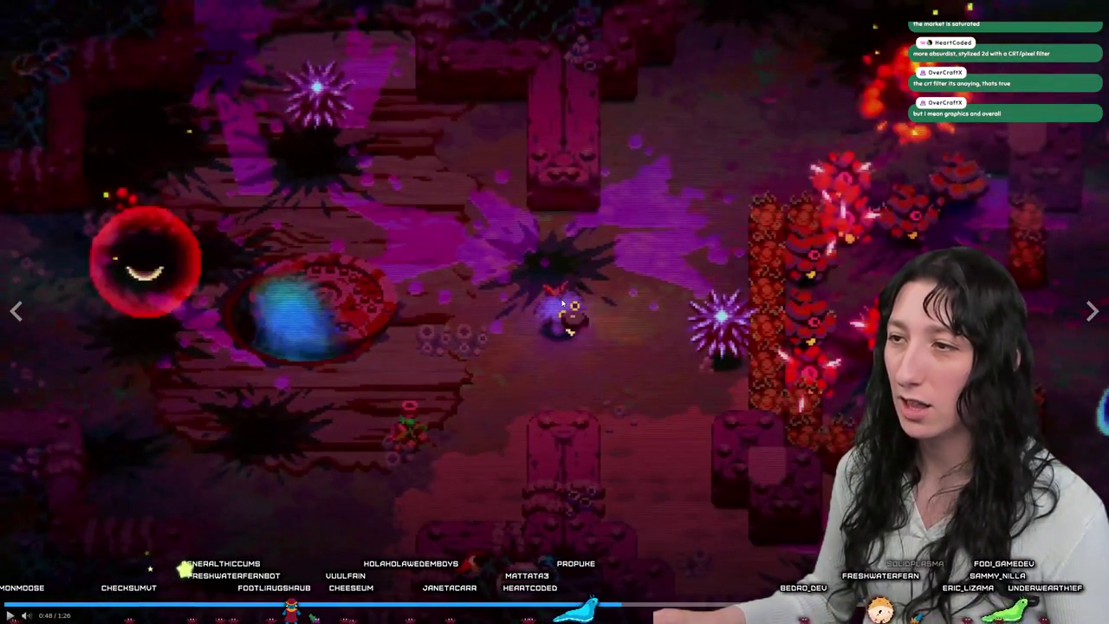
left_click(558, 302)
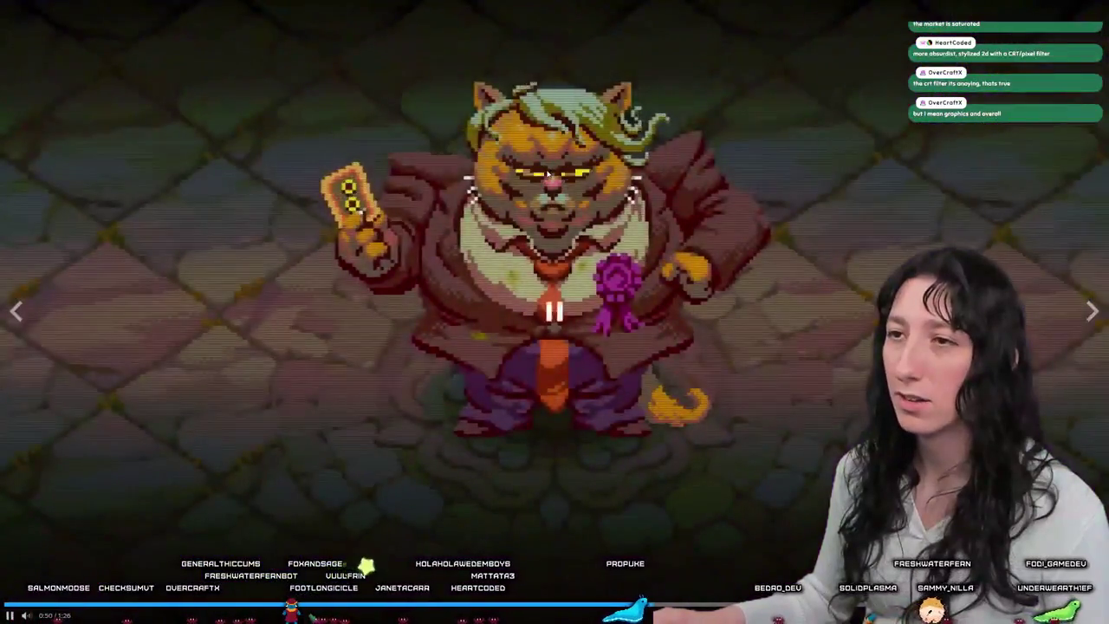
left_click(586, 56)
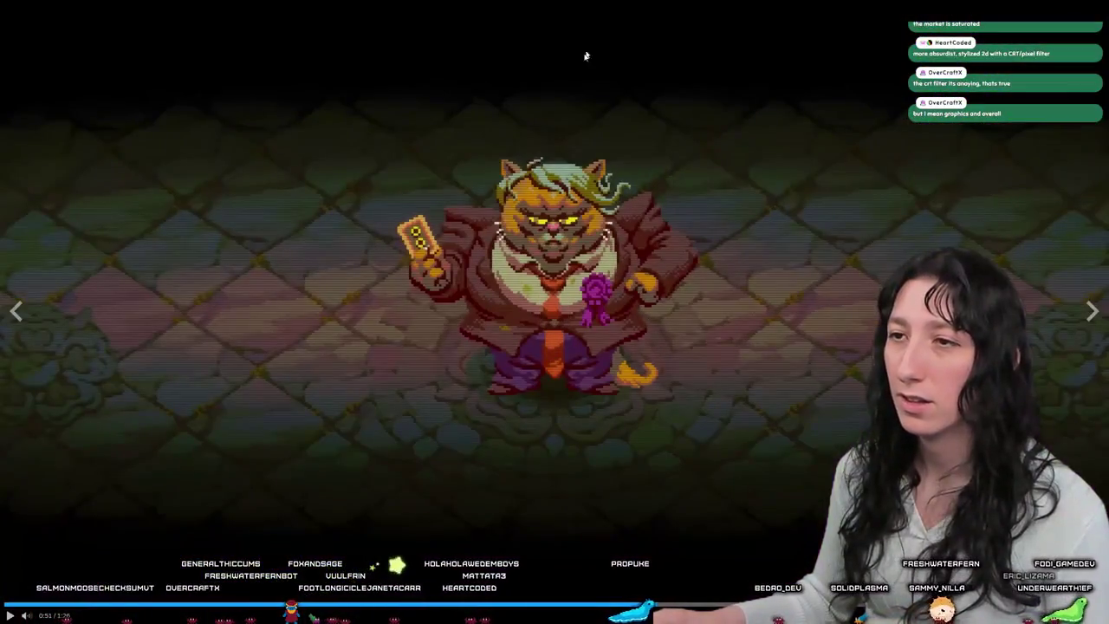
left_click(557, 118)
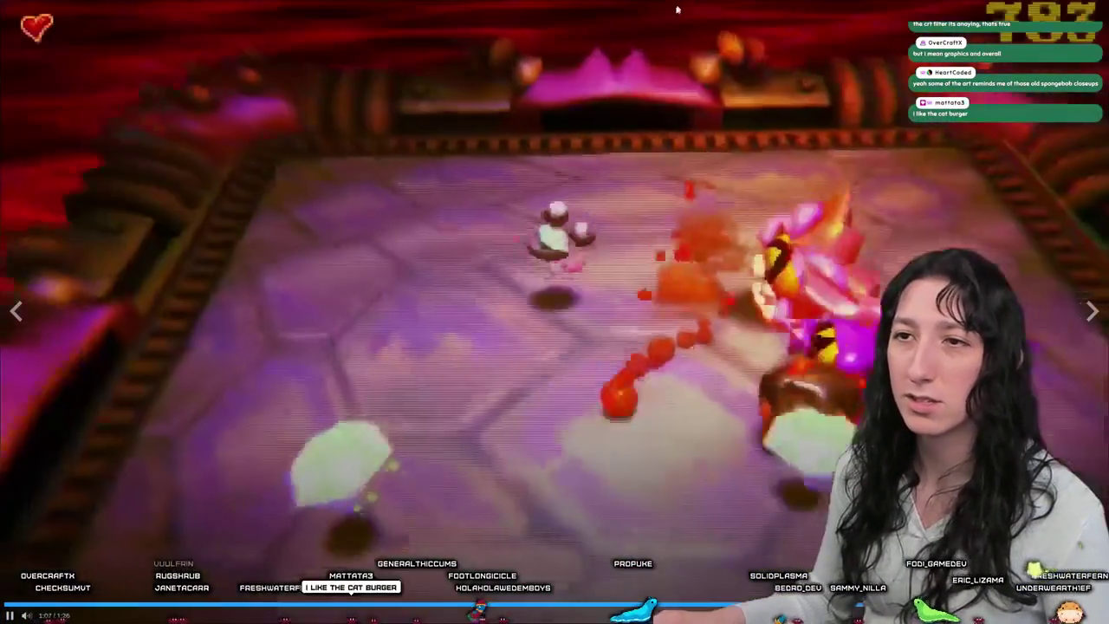
key("Escape")
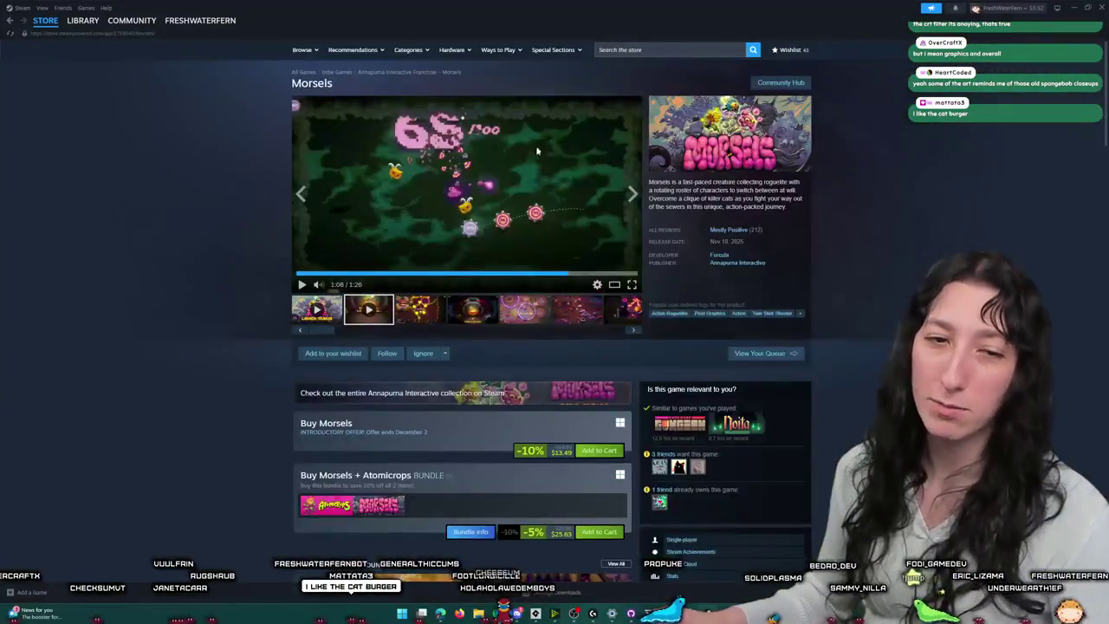
left_click(1099, 7)
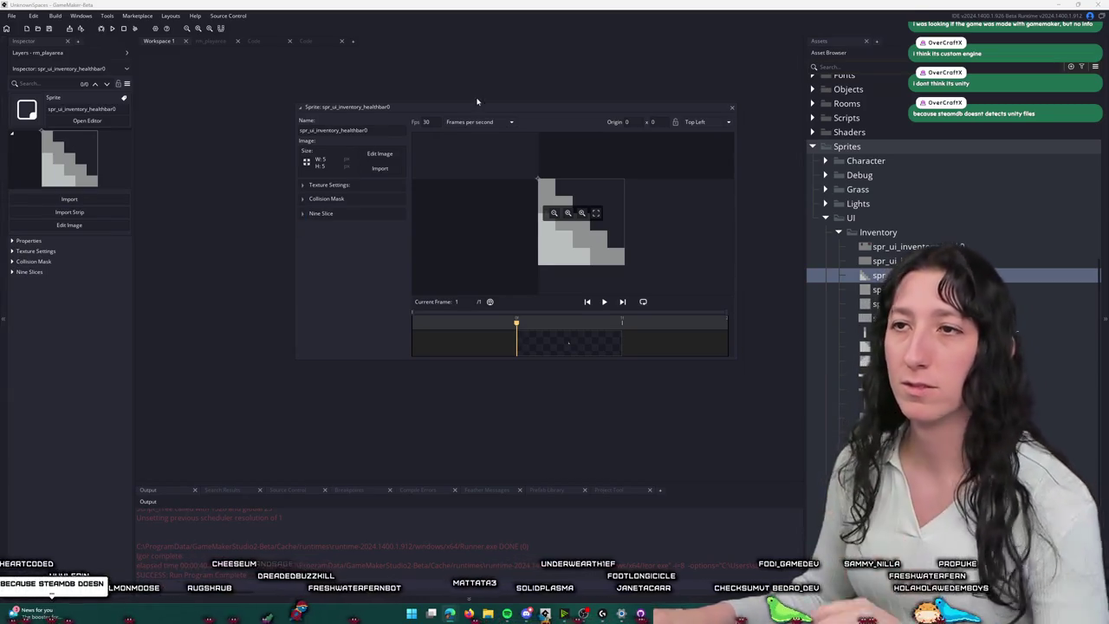
Step: Close the healthbar sprite editor and the extra code workspace
left_click_drag(554, 103, 557, 109)
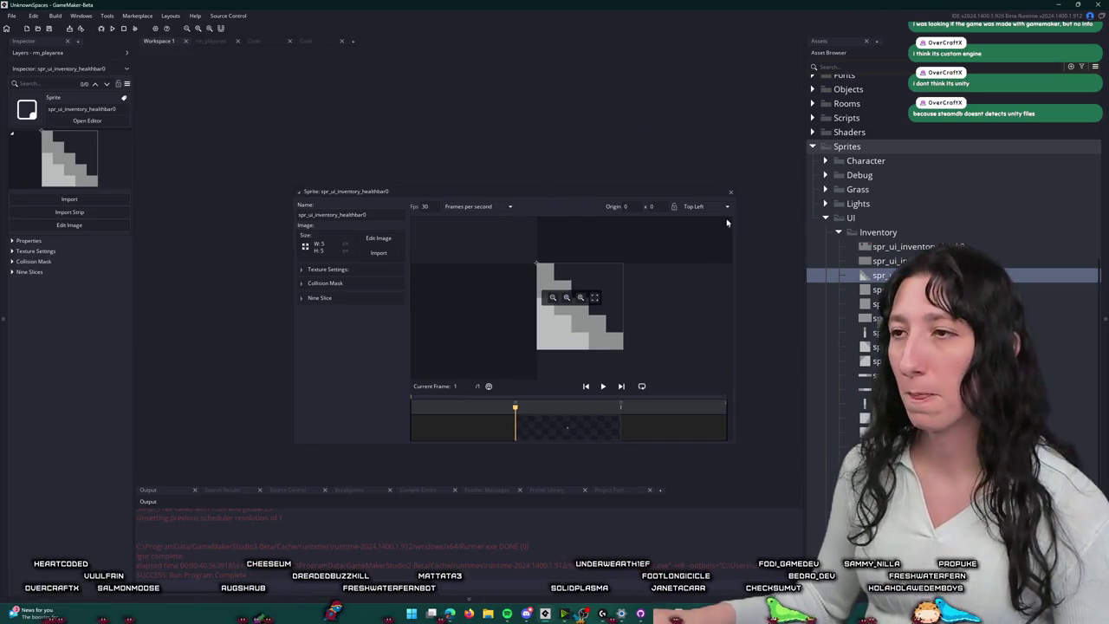
left_click(730, 192)
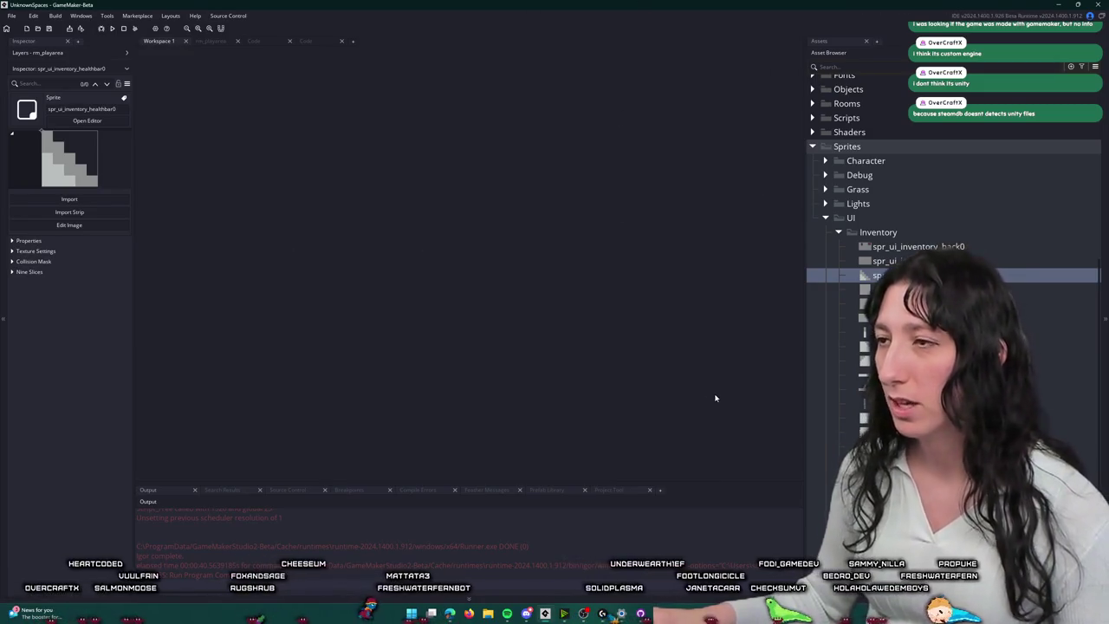
left_click(322, 43)
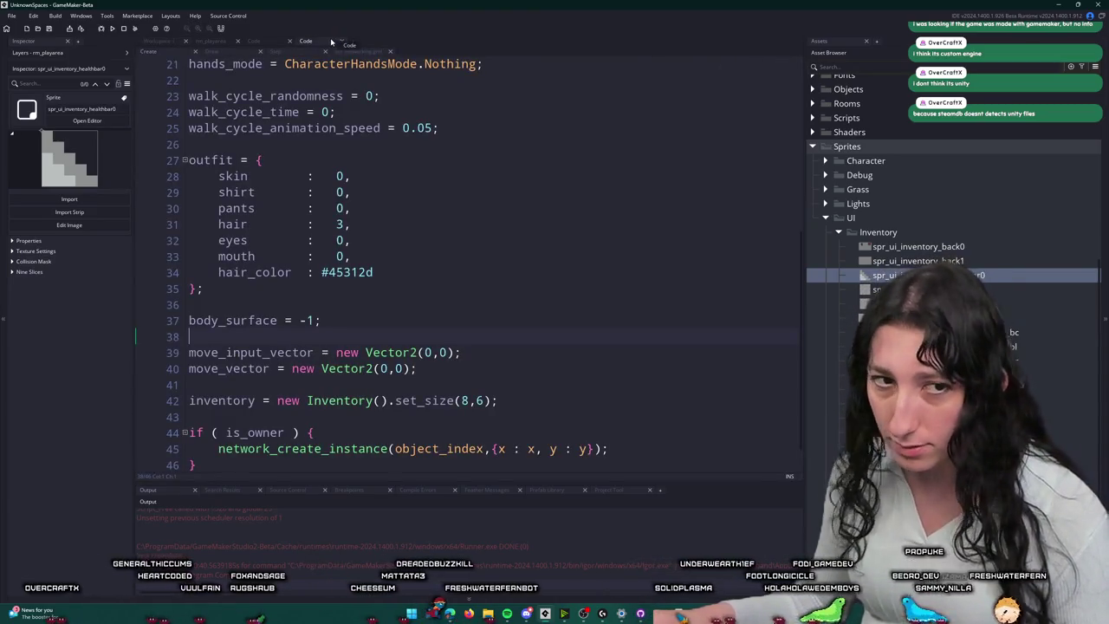
left_click(331, 42)
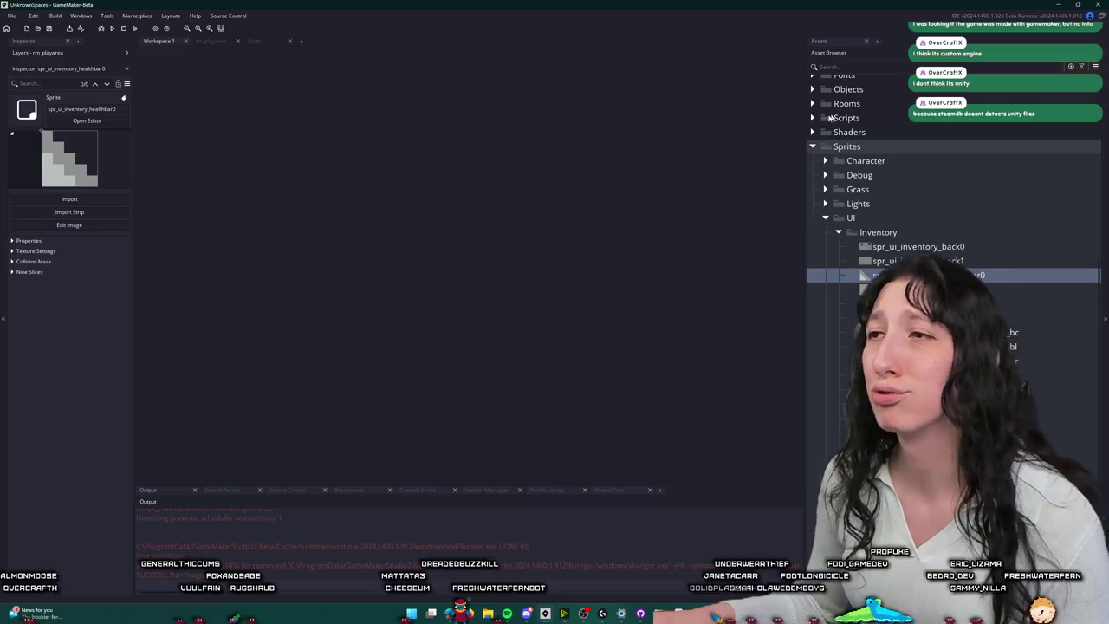
Step: Find obj_player through the asset search and open its Create event
key("ctrl+t")
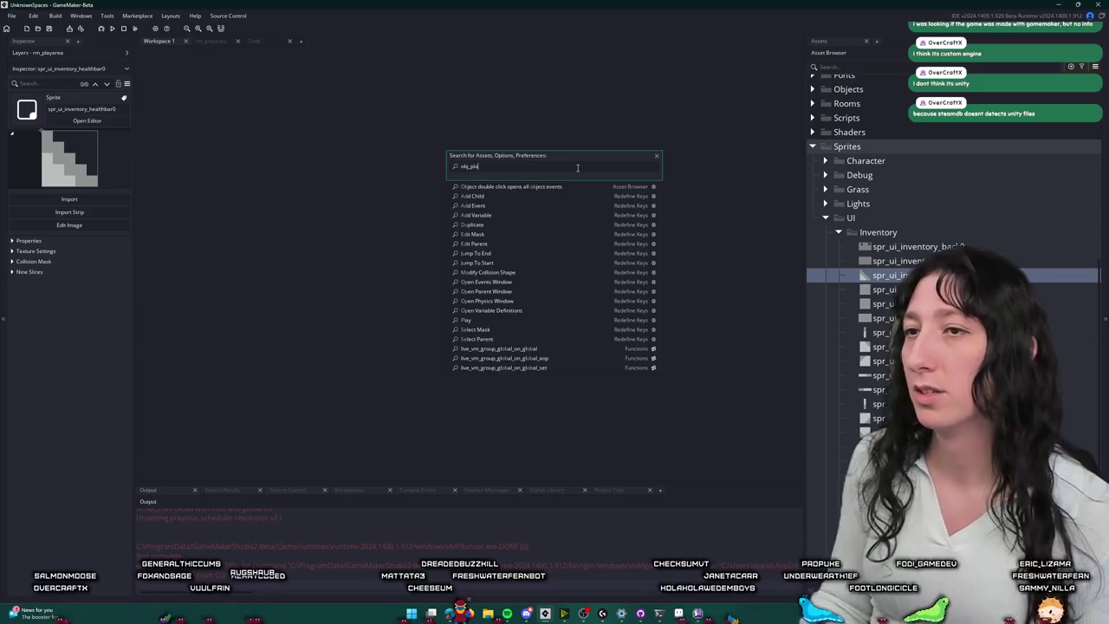
type("player")
key("Return")
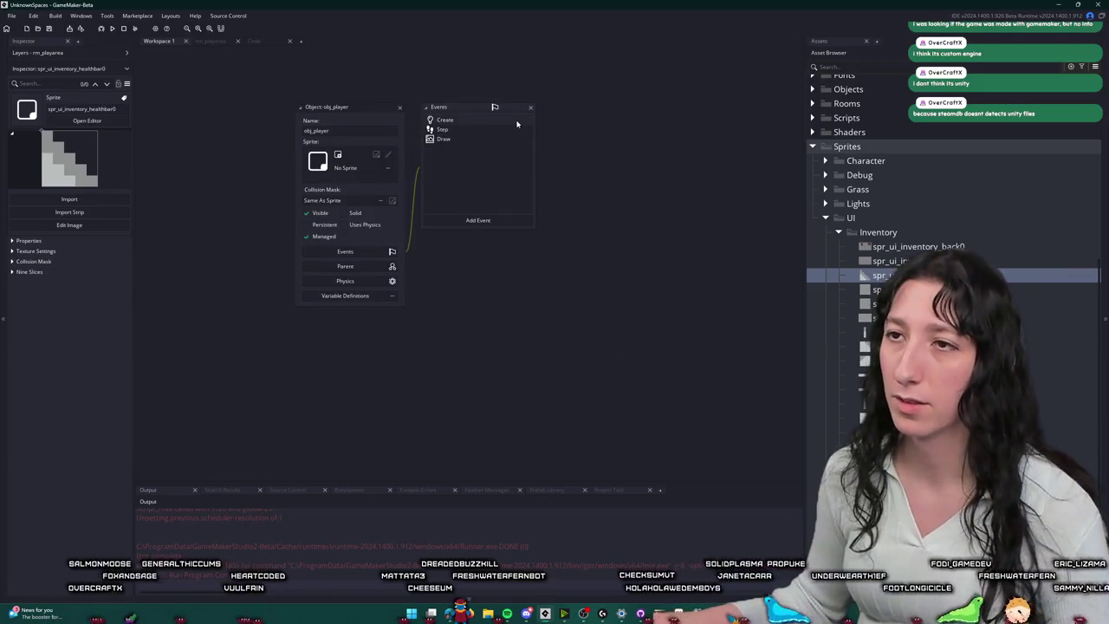
double_click(445, 120)
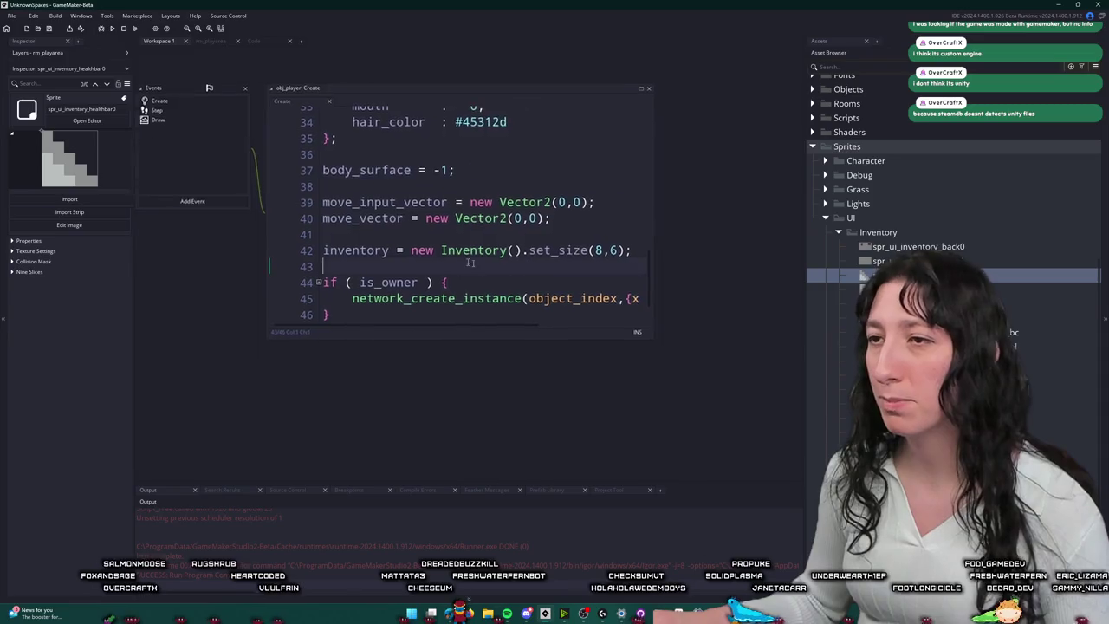
Step: Add '// DEBUG' and instance_create_depth(0,0,0,obj_ui_inventory_player); below the inventory setup line
left_click(660, 234)
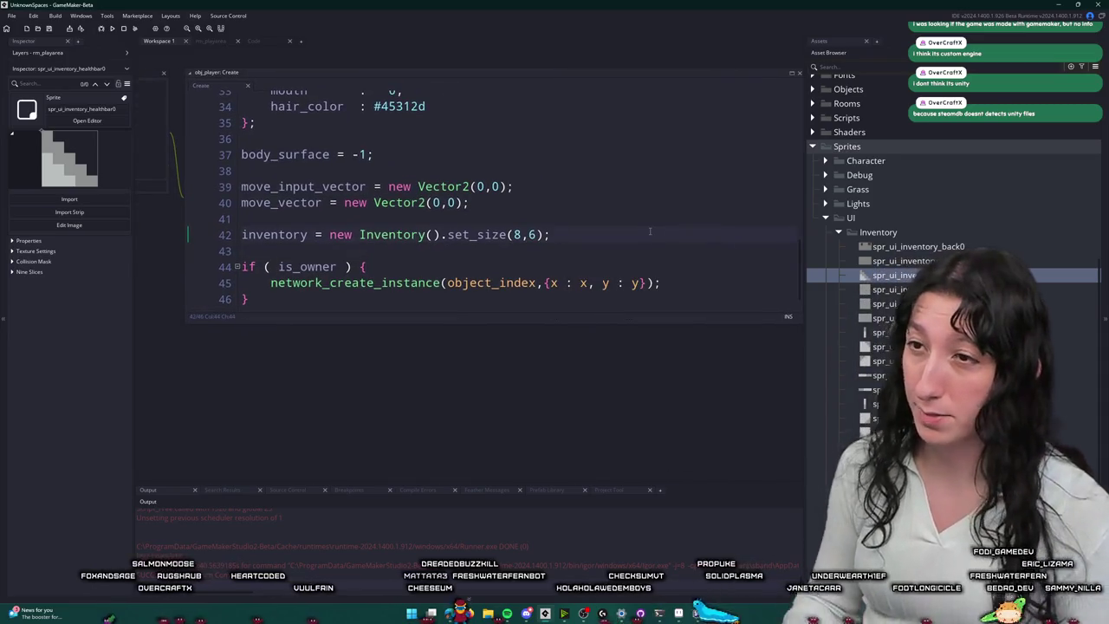
key("Return")
key("Return")
type("// DEBUG")
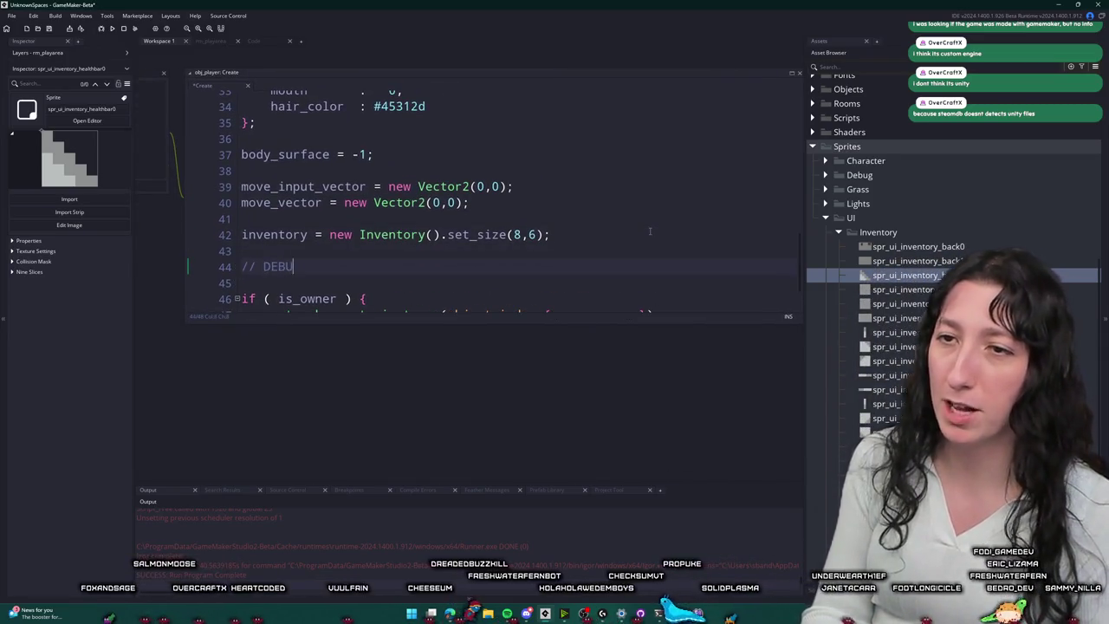
key("Return")
type("instance_Create")
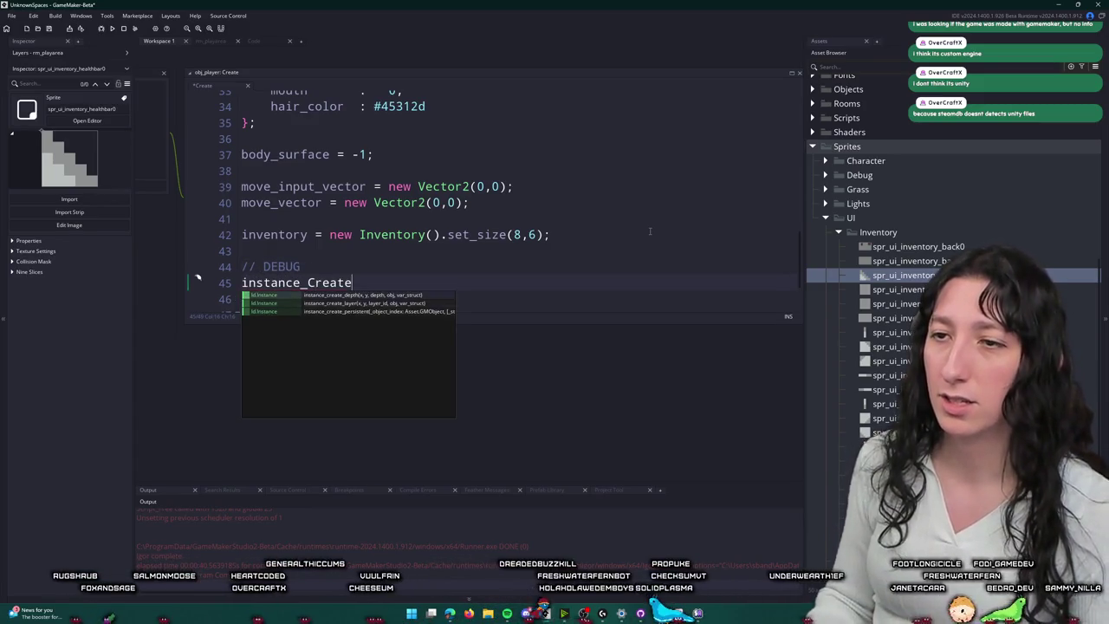
key("Return")
type("0,0,0,obj")
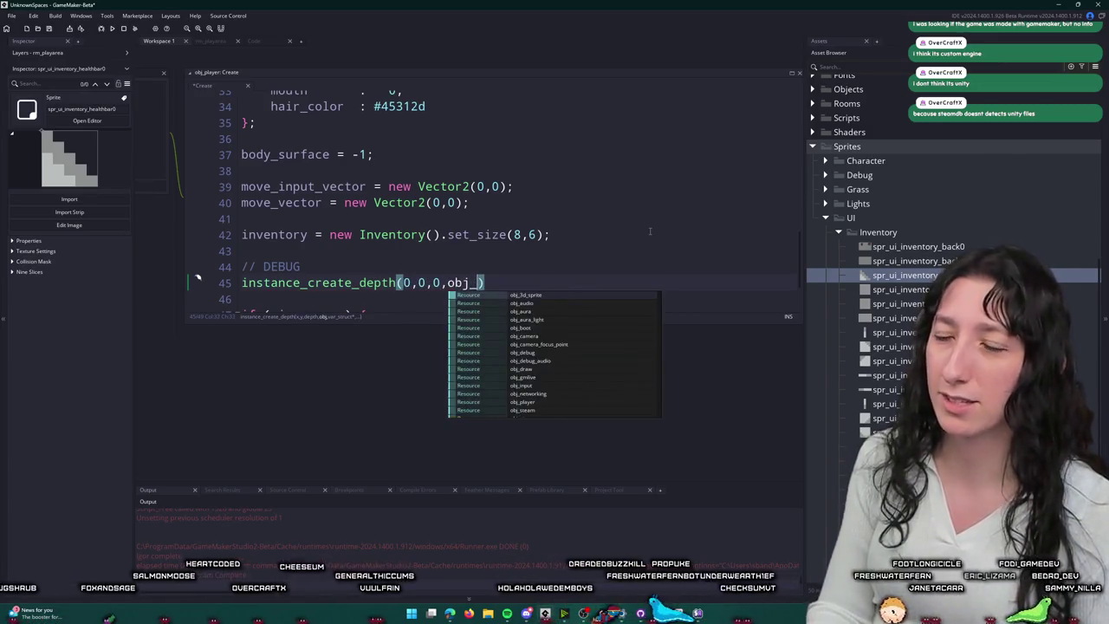
type("_")
type("ui_in")
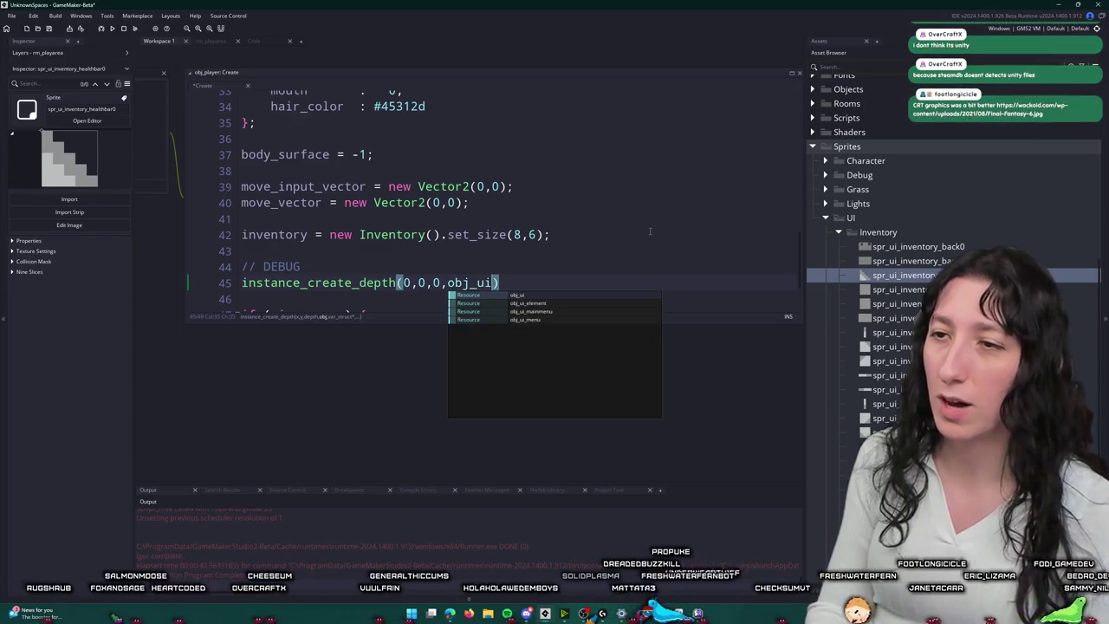
type("nventory")
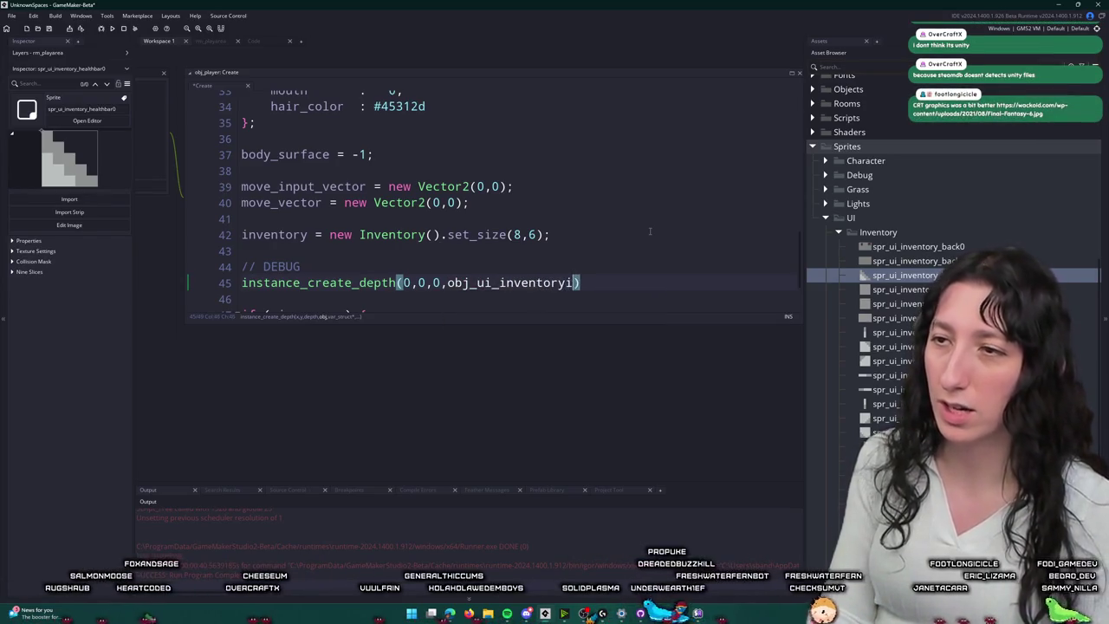
key("End")
key("Left")
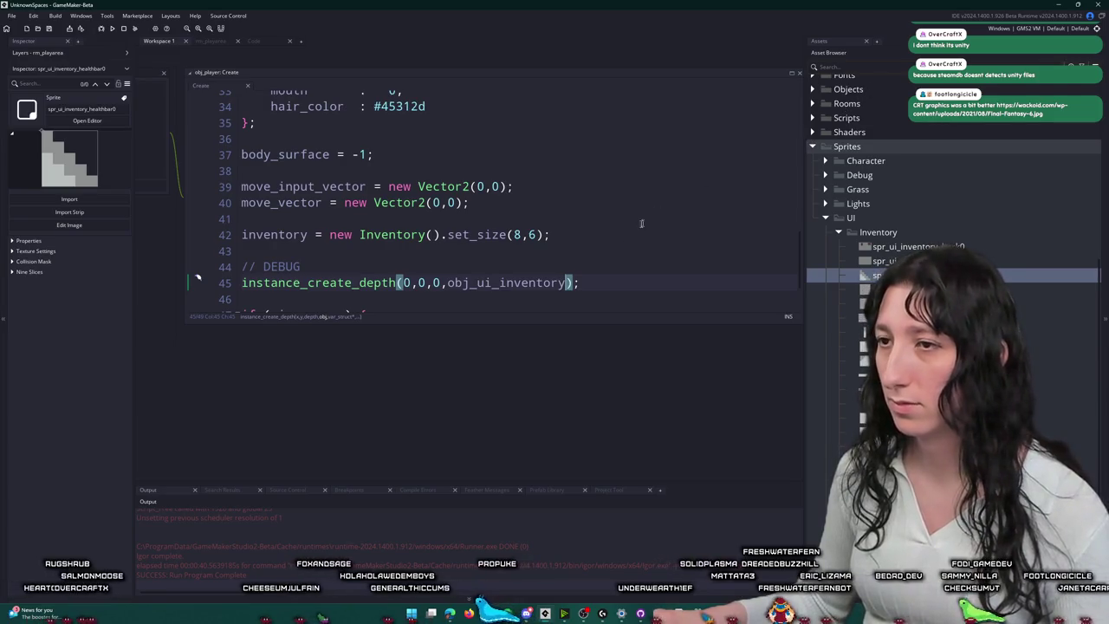
scroll(953, 217, "up", 5)
scroll(607, 260, "up", 1)
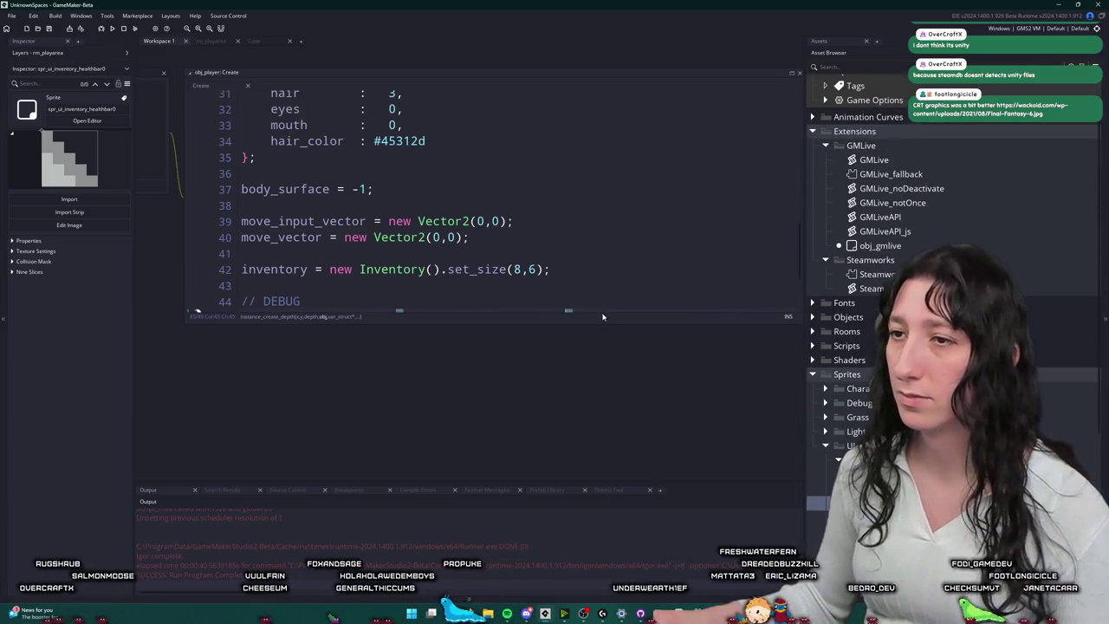
scroll(595, 272, "down", 2)
type("_p);")
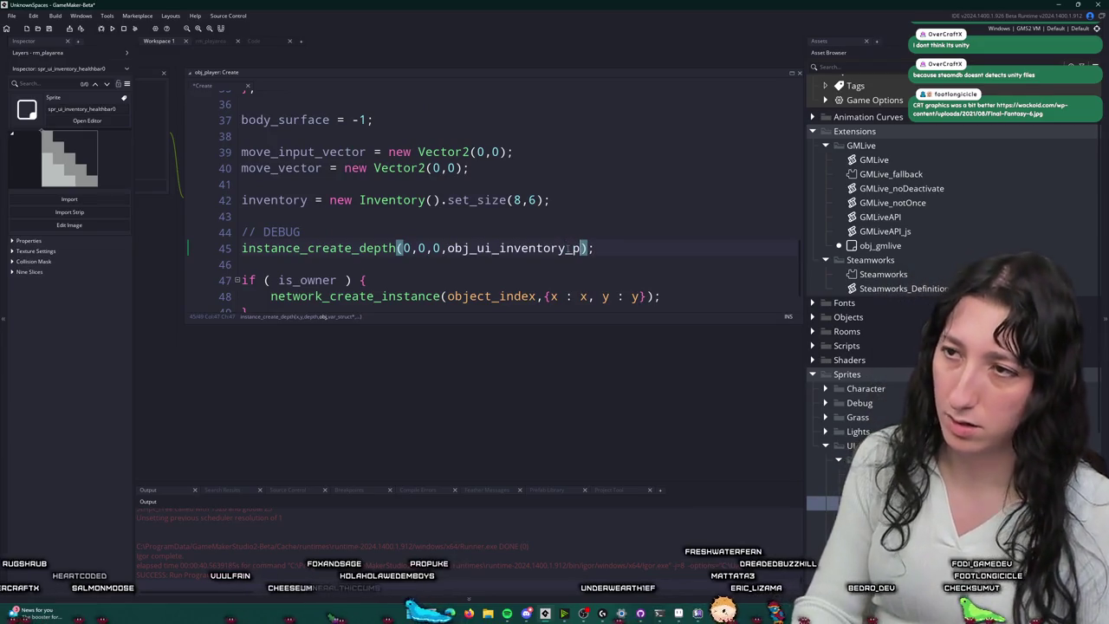
Step: Open the obj_ui_inventory_player object from the debug spawn line with F12
left_click_drag(634, 250, 209, 255)
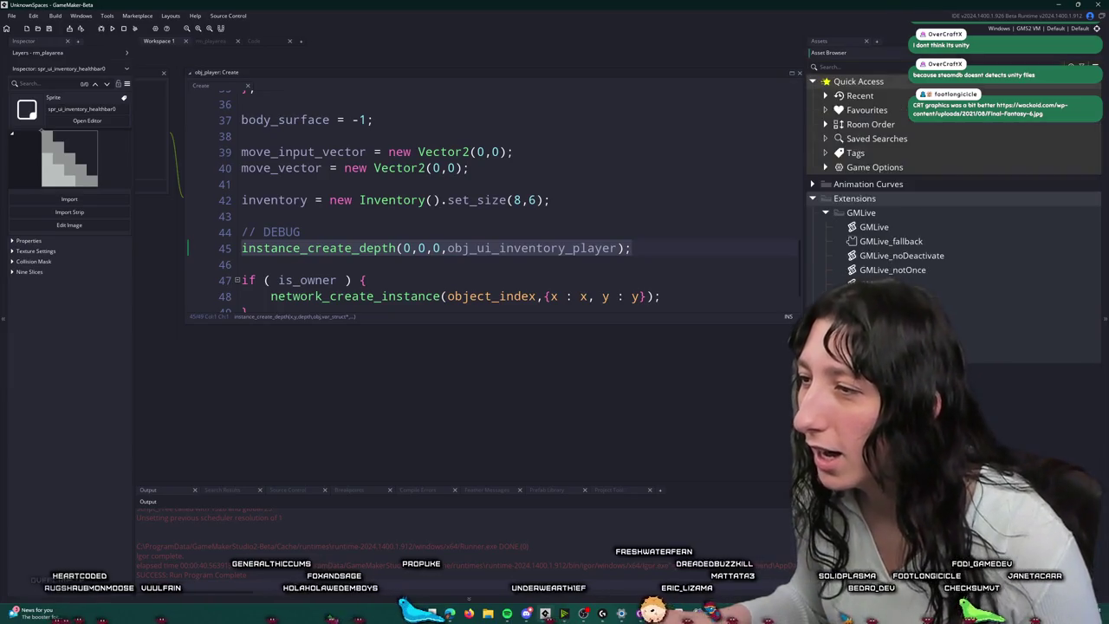
scroll(839, 373, "up", 2)
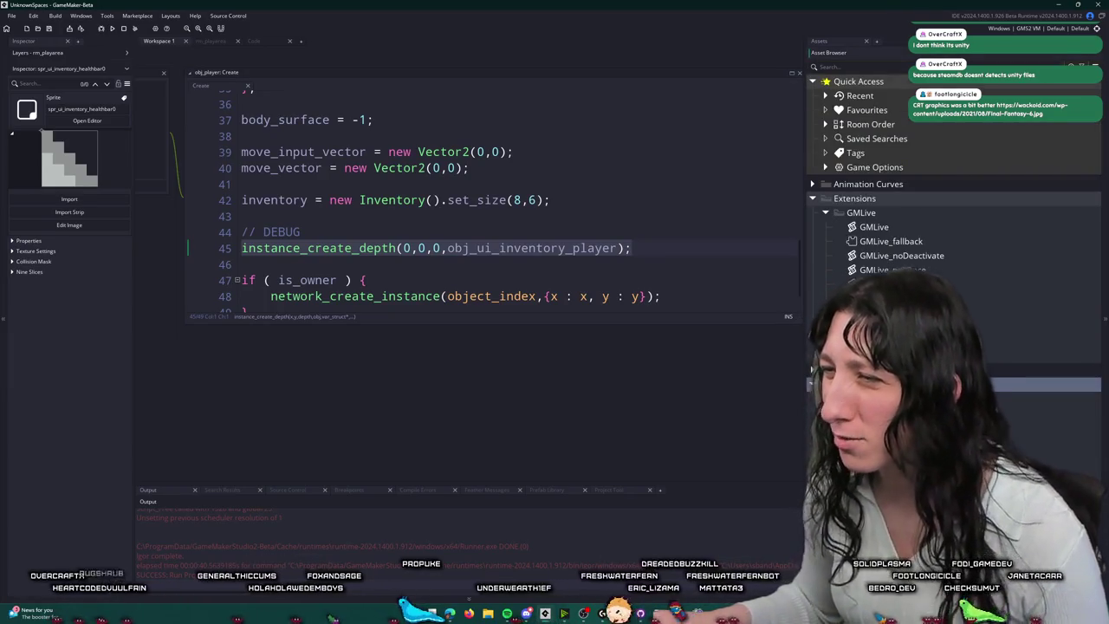
scroll(867, 259, "down", 1)
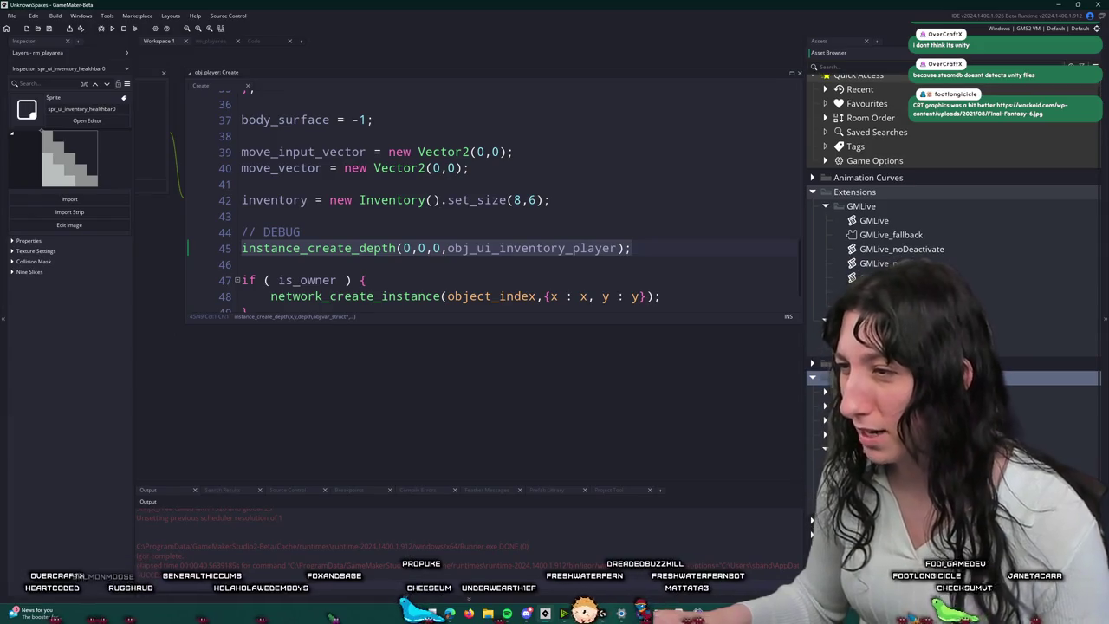
left_click(867, 491)
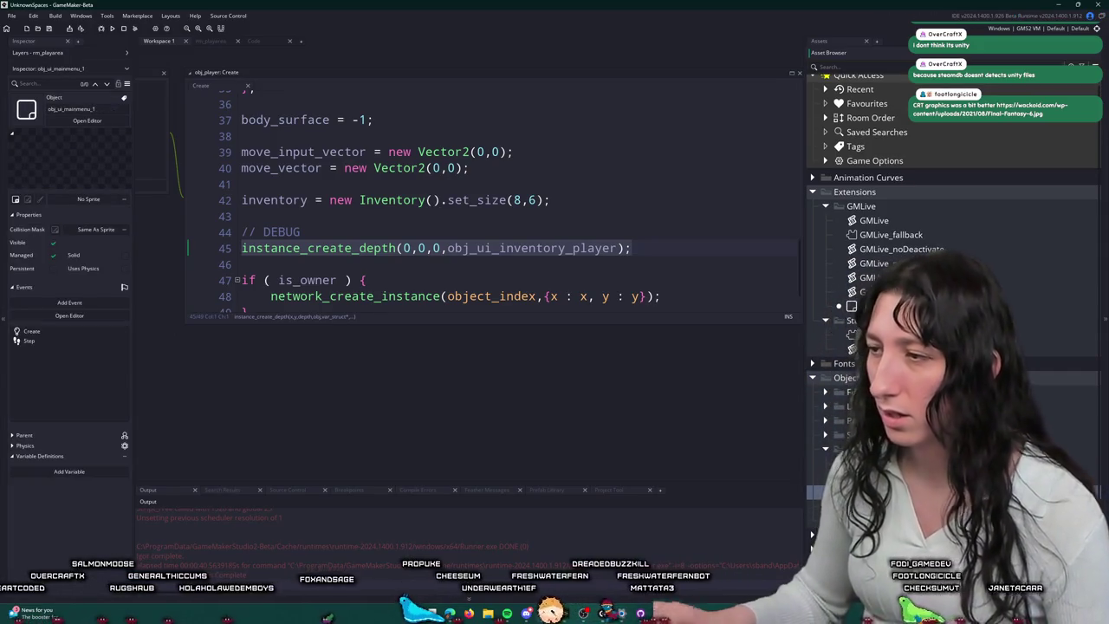
left_click(612, 248)
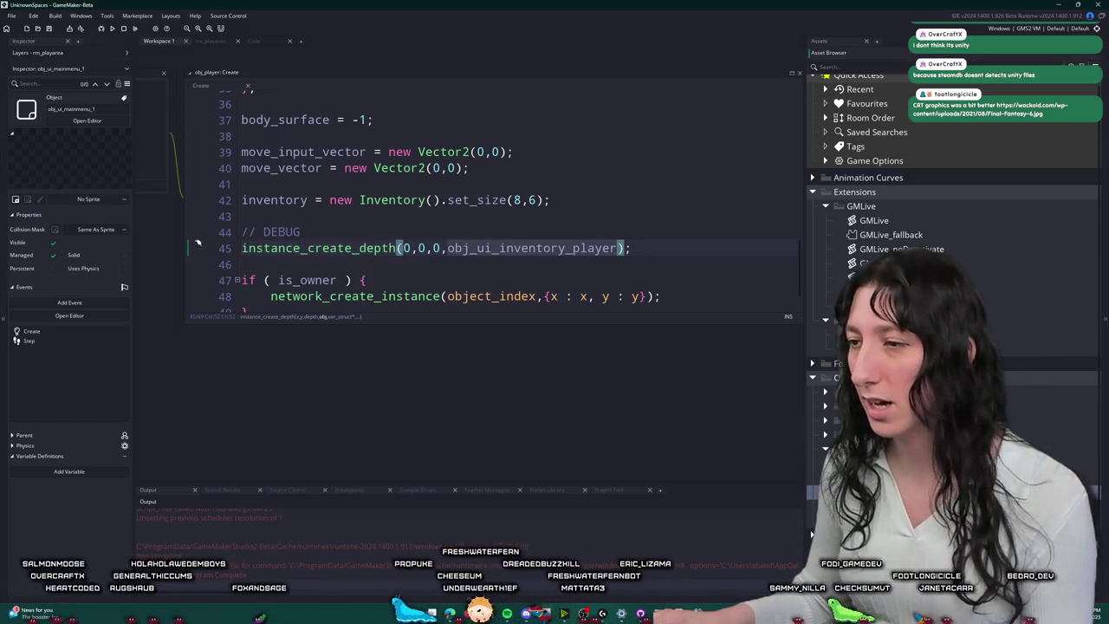
key("F12")
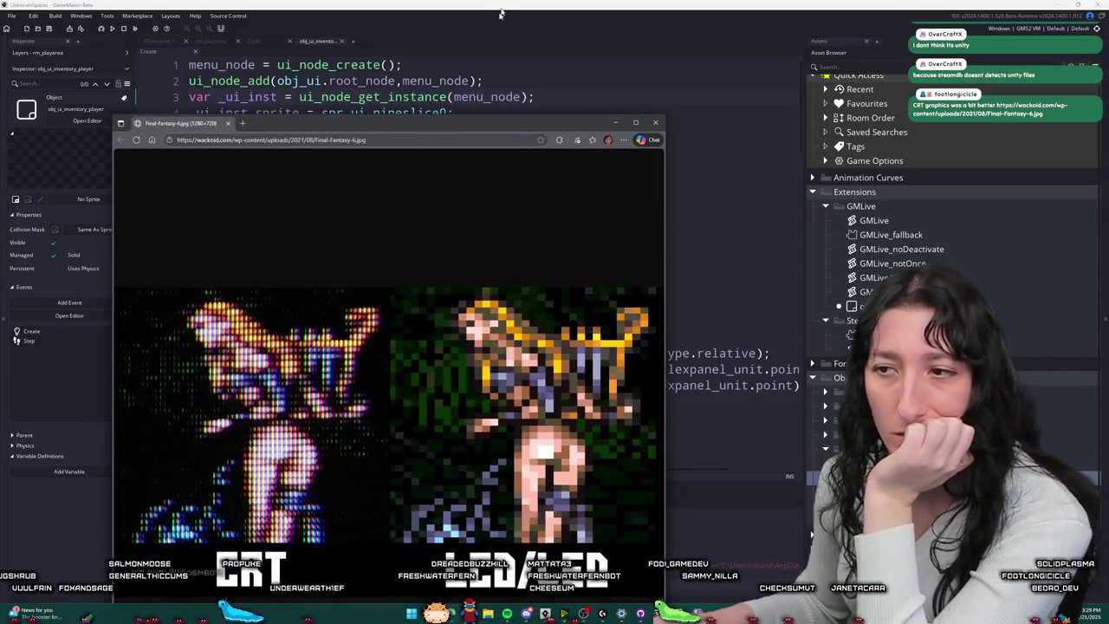
Step: Maximize the Final-Fantasy-6.jpg CRT versus LCD image, then close its browser tab
double_click(474, 123)
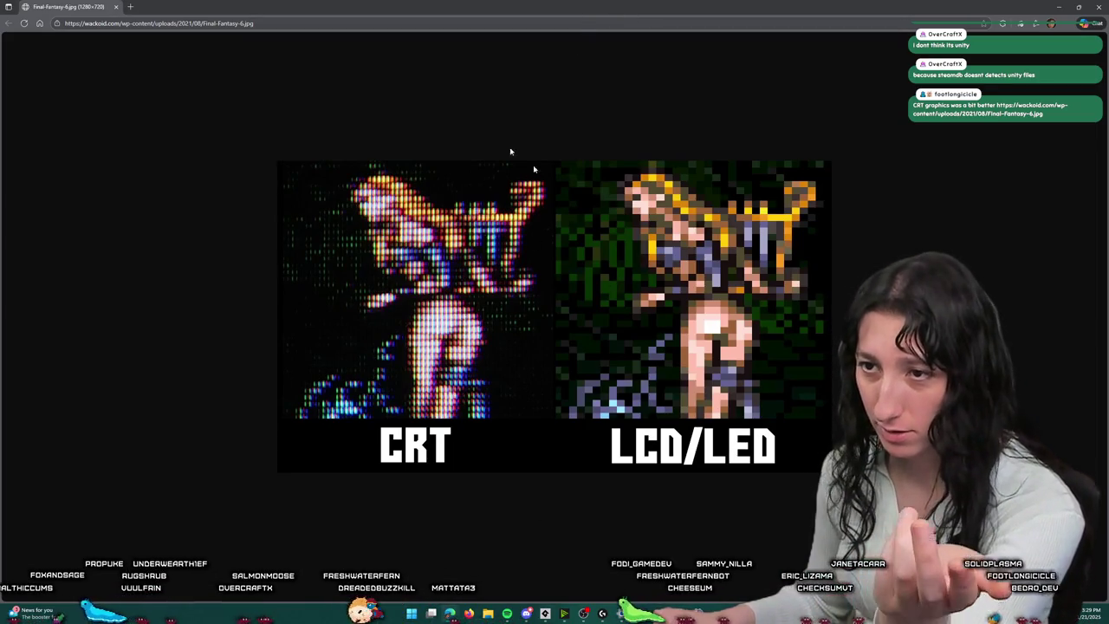
middle_click(103, 4)
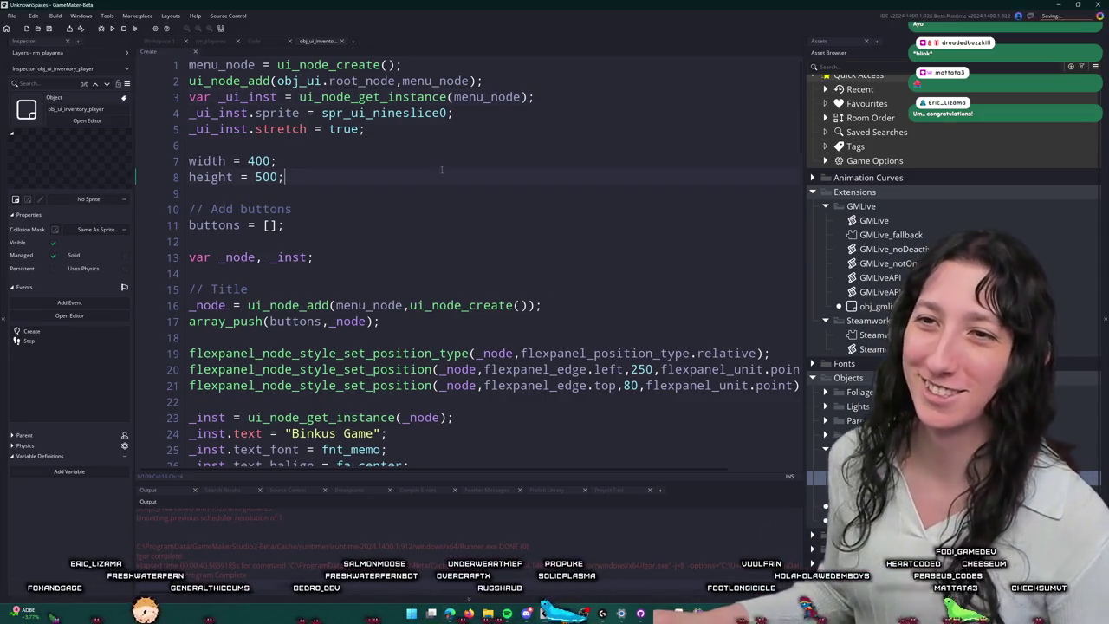
Step: Replace spr_ui_nineslice0 with spr_ui_inventory_back0 in the menu node's Create code
left_click(279, 161)
double_click(260, 160)
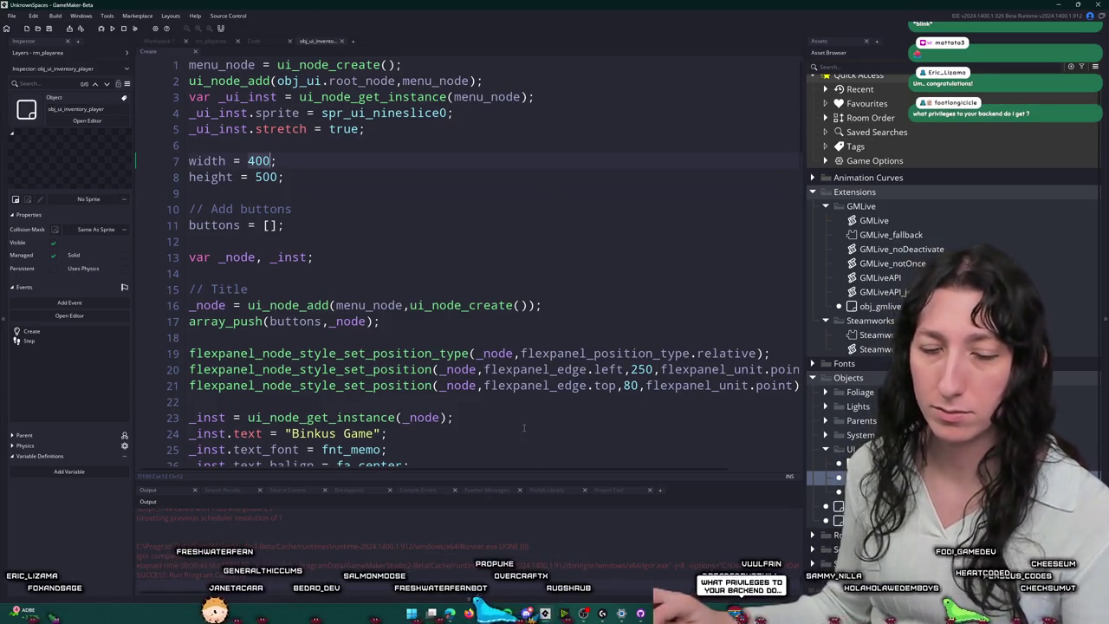
scroll(866, 303, "down", 1)
scroll(867, 303, "down", 5)
left_click(875, 453)
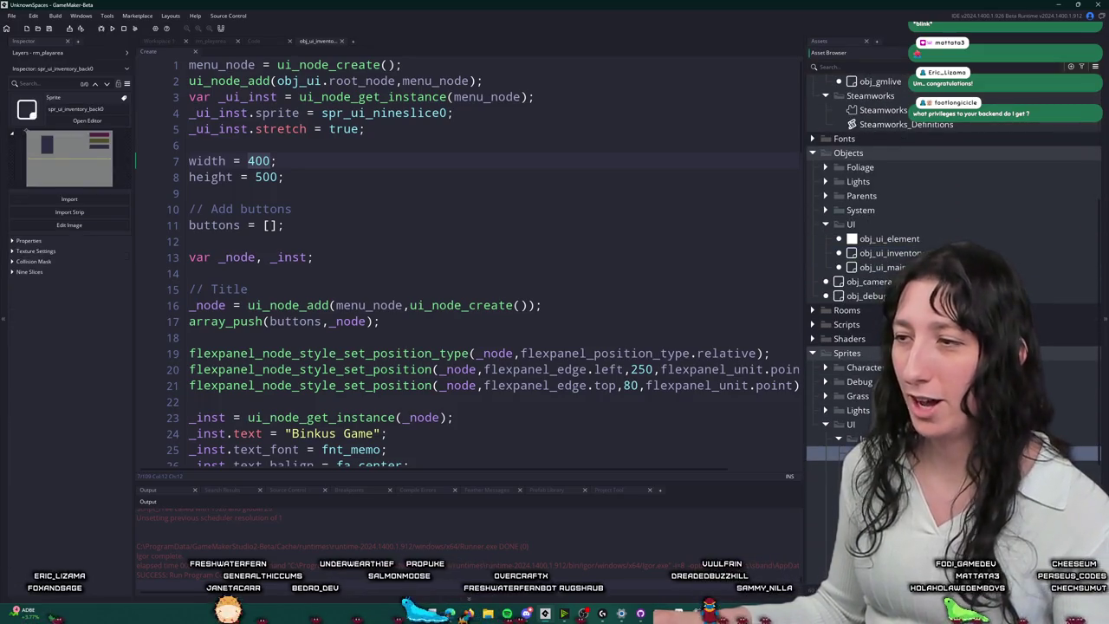
left_click(249, 161)
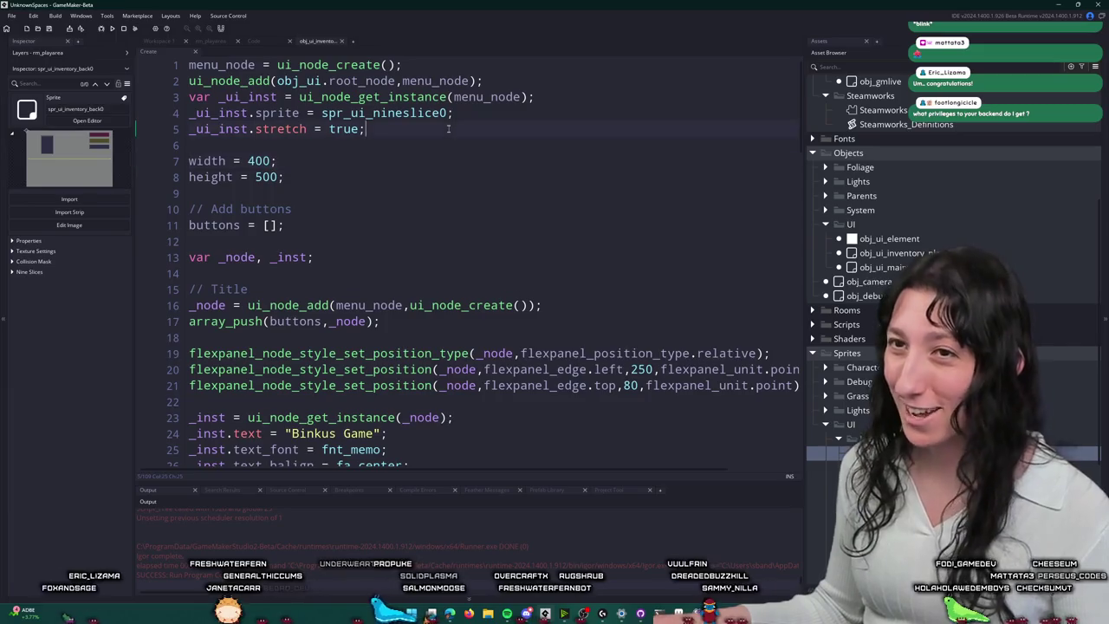
double_click(411, 113)
type("spr_ui_inventory_back0")
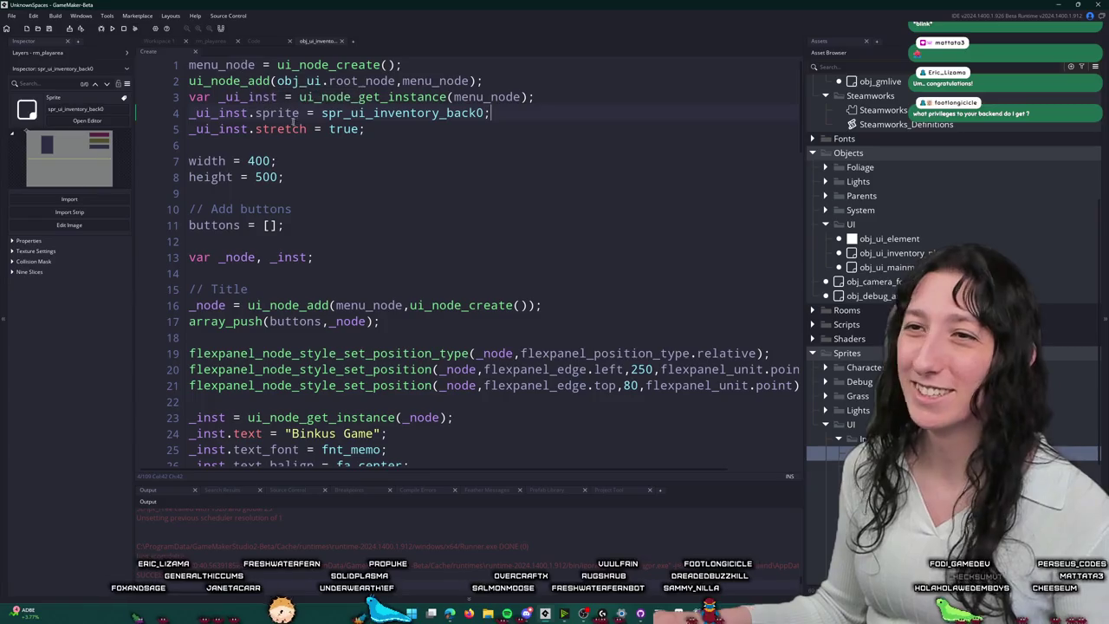
Step: Replace width 400 and height 500 with sprite_get_width/height(spr_ui_inventory_back0)
double_click(344, 129)
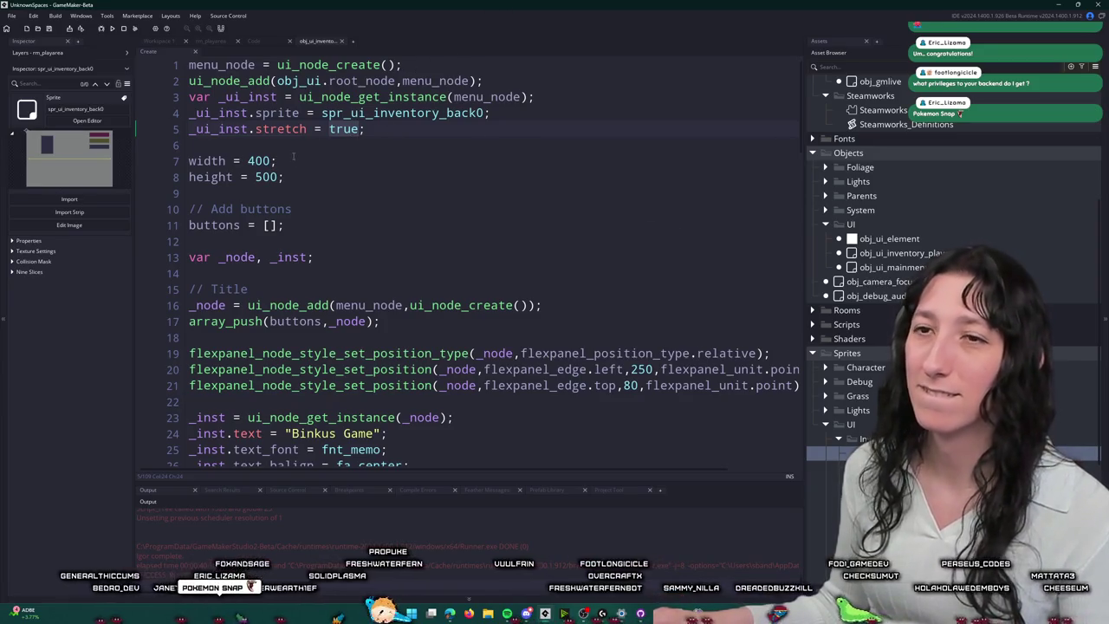
double_click(260, 161)
type("sprite_w")
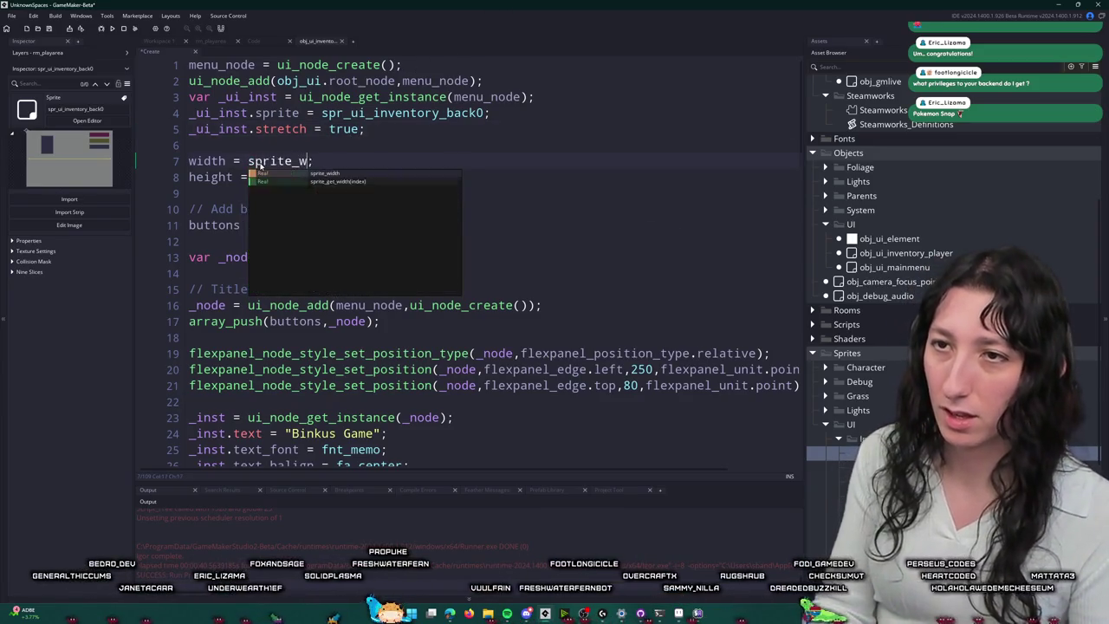
type("idth_ge")
key("BackSpace")
key("BackSpace")
key("BackSpace")
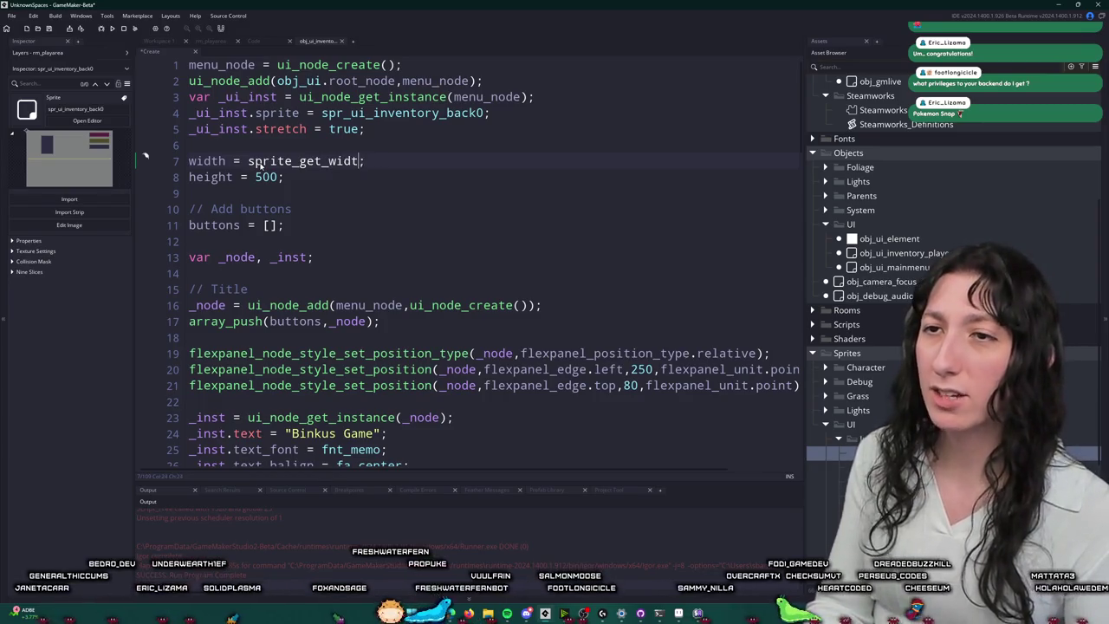
type("h(spr_ui_inventory_back0)")
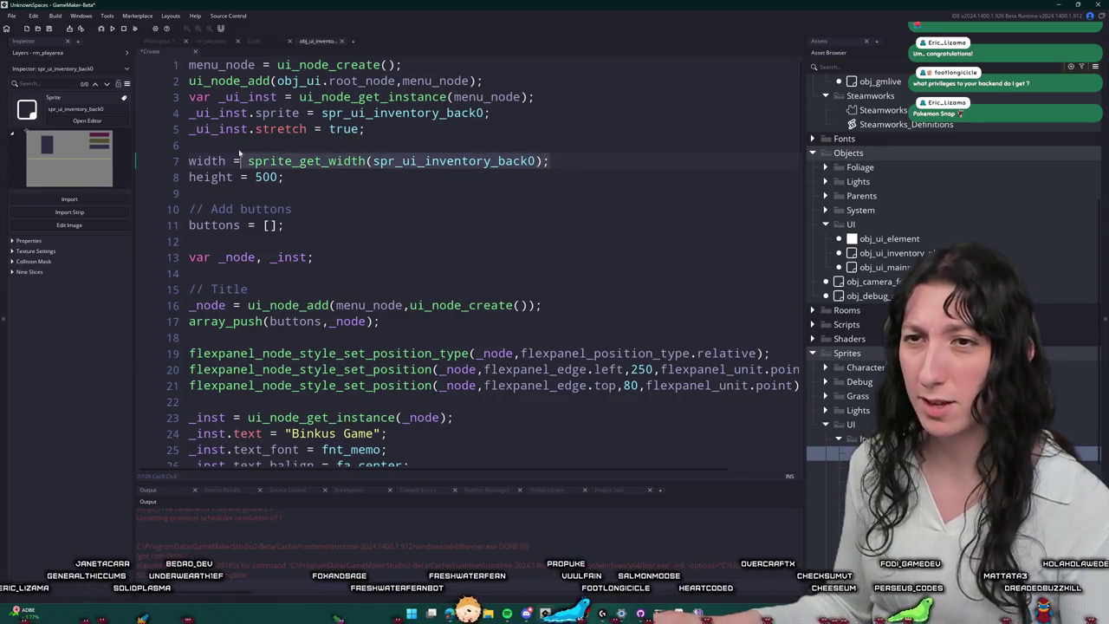
key("ctrl+c")
double_click(267, 176)
key("ctrl+v")
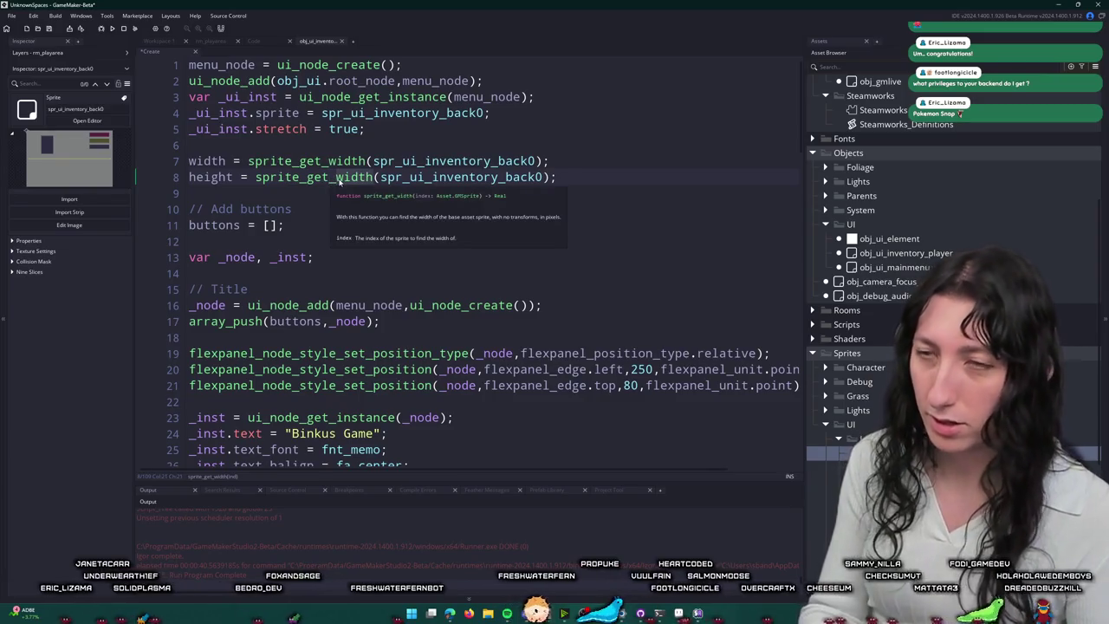
double_click(341, 177)
type("height")
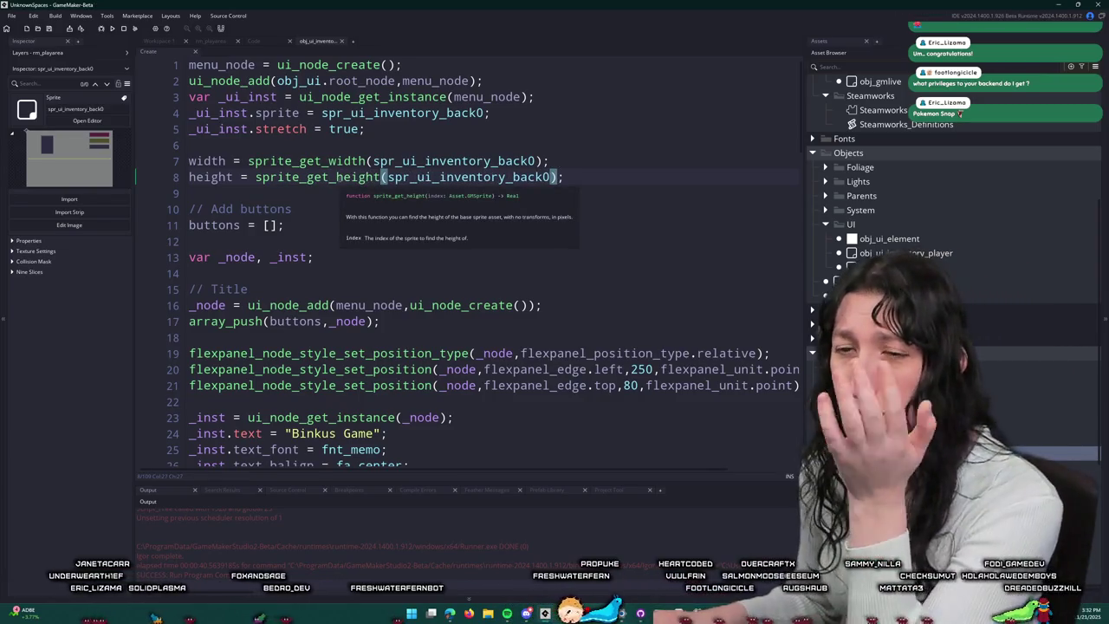
Step: Add exit; on a new line after buttons = [];
left_click(339, 228)
key("Return")
key("Return")
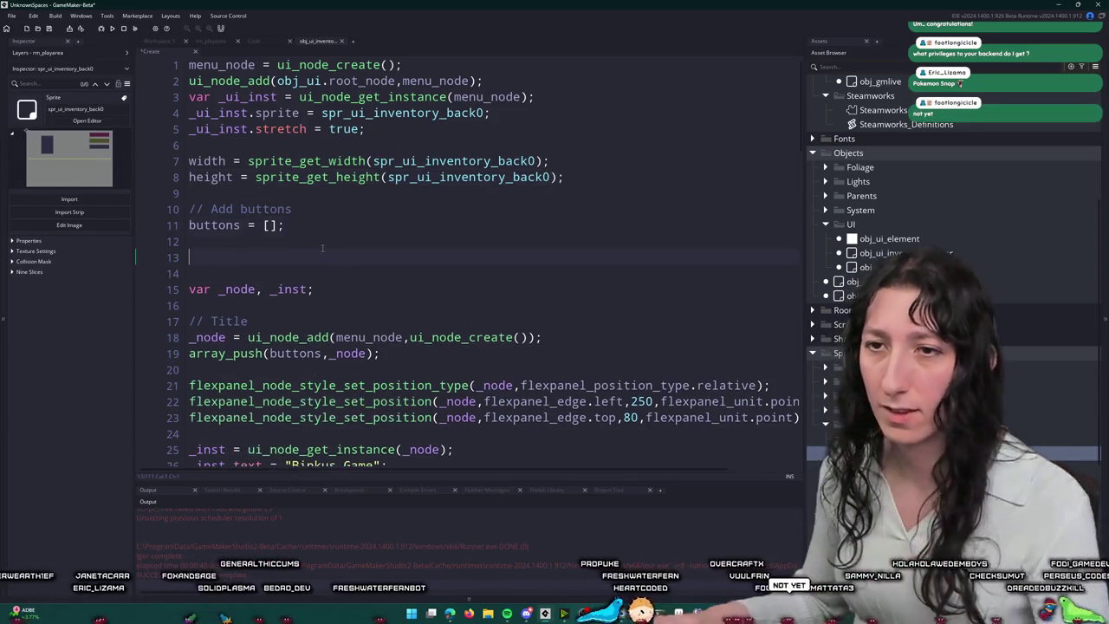
type("exit;")
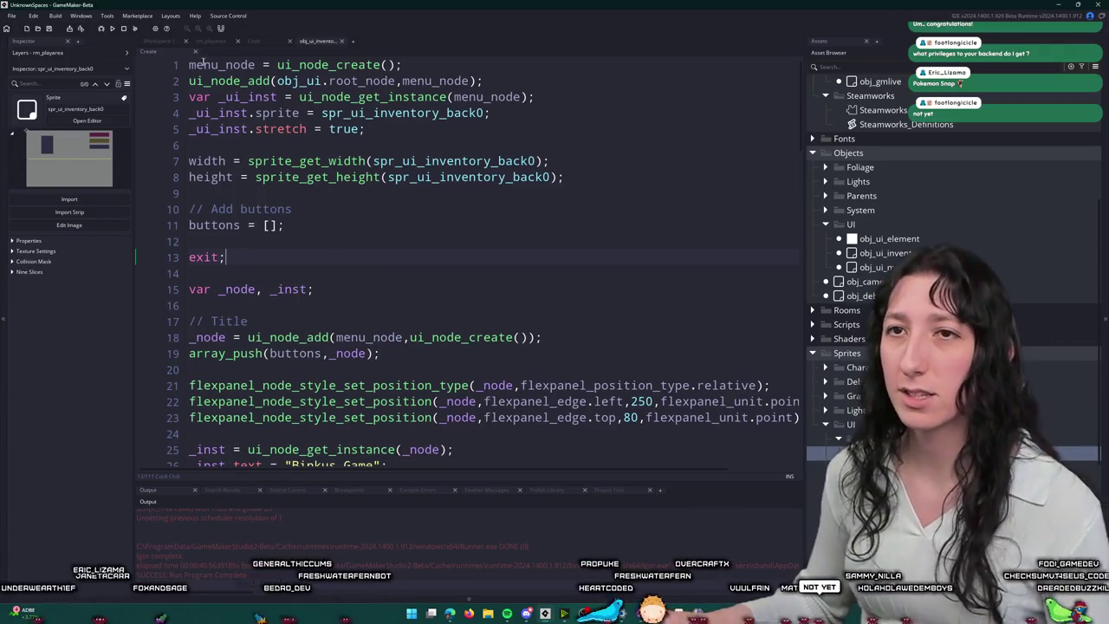
left_click(158, 41)
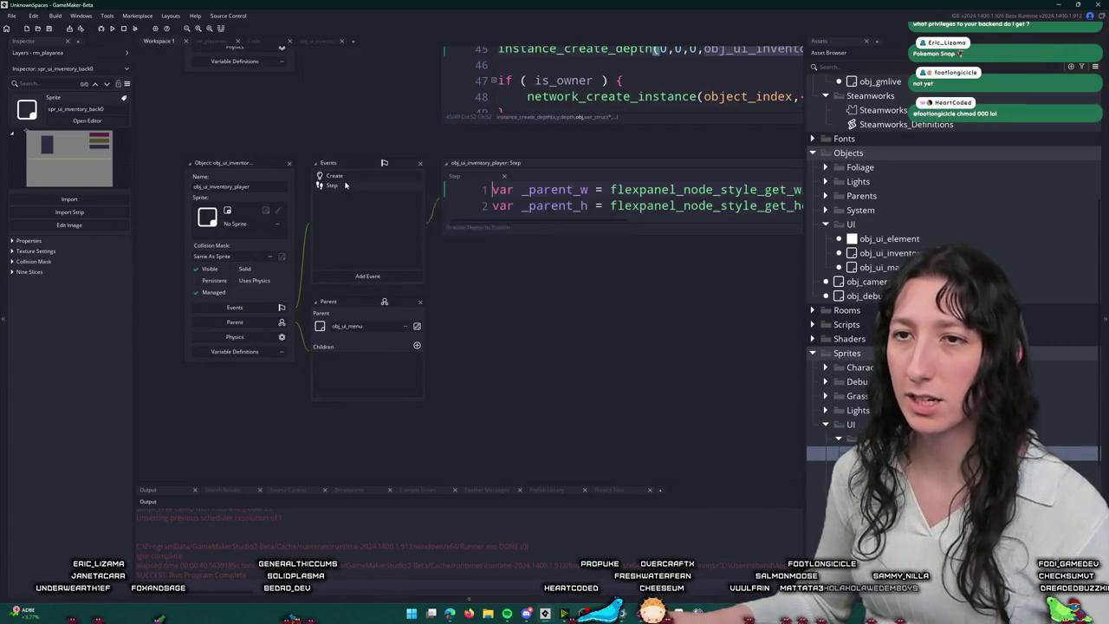
Step: Insert exit; in the Step event right after the four set_position calls
left_click(472, 143)
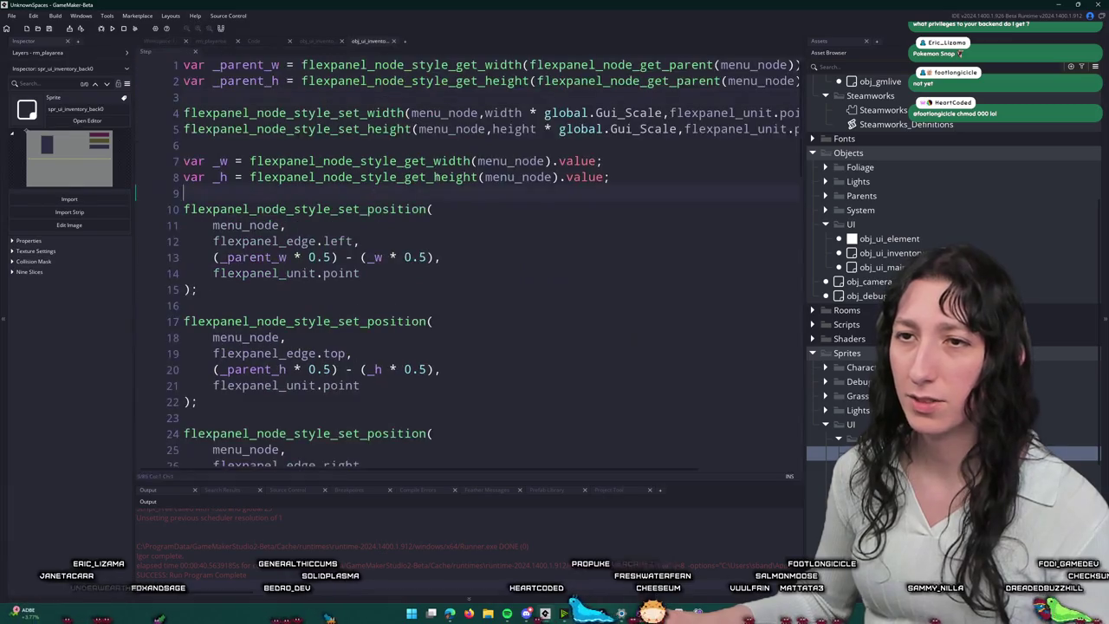
scroll(342, 248, "down", 3)
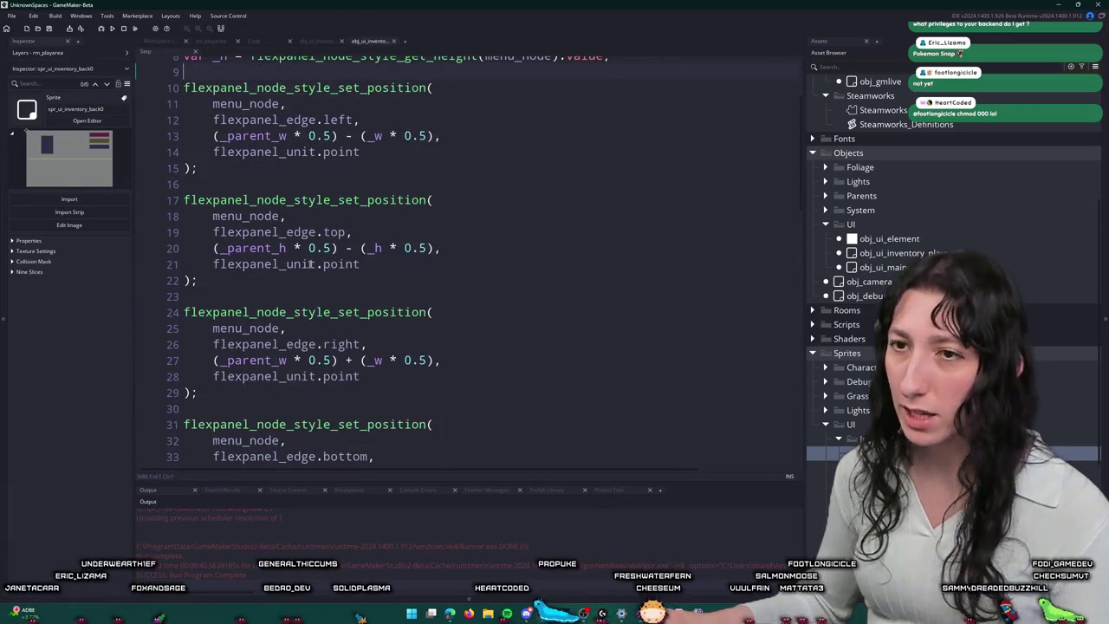
scroll(342, 247, "down", 1)
scroll(364, 56, "up", 5)
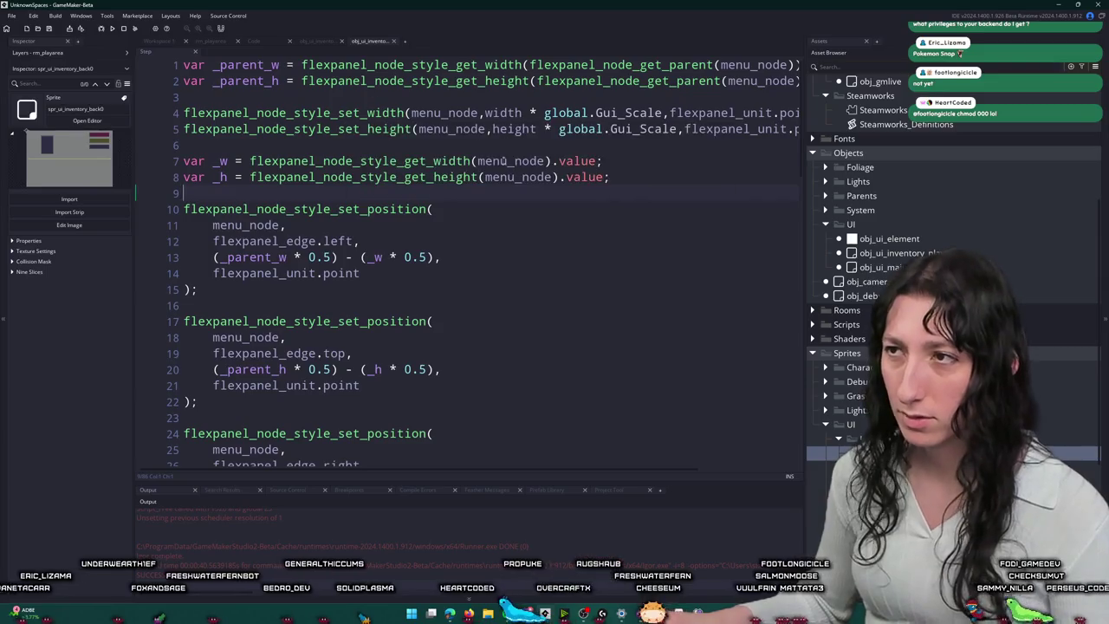
scroll(260, 260, "down", 7)
left_click(241, 318)
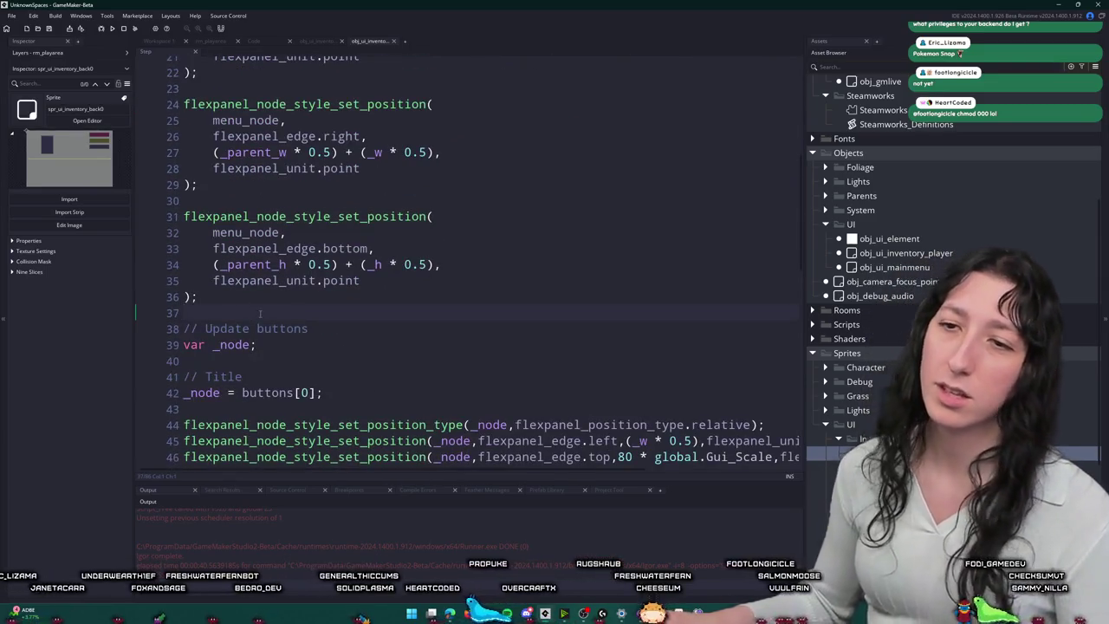
key("Return")
key("Return")
key("Up")
type("exit;")
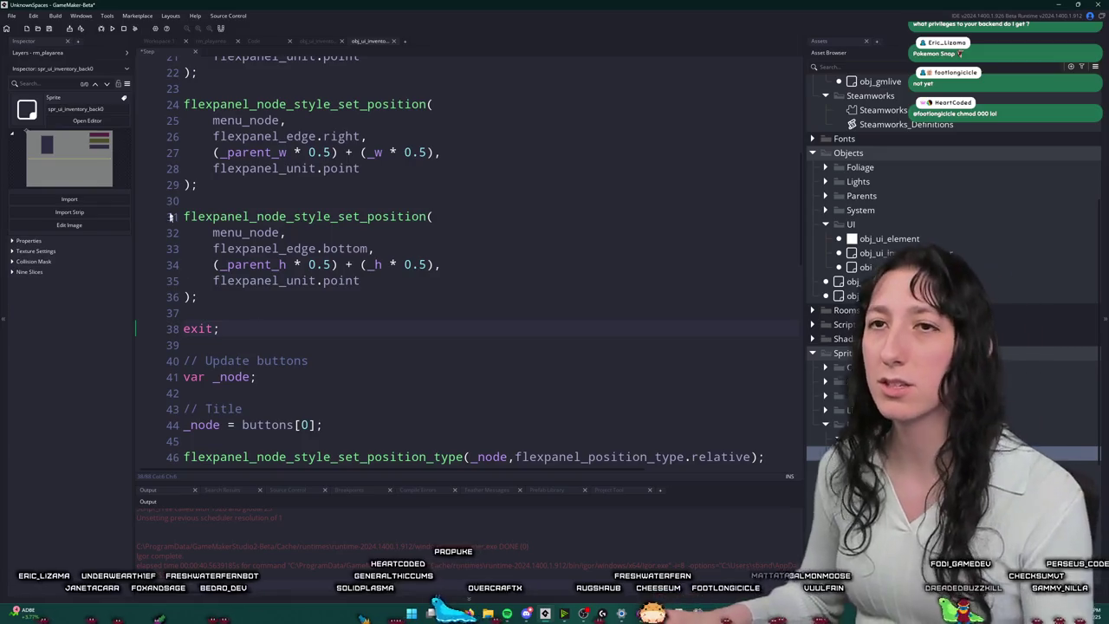
Step: Run the game with F5, check the inventory UI screen, then close the game
key("F5")
scroll(286, 150, "up", 1)
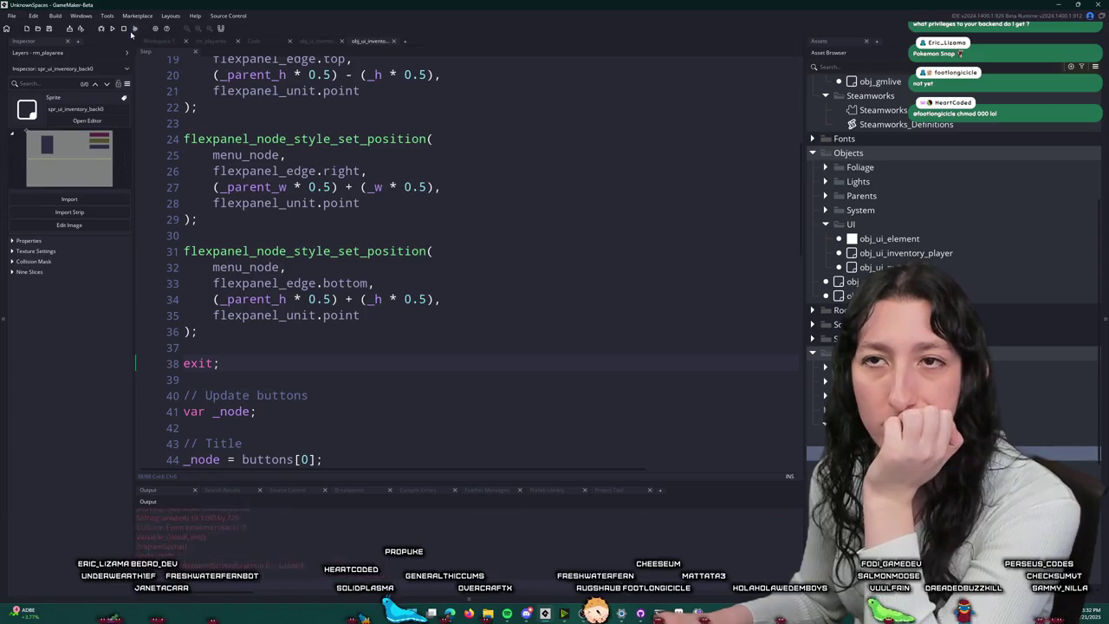
left_click(525, 289)
mouse_move(546, 156)
left_mouse_down()
mouse_move(476, 7)
mouse_move(506, 21)
left_mouse_up()
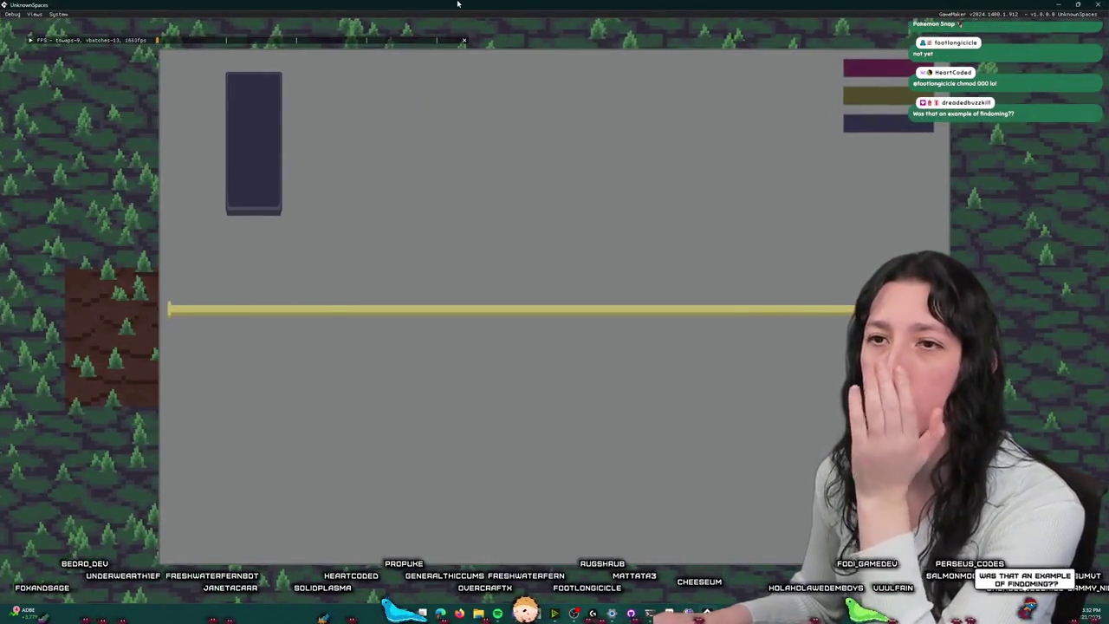
double_click(506, 7)
left_click(763, 27)
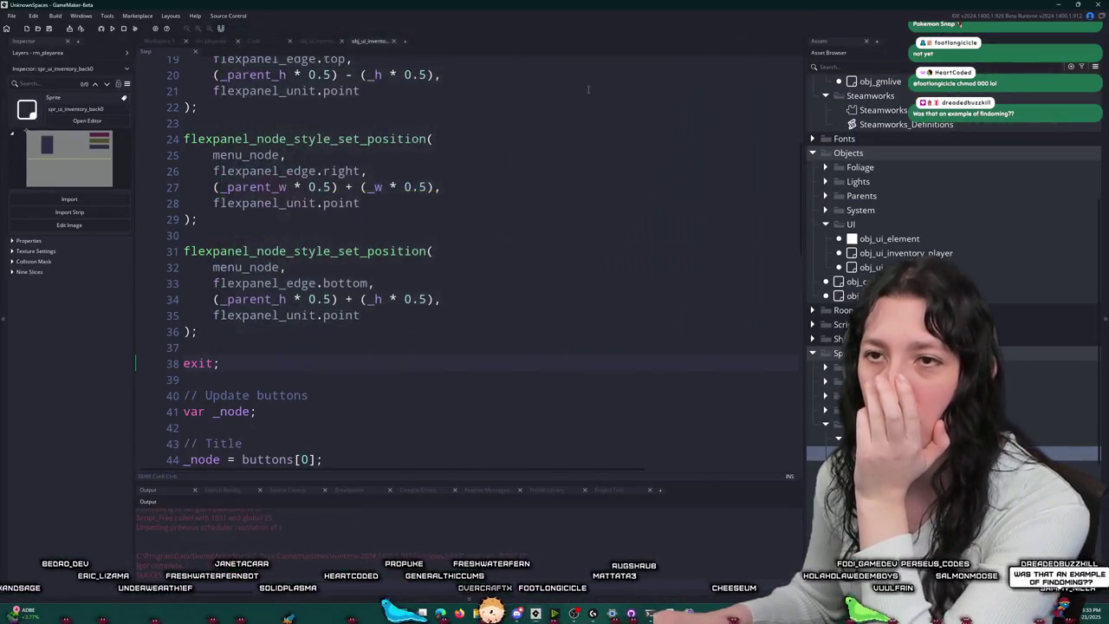
scroll(337, 226, "up", 3)
scroll(337, 225, "up", 3)
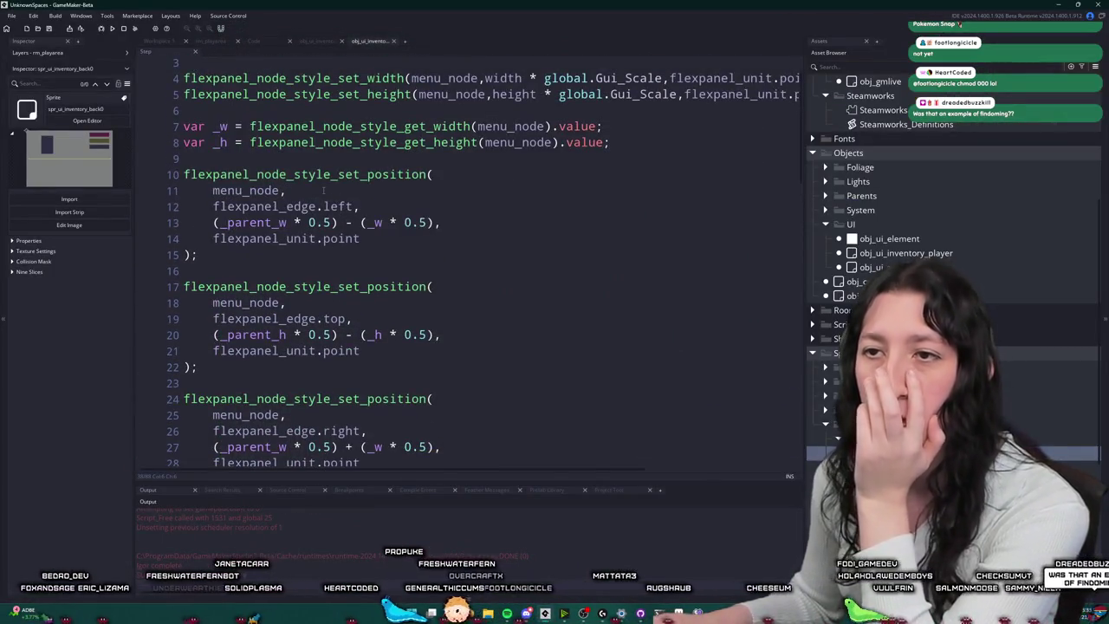
scroll(227, 224, "up", 1)
left_click(525, 208)
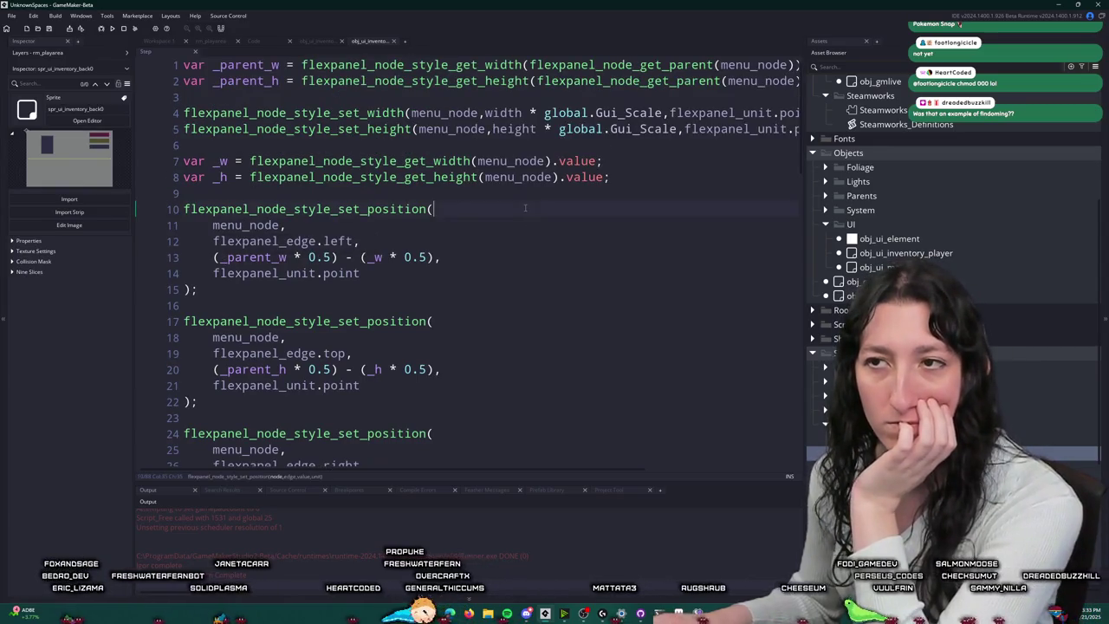
left_click(184, 65)
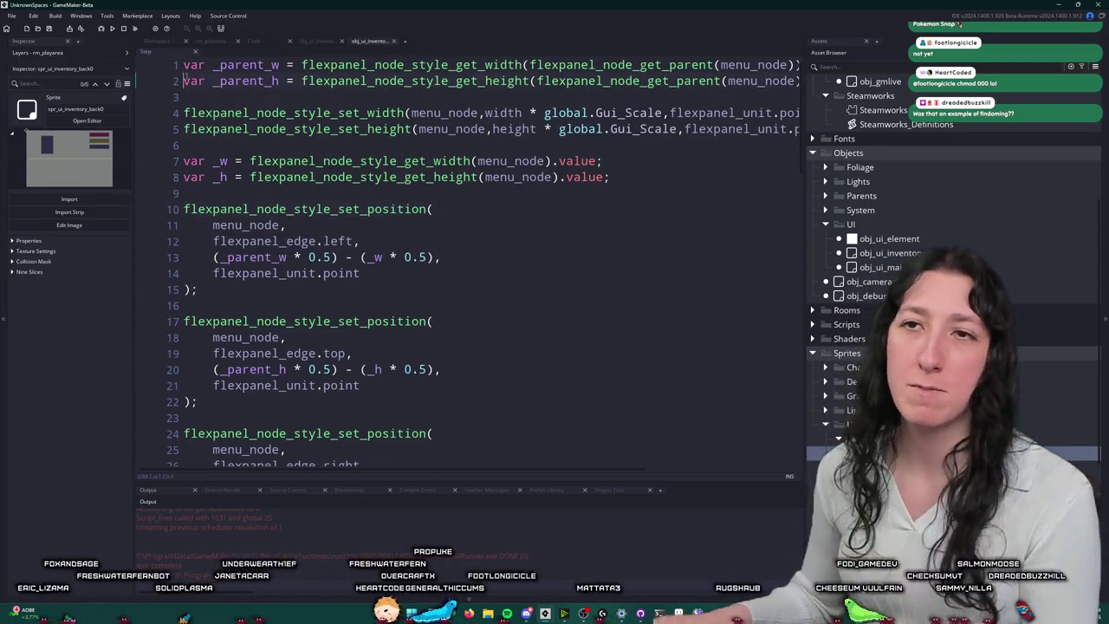
key("Return")
key("Return")
type("if ( ")
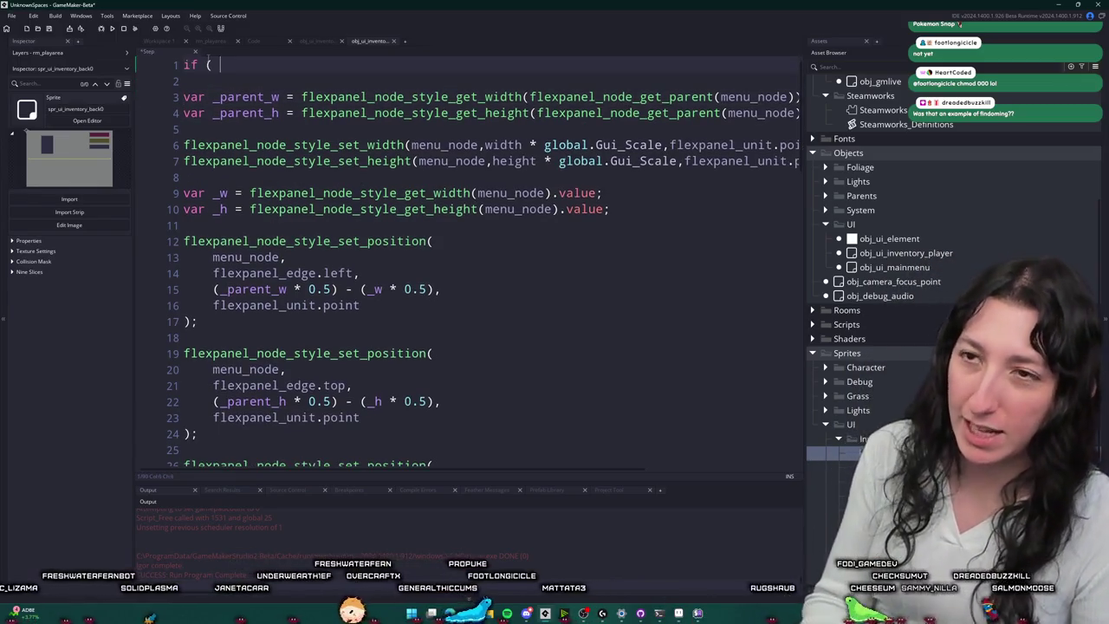
type("live_call() ) { return live_result; }")
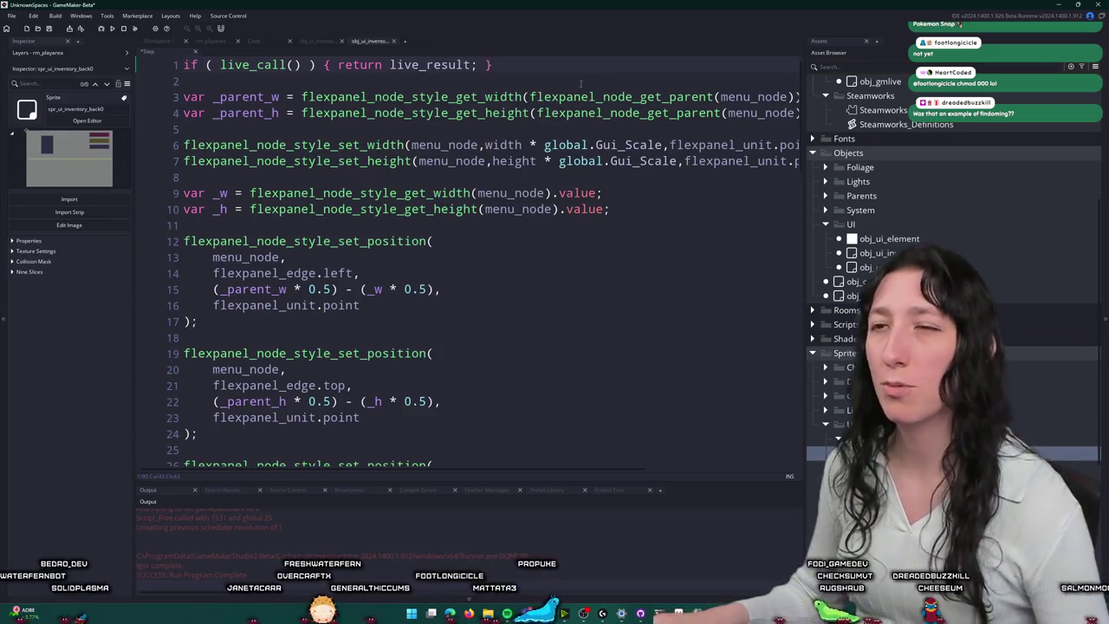
key("BackSpace")
key("BackSpace")
key("BackSpace")
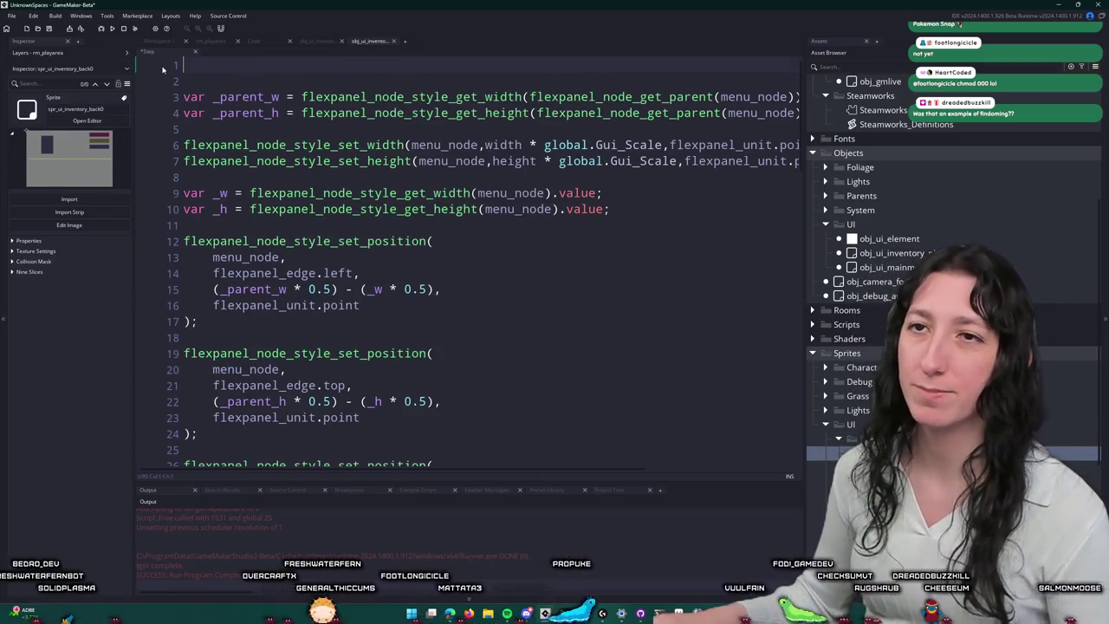
key("Delete")
key("Delete")
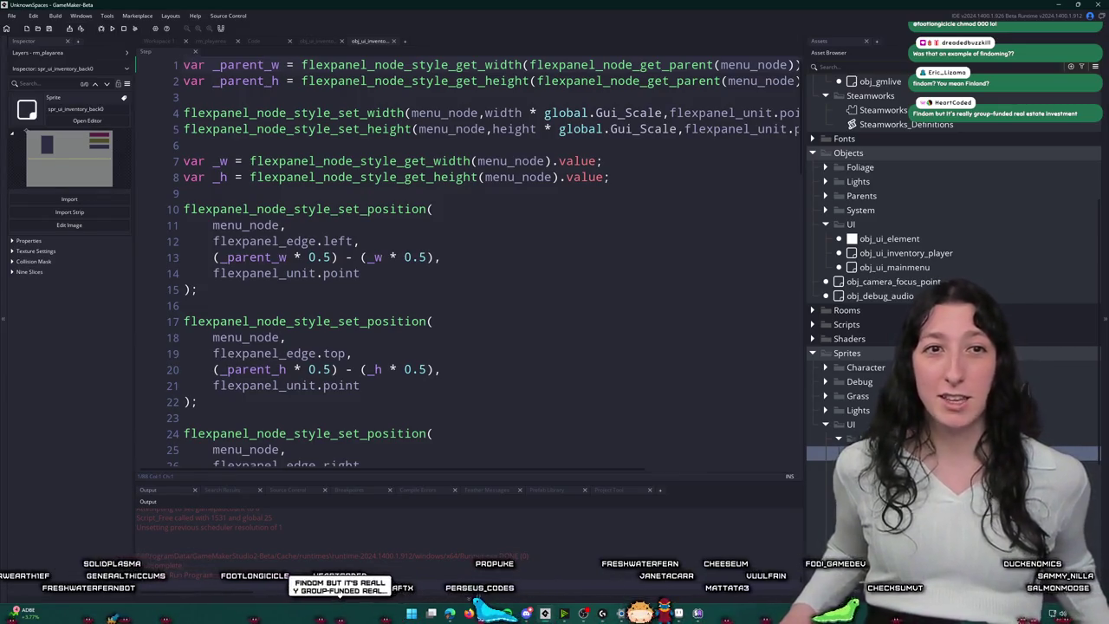
left_click(184, 65)
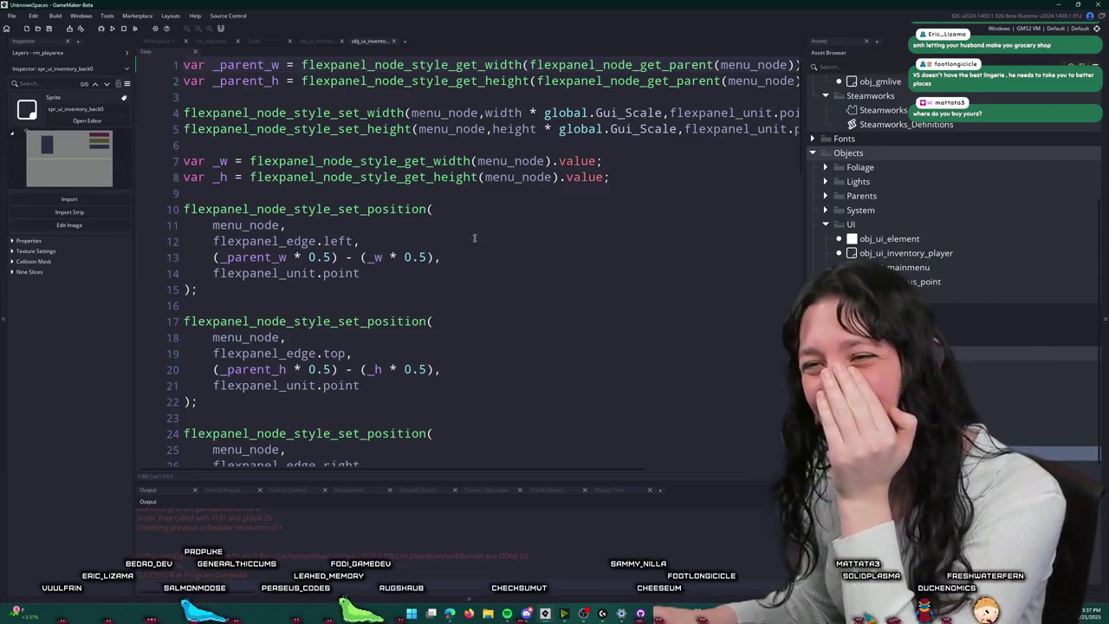
left_click(629, 159)
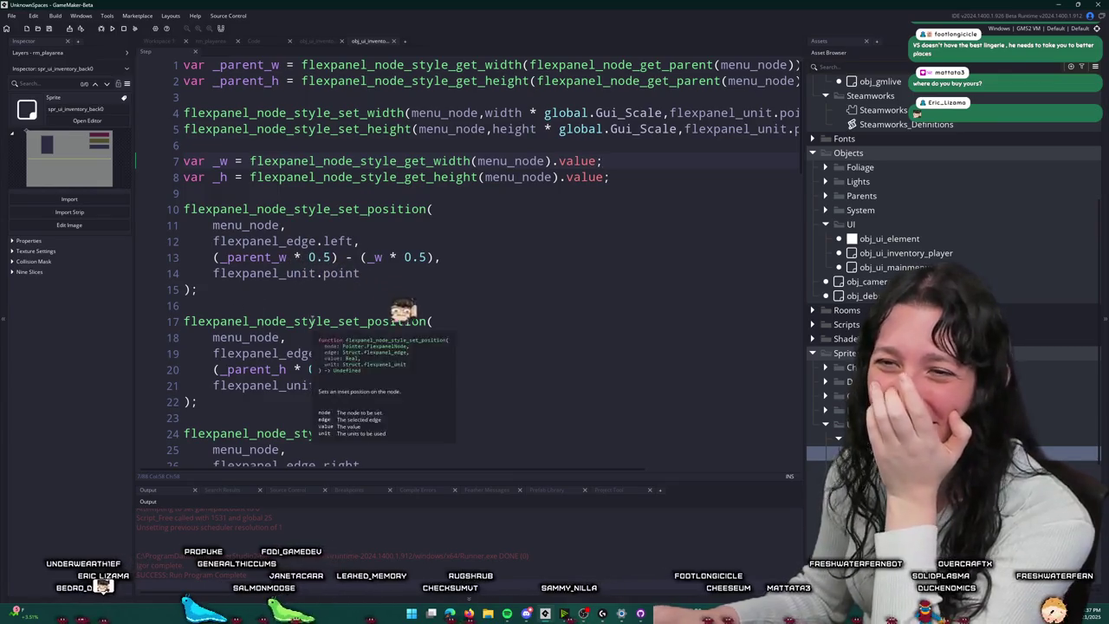
double_click(251, 258)
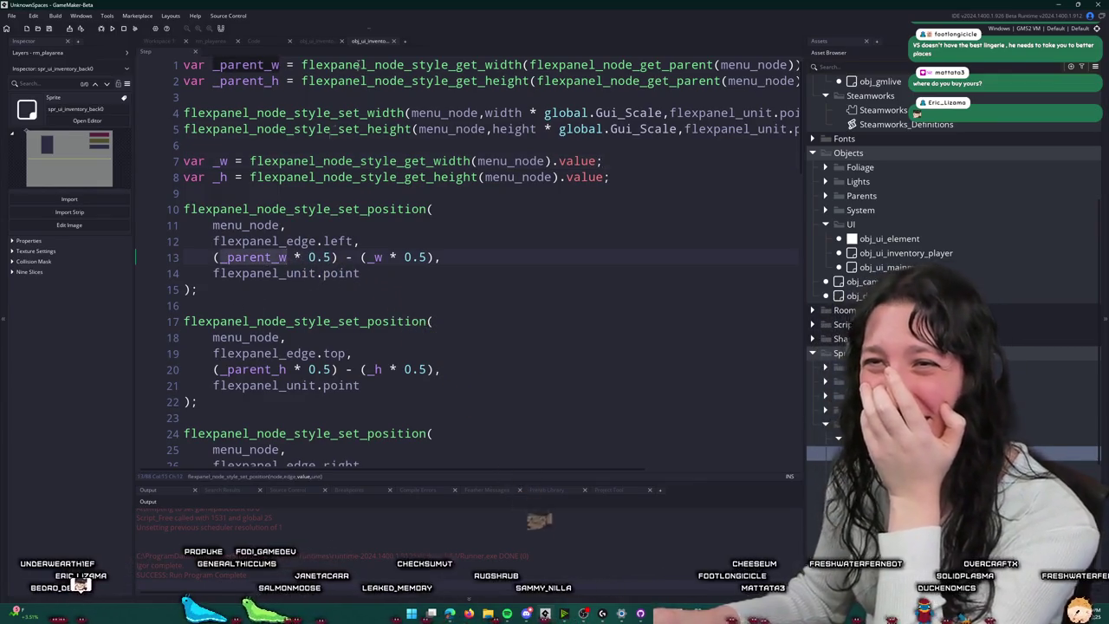
left_click(404, 257)
scroll(426, 270, "down", 2)
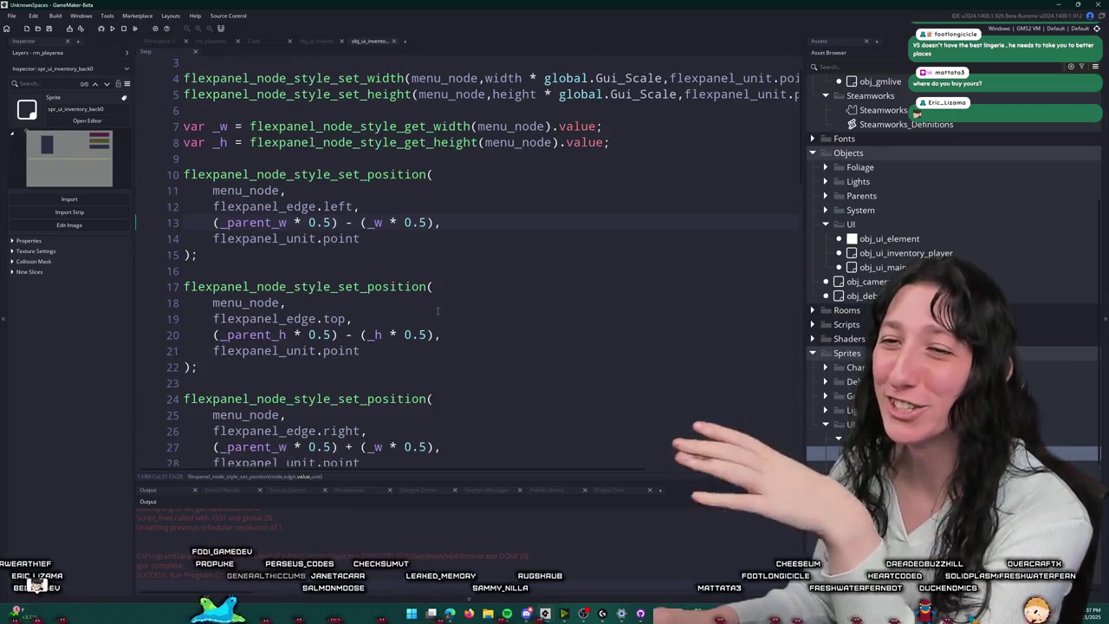
scroll(356, 364, "down", 6)
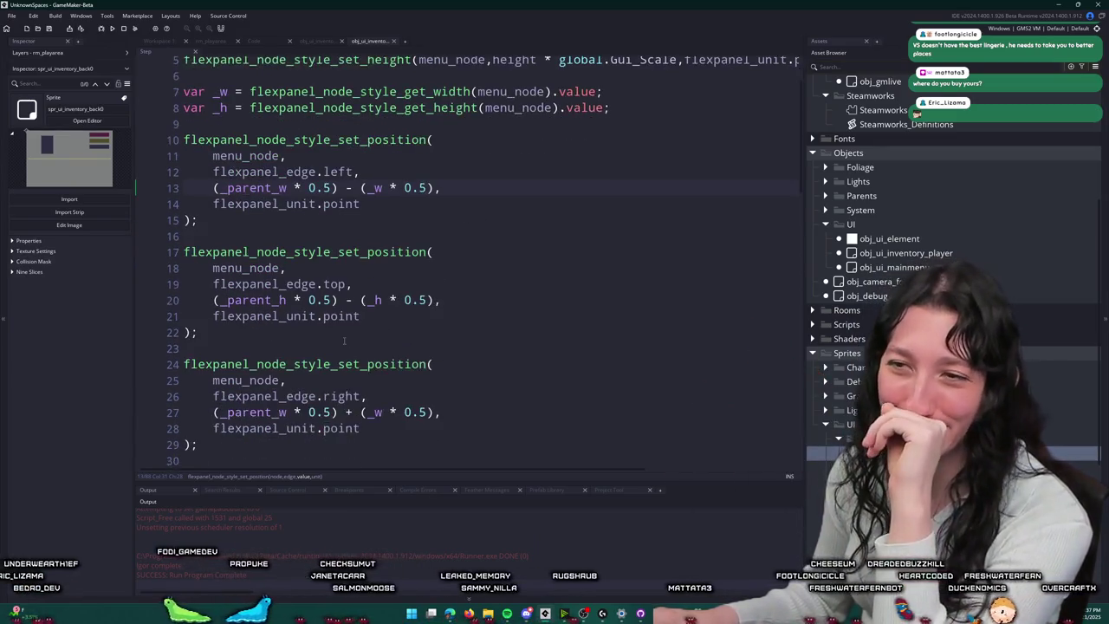
scroll(353, 382, "up", 7)
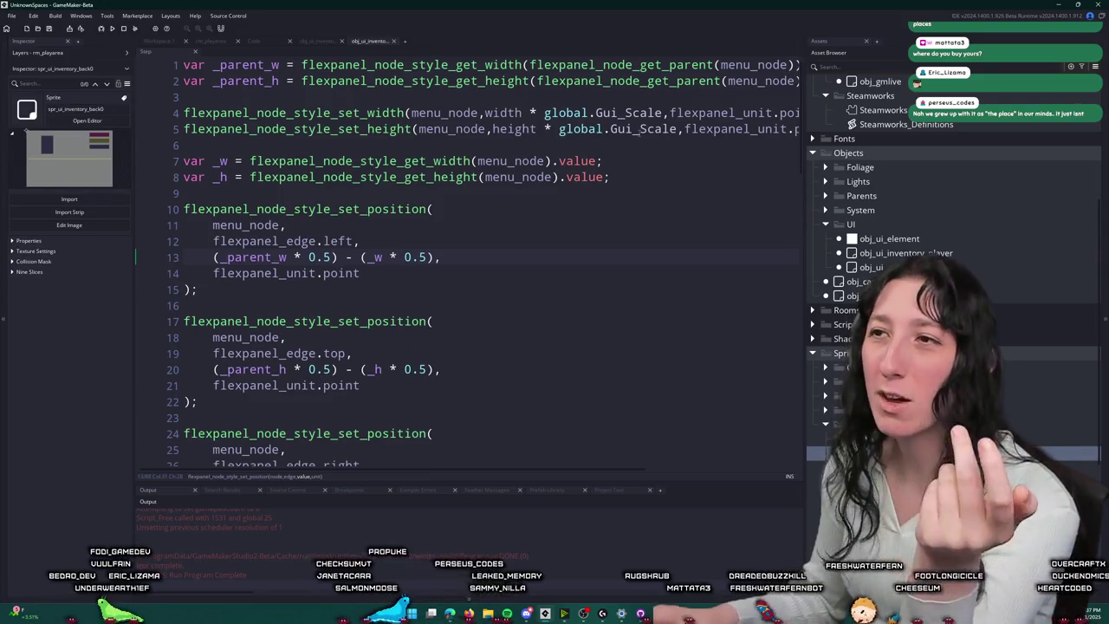
left_click_drag(735, 113, 793, 130)
left_click(628, 97)
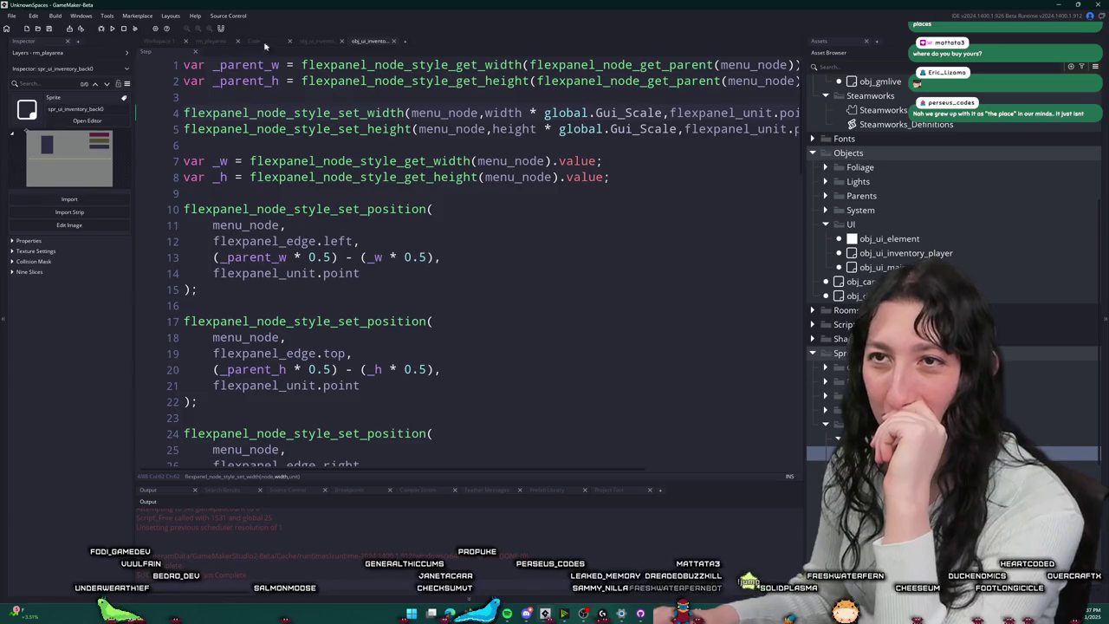
left_click(314, 40)
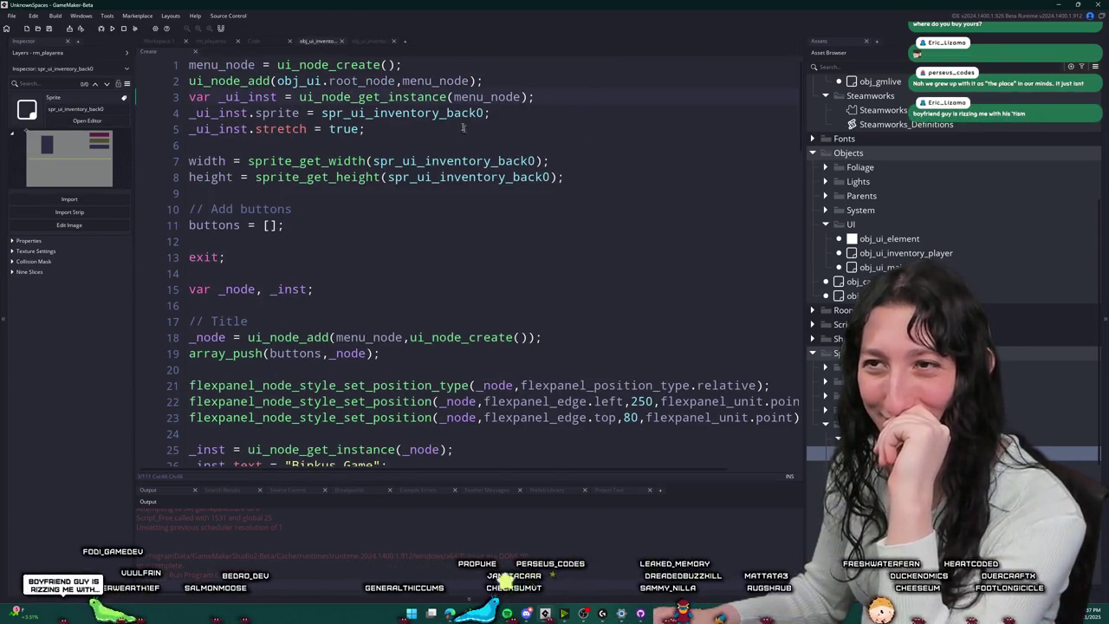
left_click(357, 42)
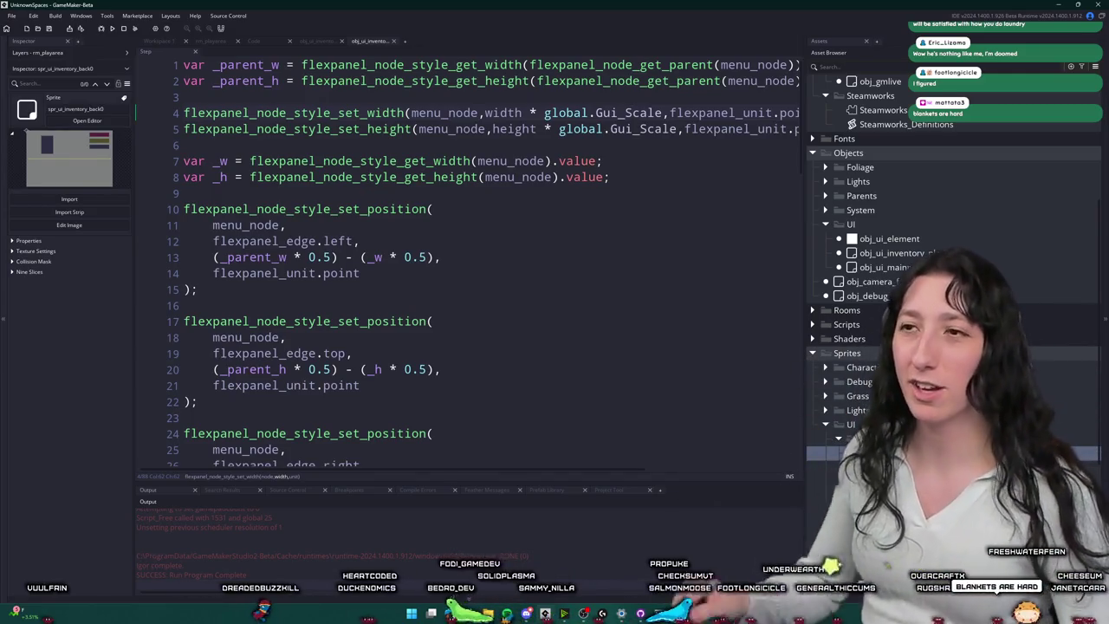
left_click(646, 157)
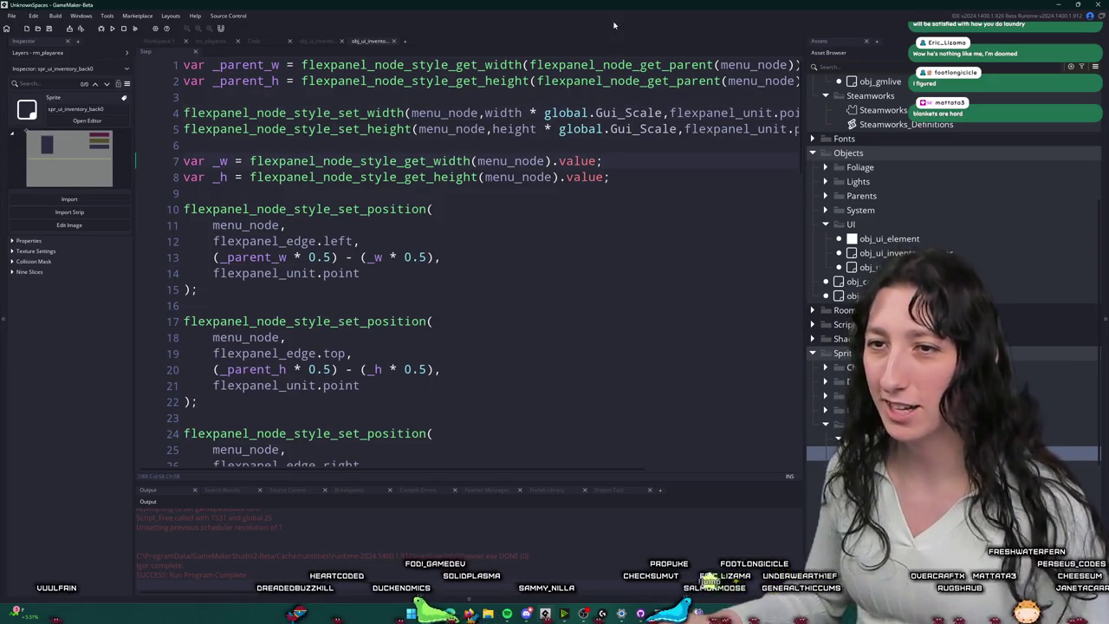
left_click(317, 240)
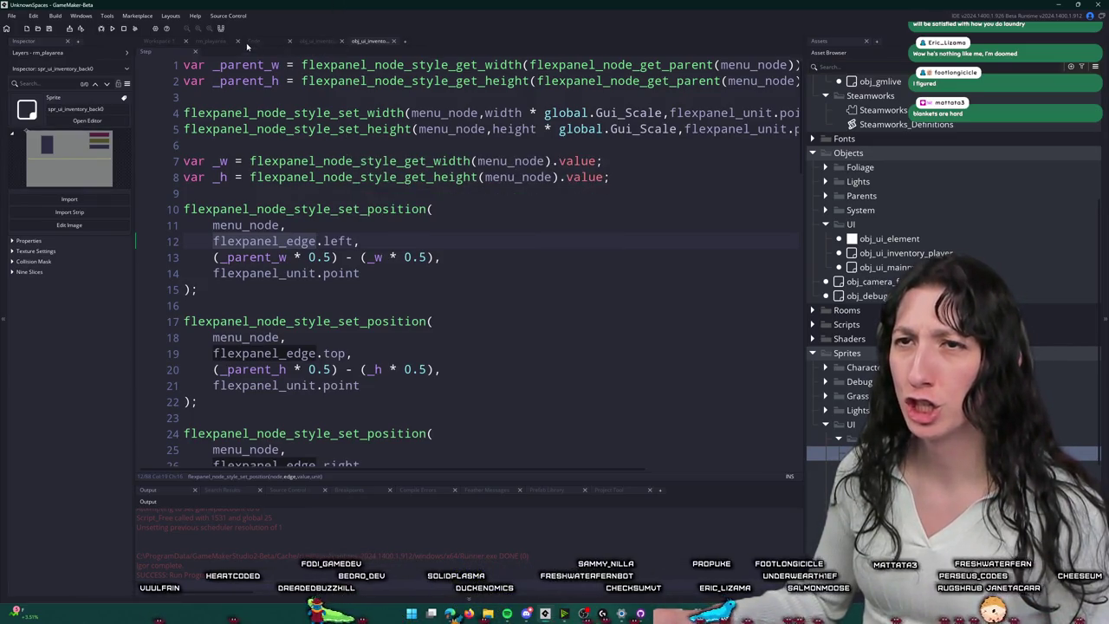
left_click(303, 40)
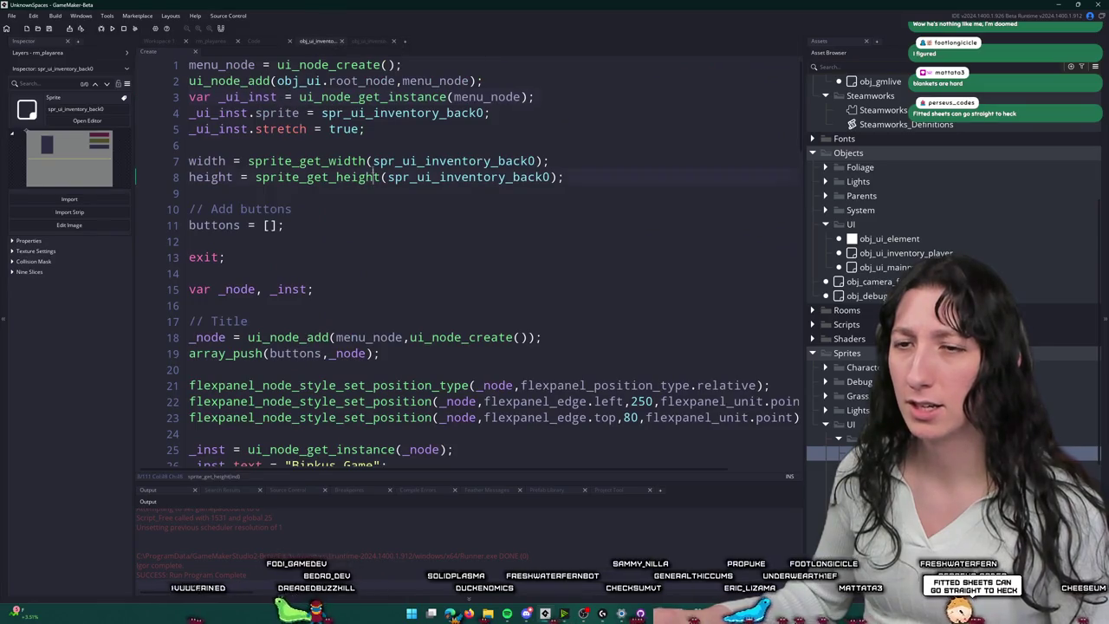
Step: Review the Step event centring code: menu_node, _parent_w * 0.5 and the _w * 0.5 offset
scroll(573, 129, "down", 2)
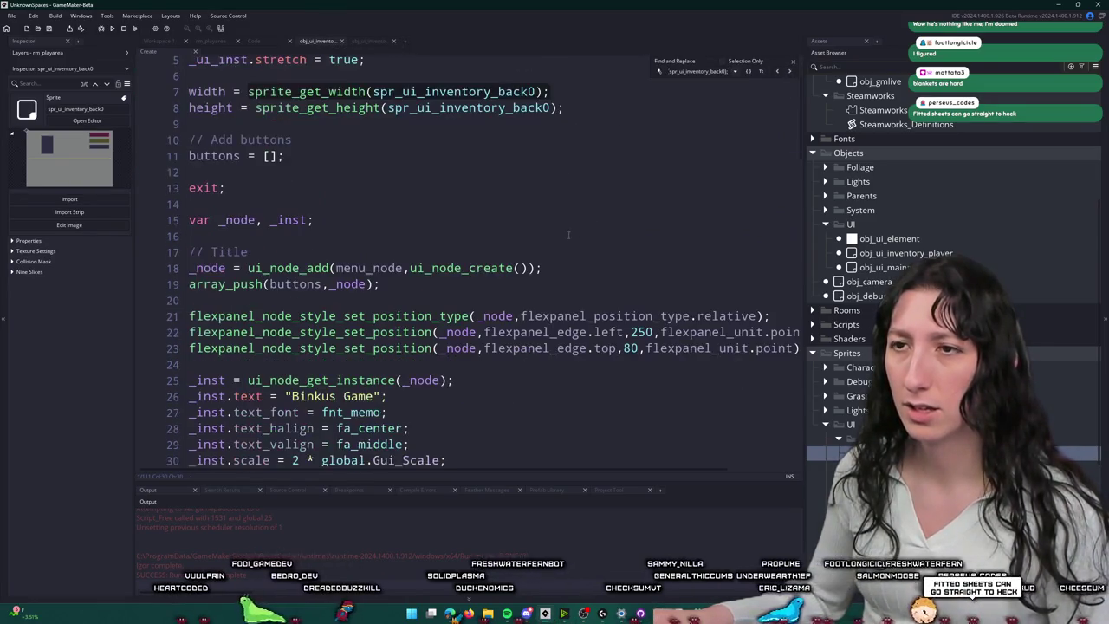
left_click(793, 63)
left_click(368, 41)
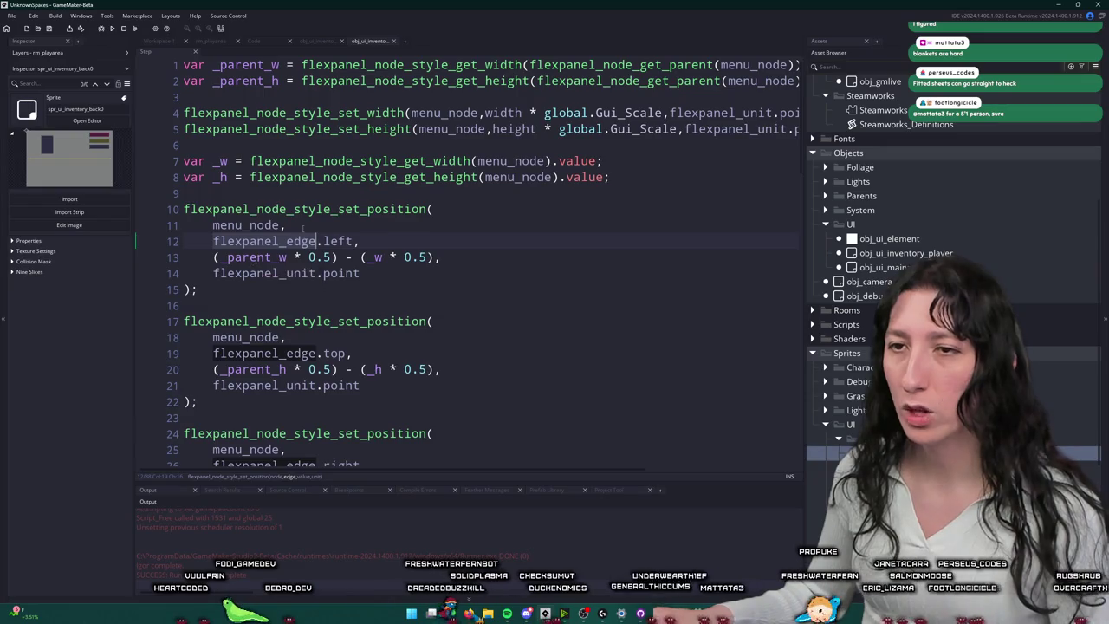
double_click(243, 226)
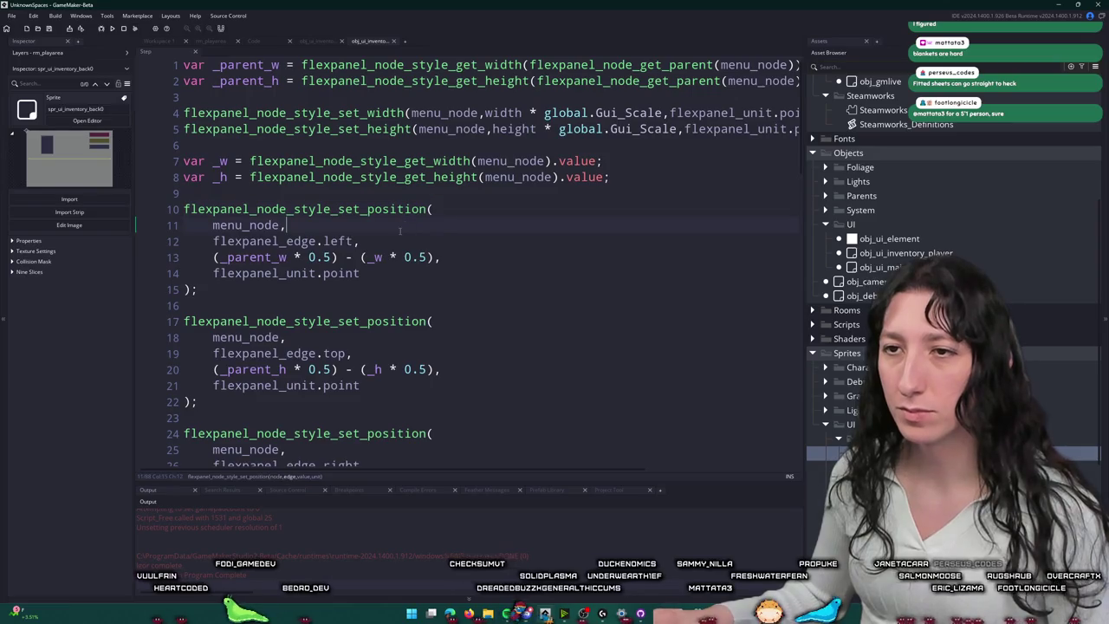
left_click(208, 256)
left_click(338, 257)
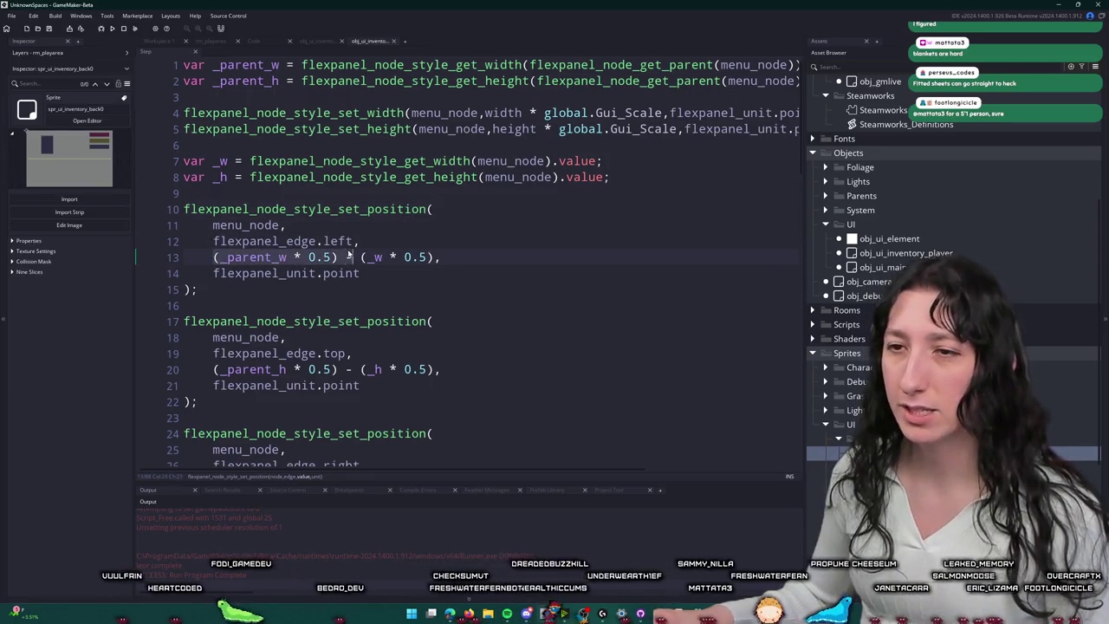
scroll(338, 214, "down", 1)
double_click(253, 205)
scroll(259, 208, "up", 1)
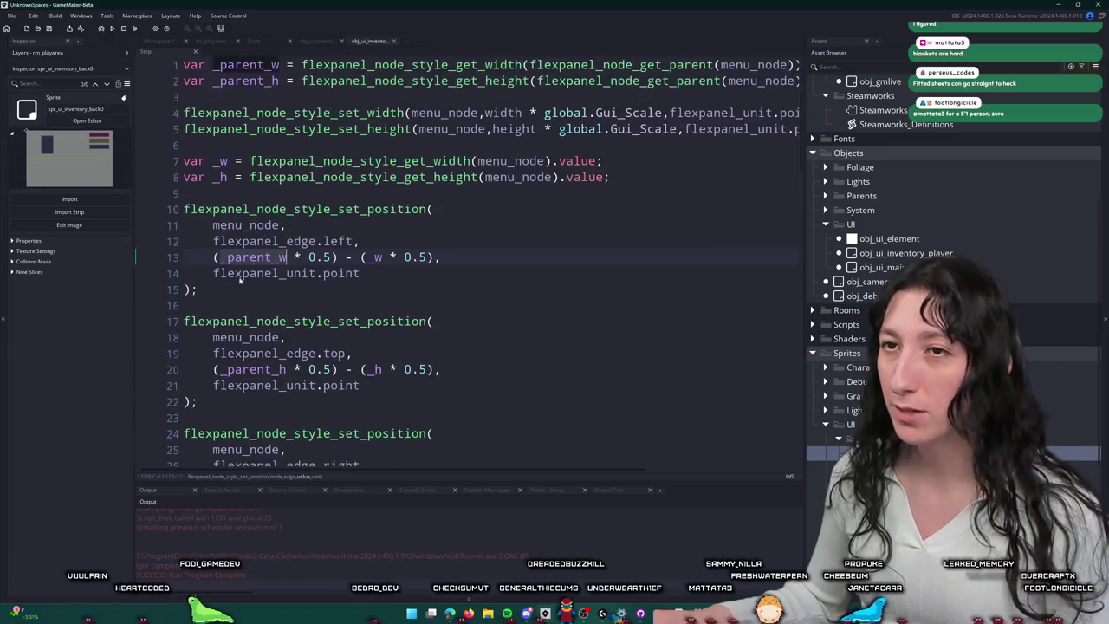
left_click(363, 256)
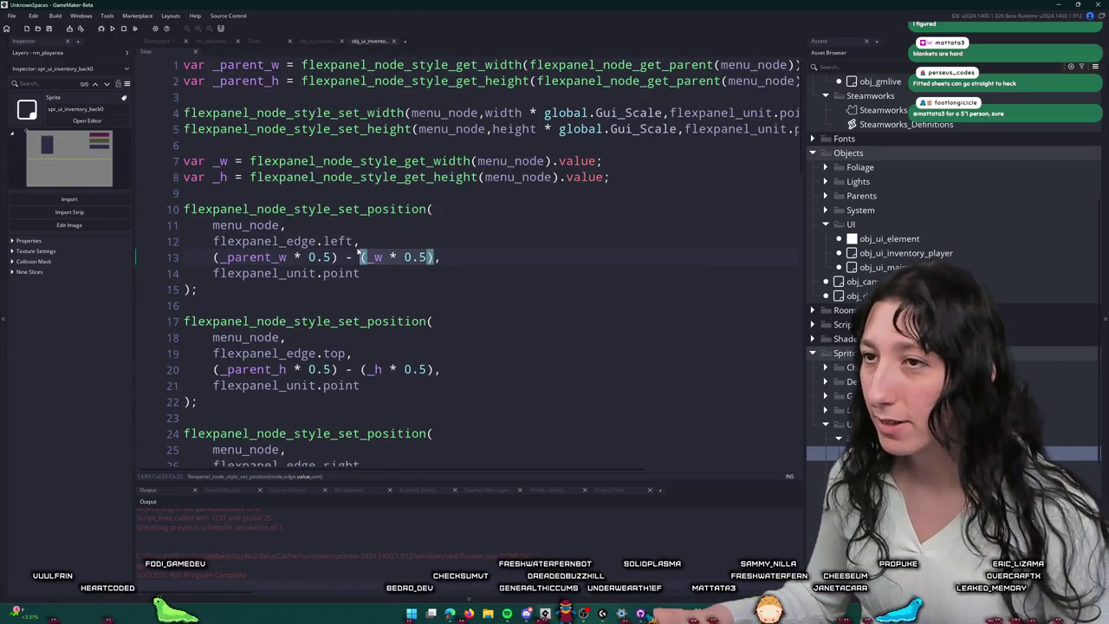
Step: Run the game with F5 to show the centred Binkus Game menu
scroll(329, 226, "down", 5)
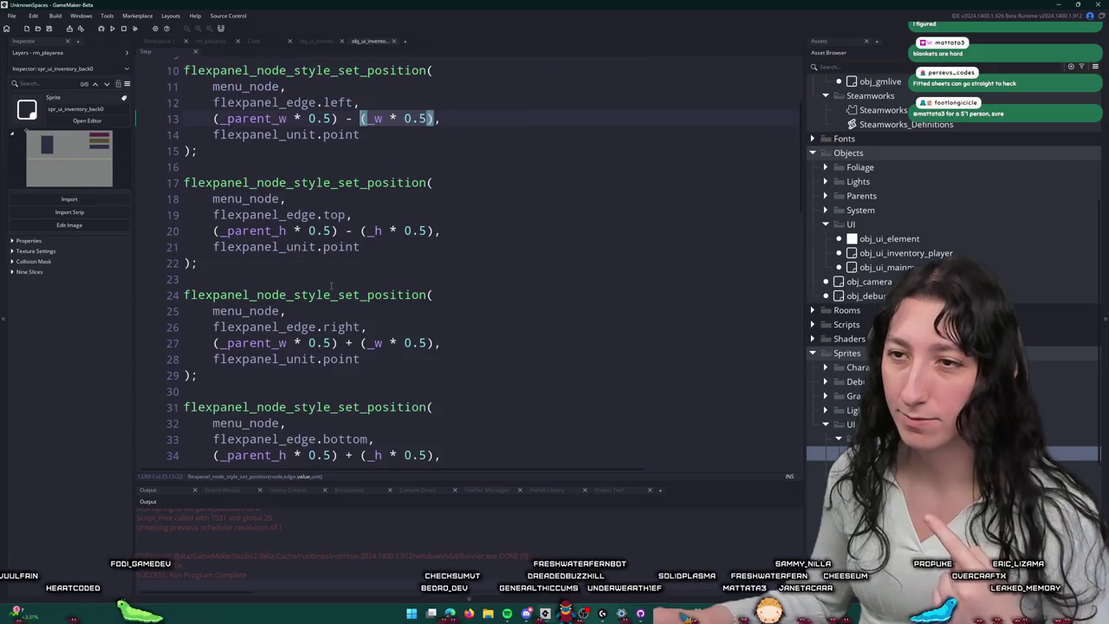
scroll(498, 291, "down", 3)
scroll(485, 268, "up", 8)
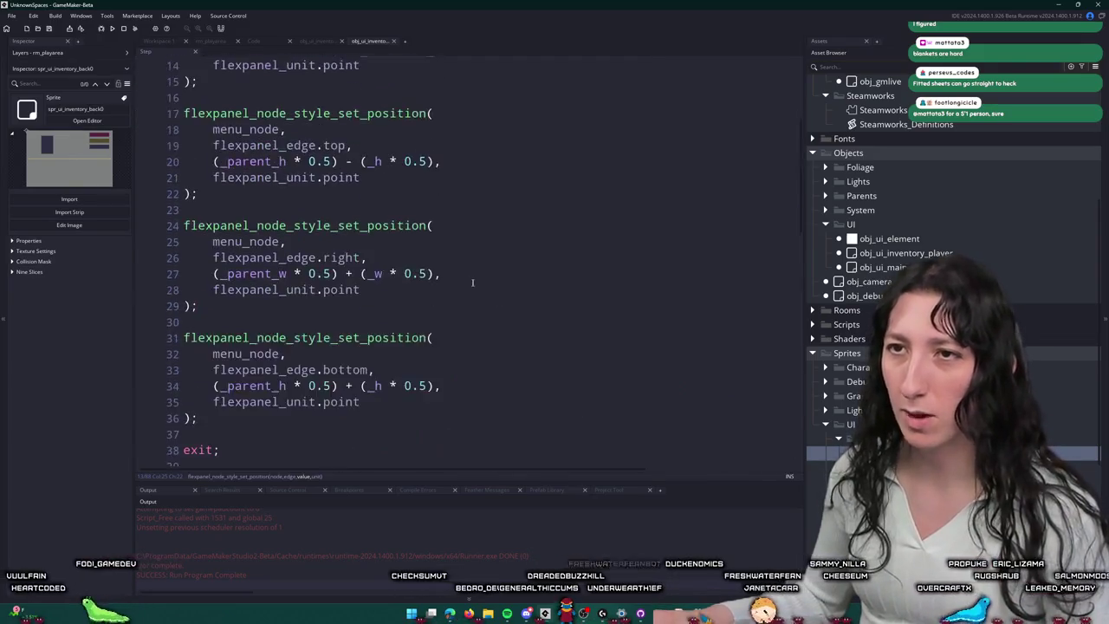
key("Up")
key("Up")
key("F5")
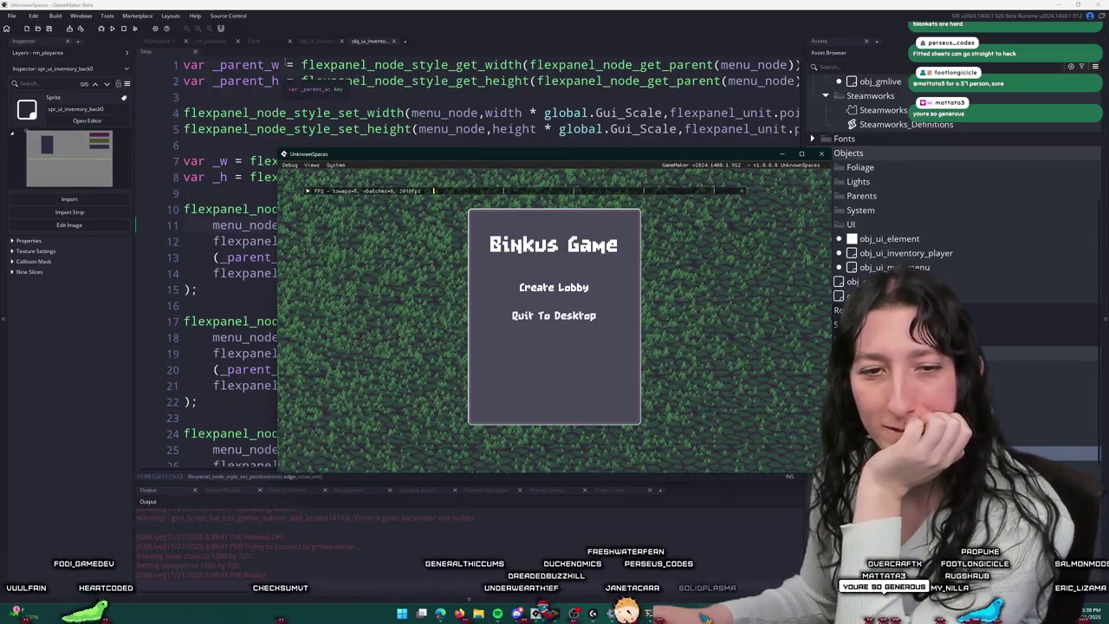
Step: Create a lobby, maximize the game window to check the inventory panel, then stop the game
left_click(554, 287)
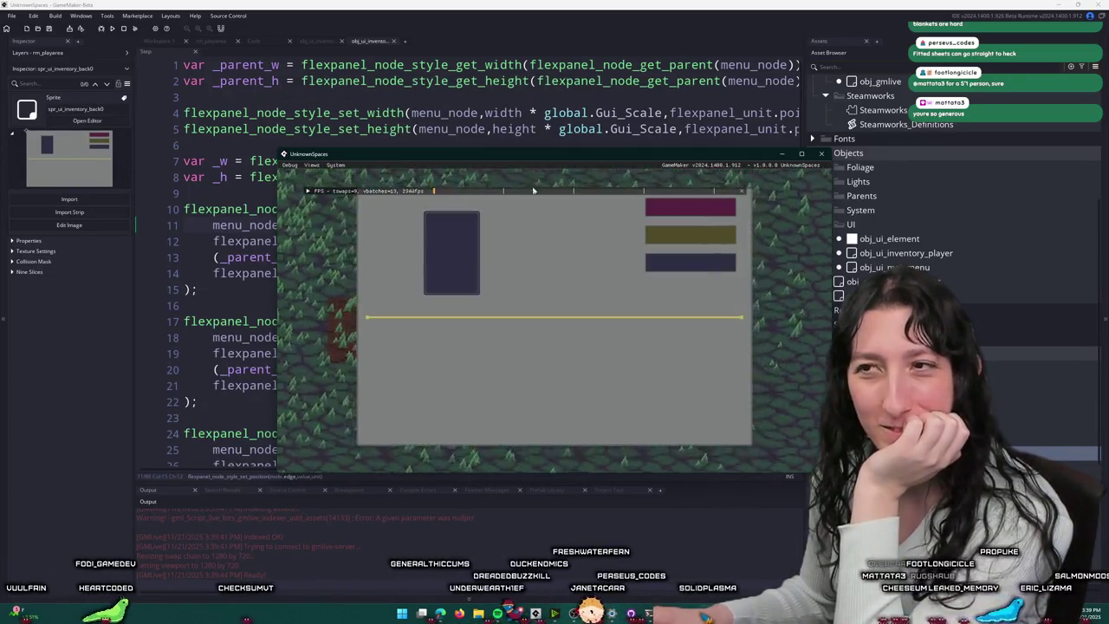
mouse_move(537, 154)
left_mouse_down()
mouse_move(541, 2)
mouse_move(558, 39)
mouse_move(574, 174)
mouse_move(572, 19)
left_mouse_up()
left_click_drag(550, 465, 547, 572)
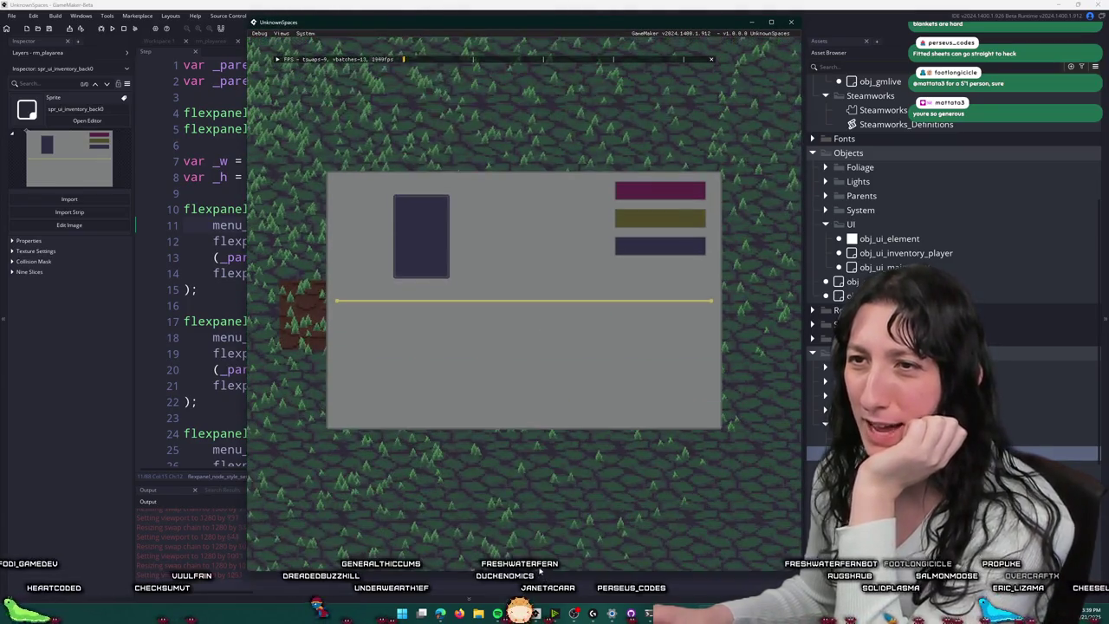
double_click(520, 20)
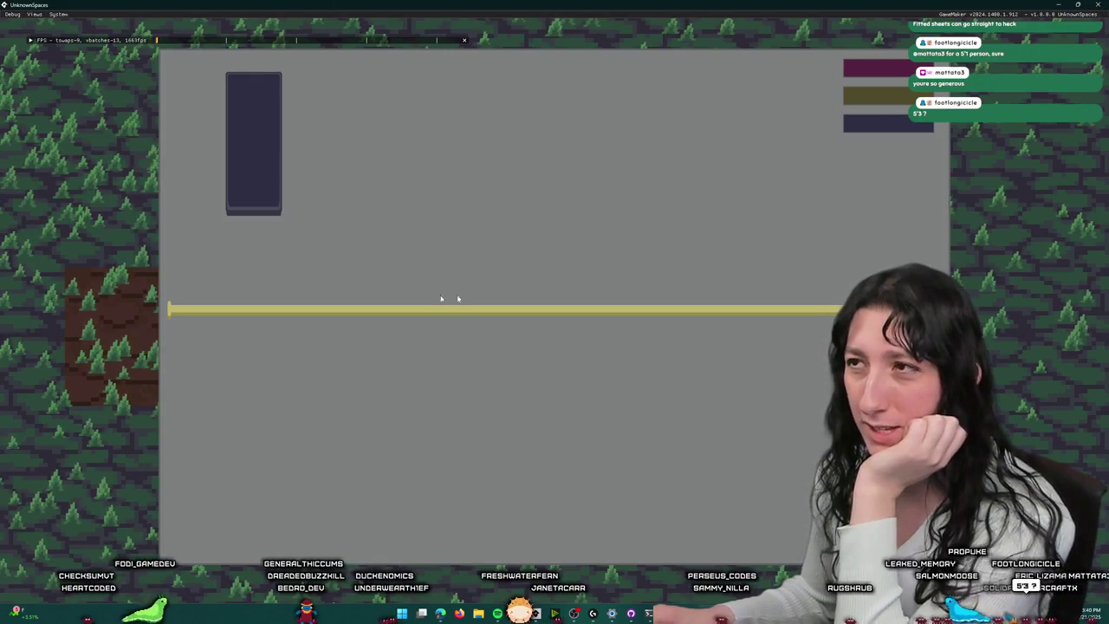
left_click(1098, 4)
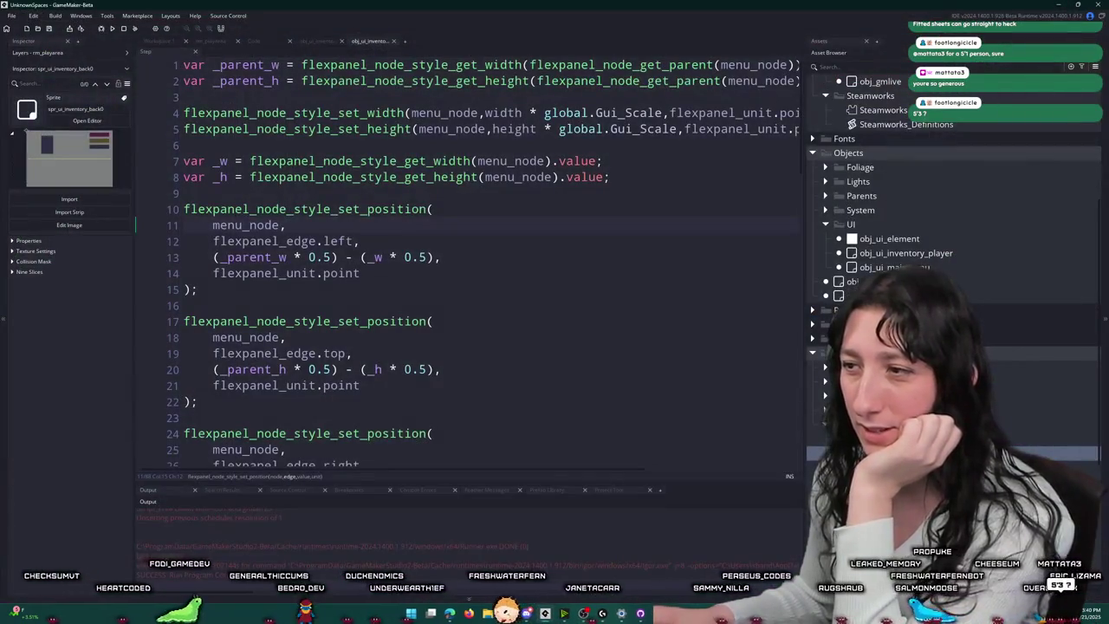
left_click(87, 121)
Step: Activate nine-slice on the spr_ui_inventory_back0 and spr_ui_inventory_back1 sprites
left_click(151, 240)
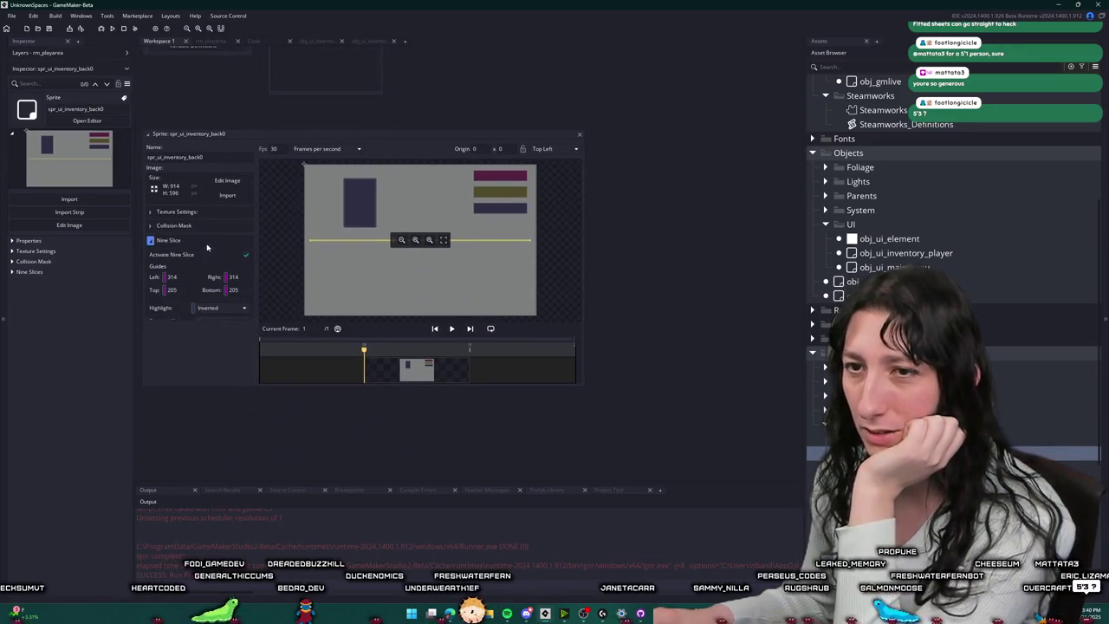
left_click(246, 257)
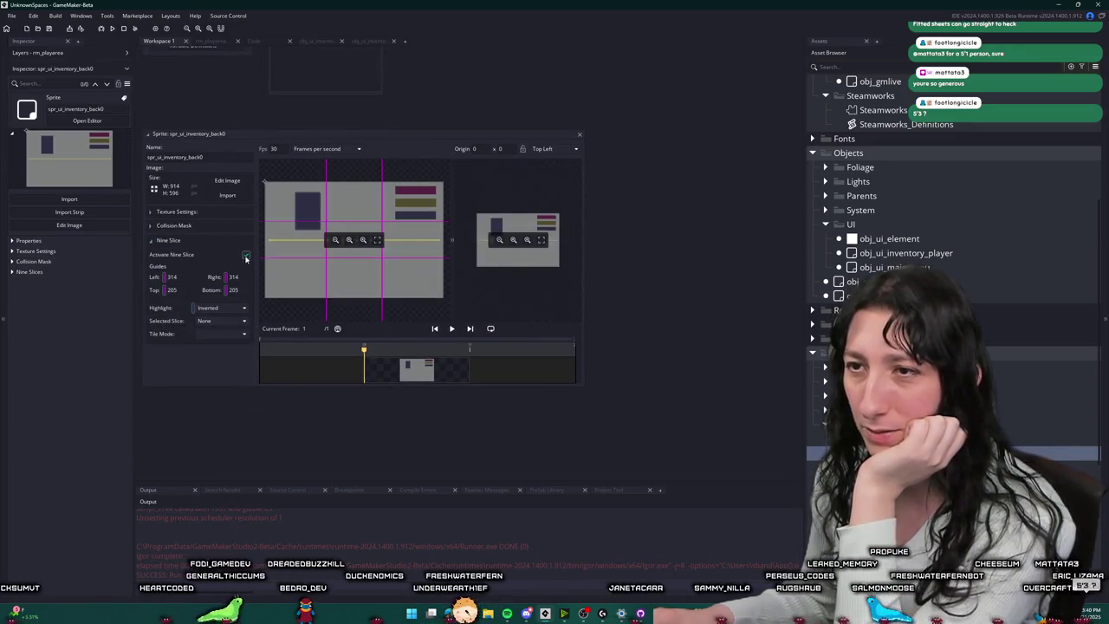
left_click(579, 134)
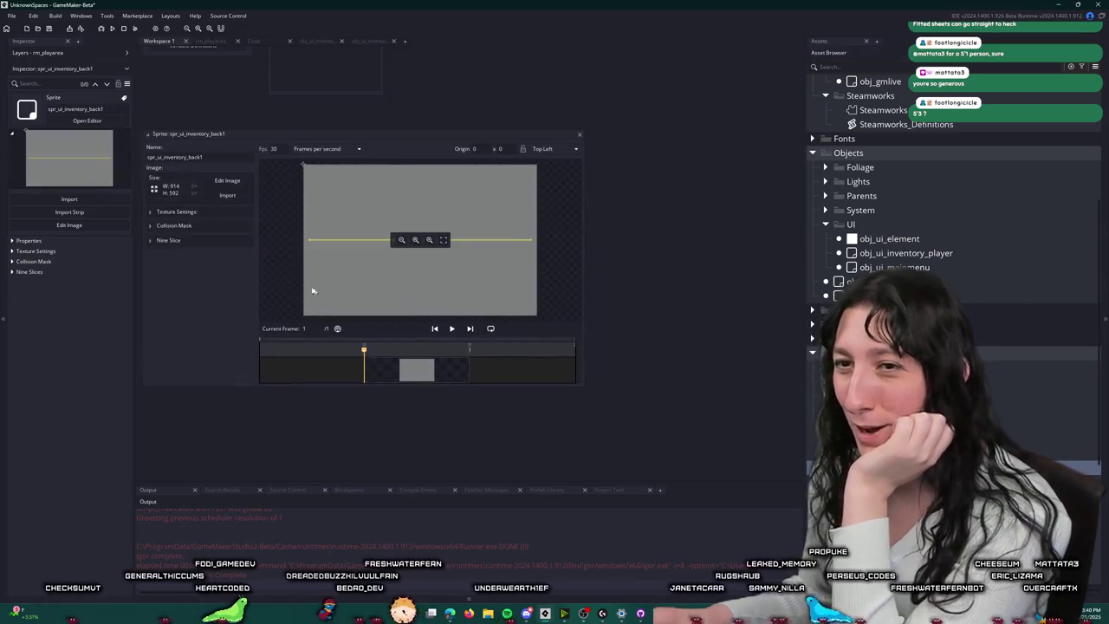
left_click(164, 240)
left_click(246, 256)
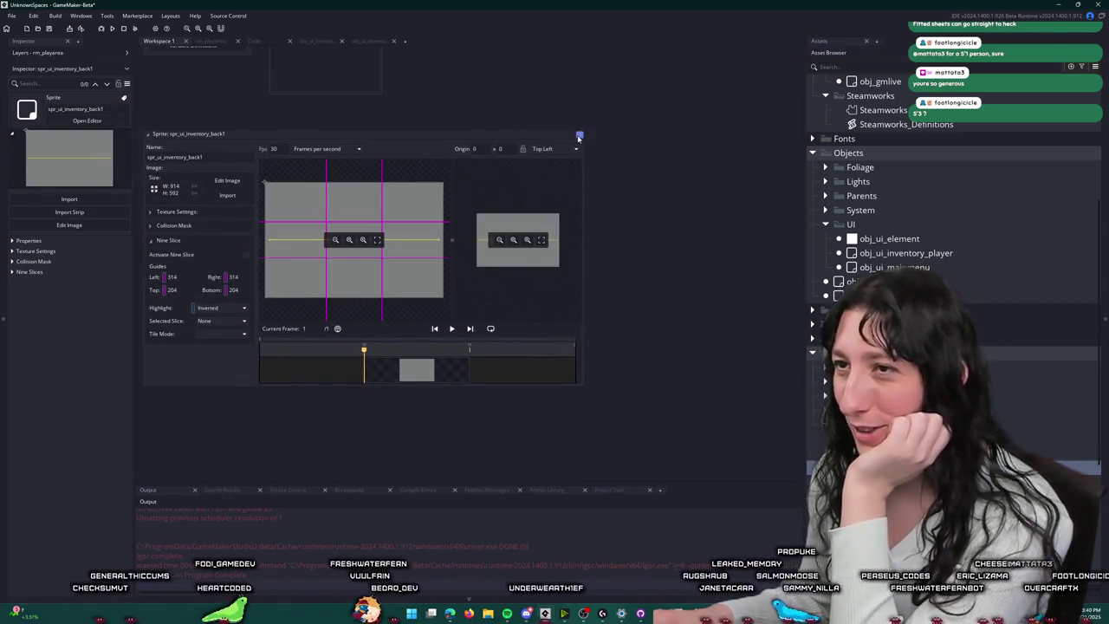
Step: Activate nine-slice on the spr_ui_inventory_healthbar0 sprite
left_click(579, 136)
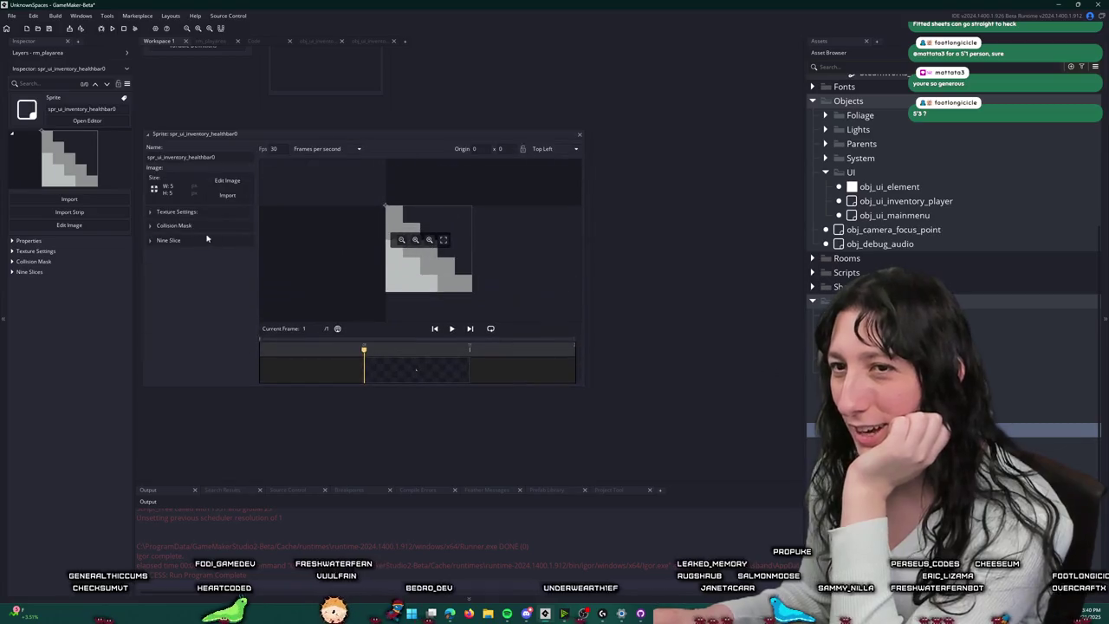
left_click(211, 239)
left_click(227, 256)
left_click(579, 135)
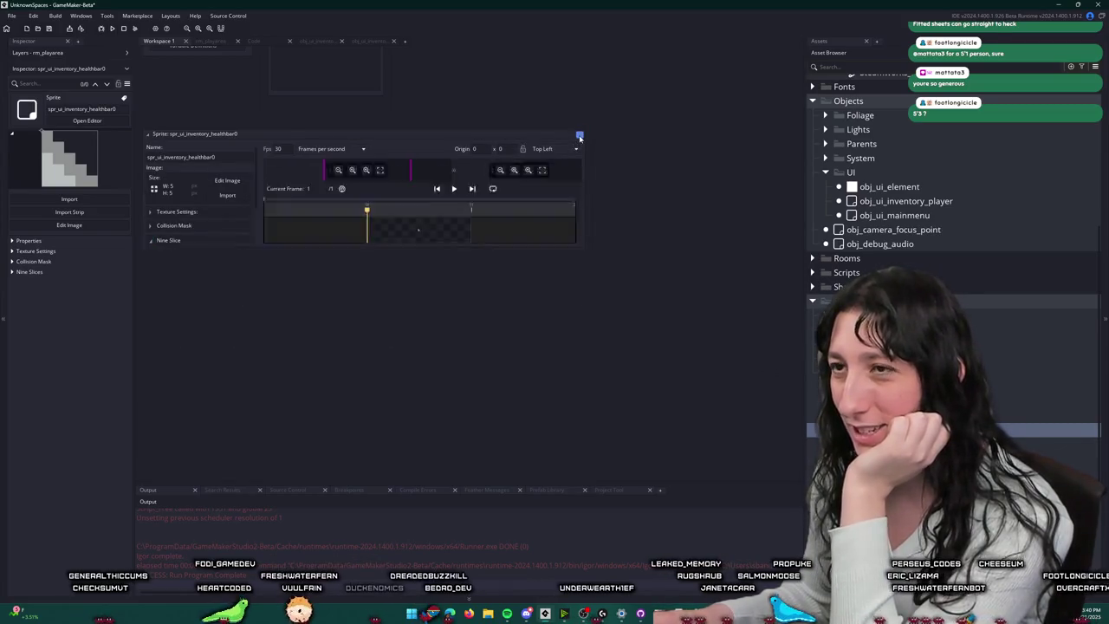
scroll(953, 217, "down", 4)
Step: Activate nine-slice on the slot_1x1, slot_2x2 and slot_3x2 inventory slot sprites
left_click(954, 274)
double_click(953, 274)
left_click(168, 240)
left_click(246, 256)
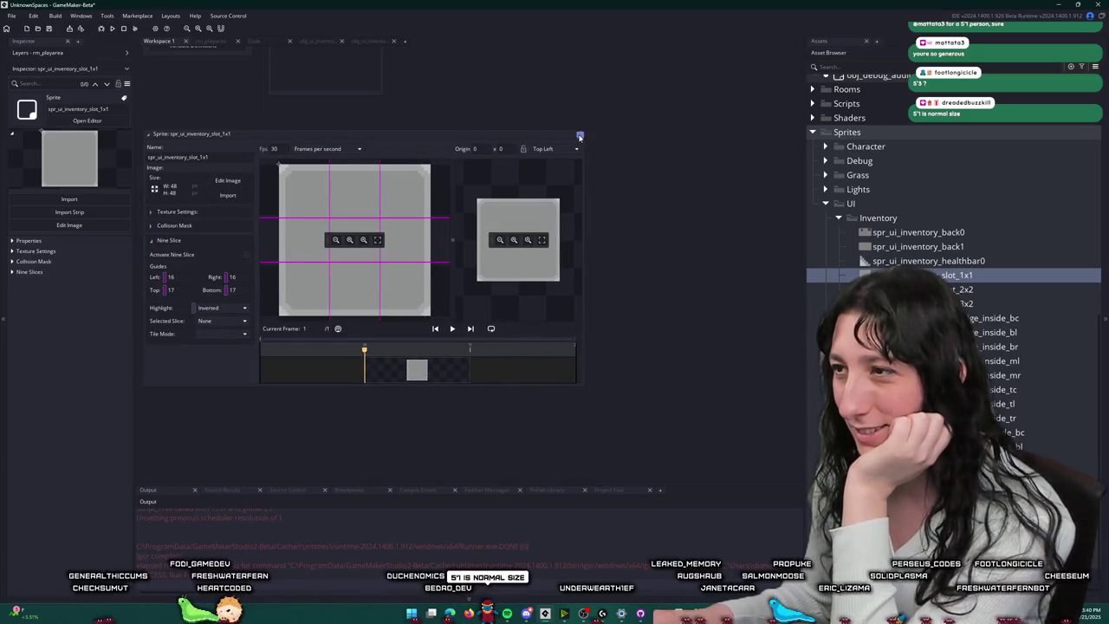
key("Down")
left_click(174, 241)
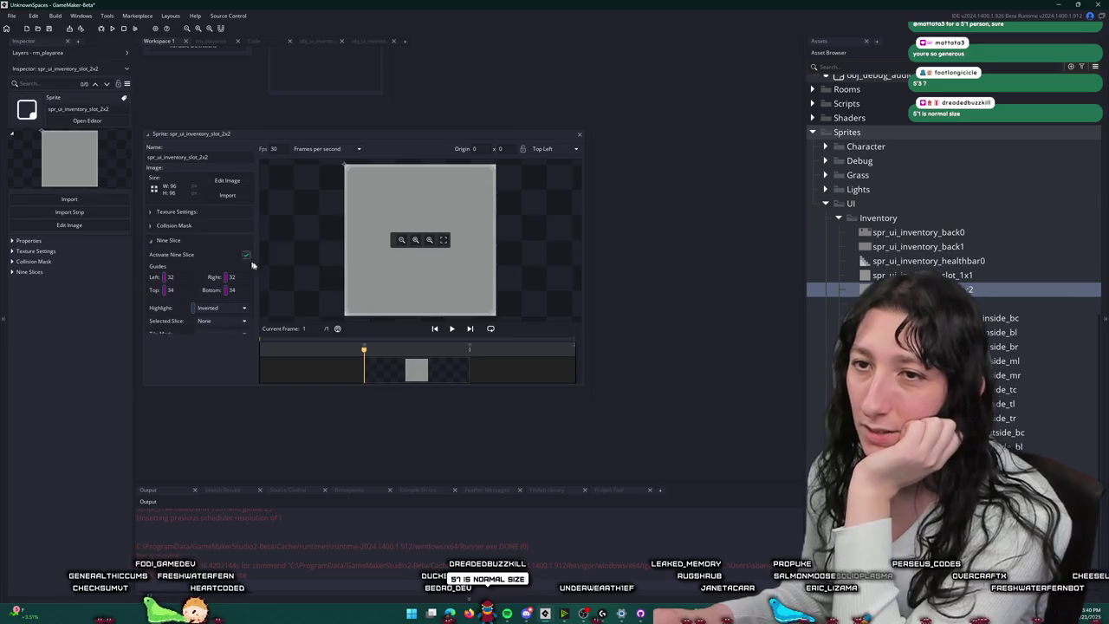
left_click(246, 255)
left_click(580, 134)
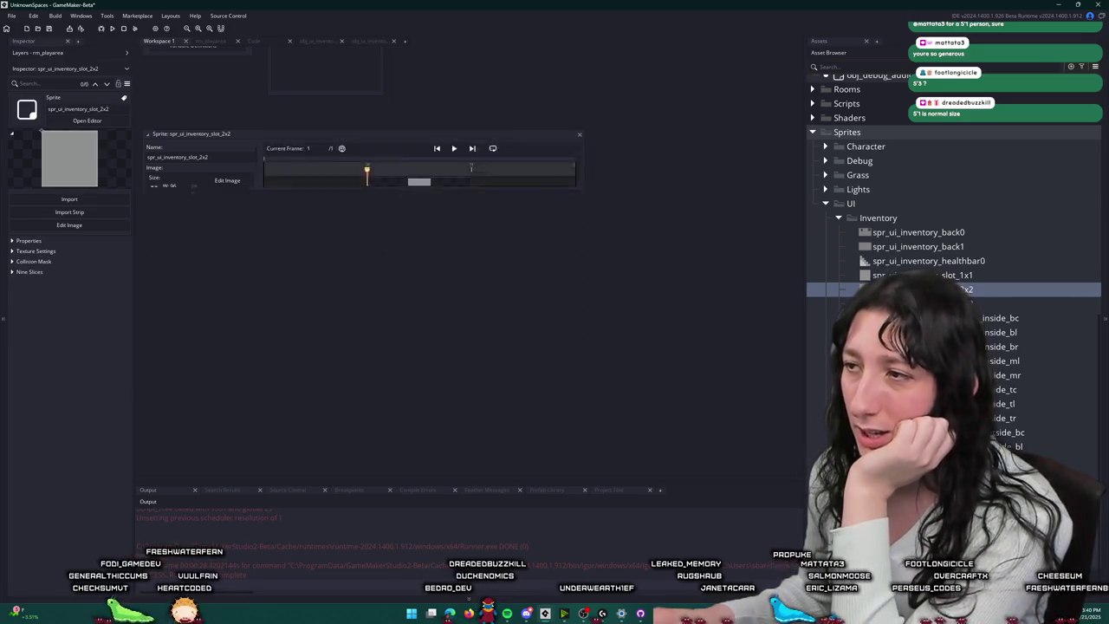
key("Down")
left_click(241, 244)
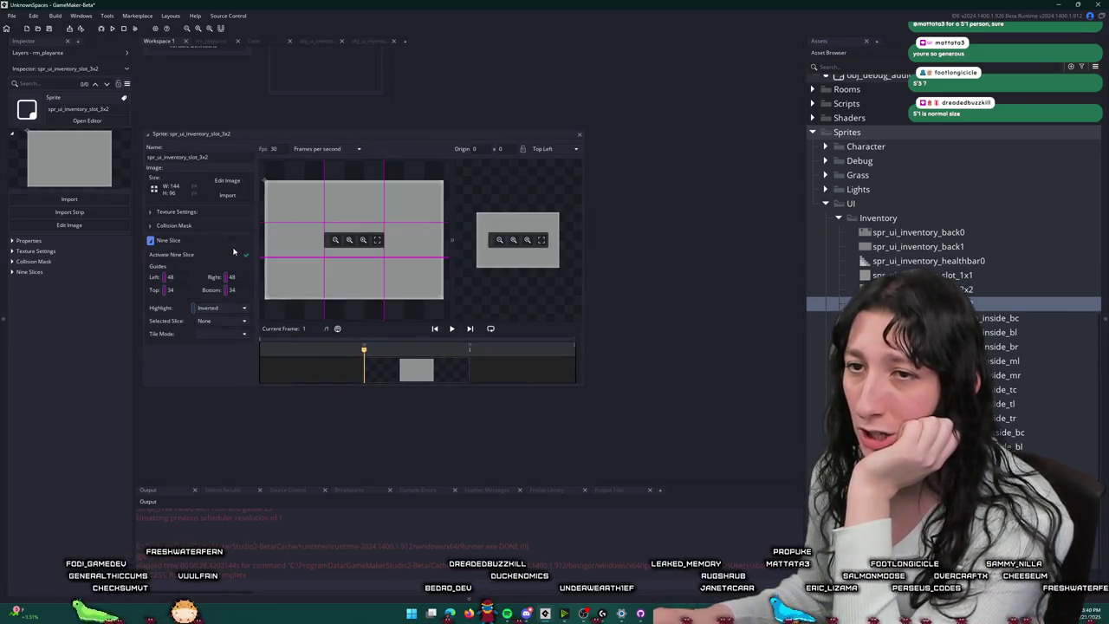
left_click(581, 136)
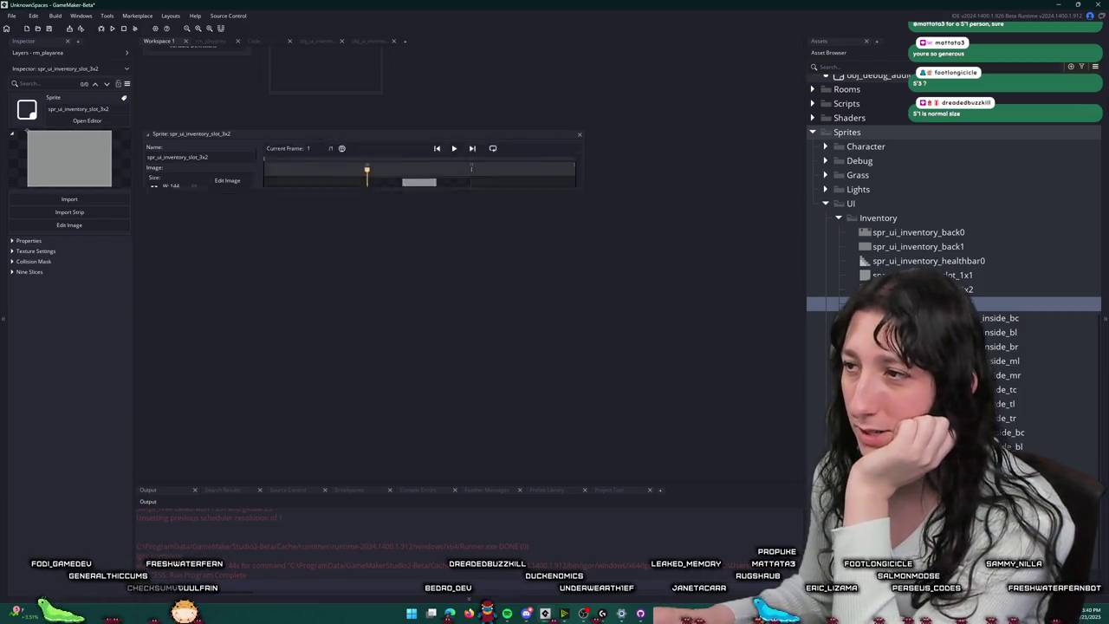
key("Down")
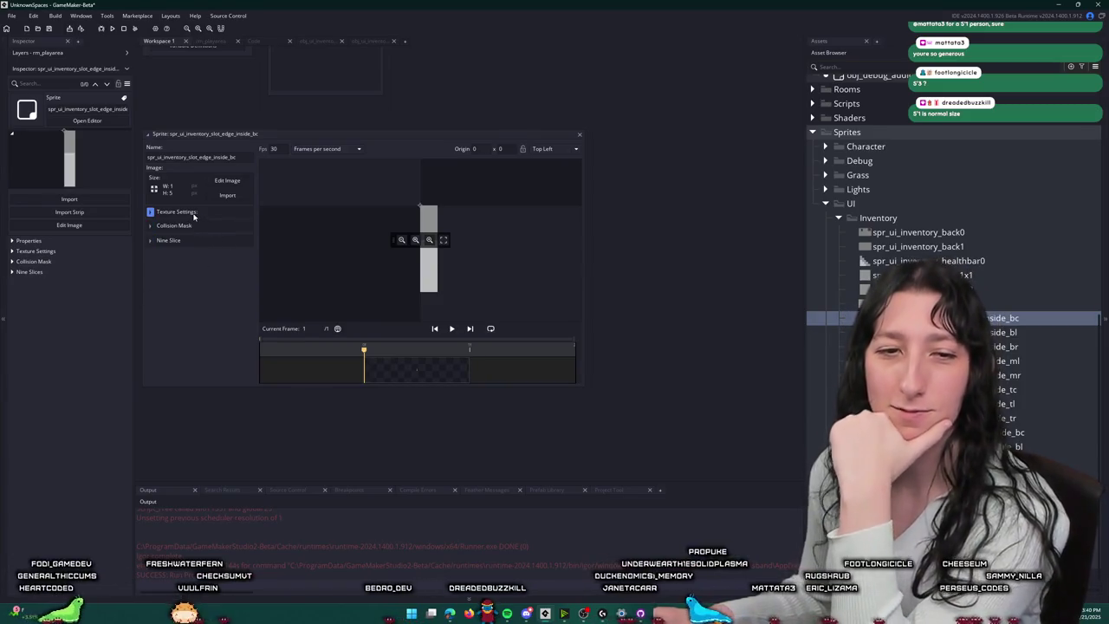
Step: Activate nine-slice on the bottom-centre, bottom-left and bottom-right inside-edge sprites
left_click(188, 240)
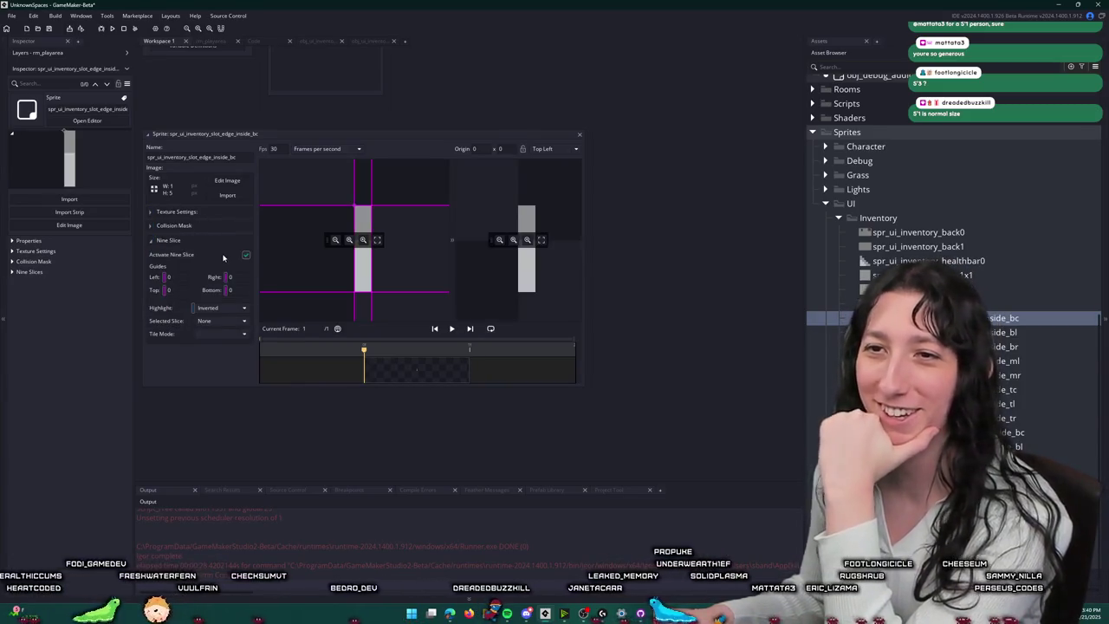
left_click(580, 136)
key("Down")
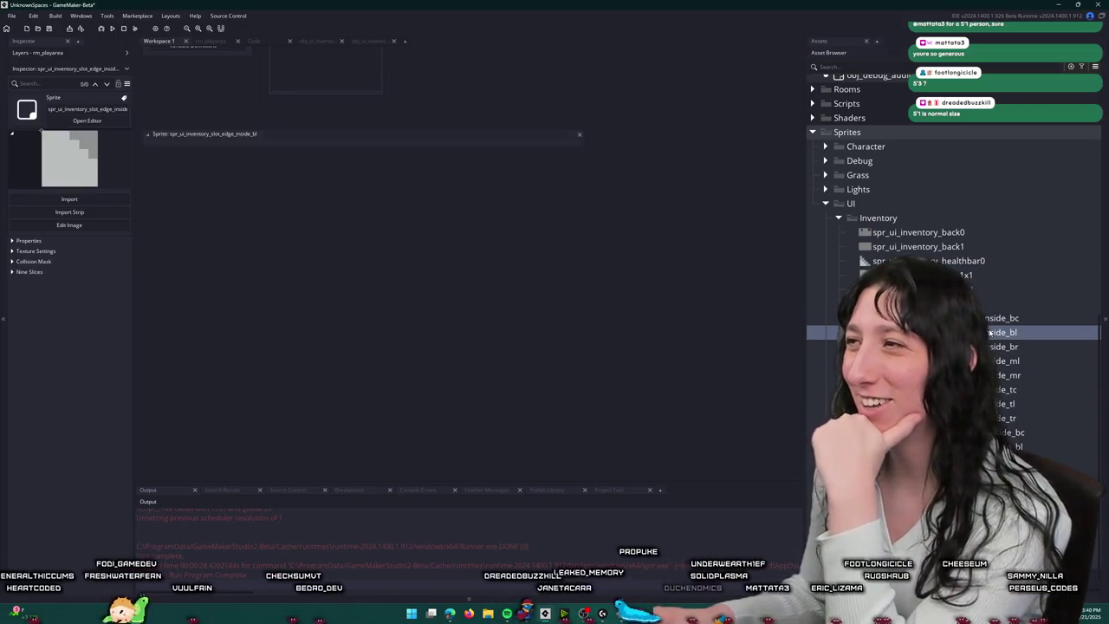
left_click(174, 225)
left_click(169, 240)
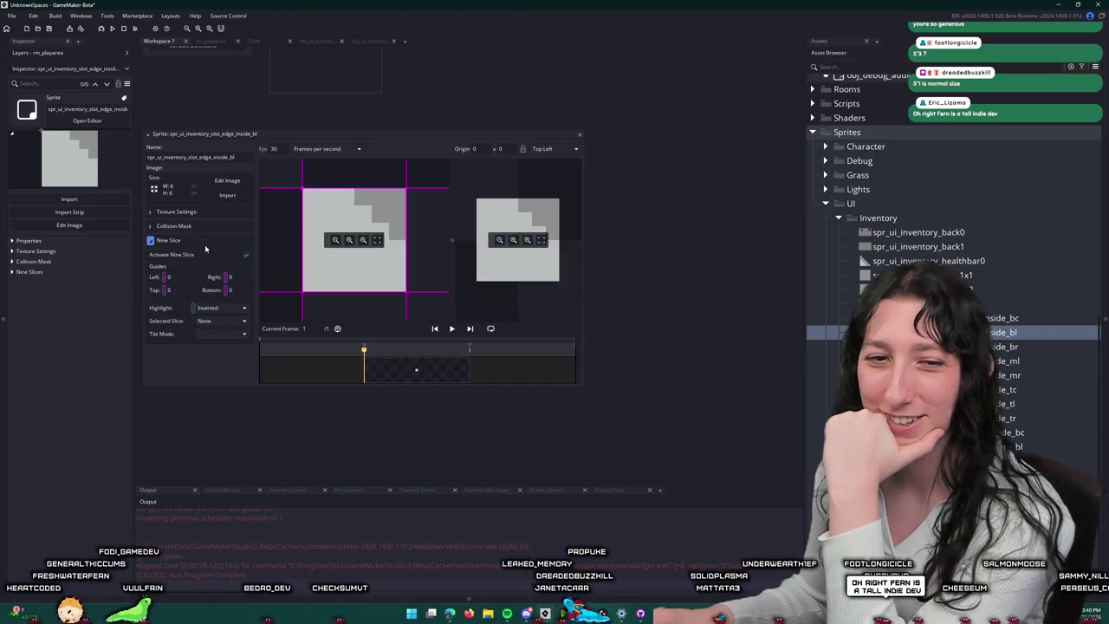
left_click(580, 136)
key("Down")
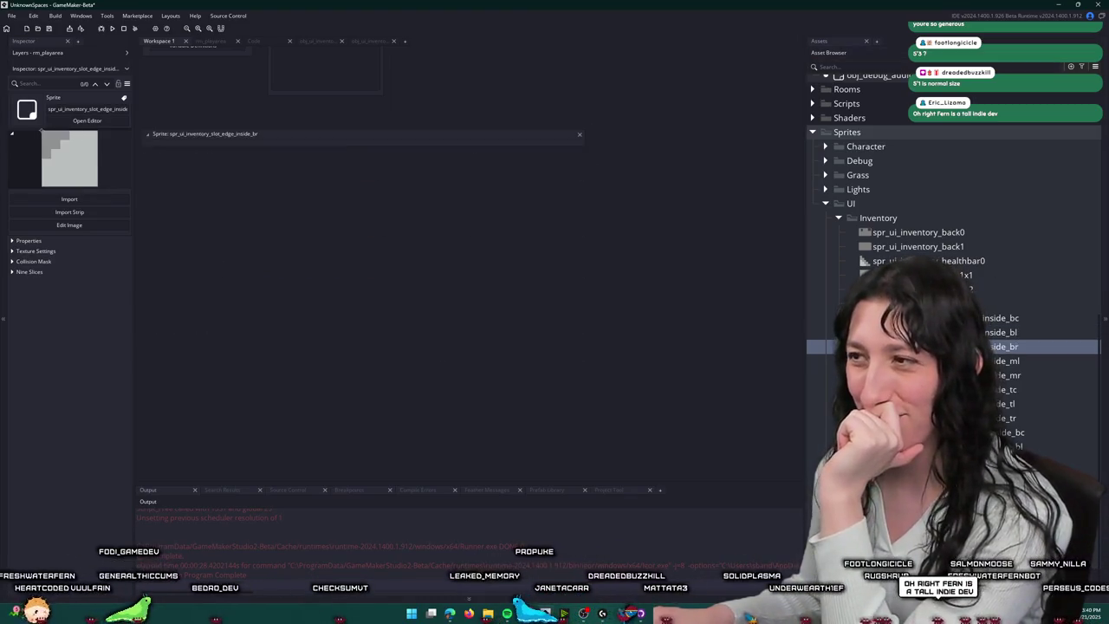
left_click(169, 240)
left_click(245, 255)
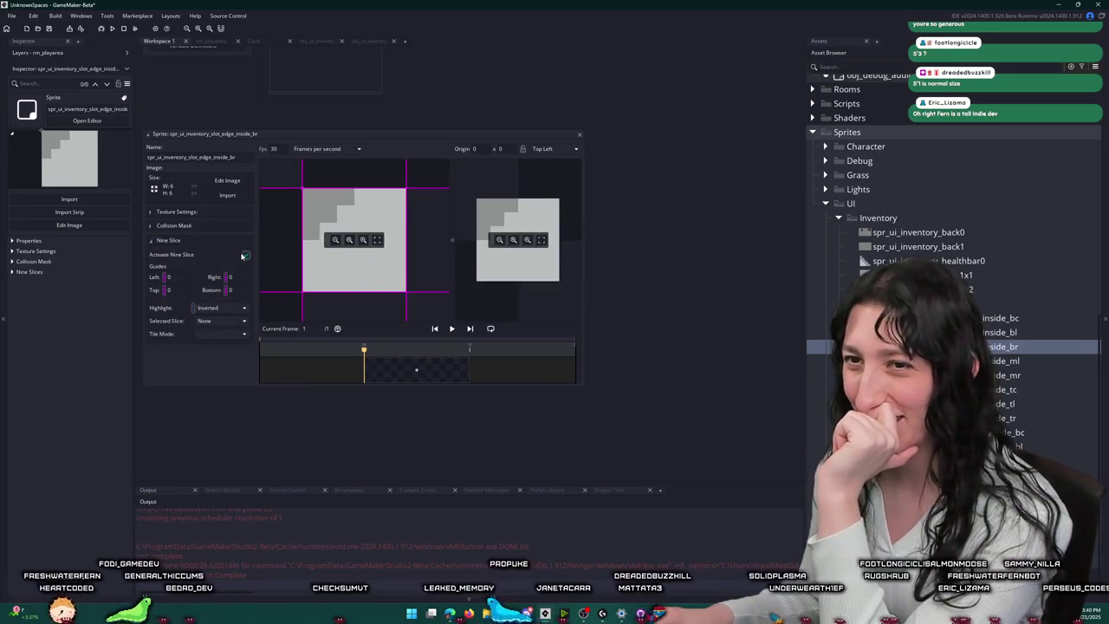
left_click(580, 136)
Step: Activate nine-slice on the middle-left, middle-right, top-centre, top-left and top-right inside-edge sprites
key("Down")
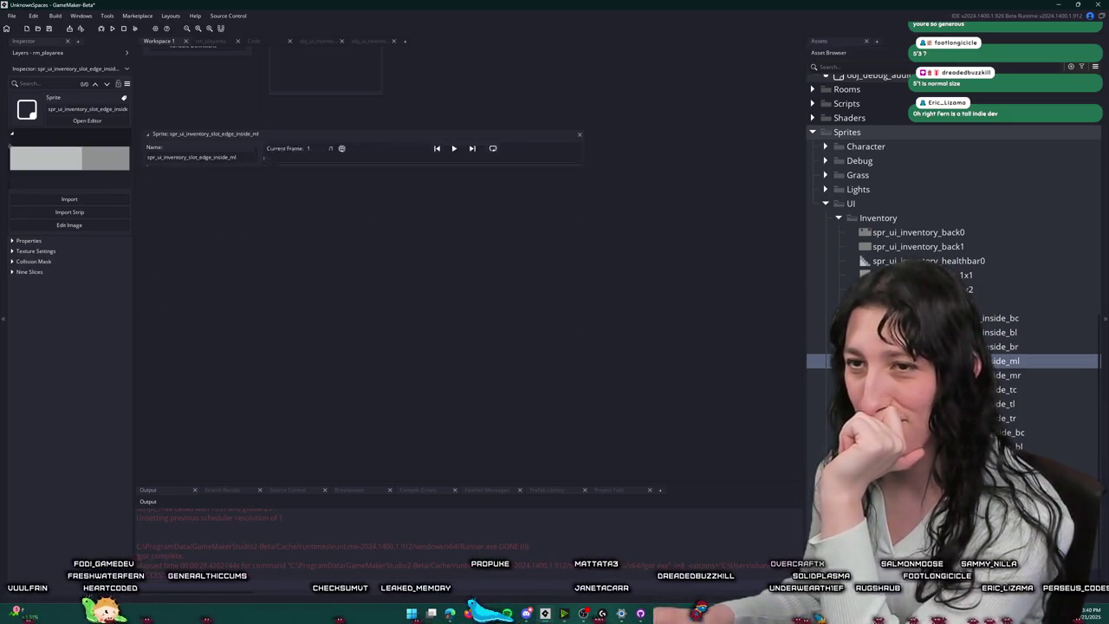
left_click(233, 241)
left_click(245, 257)
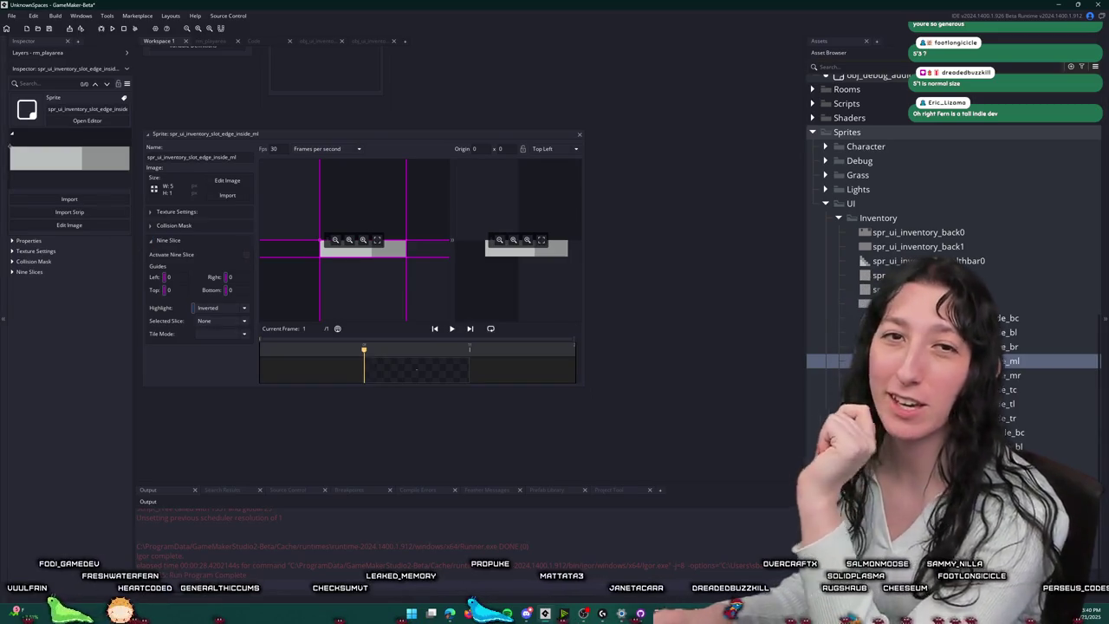
key("Down")
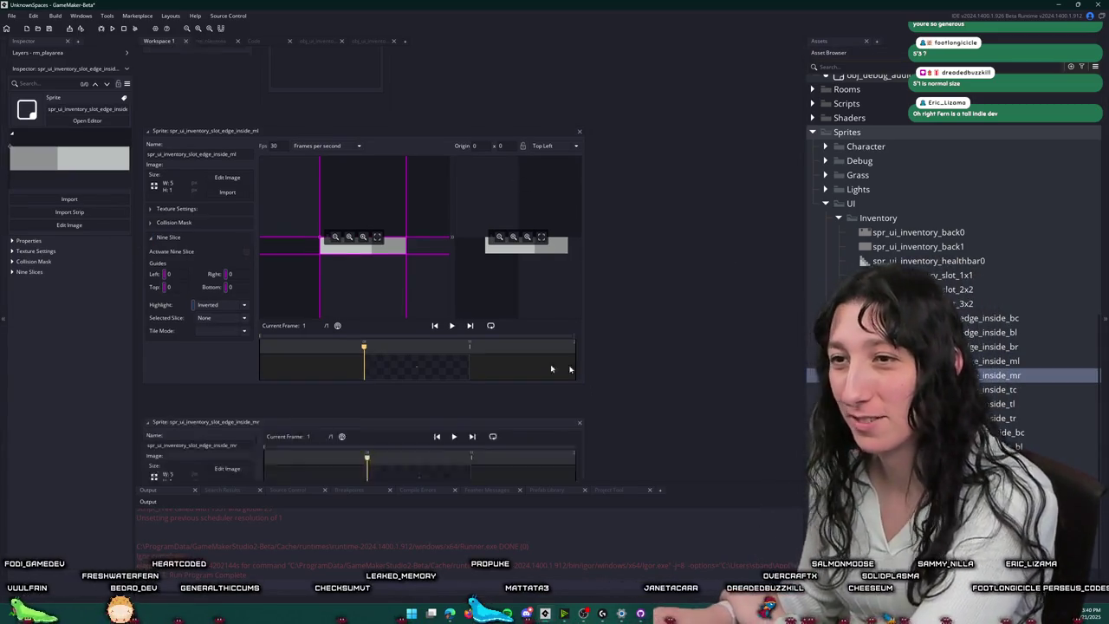
left_click(216, 240)
left_click(245, 254)
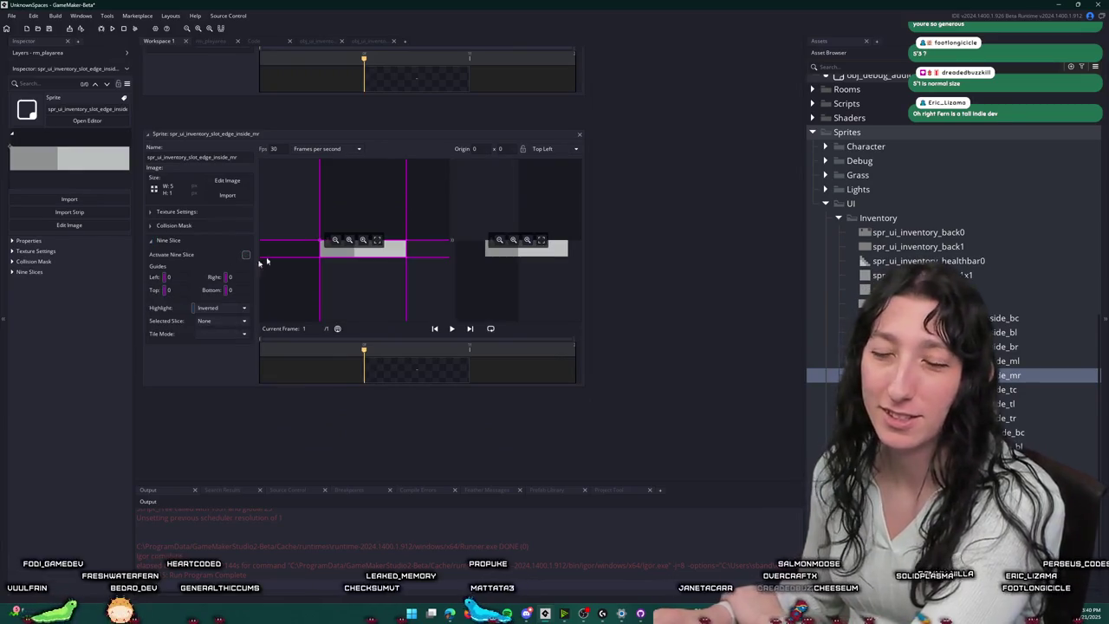
key("Down")
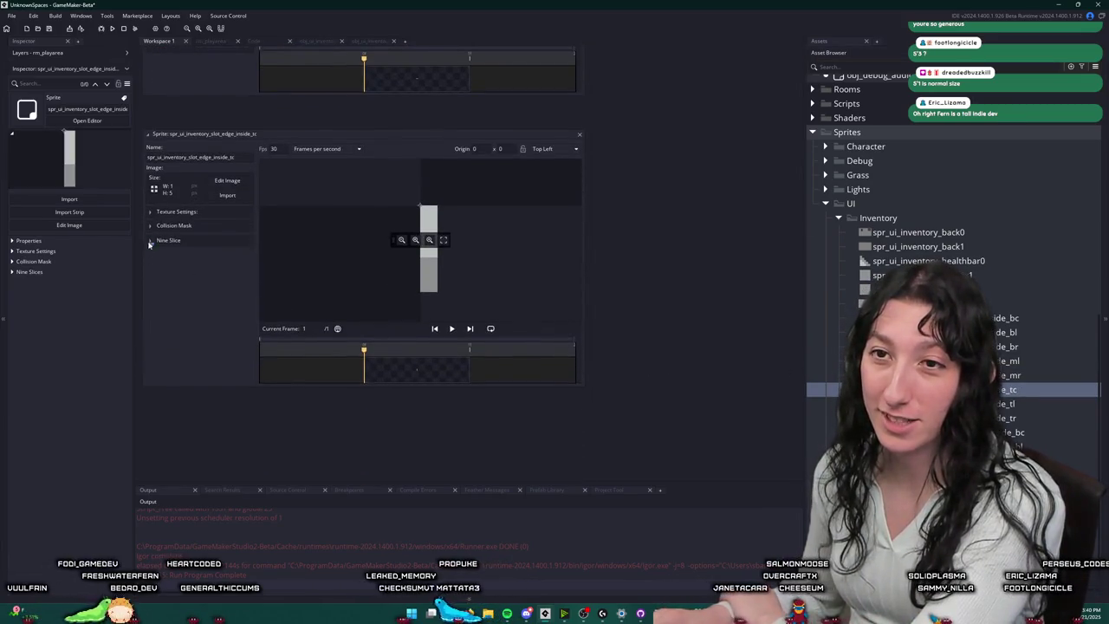
left_click(151, 240)
left_click(245, 255)
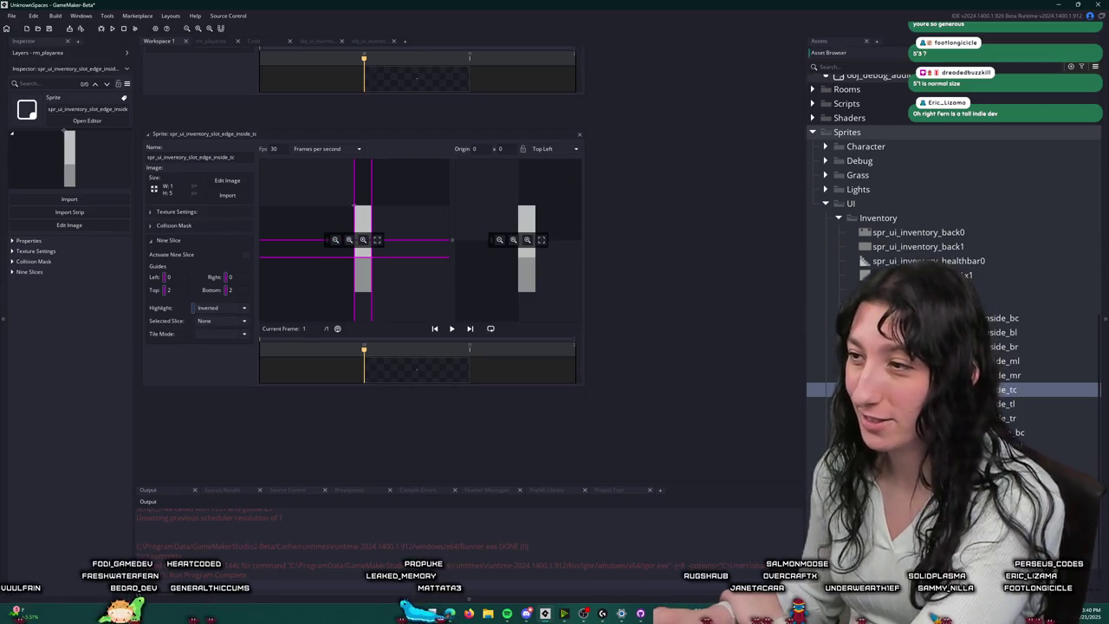
key("Down")
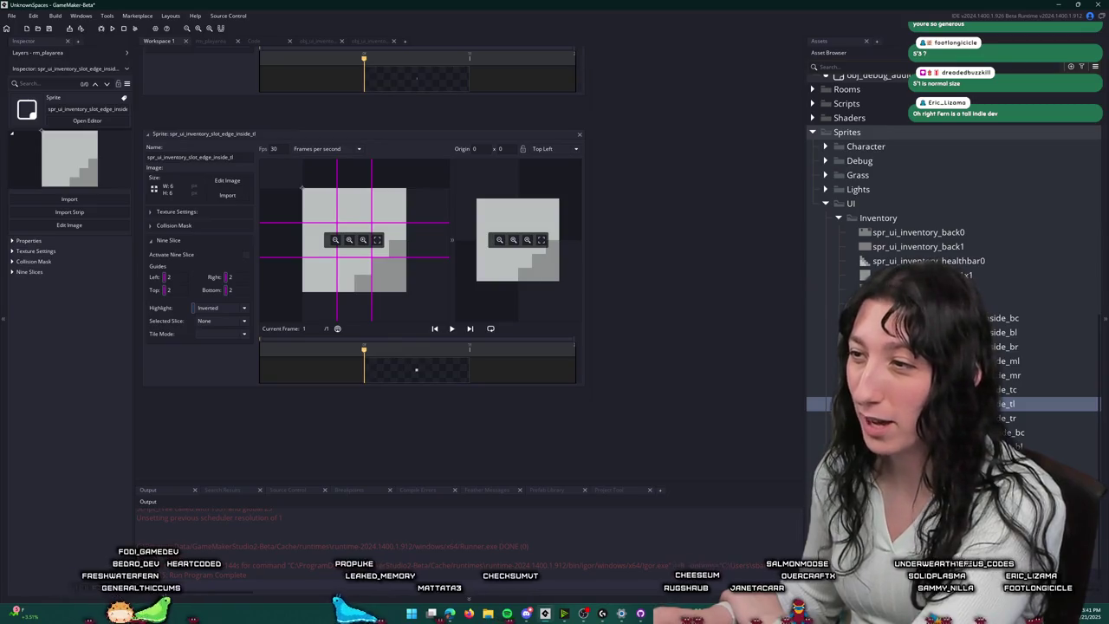
key("Down")
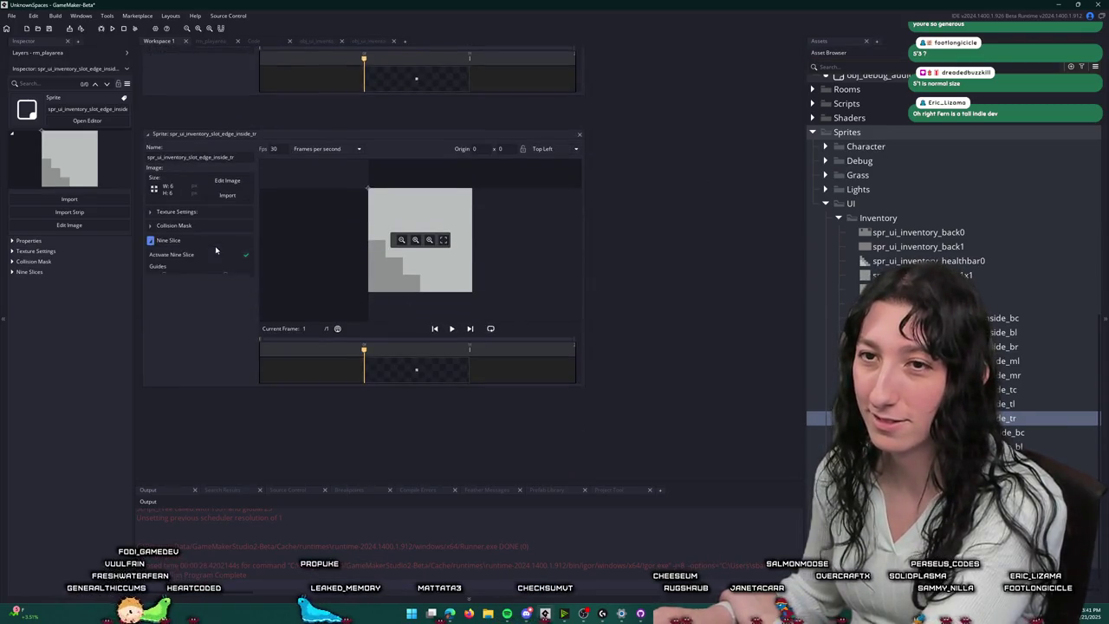
key("Down")
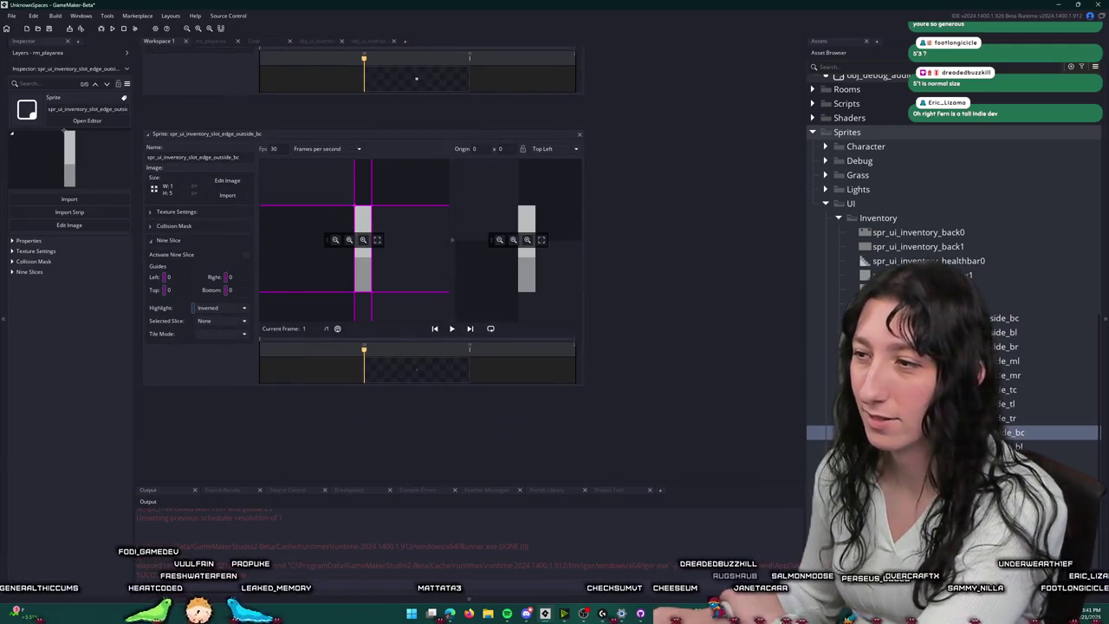
Step: Step through the outside-edge sprites from bottom-left to top-right, enabling nine-slice on each
key("Down")
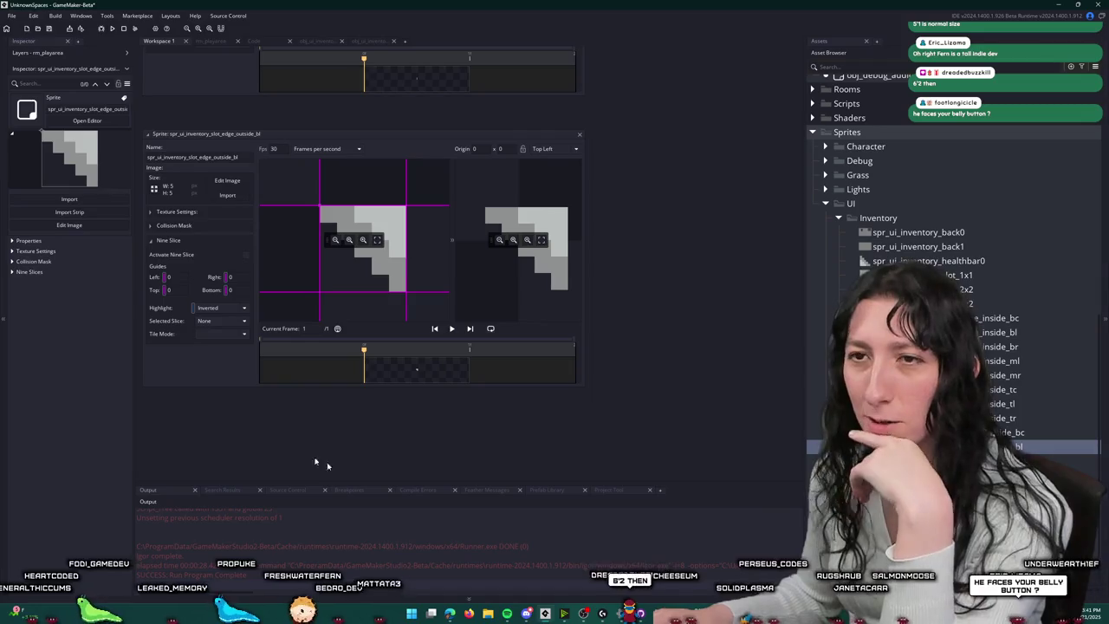
key("Down")
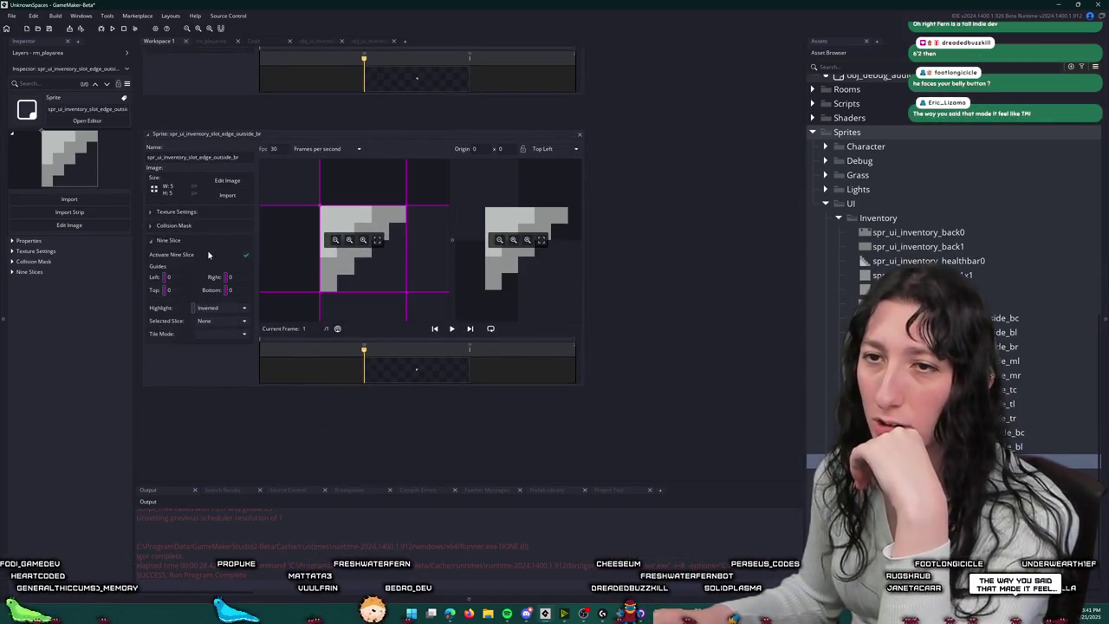
key("Down")
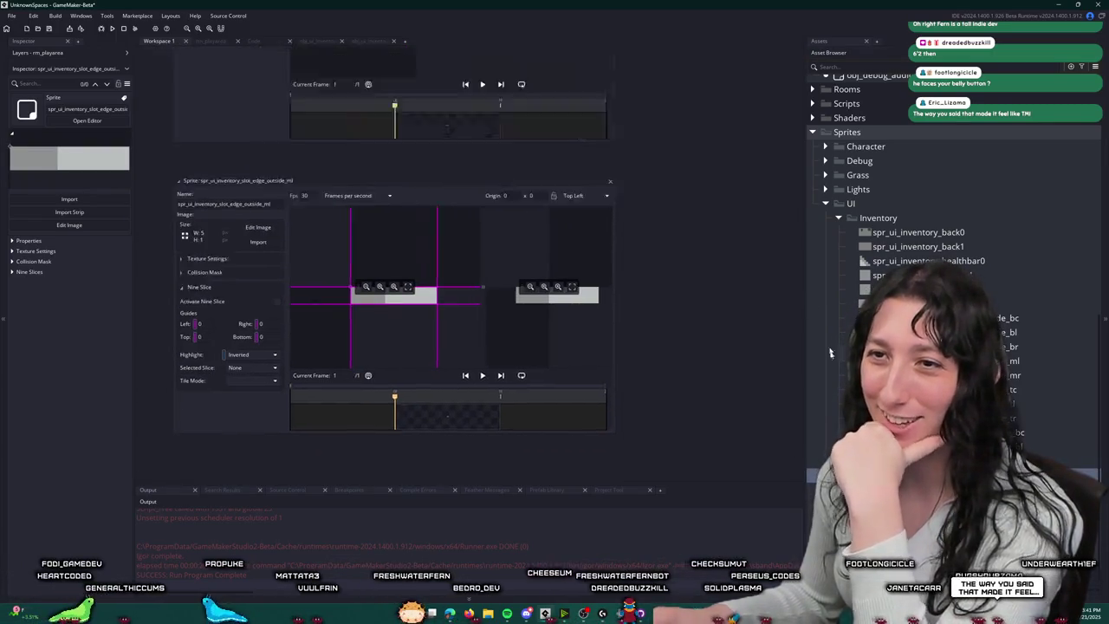
key("Down")
key("Down")
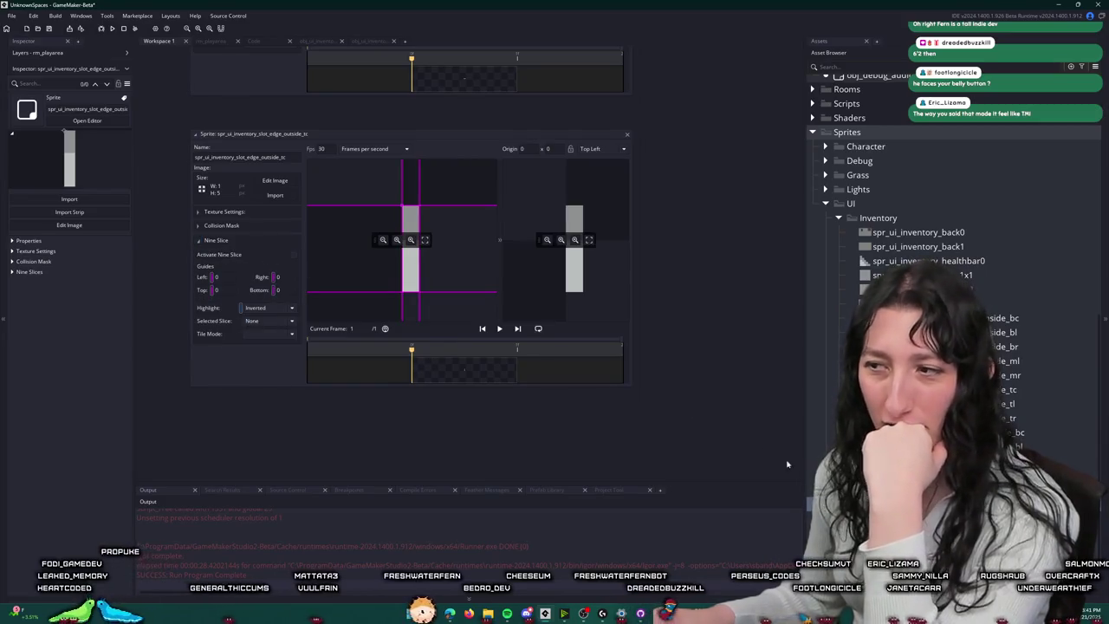
key("Down")
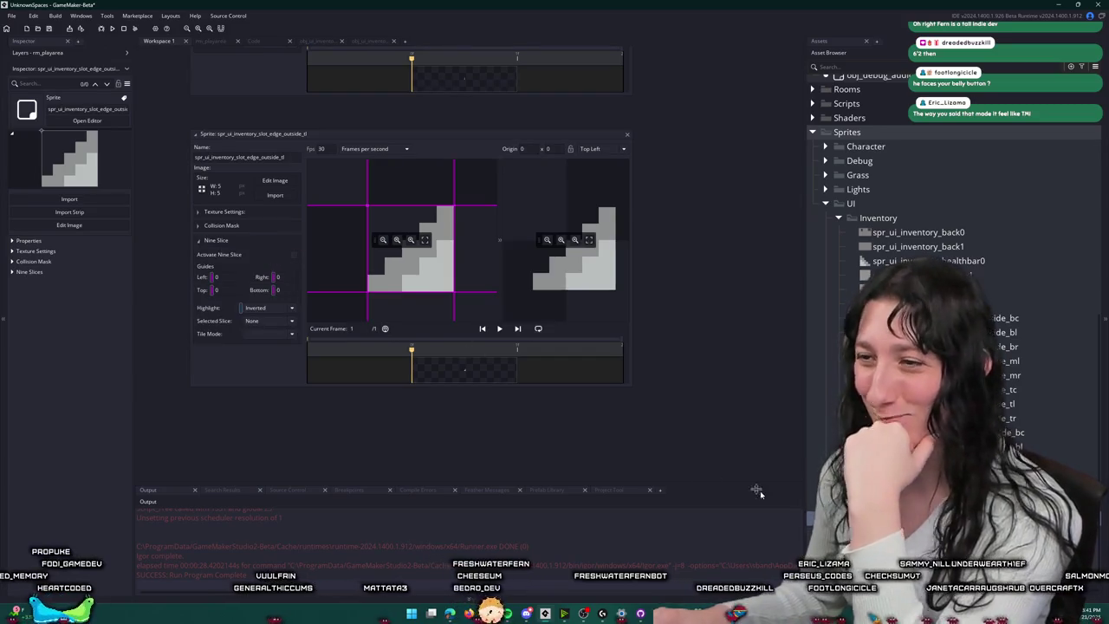
key("Down")
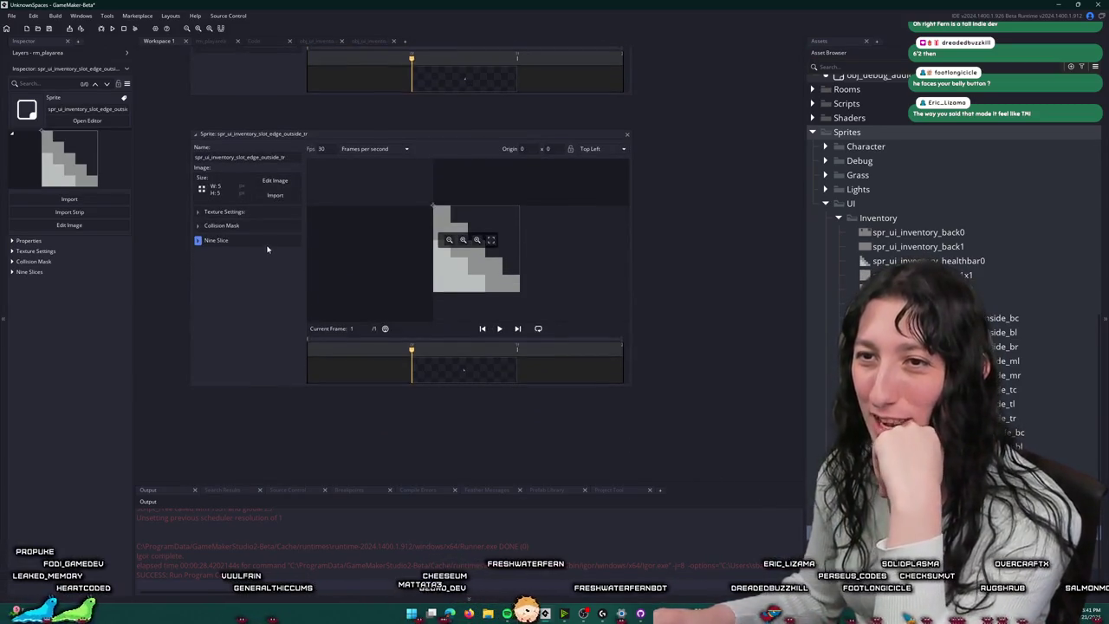
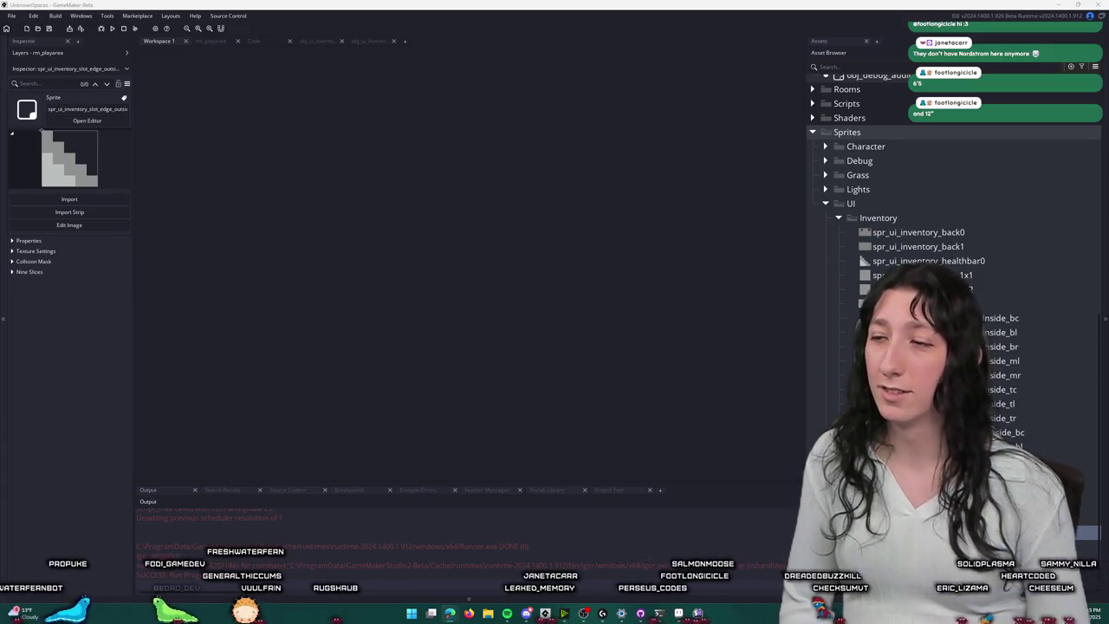
Step: Test-run the game, create a lobby, and inspect the inventory panel maximized and restored before closing
left_click(695, 313)
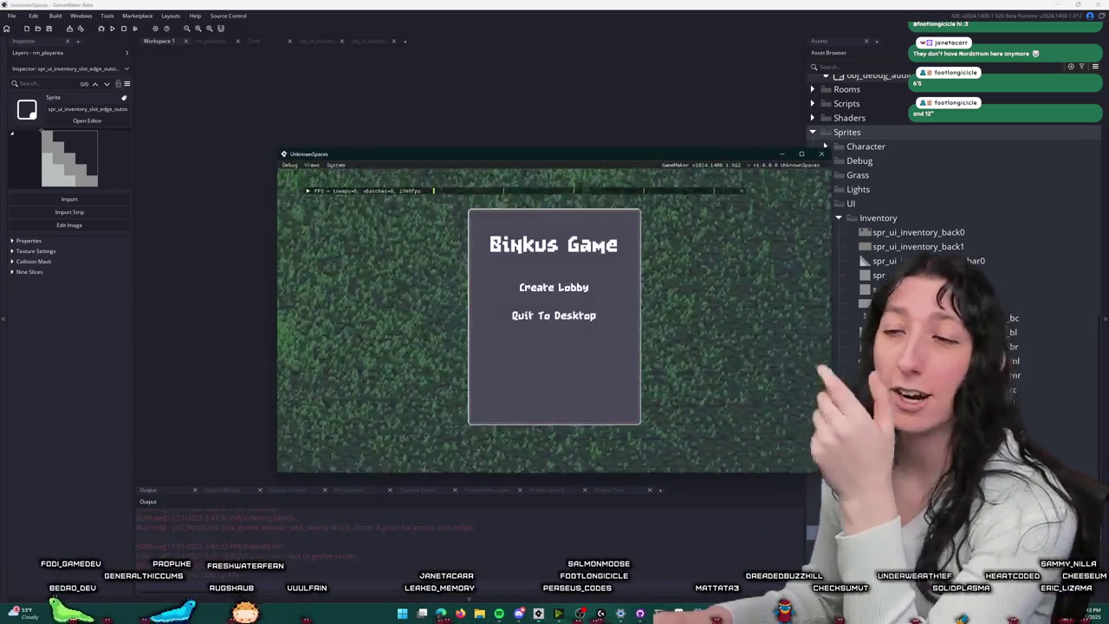
mouse_move(546, 149)
left_mouse_down()
mouse_move(568, 4)
mouse_move(498, 48)
left_mouse_up()
left_click(549, 249)
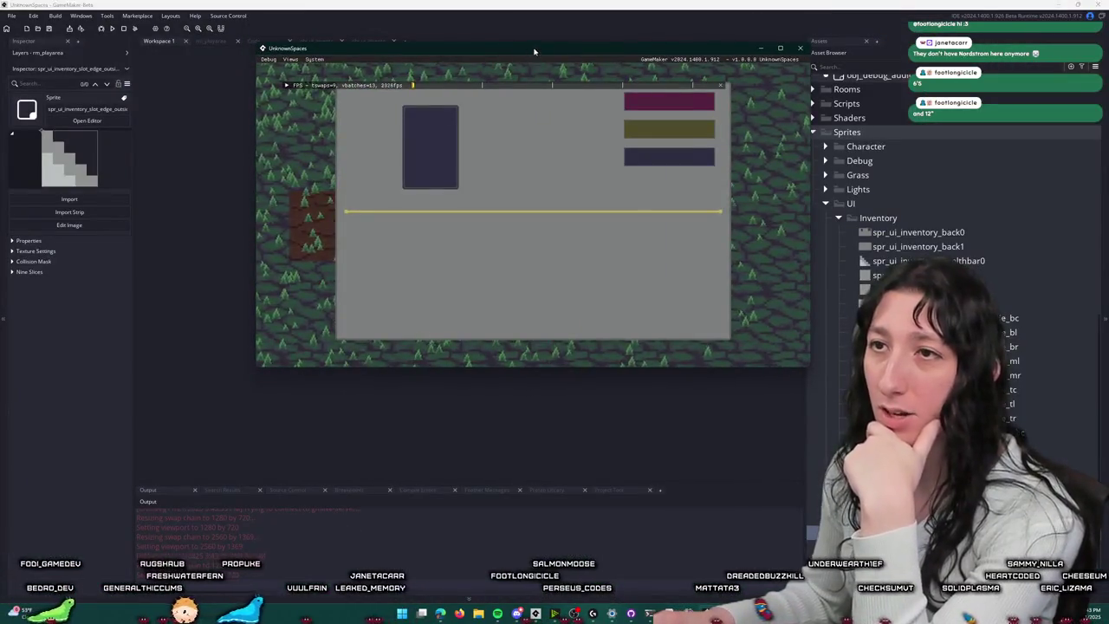
double_click(498, 48)
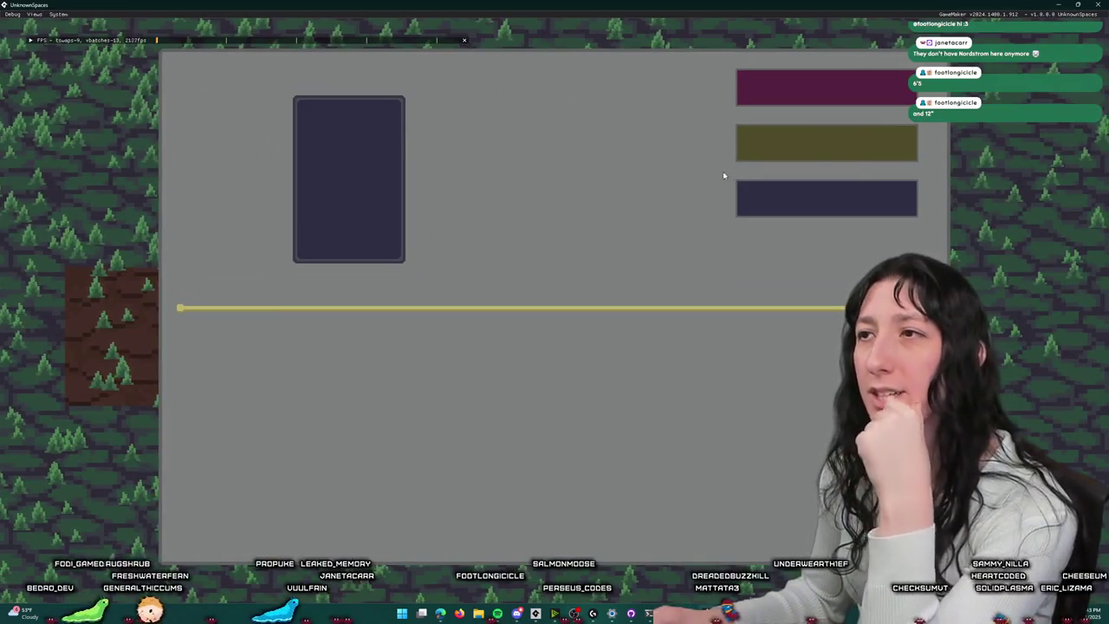
left_click_drag(608, 5, 603, 65)
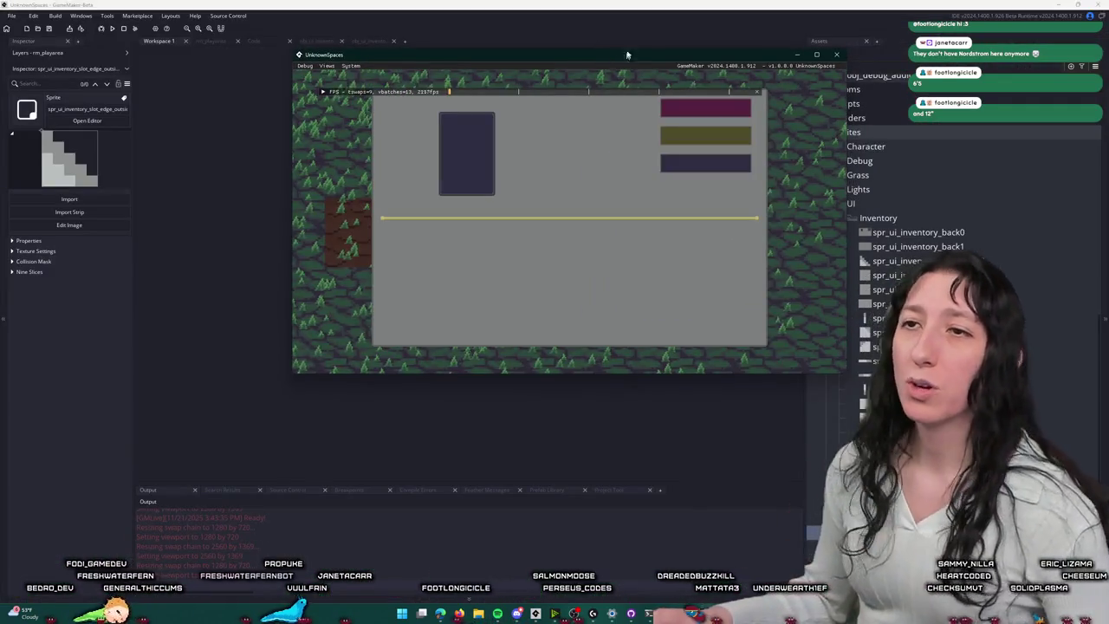
double_click(612, 49)
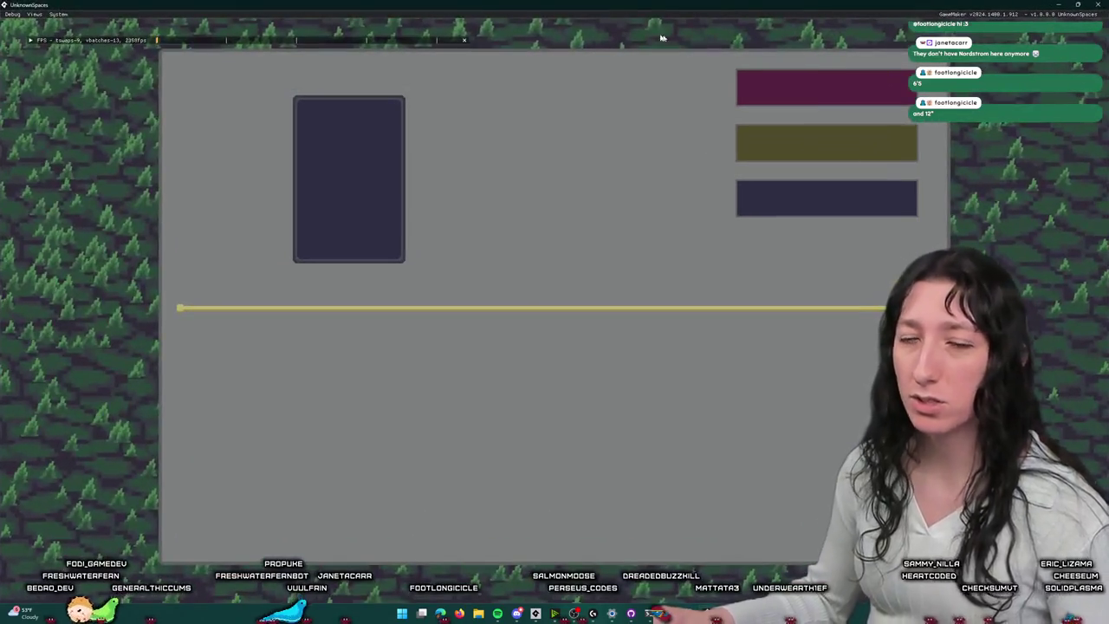
key("Escape")
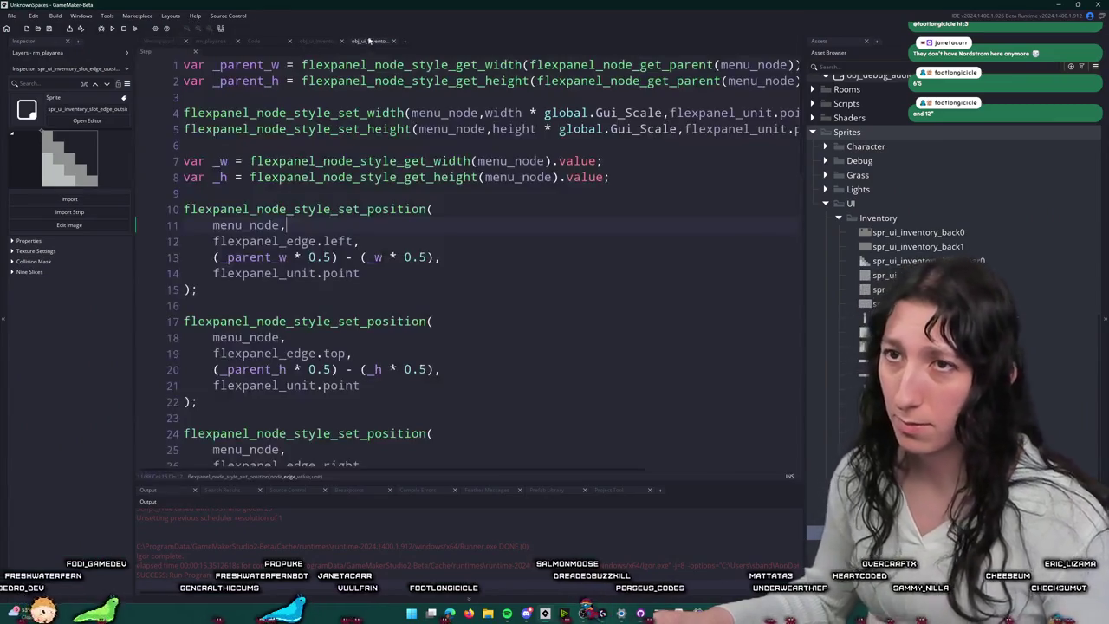
Step: Scroll through the obj_ui_inventory Create code around the button drawing section
left_click(316, 41)
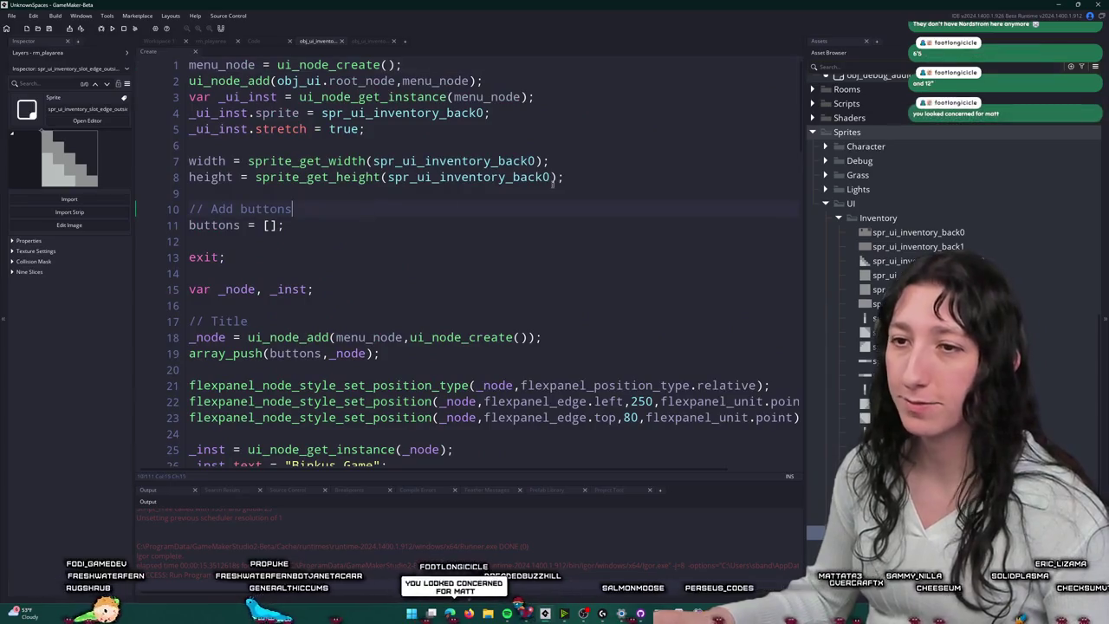
scroll(497, 228, "down", 2)
scroll(496, 228, "down", 5)
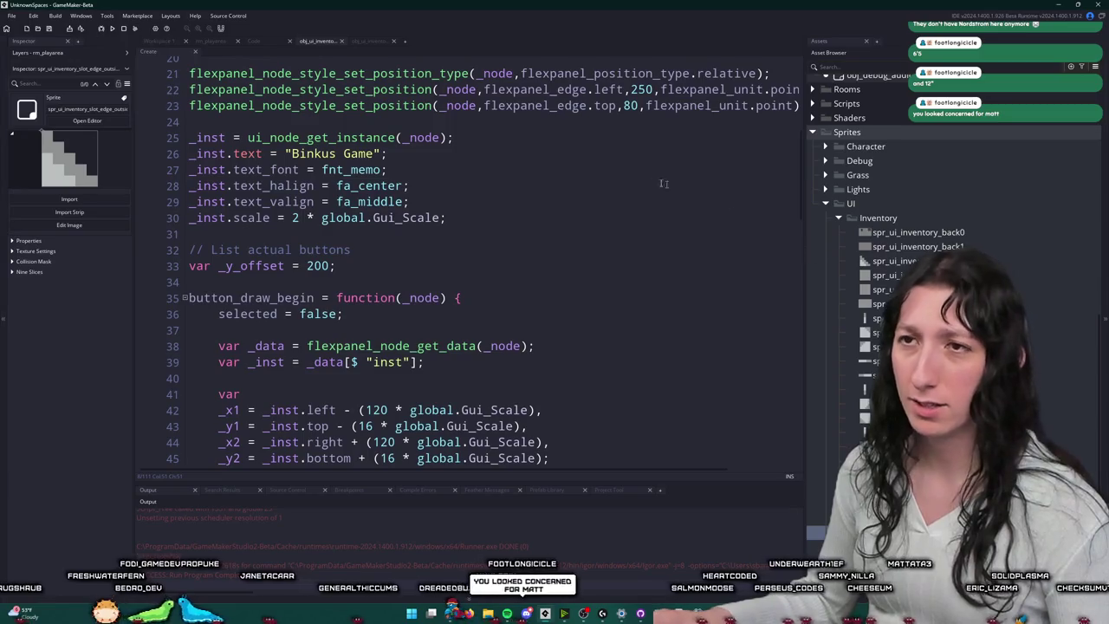
scroll(497, 292, "down", 4)
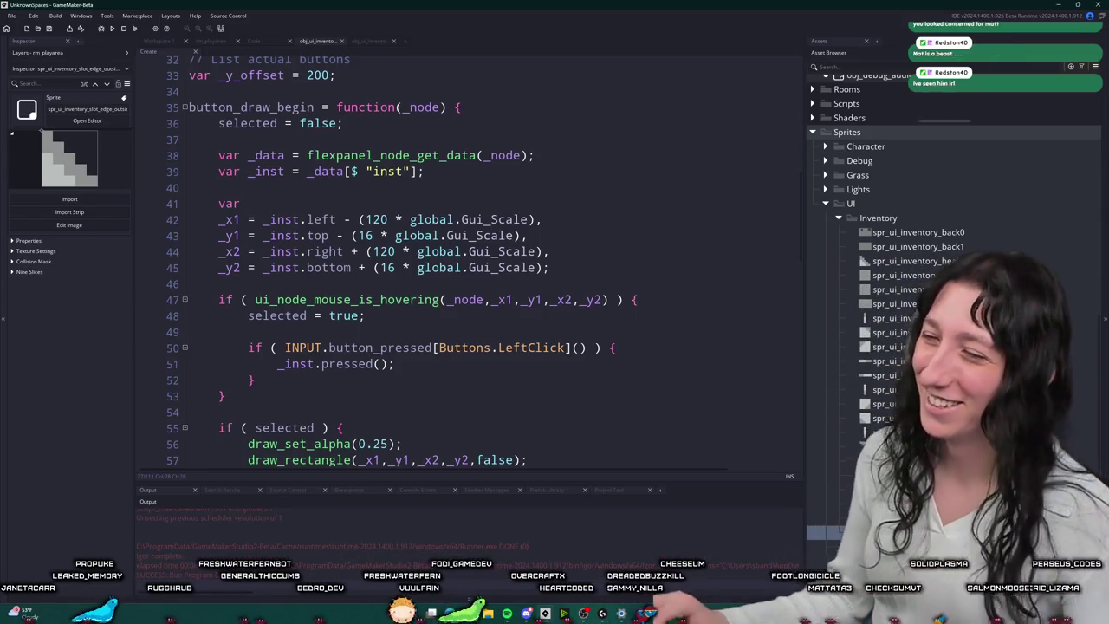
left_click(496, 4)
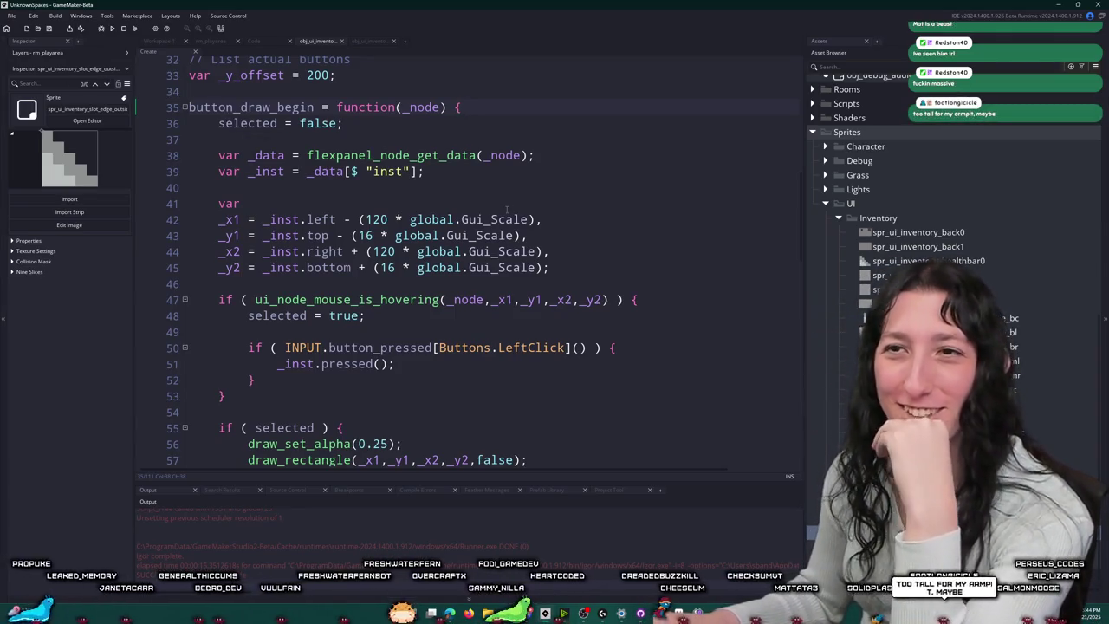
scroll(499, 124, "down", 2)
scroll(441, 167, "up", 4)
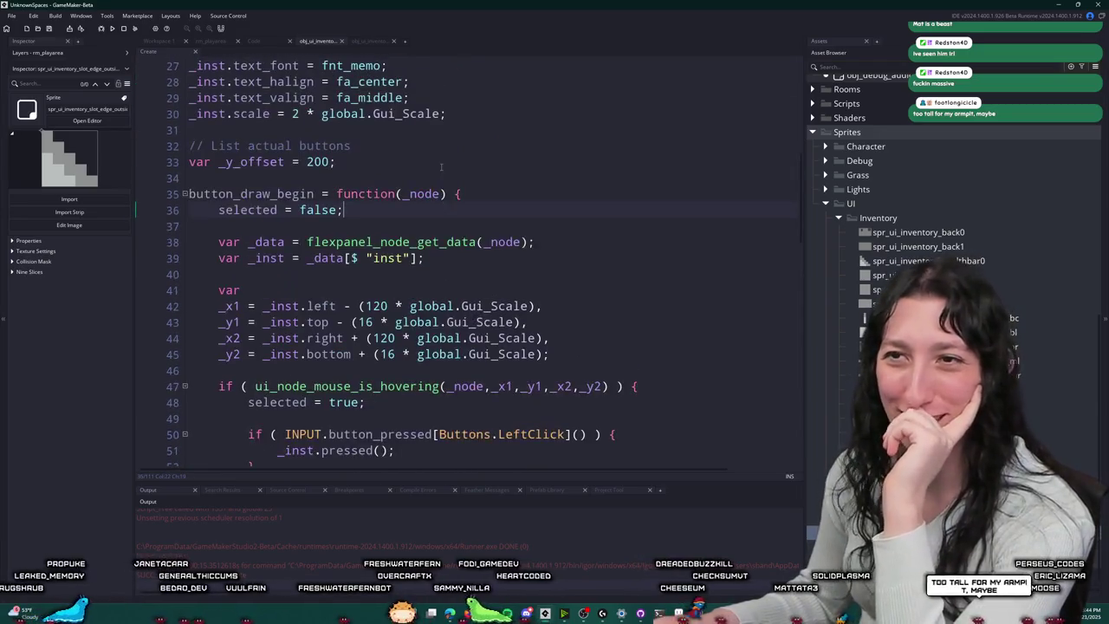
left_click(499, 183)
scroll(499, 183, "up", 5)
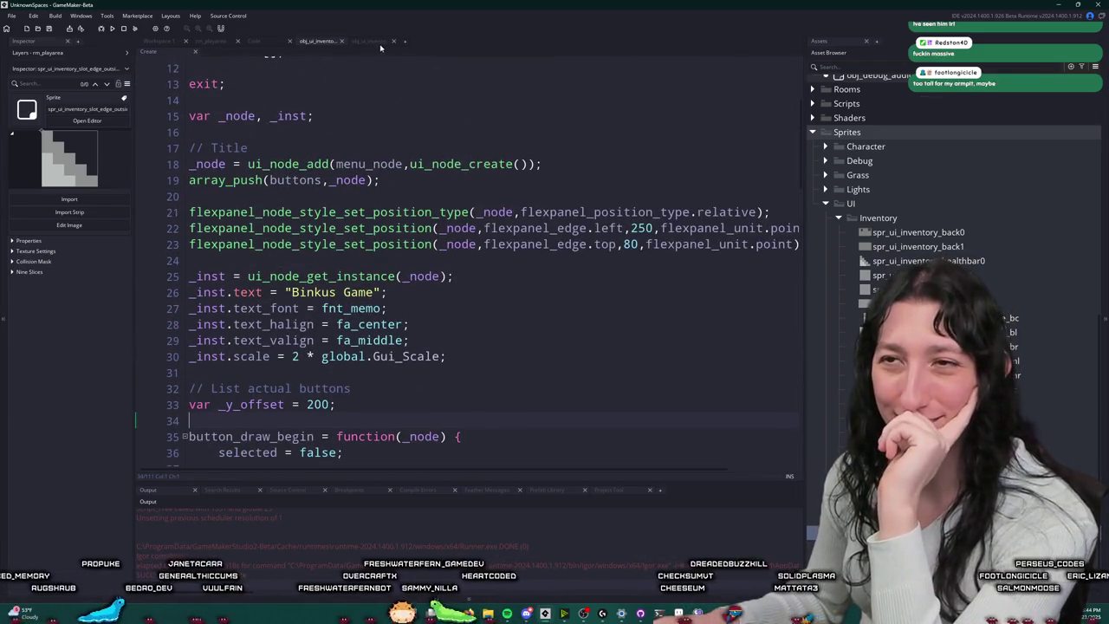
Step: Review the Step event code, then return to the Create code with the Binkus Game title
left_click(366, 40)
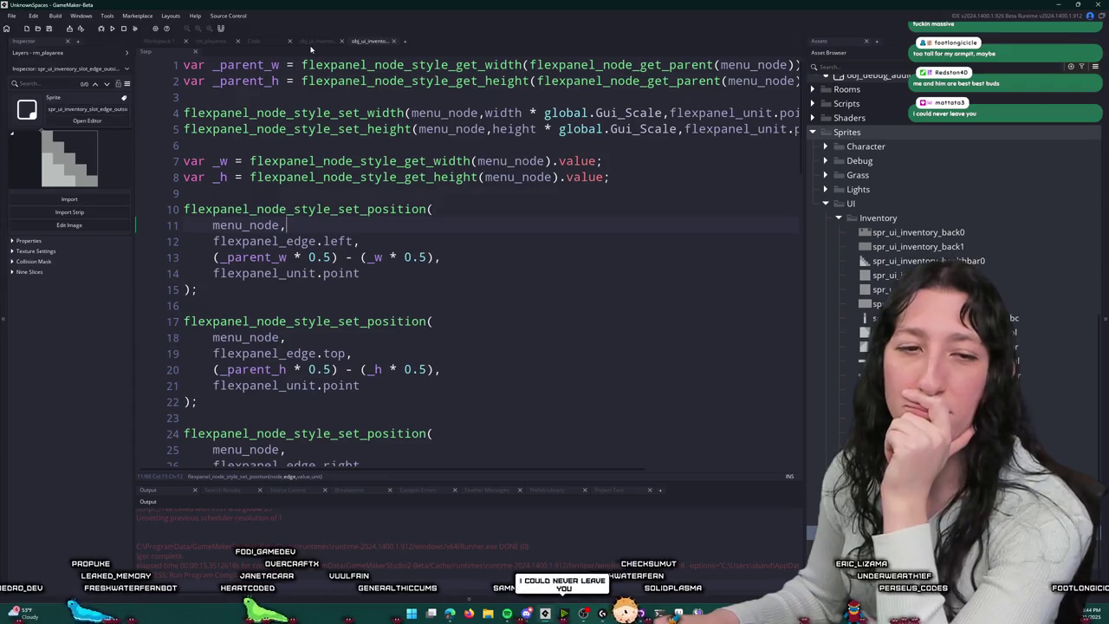
left_click(315, 43)
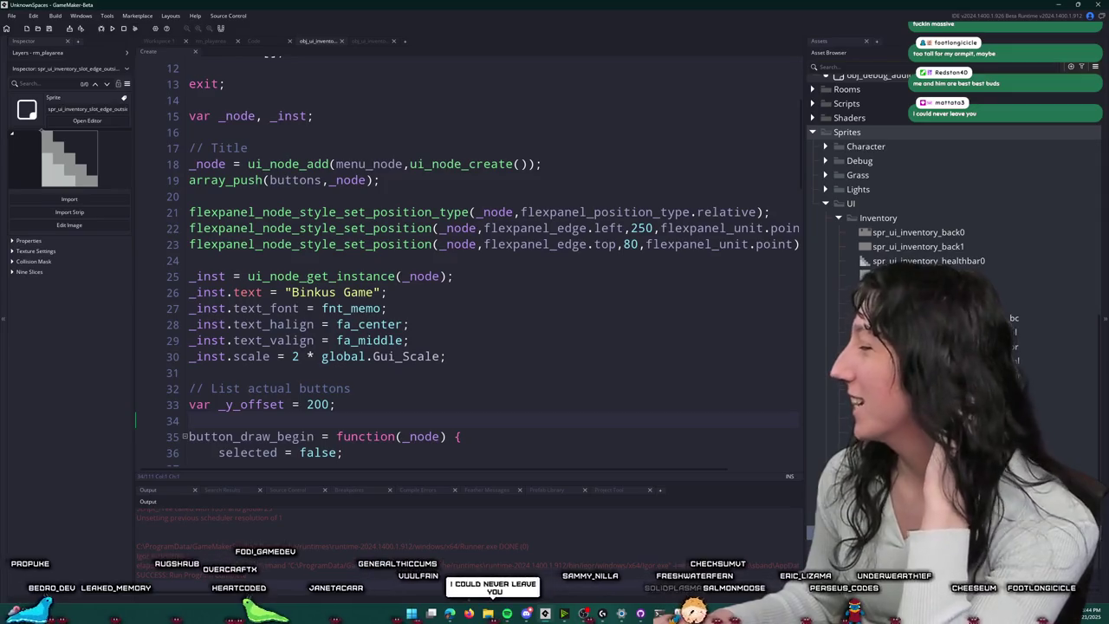
scroll(220, 137, "down", 2)
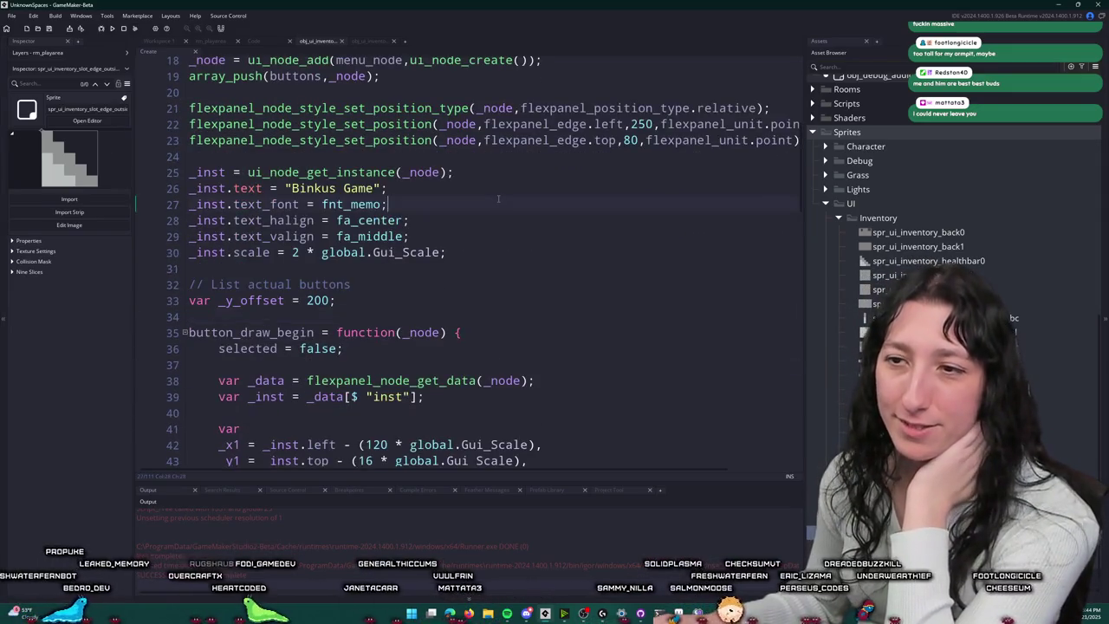
scroll(498, 199, "down", 2)
scroll(498, 198, "up", 1)
key("alt+Tab")
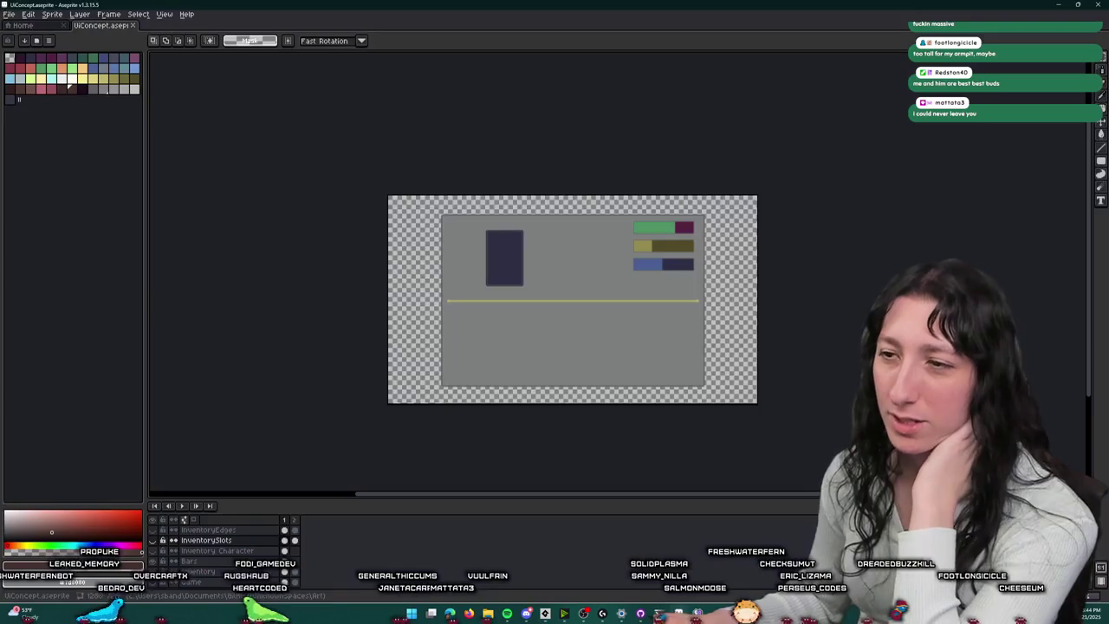
Step: Show the InventorySlots and Game layers to reveal the slot grid over the forest background
scroll(473, 384, "up", 3)
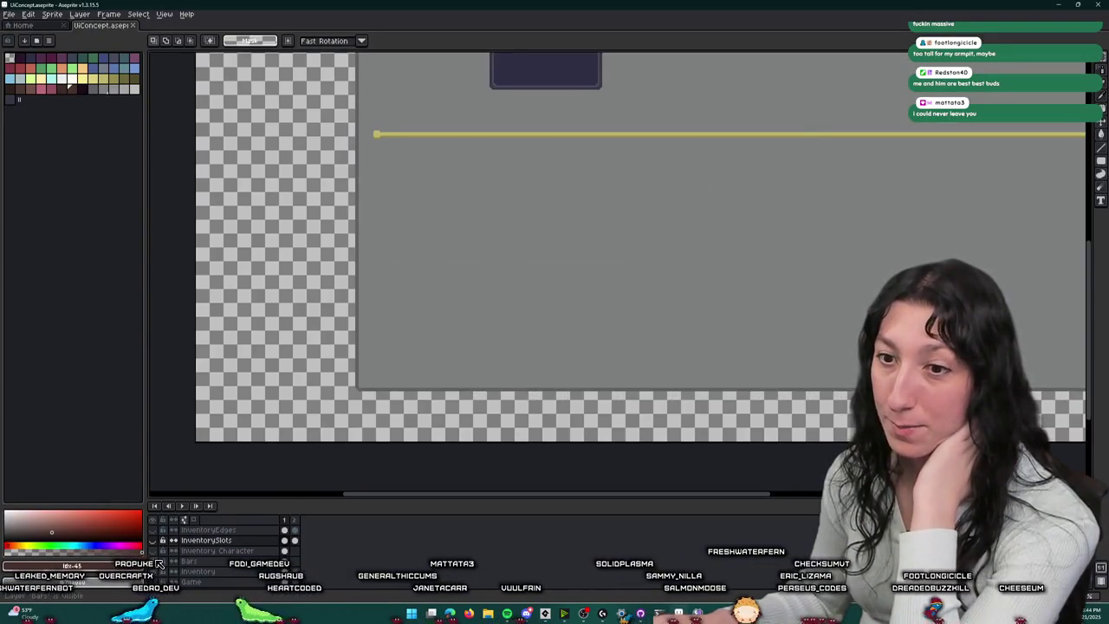
left_click(159, 541)
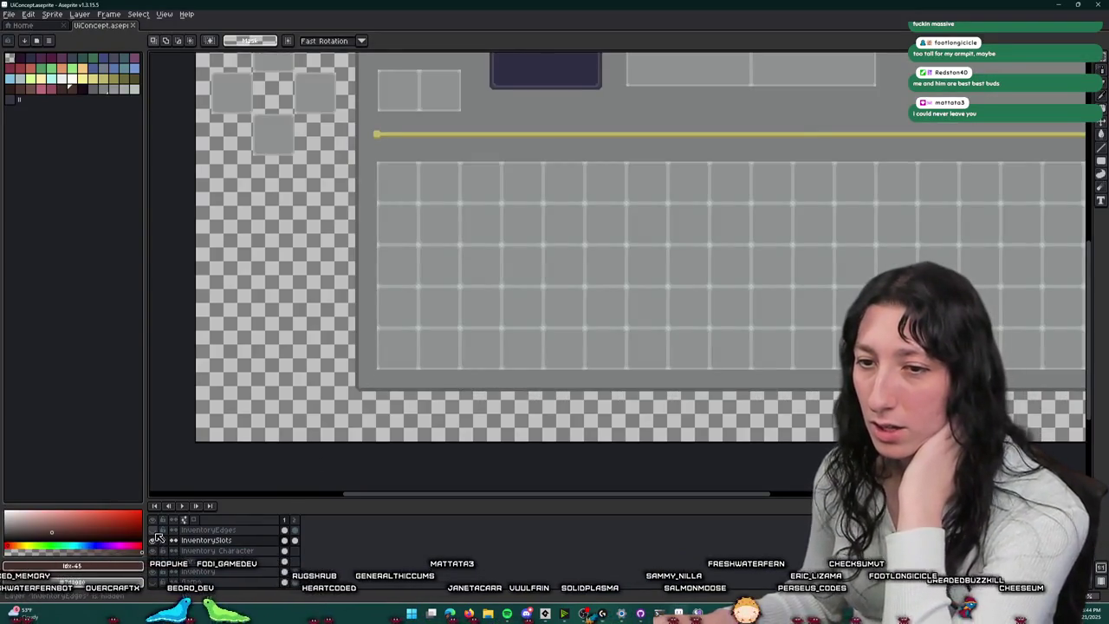
scroll(454, 384, "down", 2)
scroll(436, 367, "up", 2)
scroll(350, 225, "down", 2)
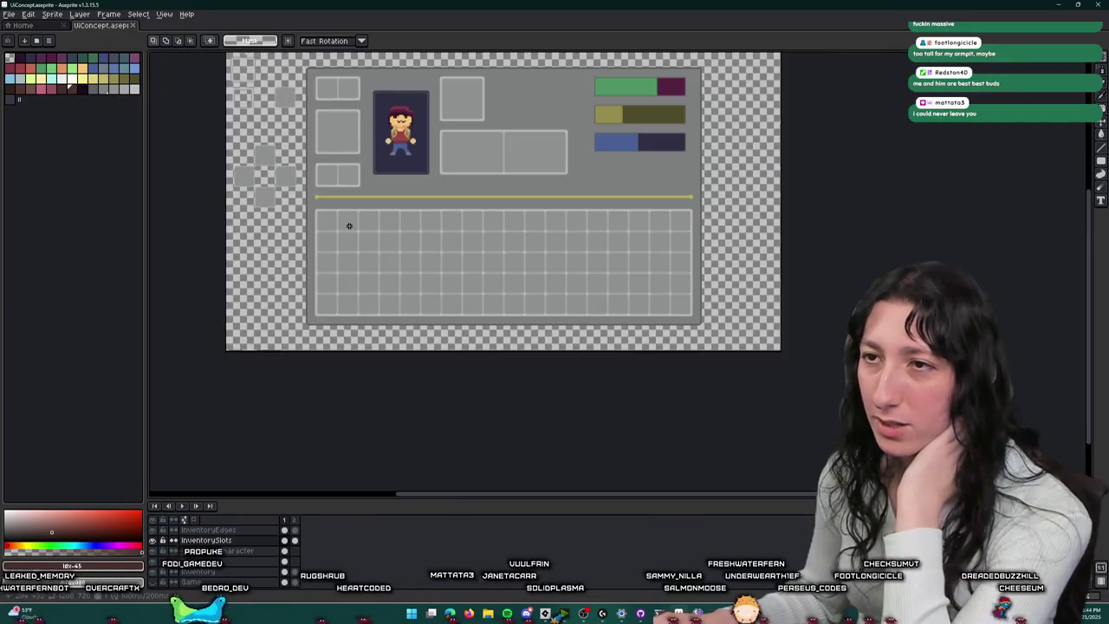
scroll(344, 218, "up", 1)
left_click(153, 573)
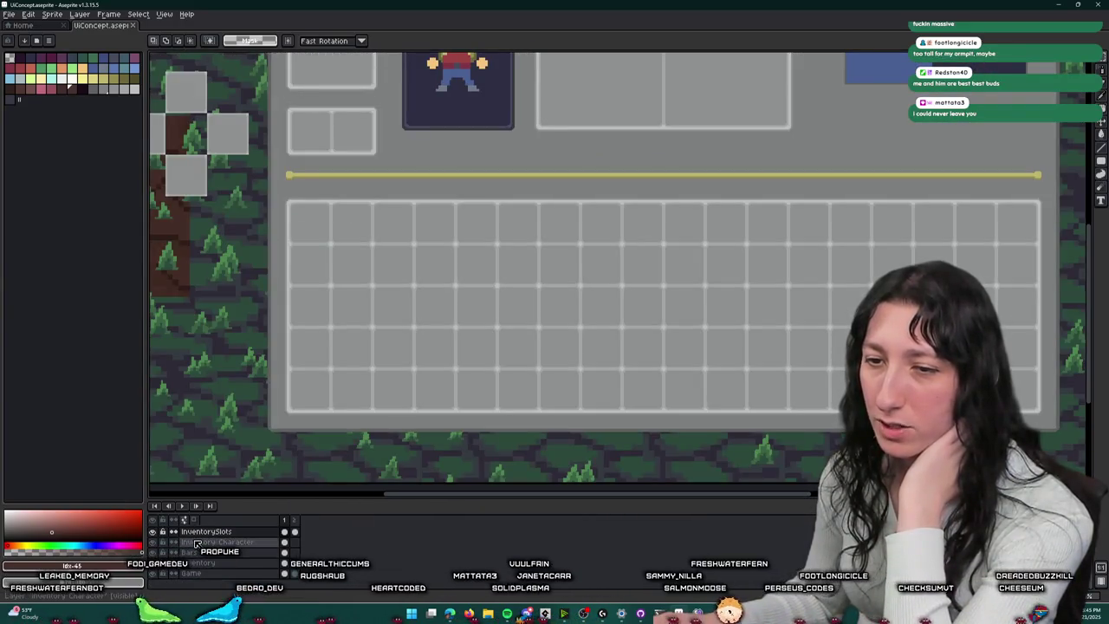
scroll(278, 222, "up", 1)
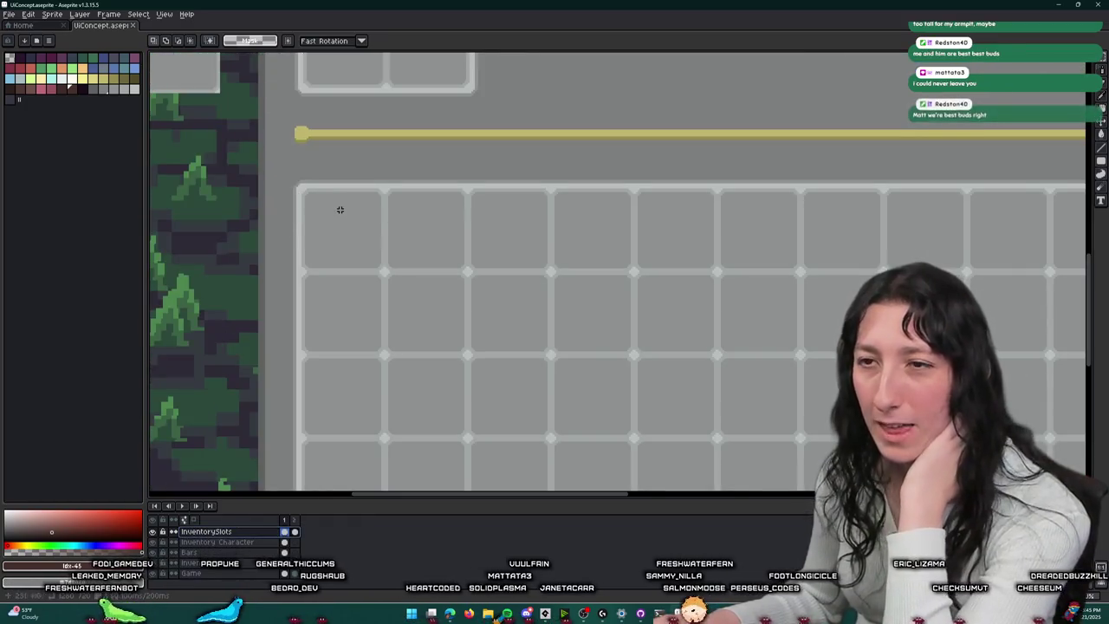
scroll(312, 234, "down", 2)
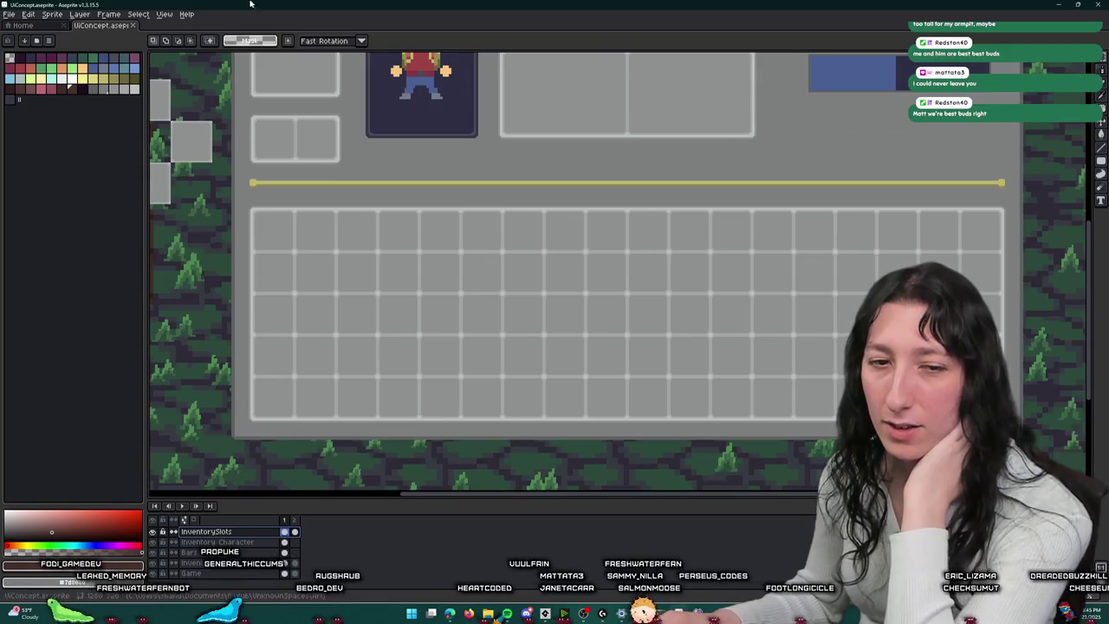
Step: Marquee-select the top-left inventory slot to check its size, then deselect and minimize Aseprite
mouse_move(235, 227)
left_mouse_down()
mouse_move(267, 269)
mouse_move(1049, 476)
left_mouse_up()
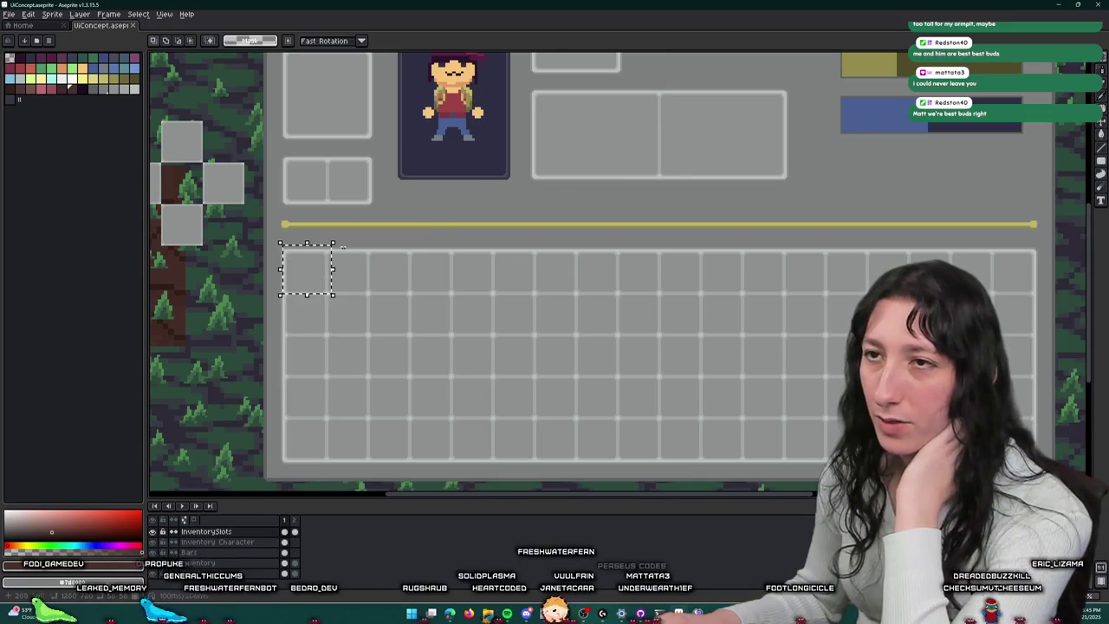
left_click(462, 190)
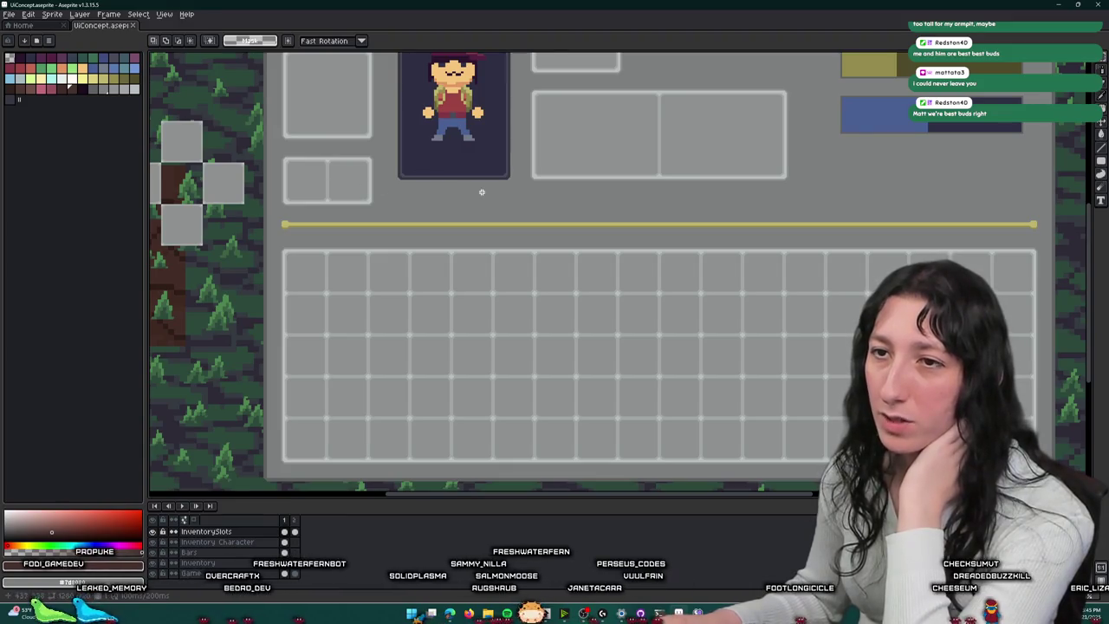
left_click_drag(277, 248, 319, 287)
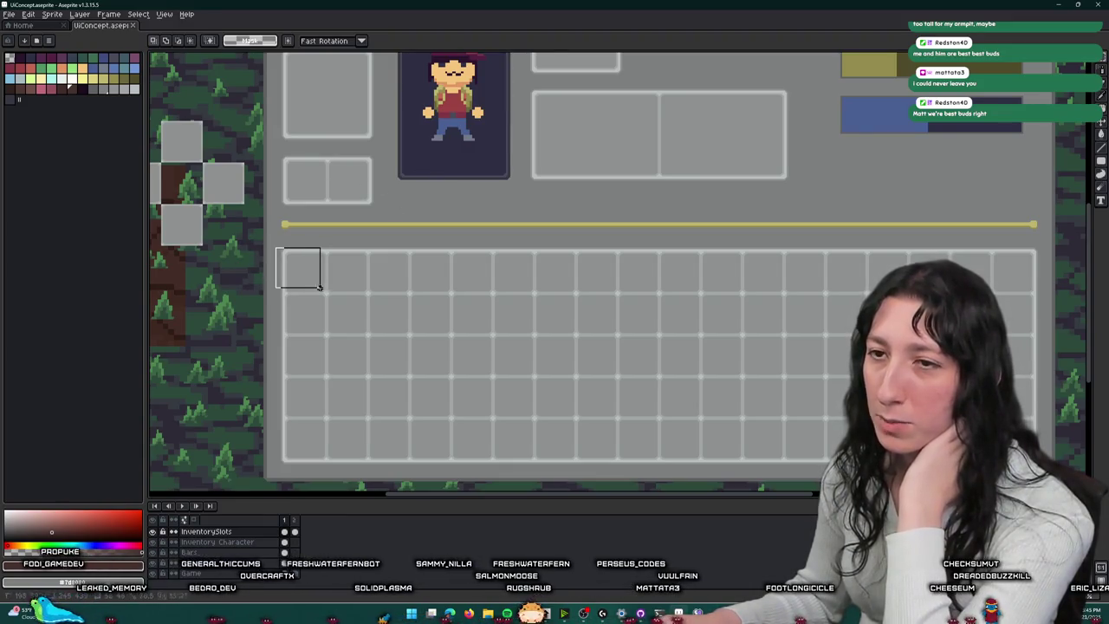
scroll(482, 291, "up", 4)
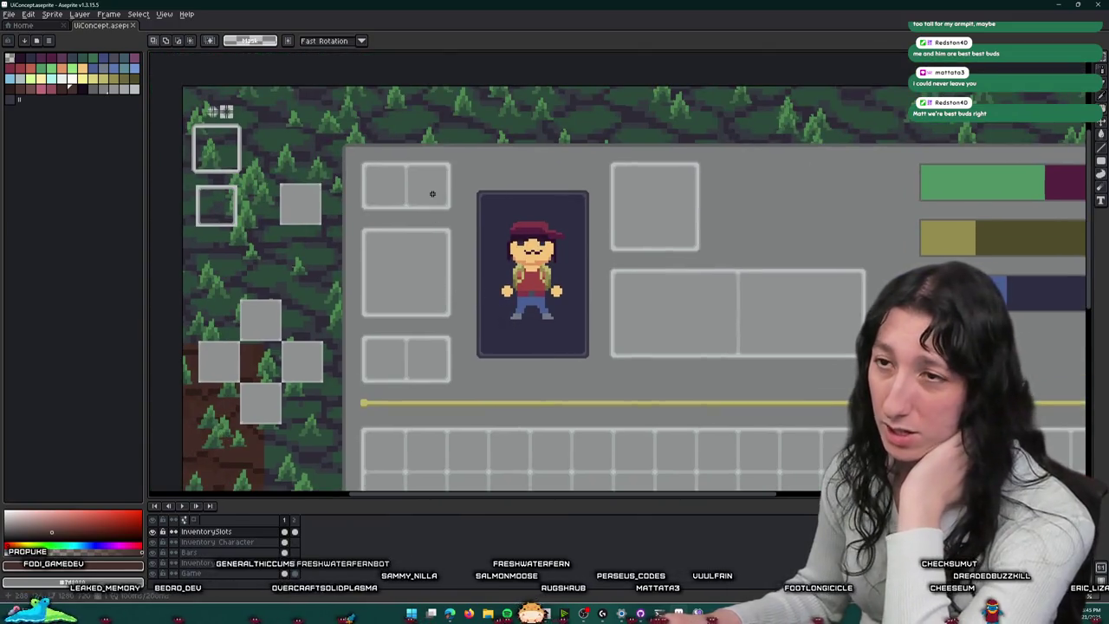
left_click_drag(363, 152, 447, 208)
left_click(460, 203)
scroll(467, 184, "down", 3)
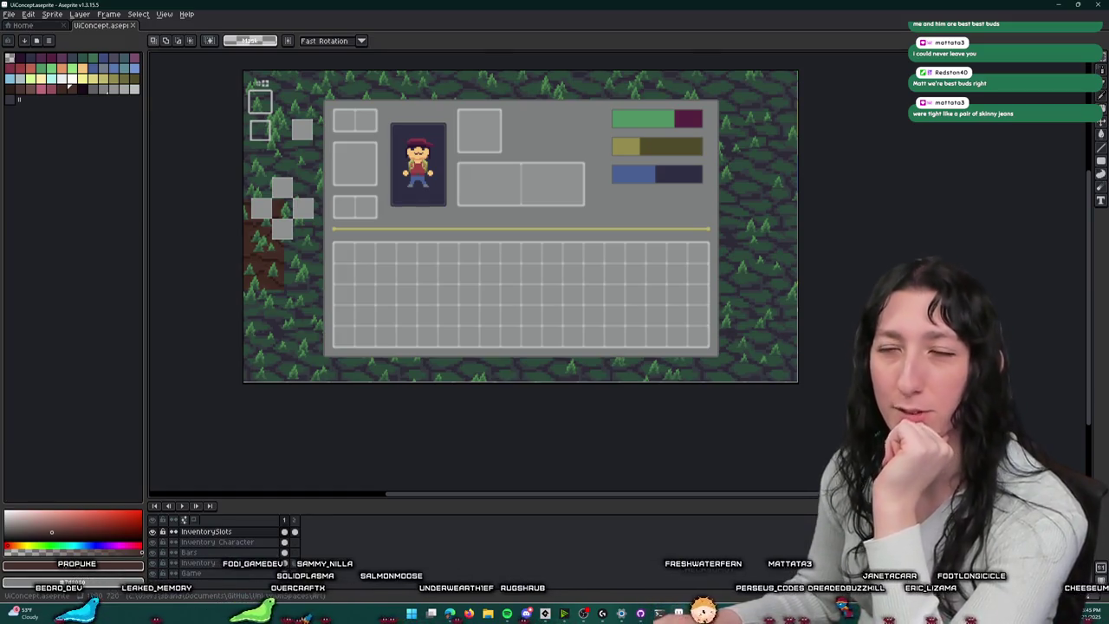
left_click(1055, 5)
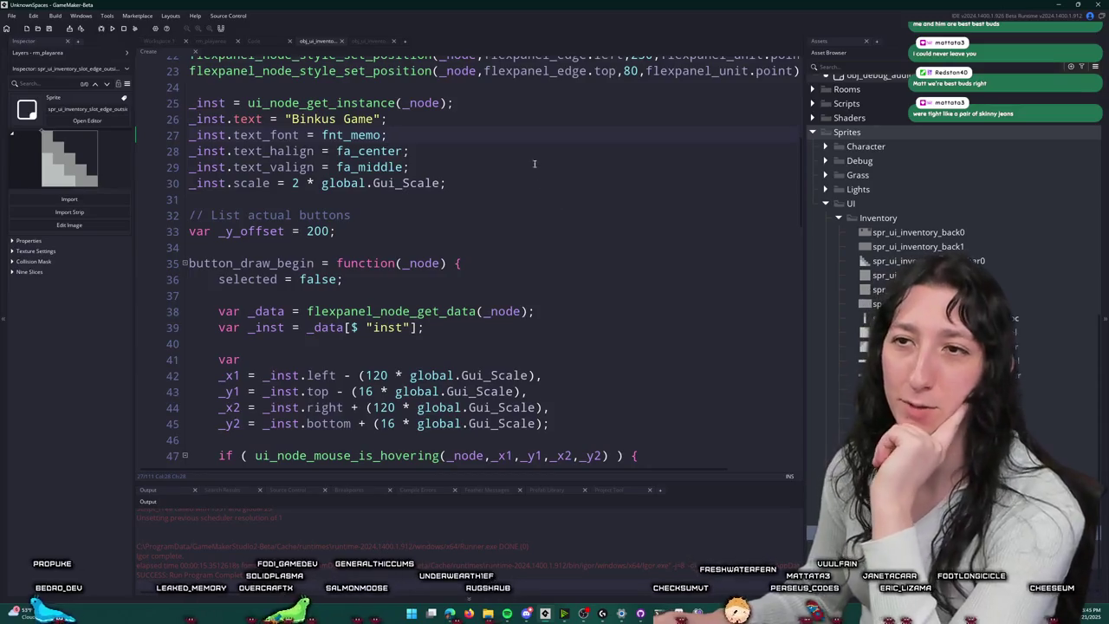
Step: Briefly comment out the title's text settings, then undo to restore them
scroll(518, 130, "up", 3)
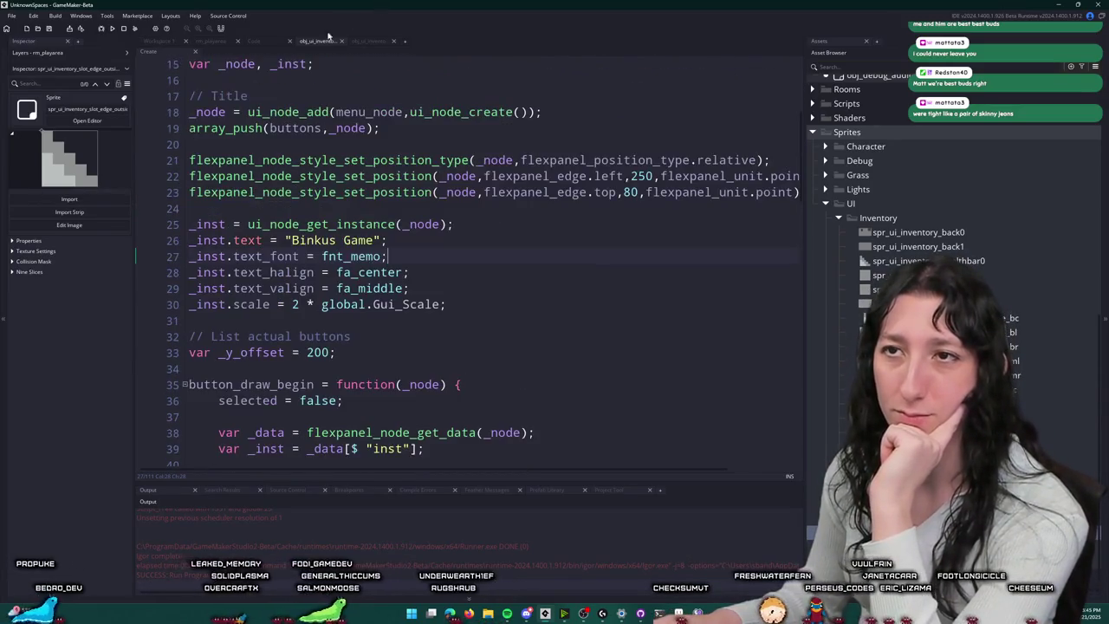
mouse_move(473, 305)
left_mouse_down()
mouse_move(91, 190)
mouse_move(96, 226)
left_mouse_up()
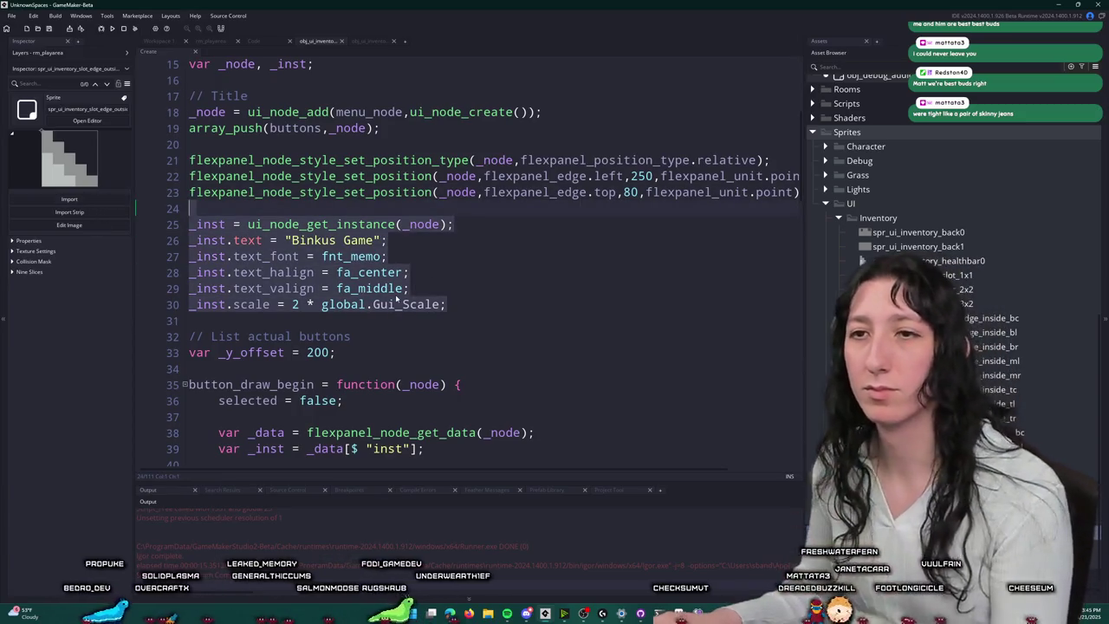
left_click(394, 293)
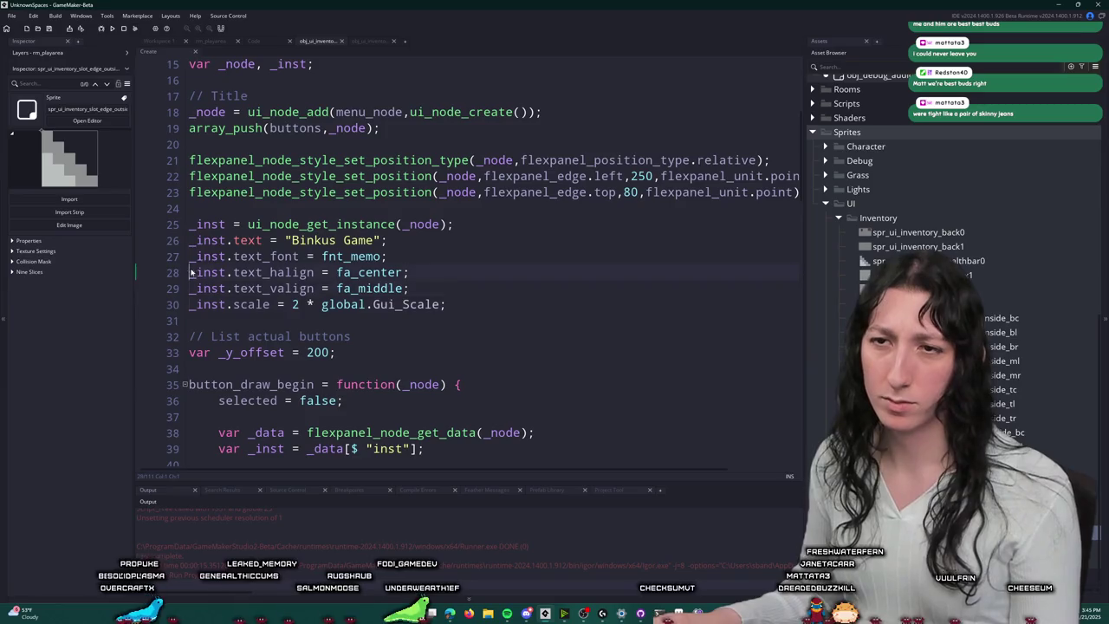
left_click(192, 237)
key("ctrl+k")
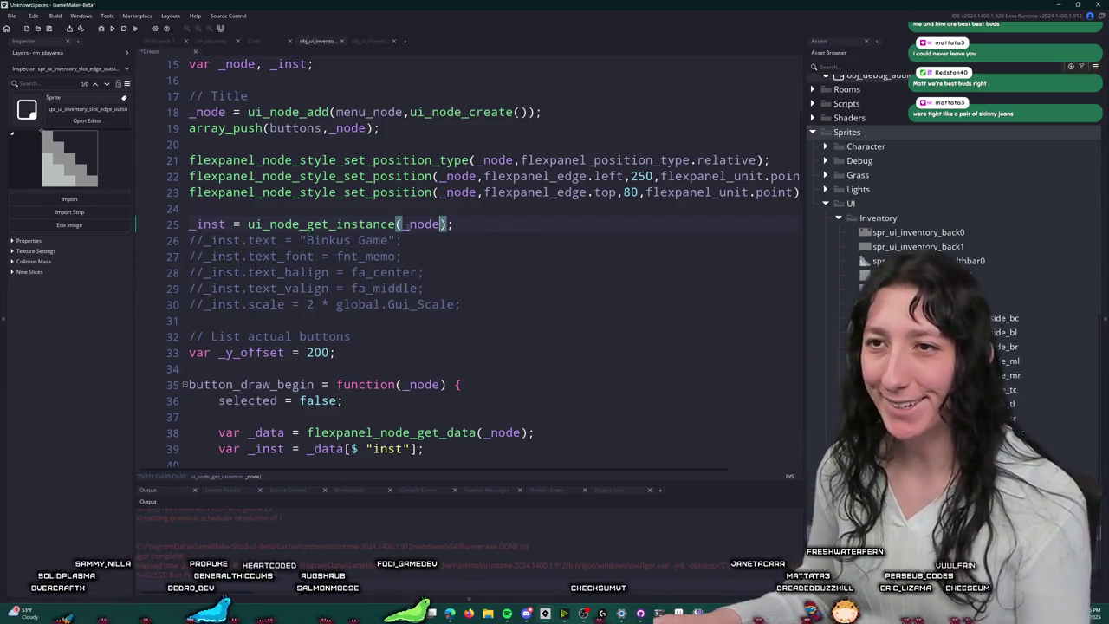
scroll(468, 260, "up", 2)
left_click(403, 310)
scroll(347, 260, "up", 2)
key("ctrl+z")
key("ctrl+z")
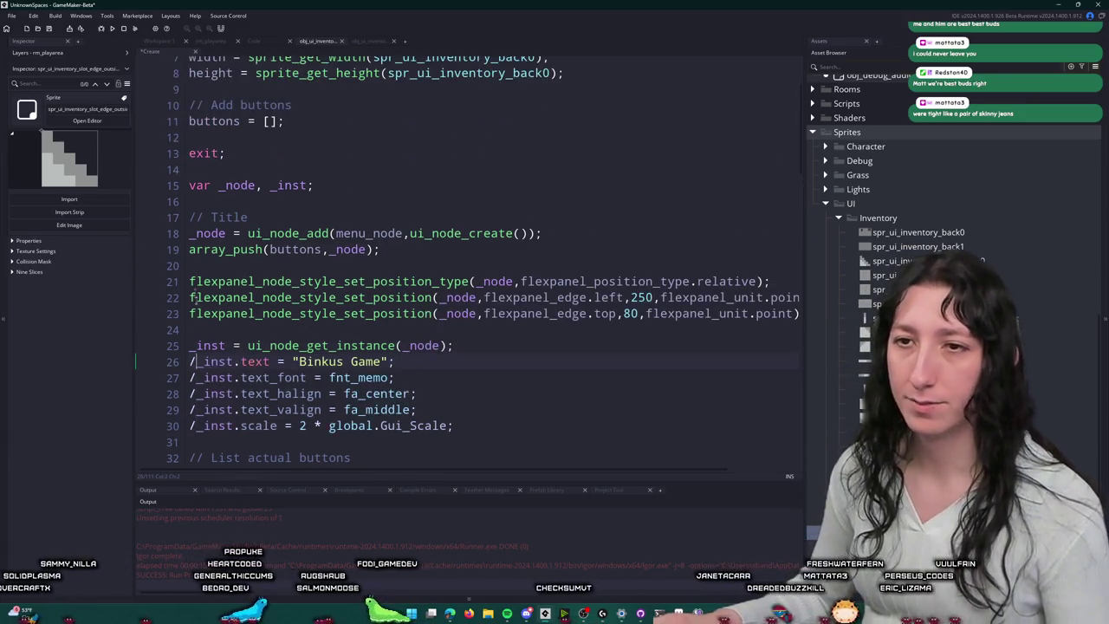
scroll(243, 192, "up", 2)
left_click(240, 237)
Step: Paste the button_draw_begin function right after the early exit line
scroll(243, 193, "down", 10)
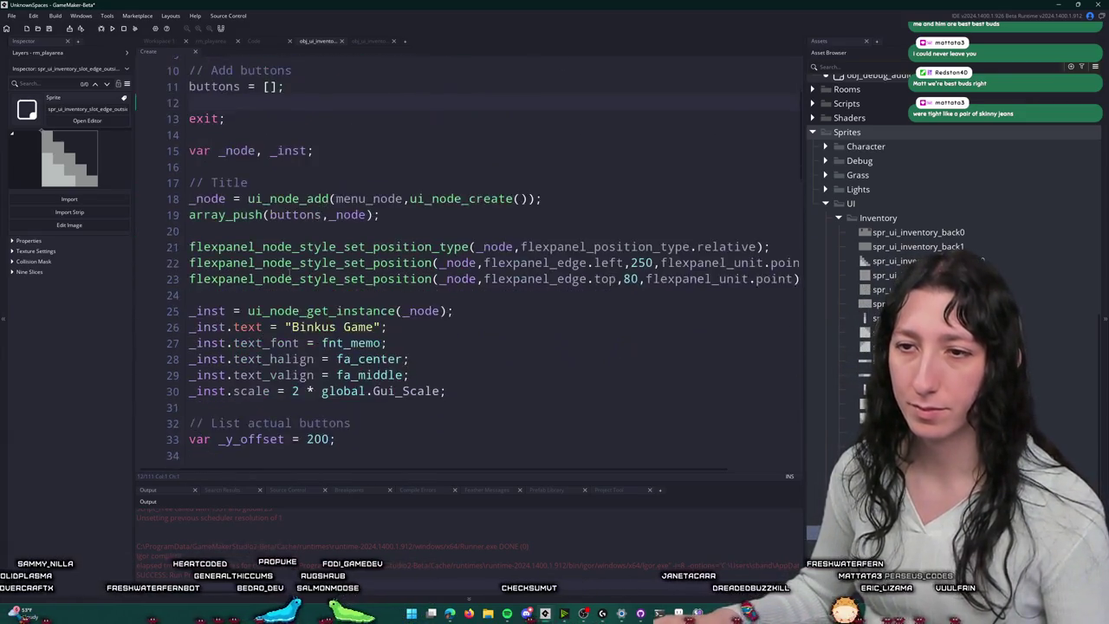
scroll(266, 315, "up", 2)
scroll(313, 254, "down", 5)
scroll(313, 254, "down", 2)
mouse_move(240, 261)
left_mouse_down()
mouse_move(199, 199)
mouse_move(184, 95)
mouse_move(184, 156)
mouse_move(184, 142)
left_mouse_up()
scroll(347, 259, "up", 6)
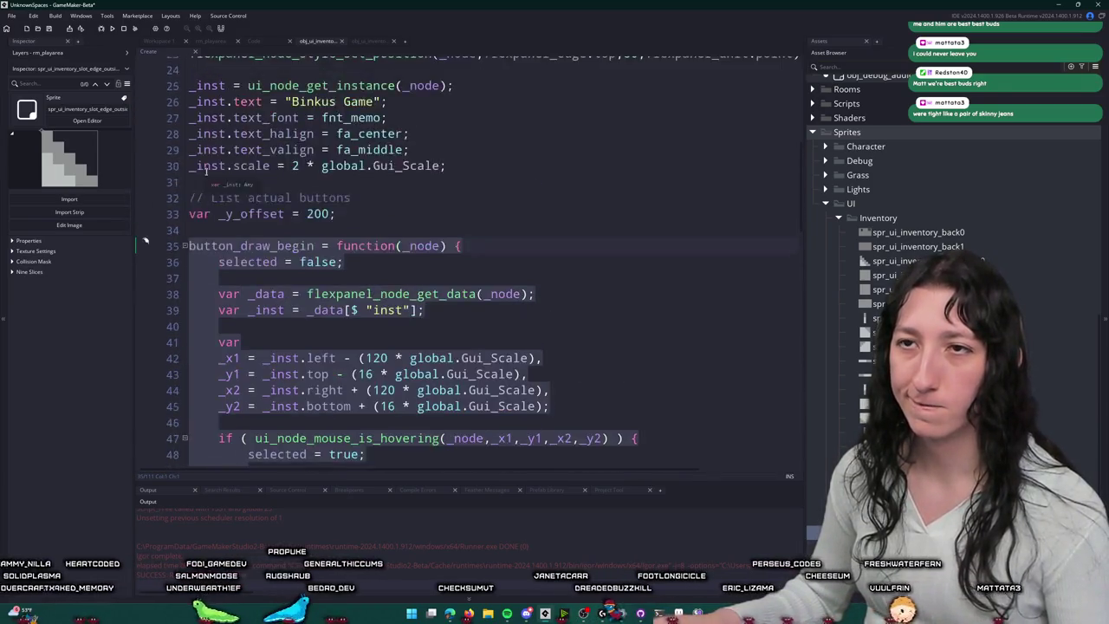
left_click(455, 118)
key("ctrl+v")
Step: Review and select the Create Lobby button block, including its rm_playarea room target
scroll(364, 260, "up", 2)
scroll(265, 356, "down", 4)
scroll(265, 356, "up", 4)
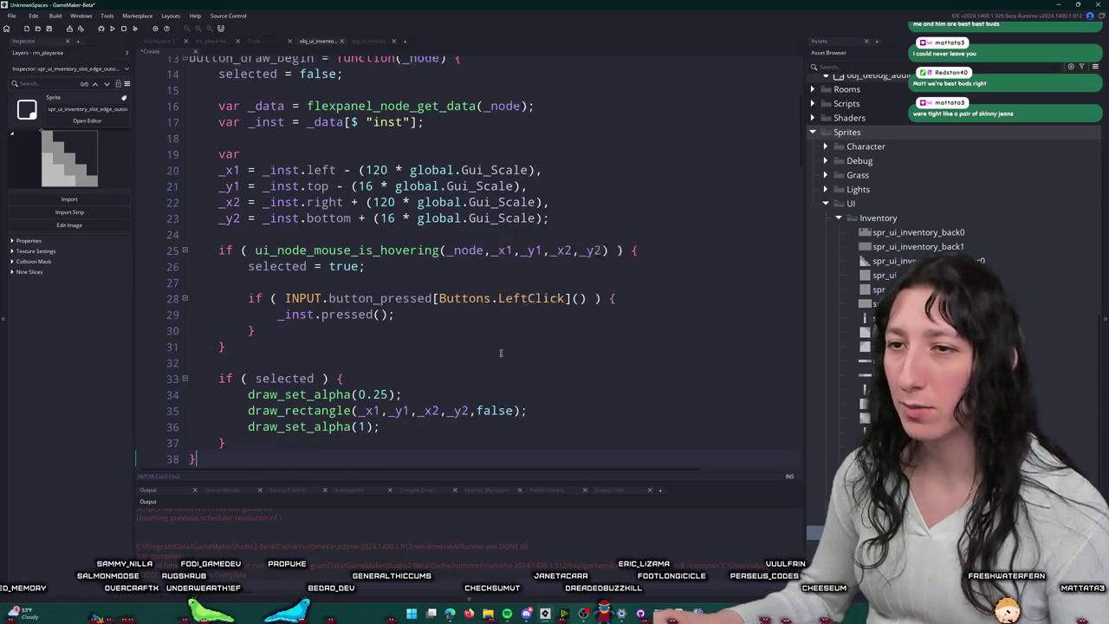
scroll(364, 289, "down", 2)
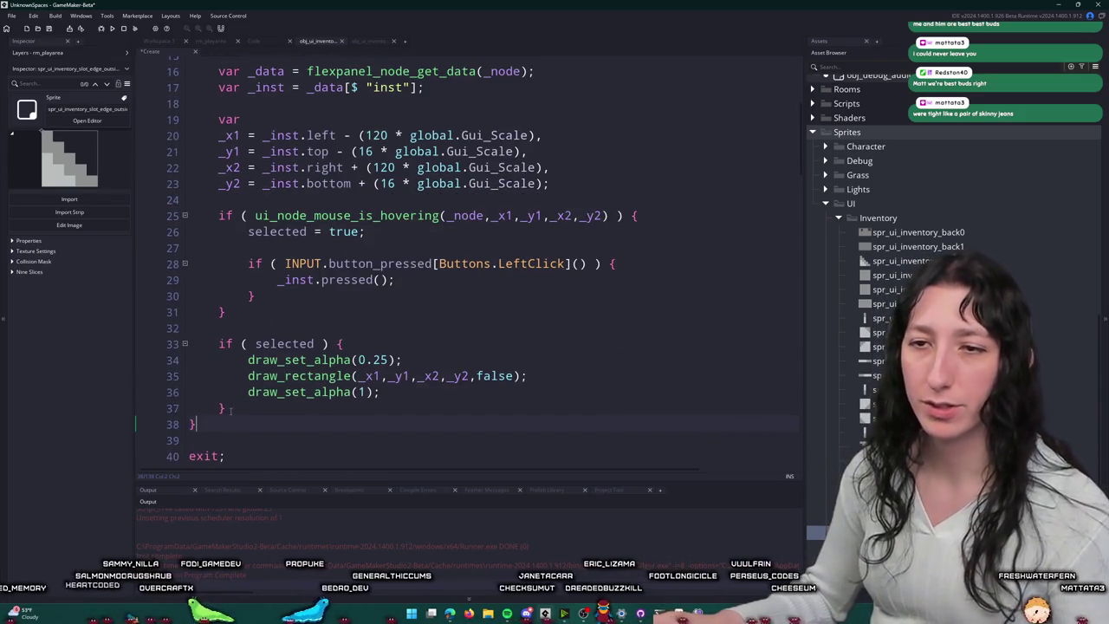
scroll(243, 414, "down", 10)
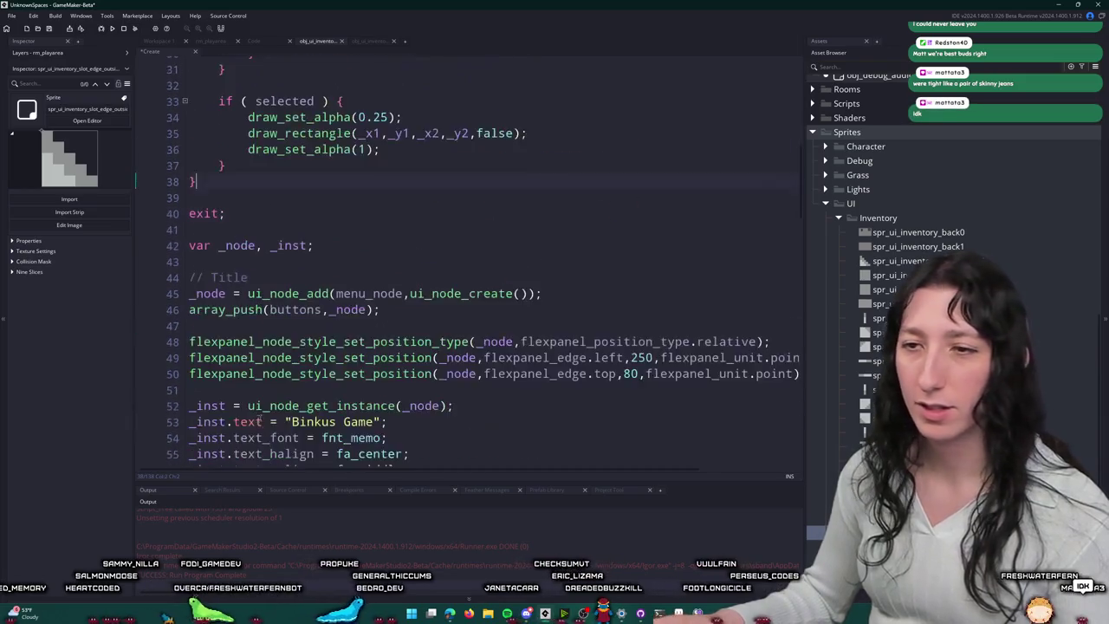
scroll(243, 403, "down", 13)
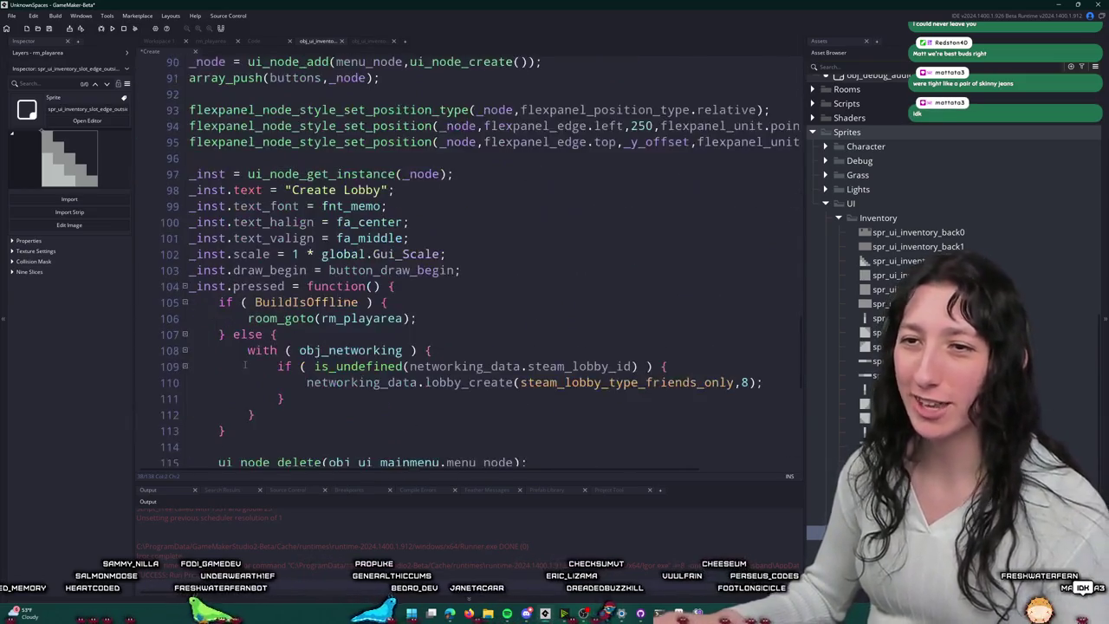
mouse_move(381, 147)
left_mouse_down()
mouse_move(188, 131)
mouse_move(190, 117)
left_mouse_up()
left_click(795, 215)
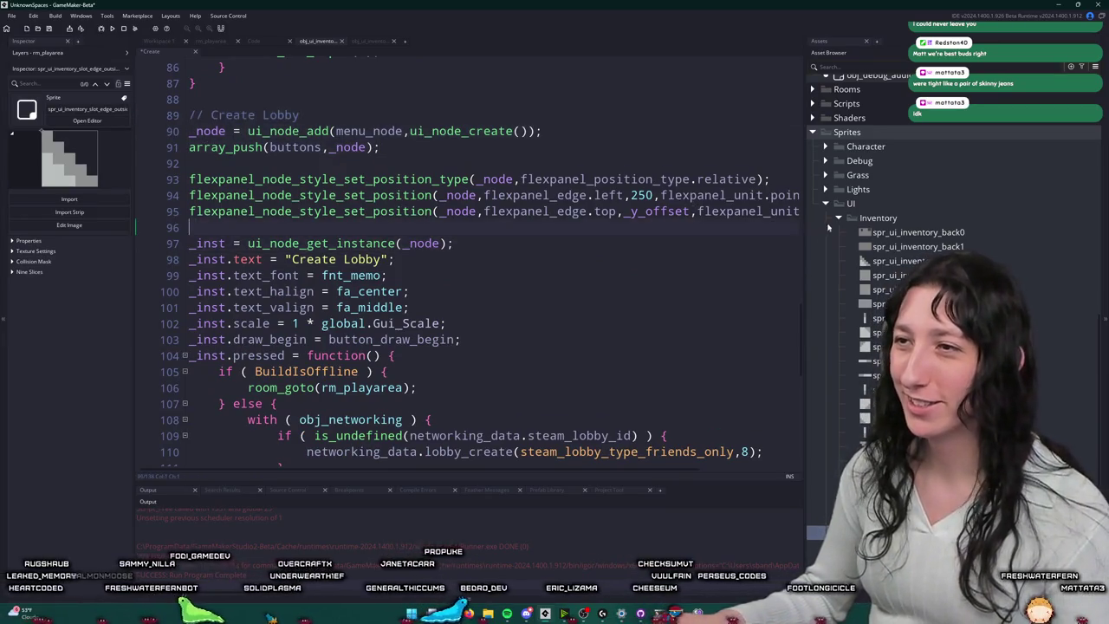
scroll(520, 304, "down", 2)
left_click(323, 303)
scroll(312, 329, "down", 2)
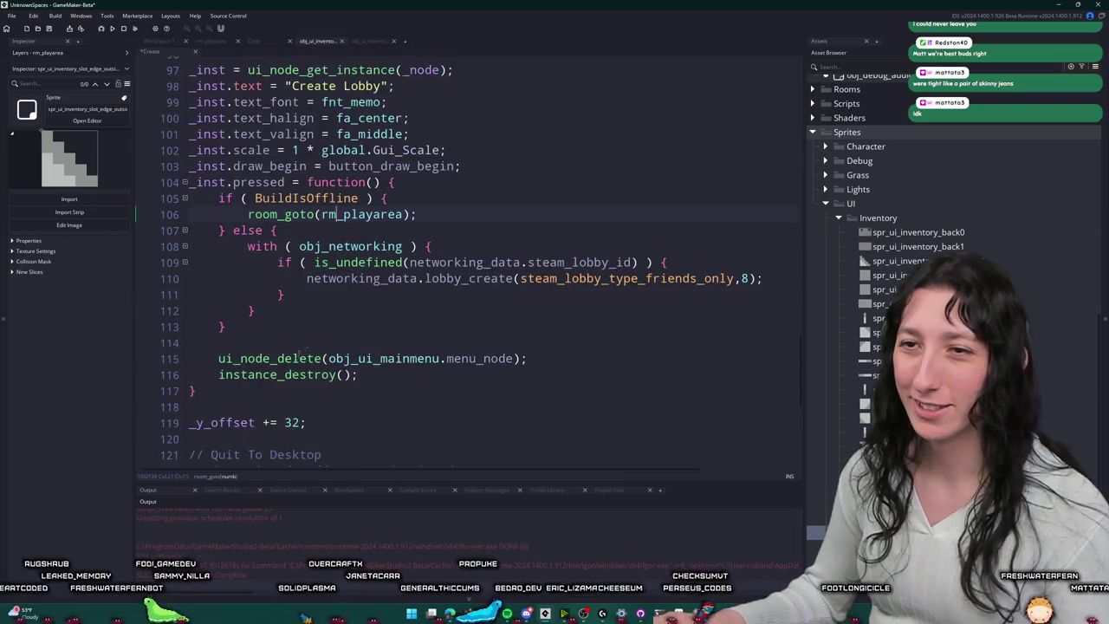
mouse_move(239, 389)
left_mouse_down()
mouse_move(278, 260)
mouse_move(193, 217)
mouse_move(192, 205)
left_mouse_up()
scroll(375, 256, "up", 10)
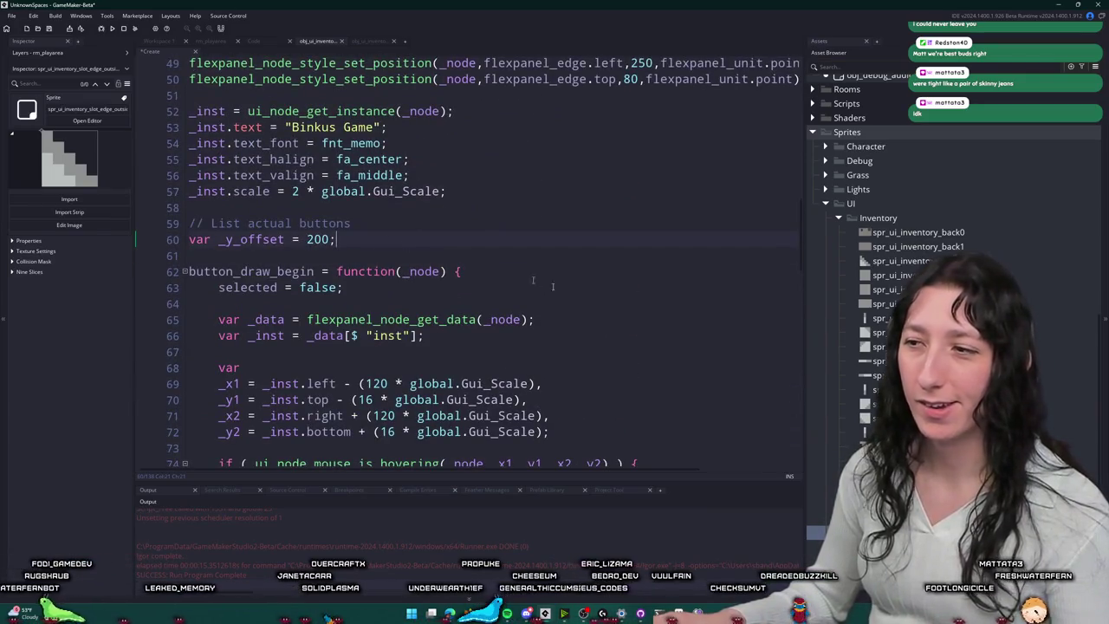
Step: Open the spr_ui_inventory_slot_1x1 sprite, then cycle code tabs back to the inventory Create code
double_click(936, 275)
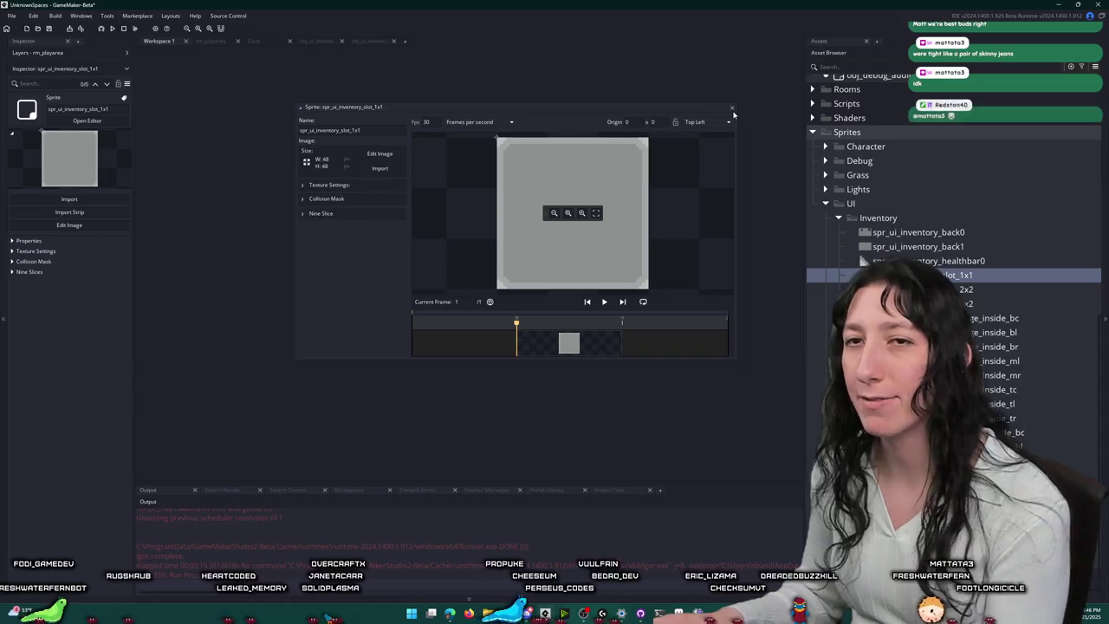
left_click(373, 42)
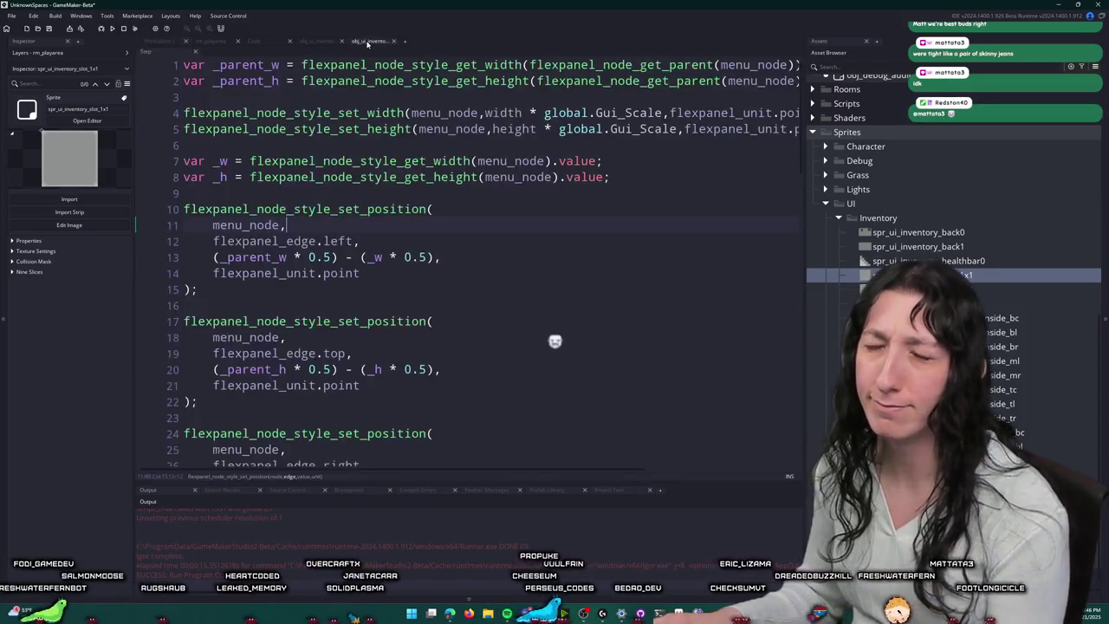
left_click(316, 41)
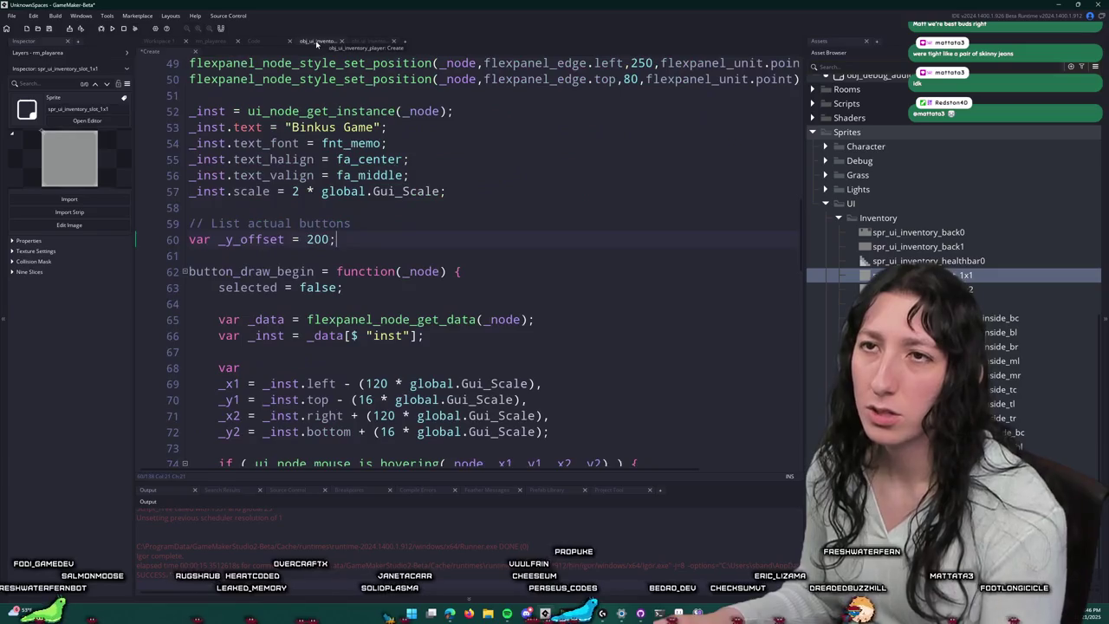
left_click(253, 40)
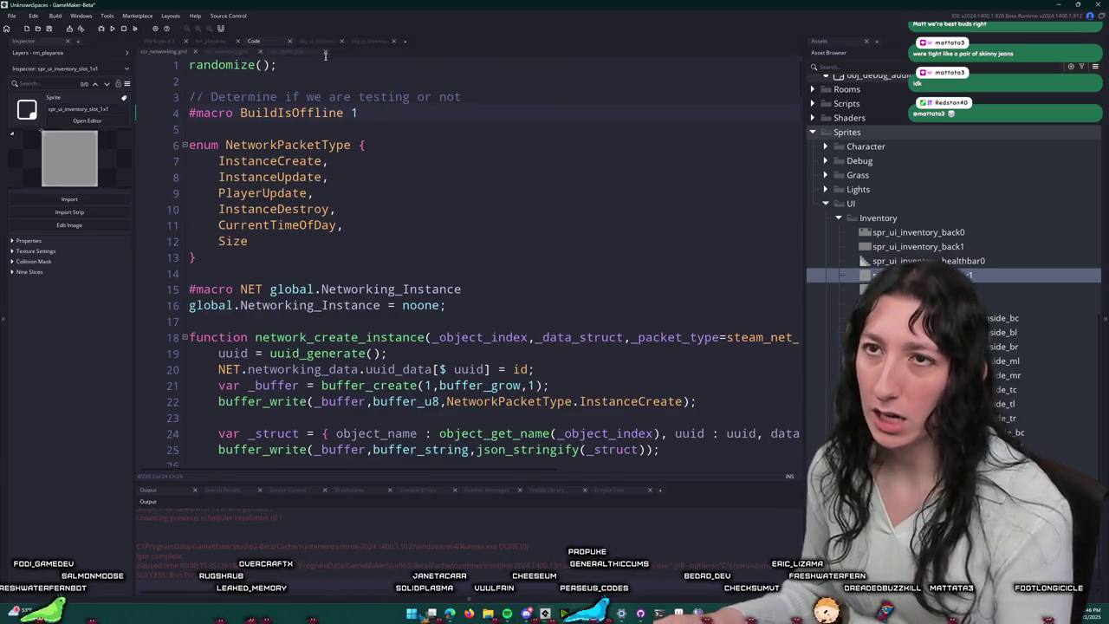
left_click(318, 40)
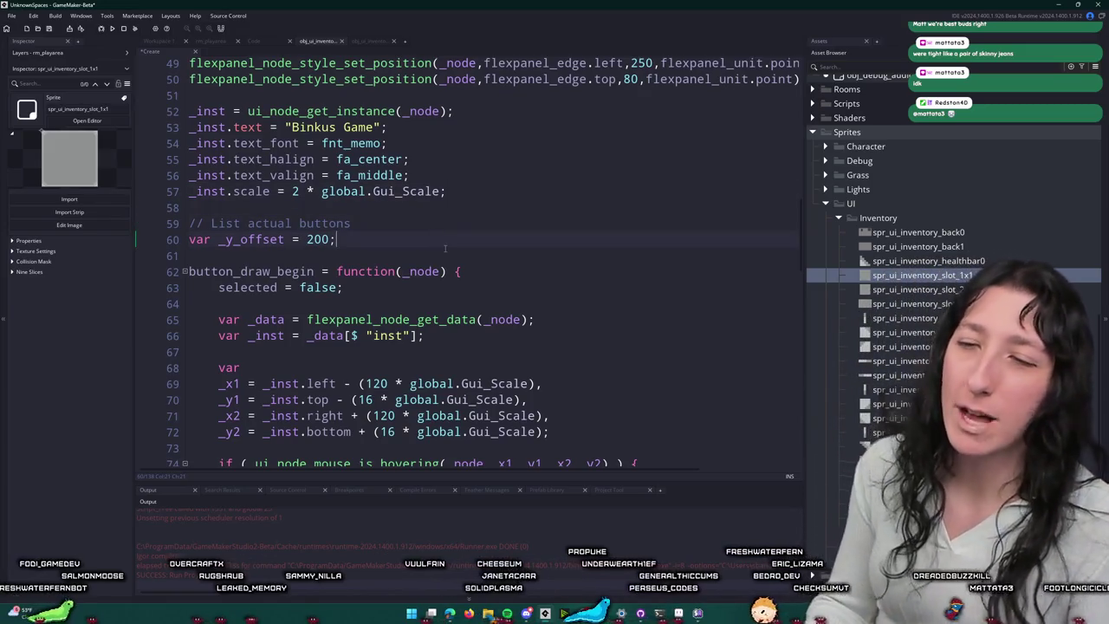
Step: Rename the y offset variable to _x1 and end its line with a comma
key("BackSpace")
type("x")
key("ctrl+Delete")
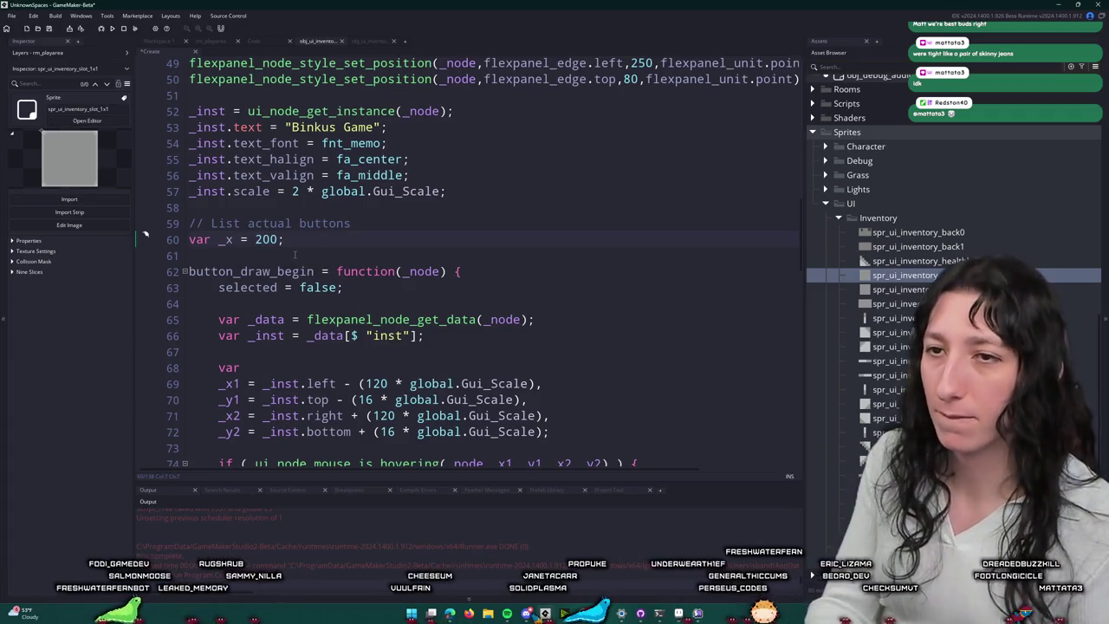
type("1")
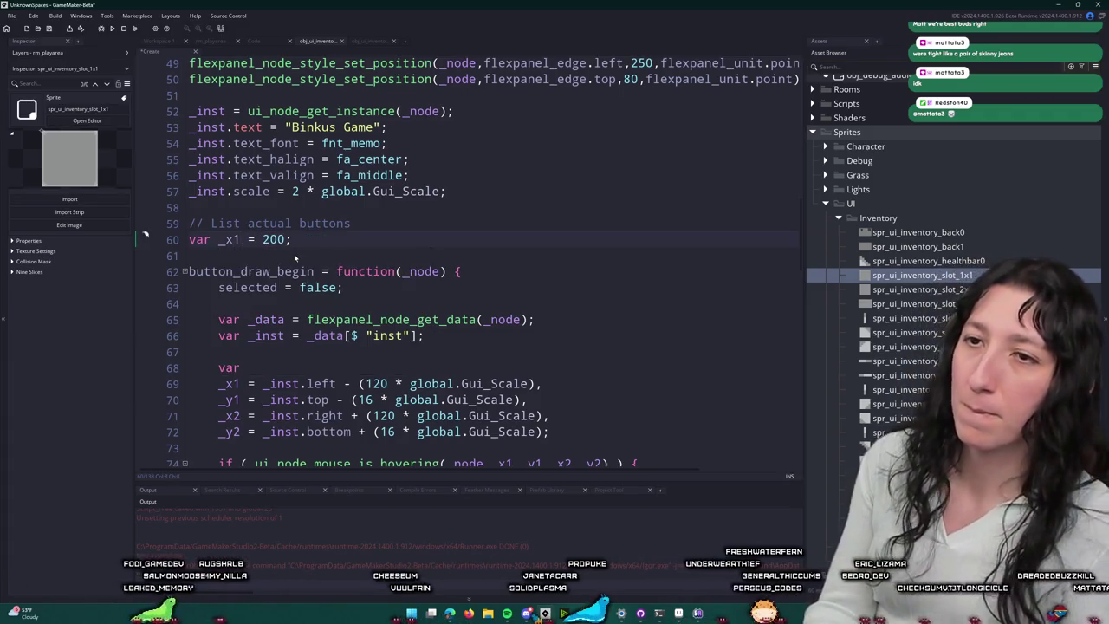
left_click(306, 241)
key("BackSpace")
type(",")
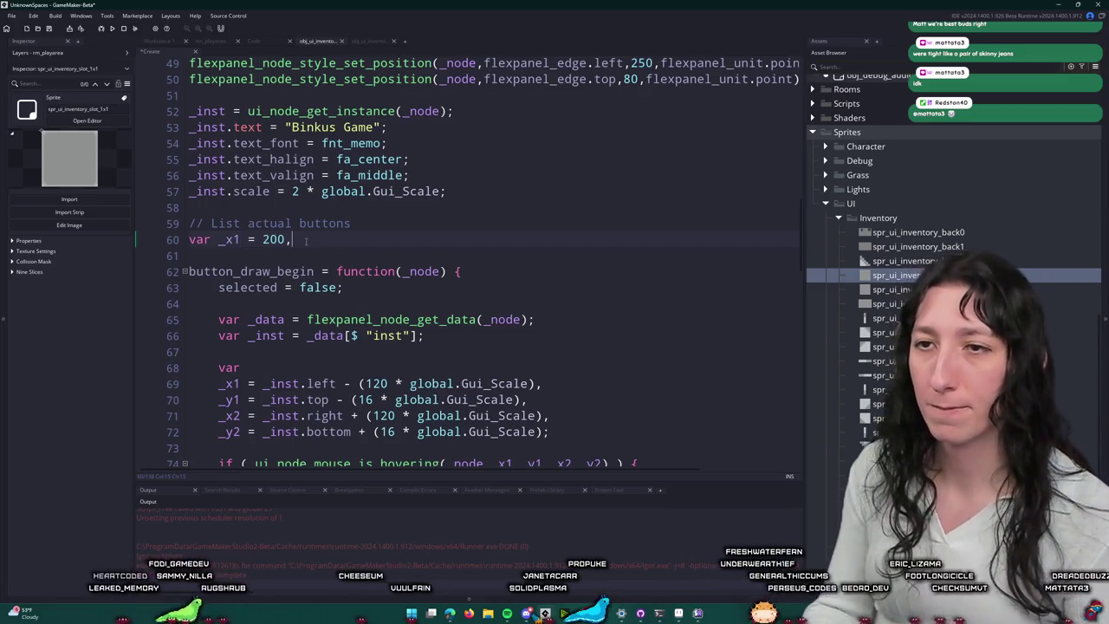
Step: Duplicate the _x1 line into _y1, moving var onto its own line
key("ctrl+d")
key("ctrl+d")
key("ctrl+d")
key("ctrl+z")
key("ctrl+z")
key("ctrl+z")
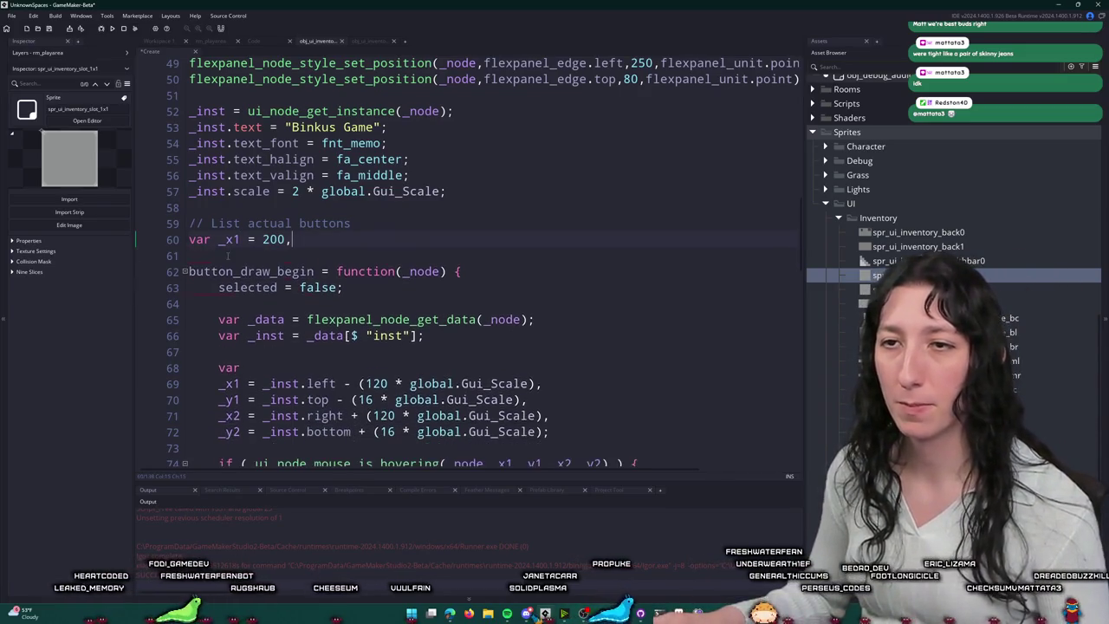
key("ctrl+d")
key("ctrl+Delete")
key("Up")
key("ctrl+Right")
key("Return")
type("y")
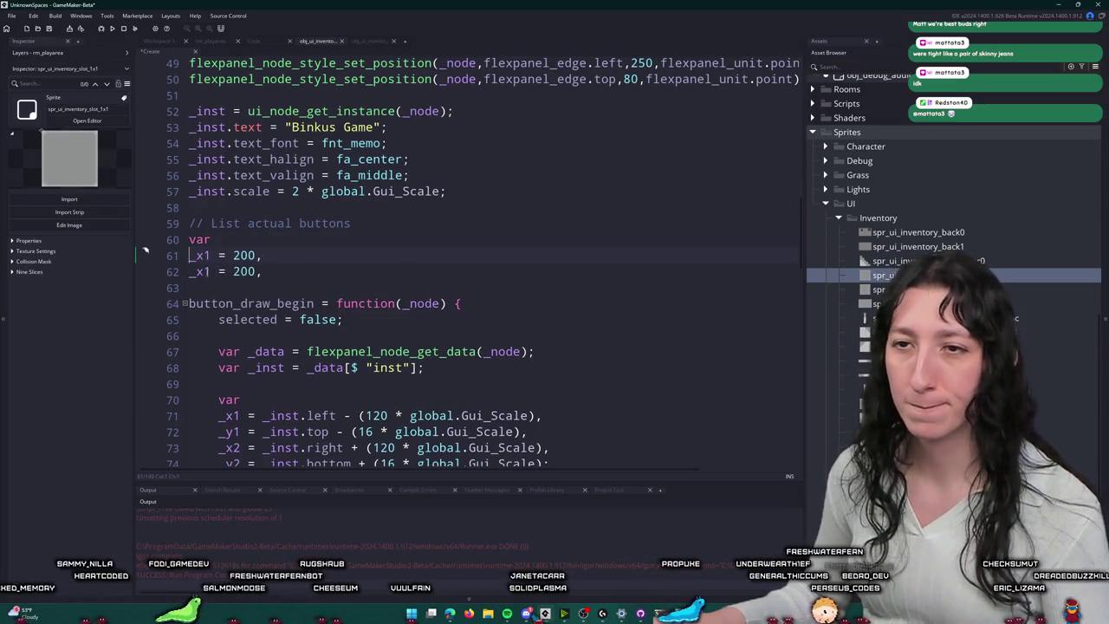
Step: Duplicate _x1 and _y1 into _x2 and _y2, then add an _x entry
key("shift+Up")
key("shift+End")
key("ctrl+d")
key("alt+shift+Up")
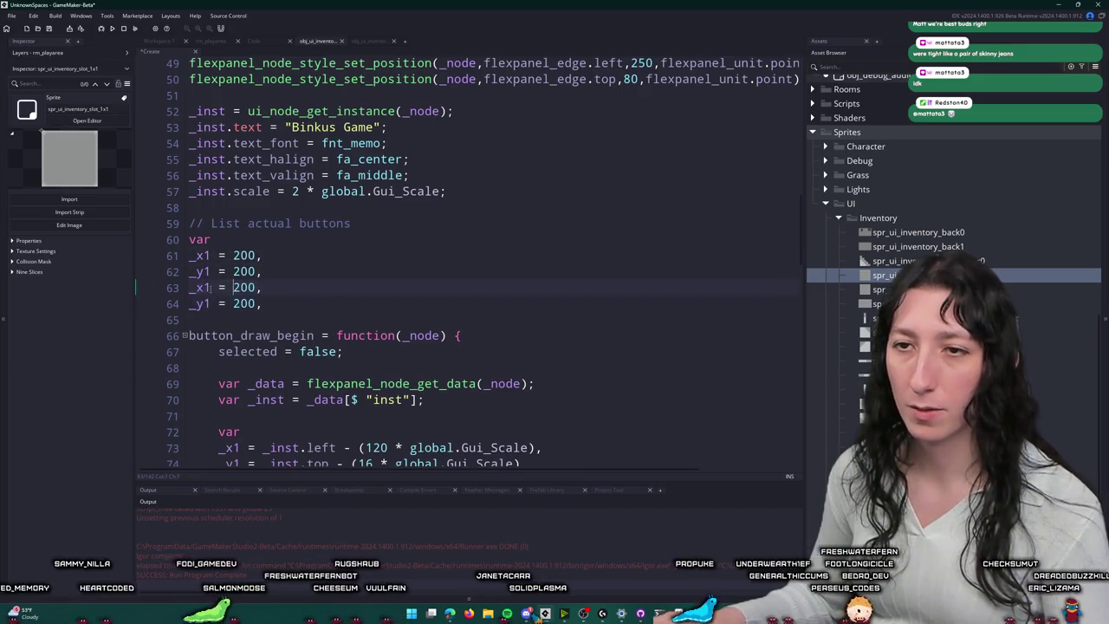
key("ctrl+Left")
key("ctrl+Left")
key("ctrl+Left")
key("BackSpace")
type("2")
key("Escape")
key("ctrl+d")
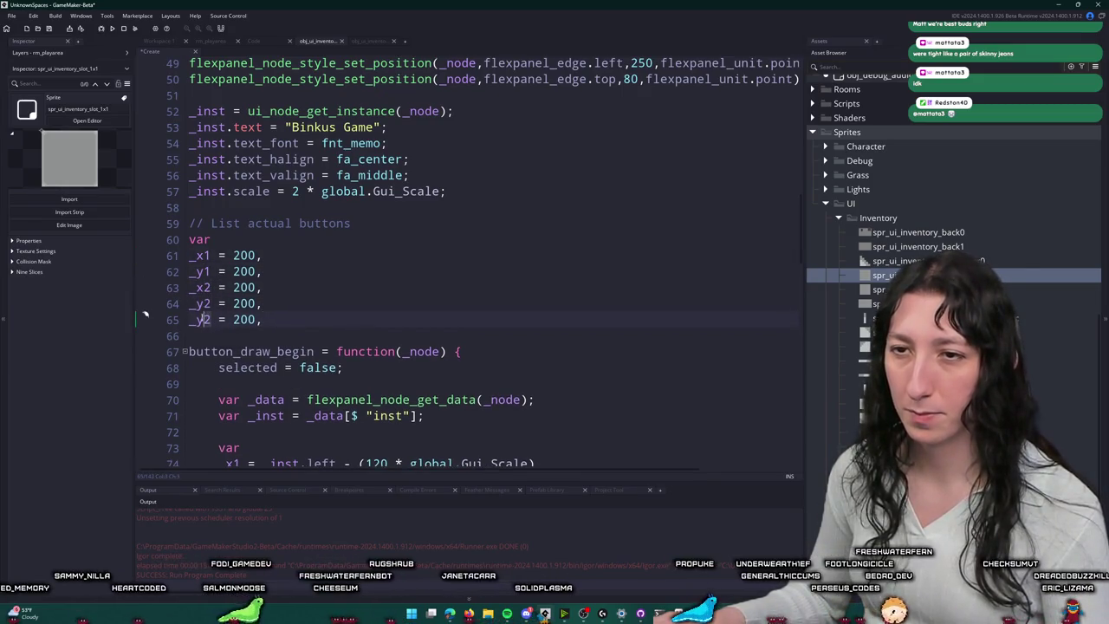
key("BackSpace")
type("x")
key("Escape")
type("_")
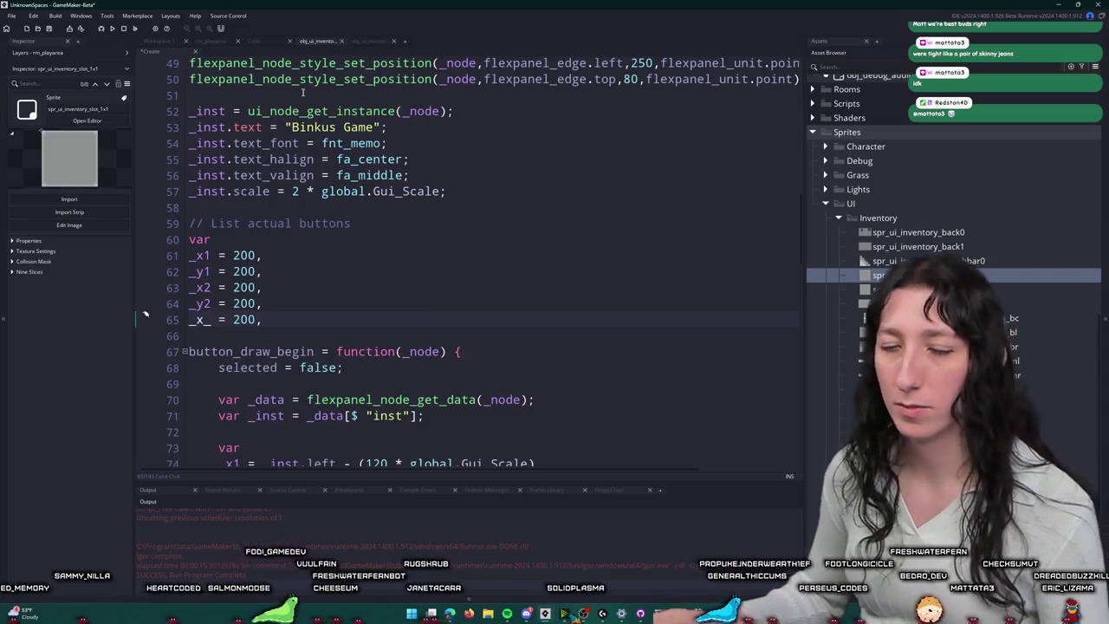
key("BackSpace")
Step: Add the final _y entry and close the 200-valued var block with a semicolon
key("ctrl+d")
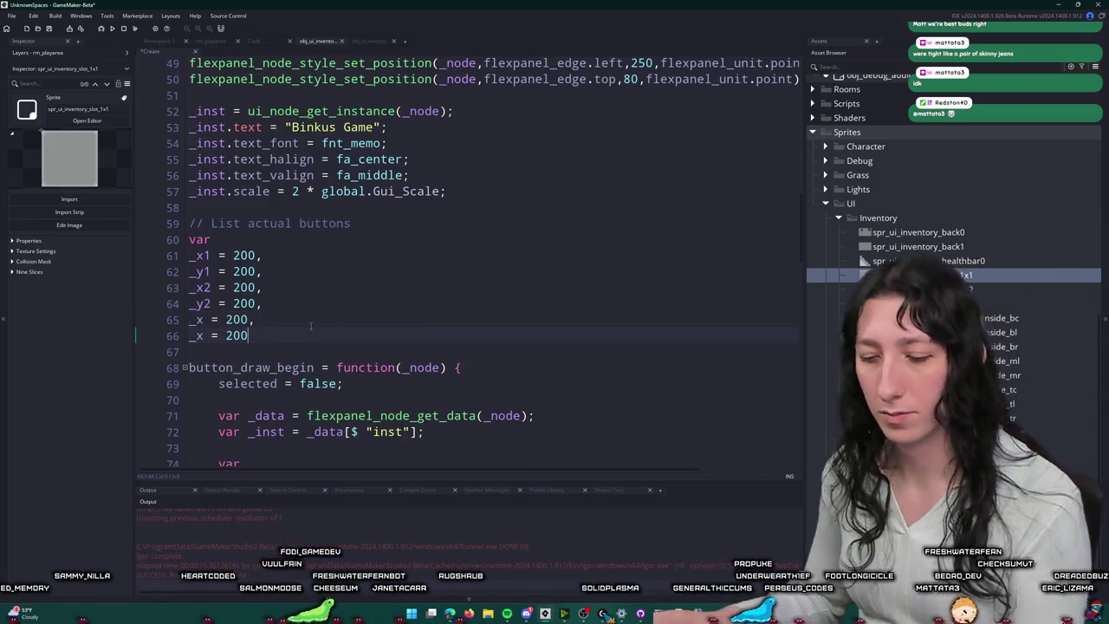
type(";")
left_click(202, 336)
key("BackSpace")
type("y")
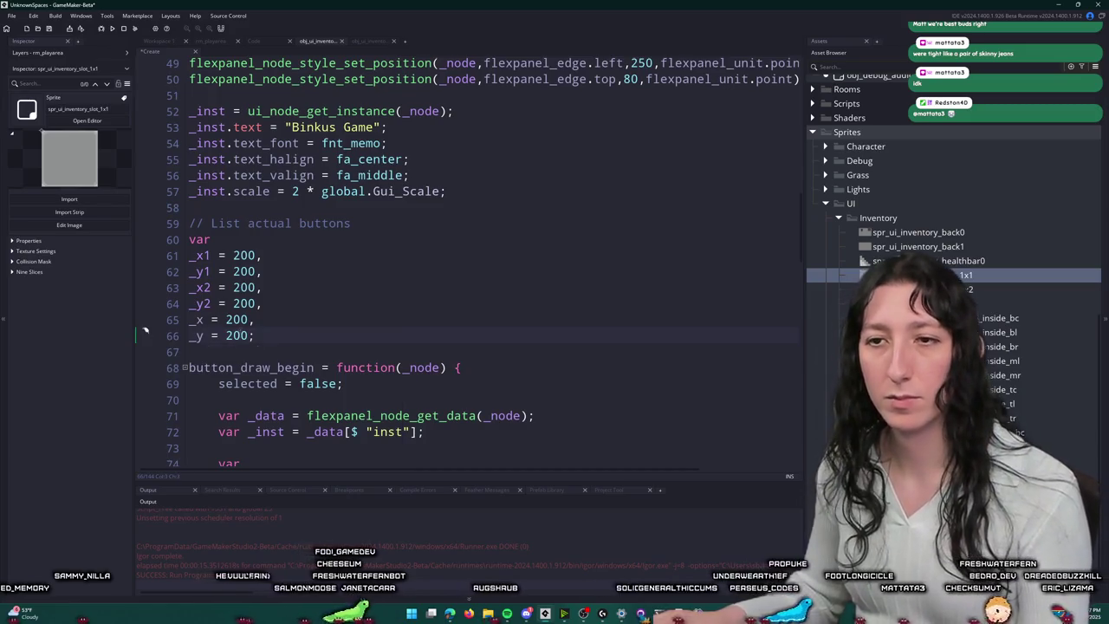
left_click(338, 309)
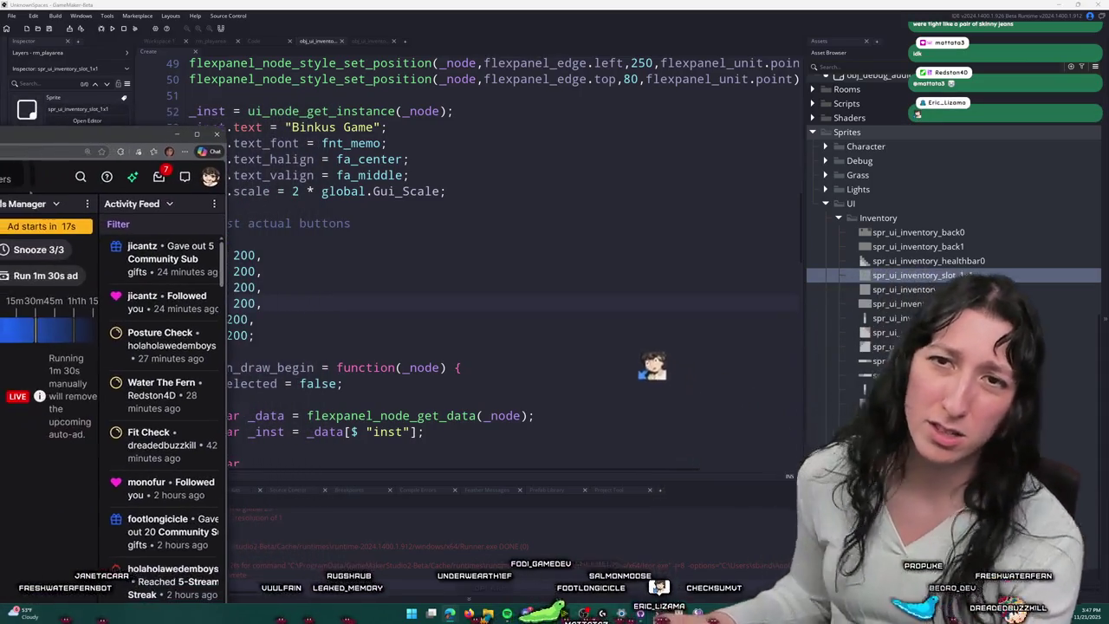
Step: Maximize Twitch, browse the channel's About and Videos pages, and follow the channel
left_click_drag(0, 119, 559, 120)
double_click(554, 117)
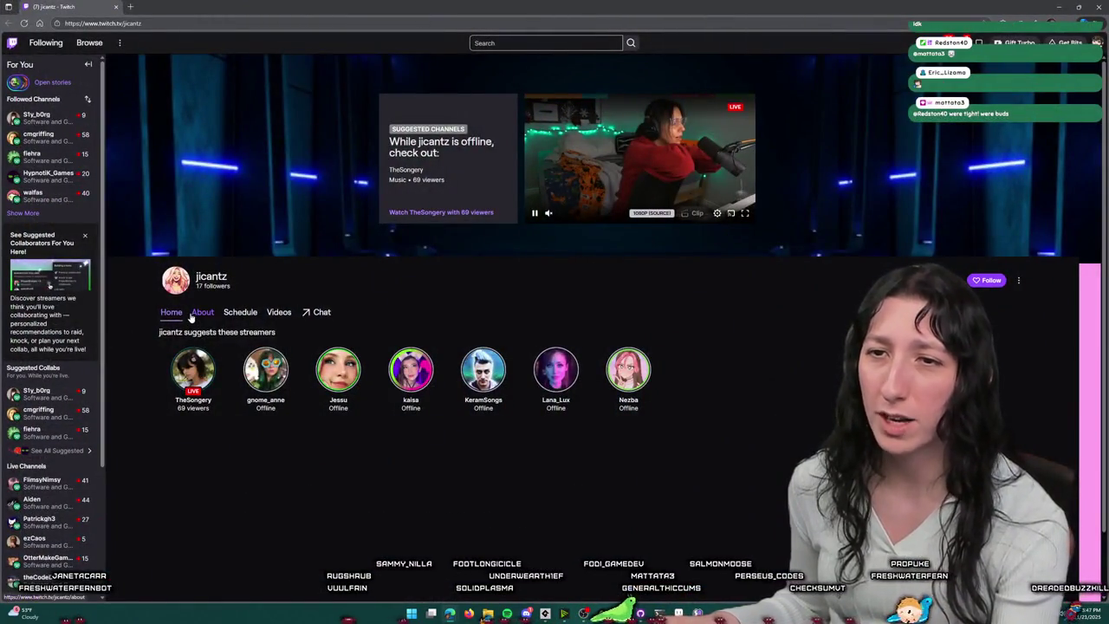
left_click(192, 314)
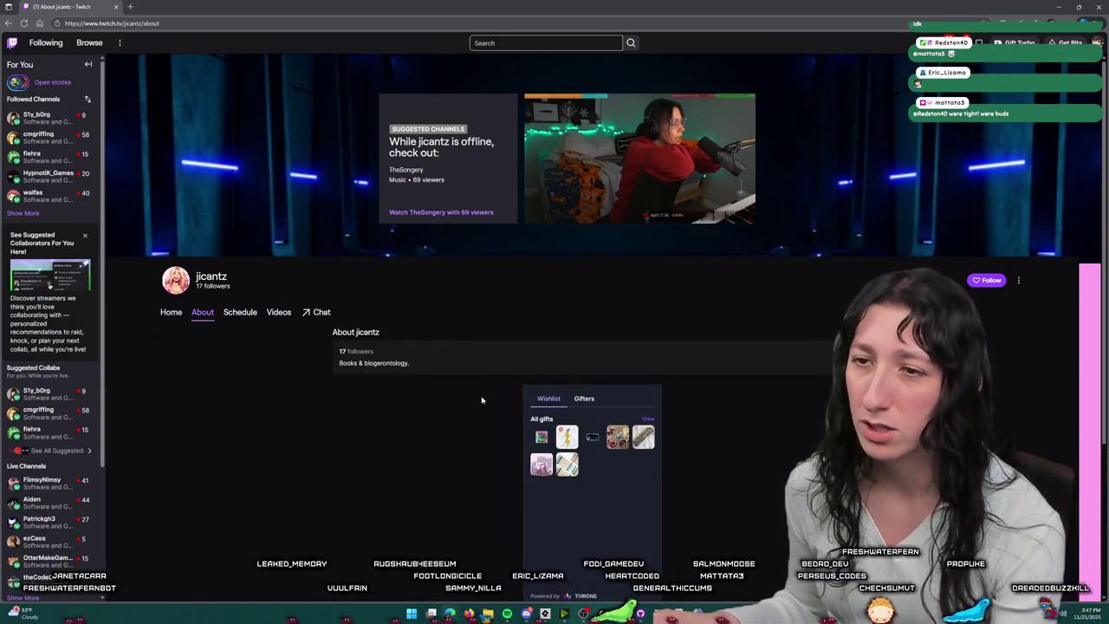
scroll(399, 361, "down", 2)
scroll(297, 320, "up", 2)
left_click(277, 314)
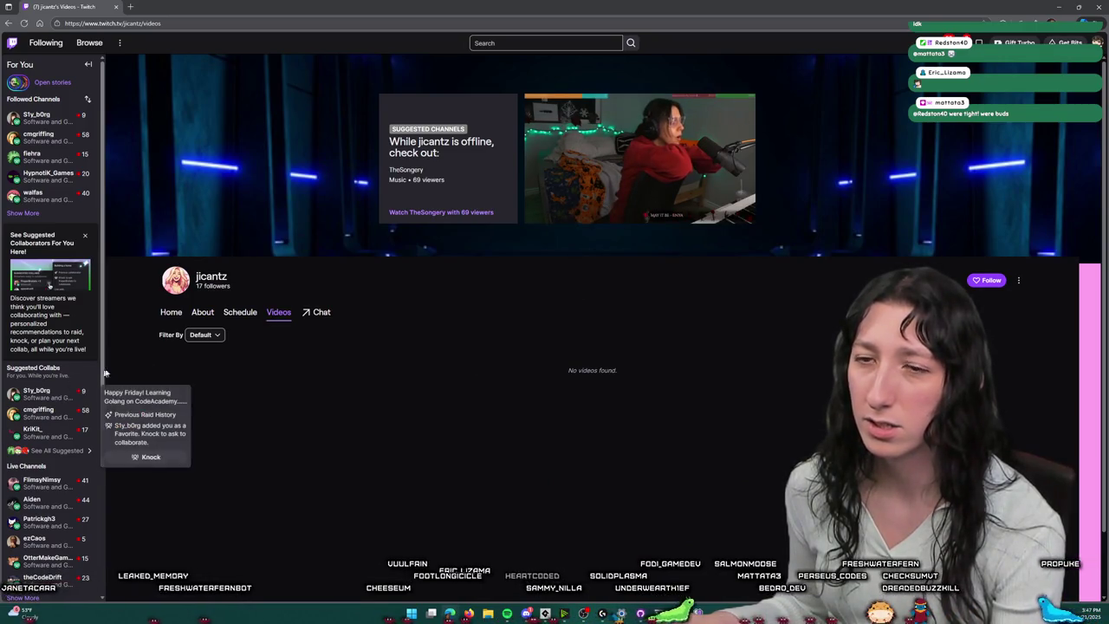
left_click(168, 313)
left_click(988, 280)
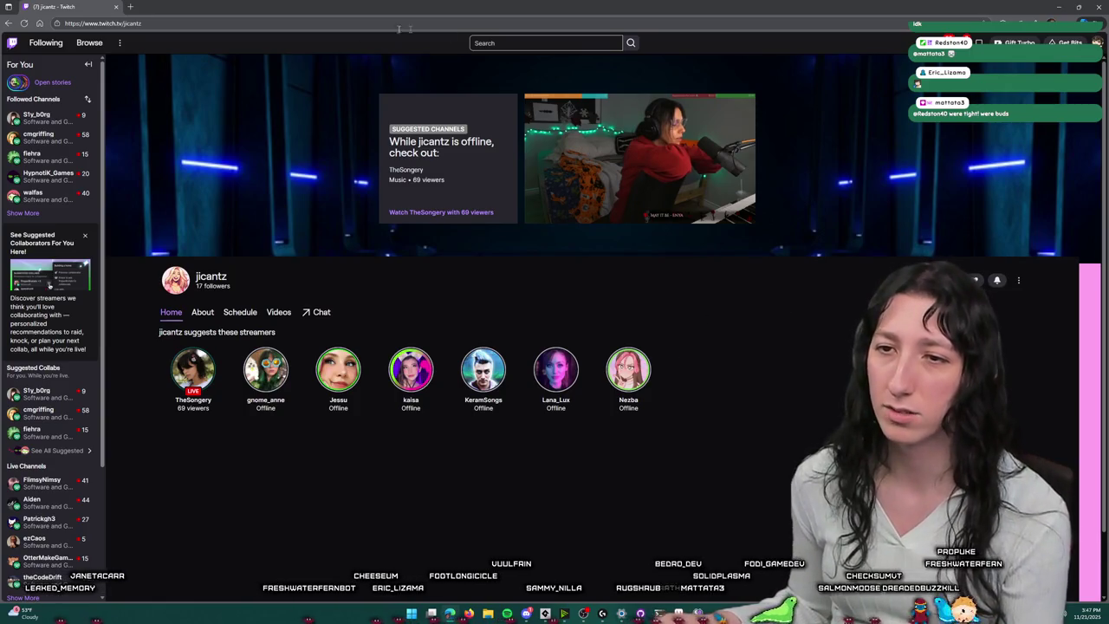
key("alt+Tab")
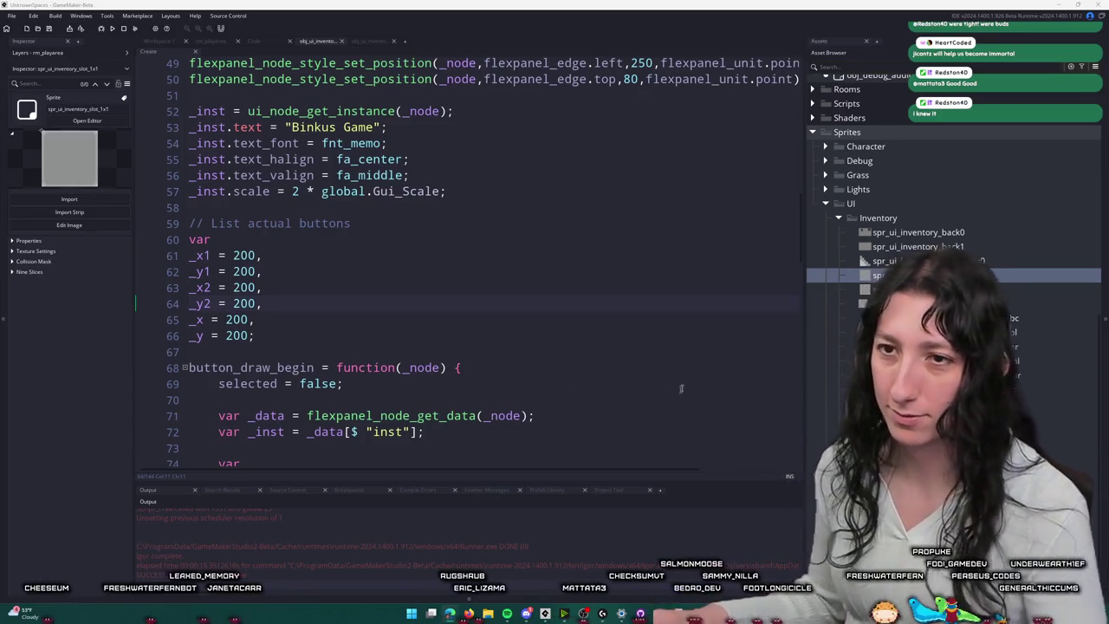
Step: Halve the grid width term in _x1 to ((_inventory.width * 48) * 0.5)
key("Up")
key("Up")
key("Up")
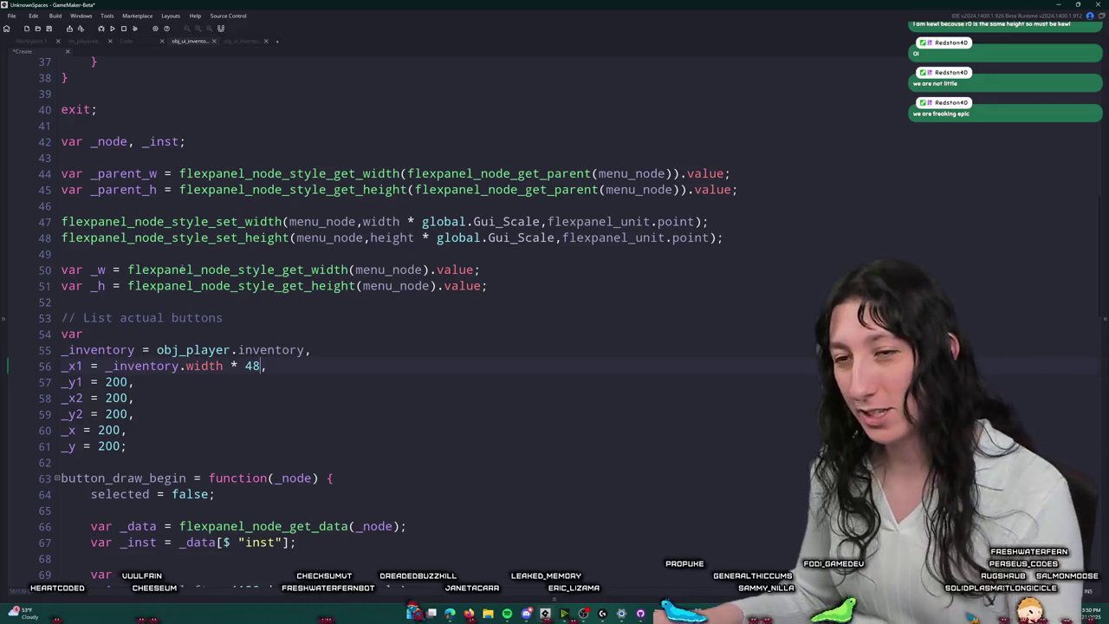
type("(")
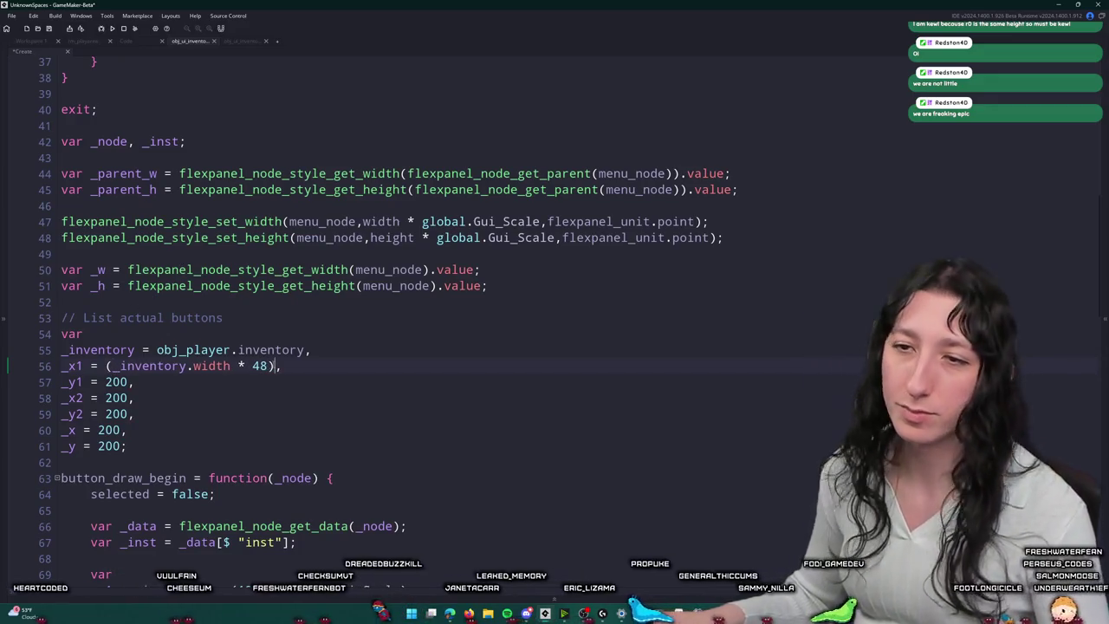
type(" * 0.5")
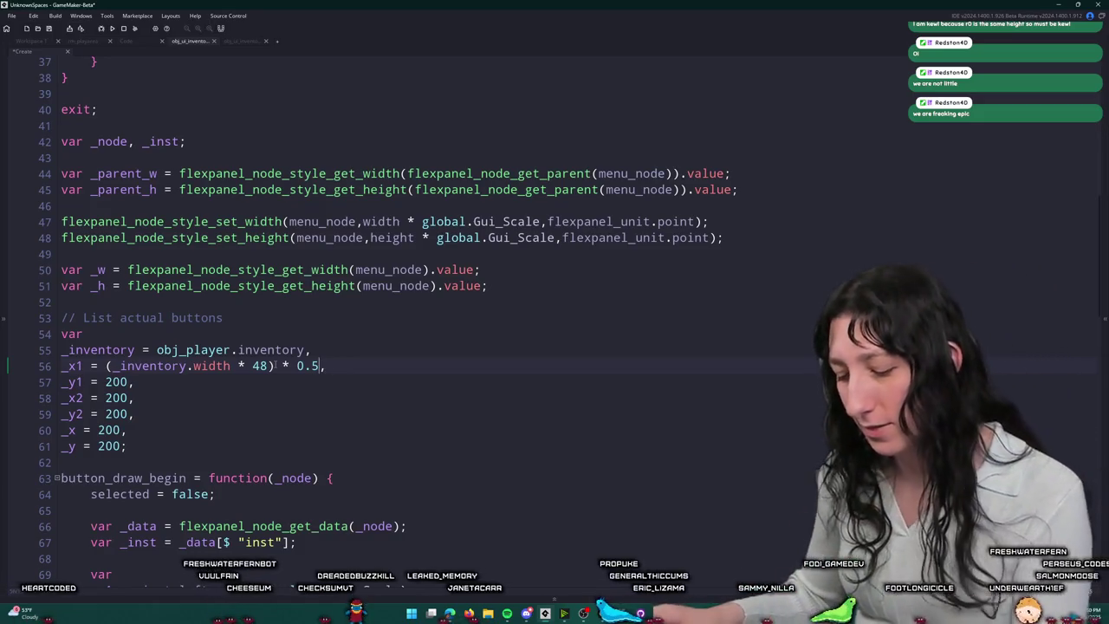
type(")")
left_click(113, 366)
type("(")
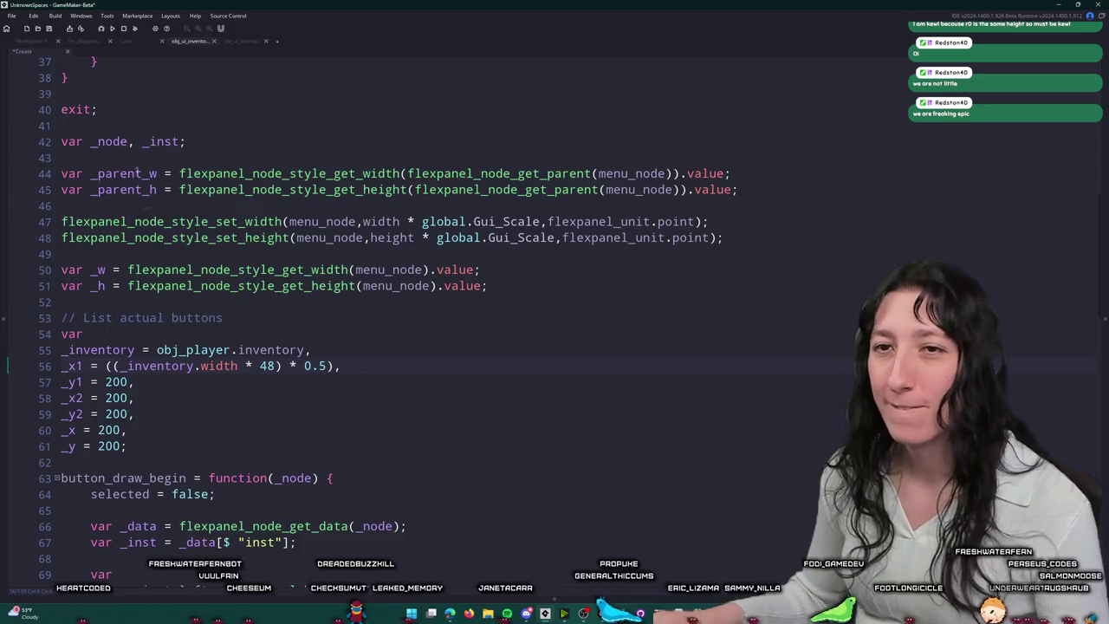
Step: Prefix the _x1 value with (_parent_w * 0.5) - to centre the grid
double_click(137, 174)
key("ctrl+c")
left_click(105, 366)
key("ctrl+v")
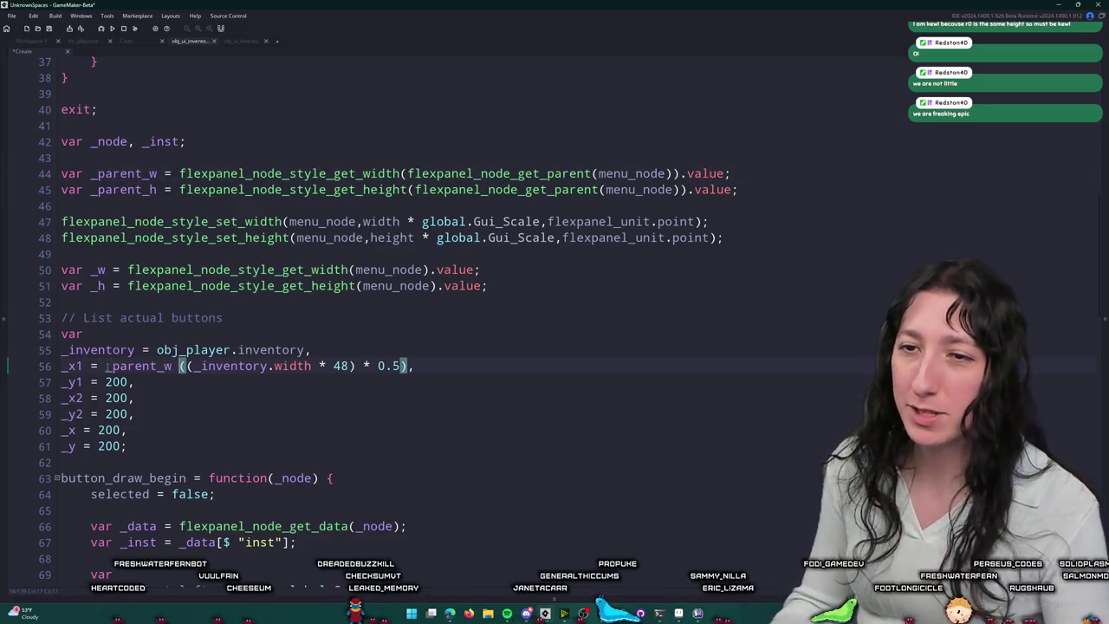
type("* 0.5")
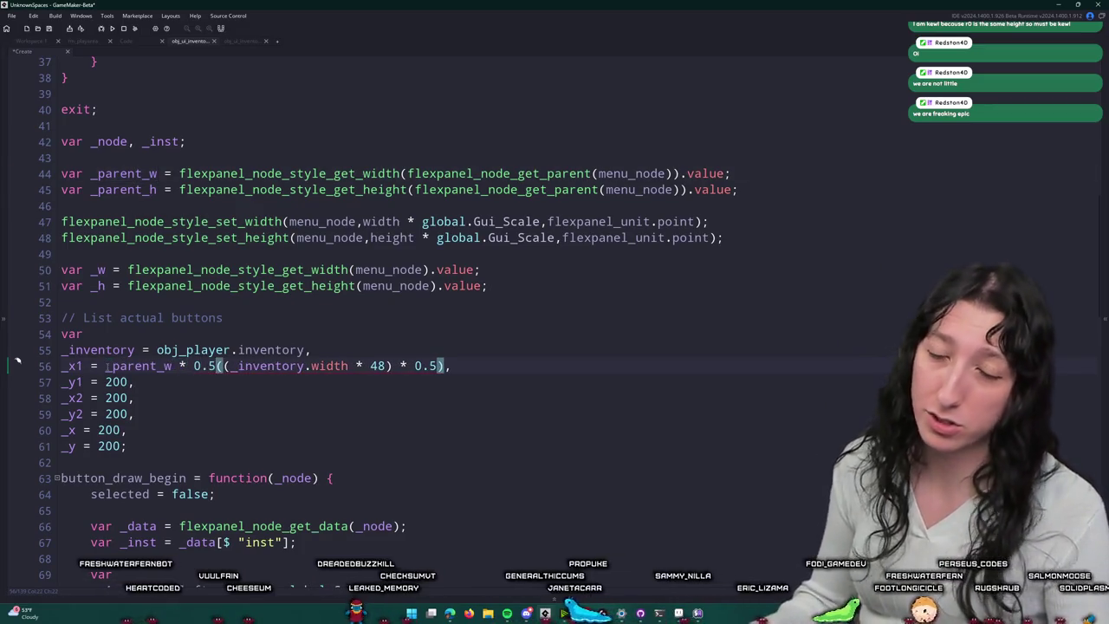
type(" - ")
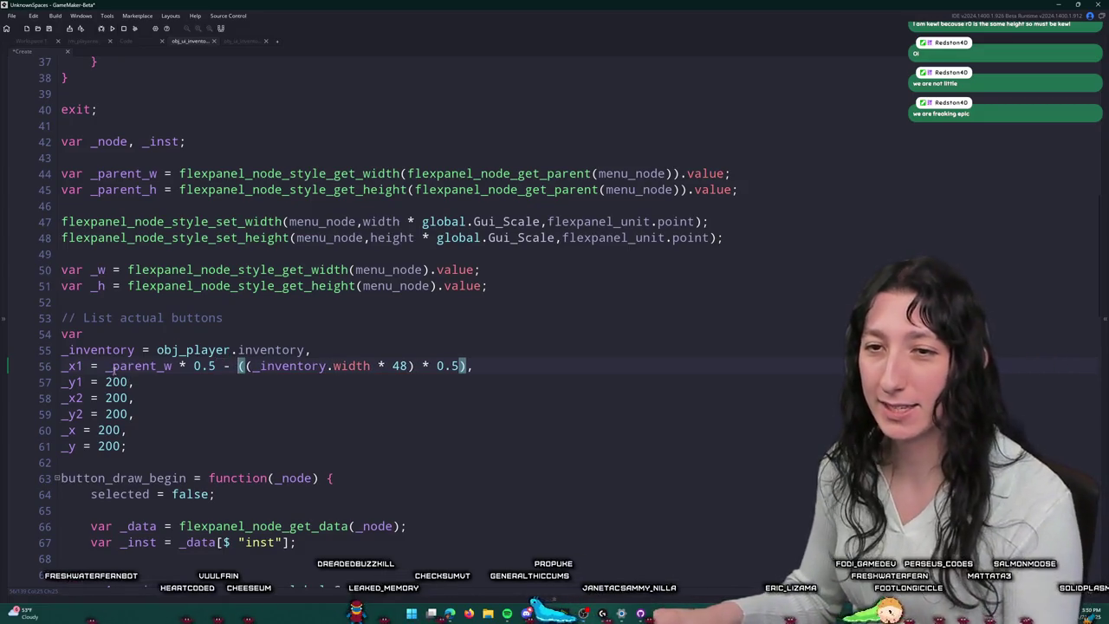
type(")")
left_click(106, 366)
type("(")
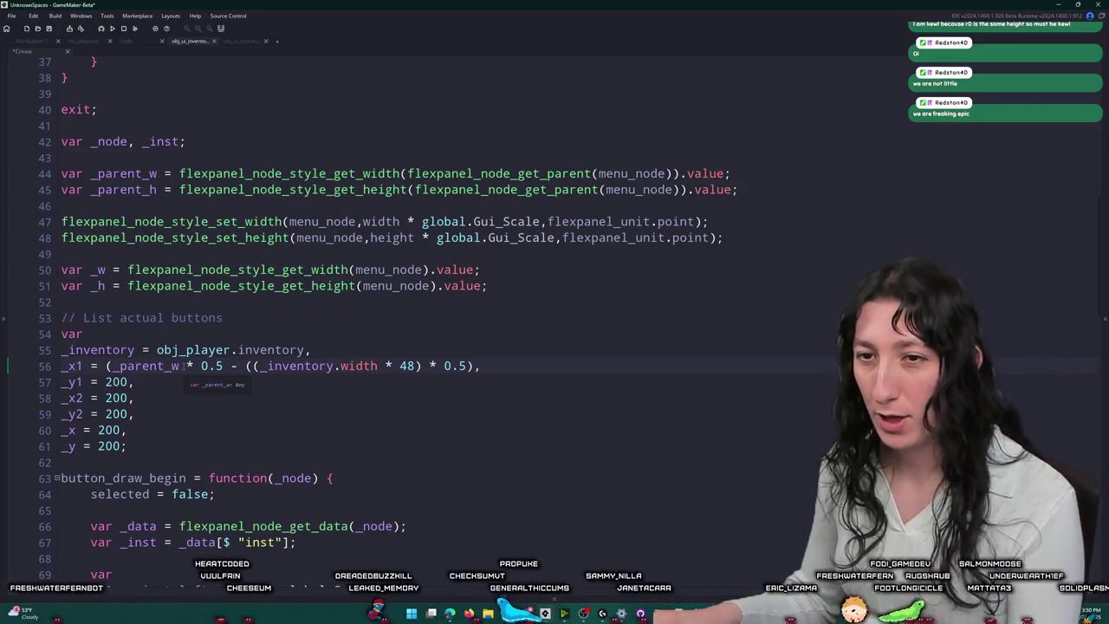
left_click(222, 366)
type(")")
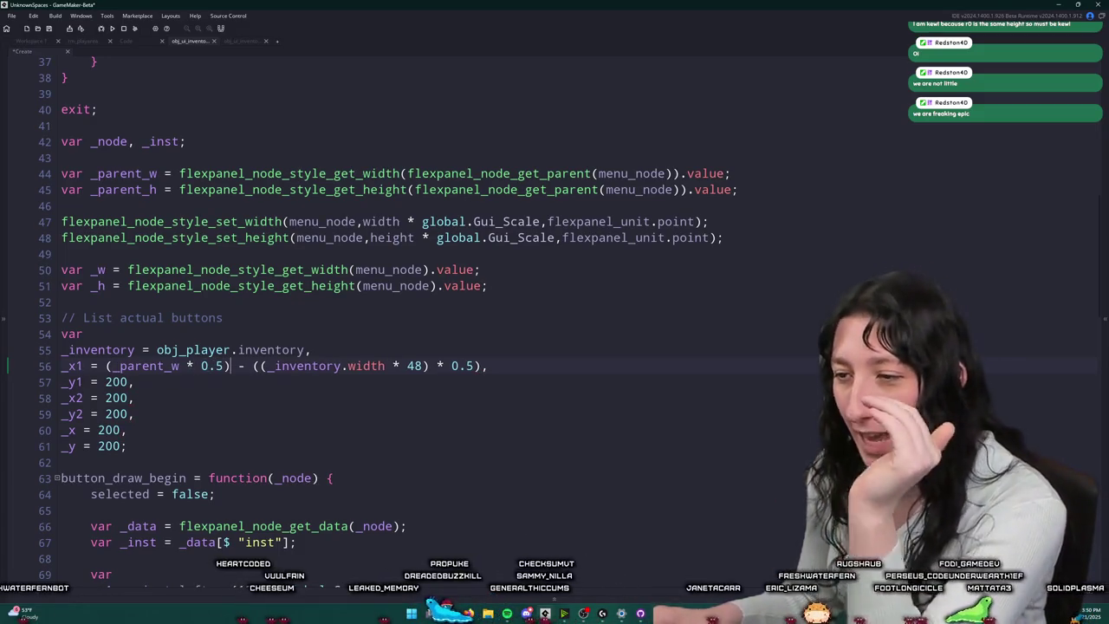
left_click(679, 565)
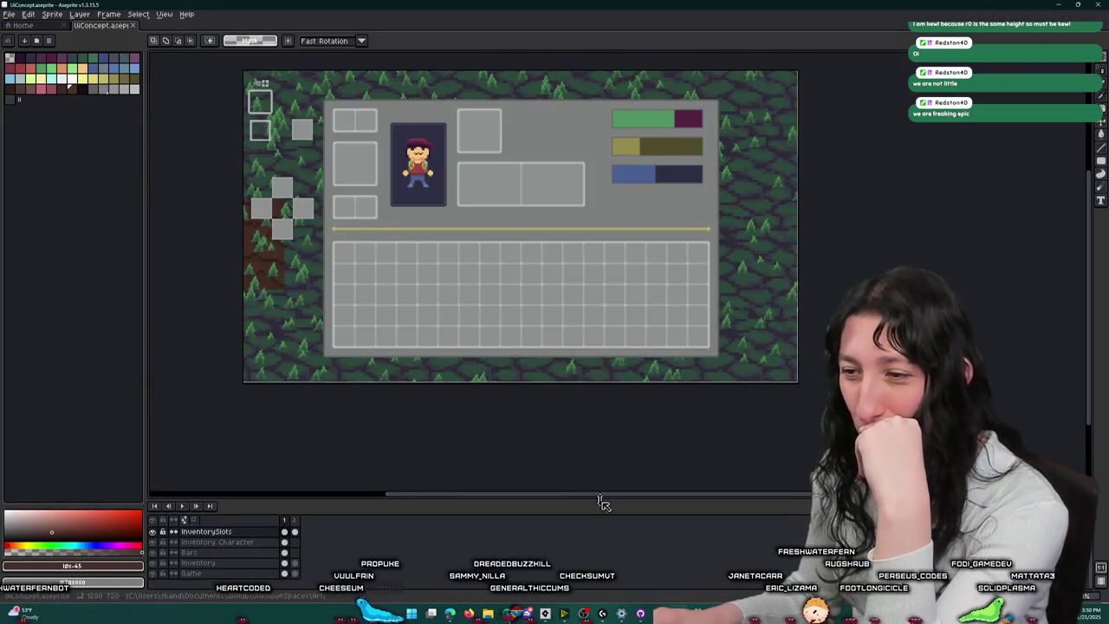
Step: Zoom into the Aseprite mockup and pan until the inventory panel's slot grid is visible
mouse_move(697, 530)
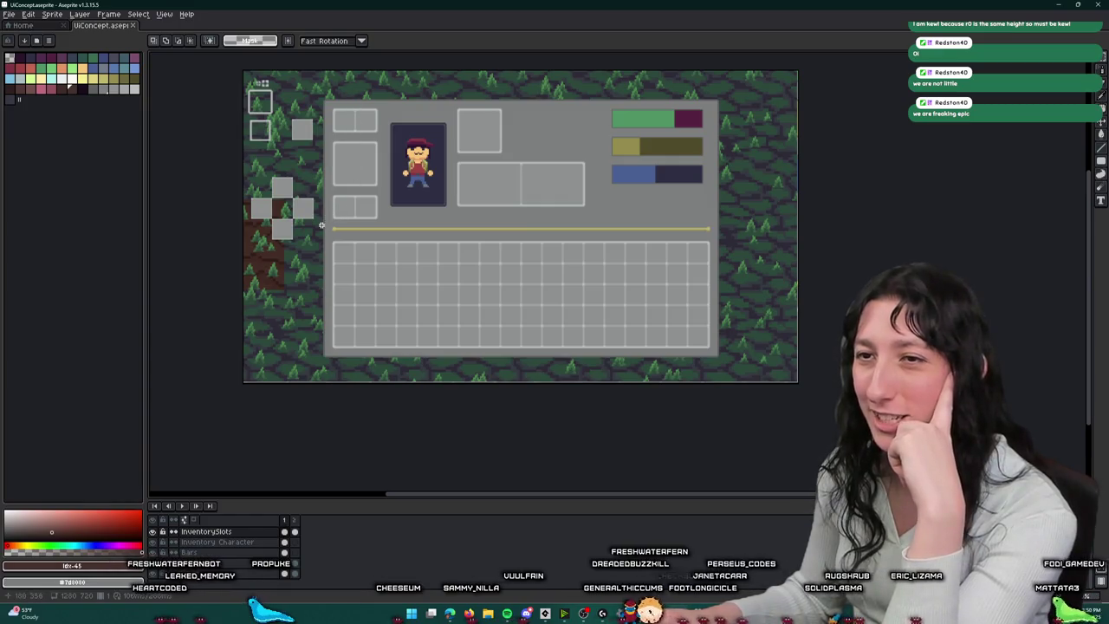
scroll(348, 234, "up", 4)
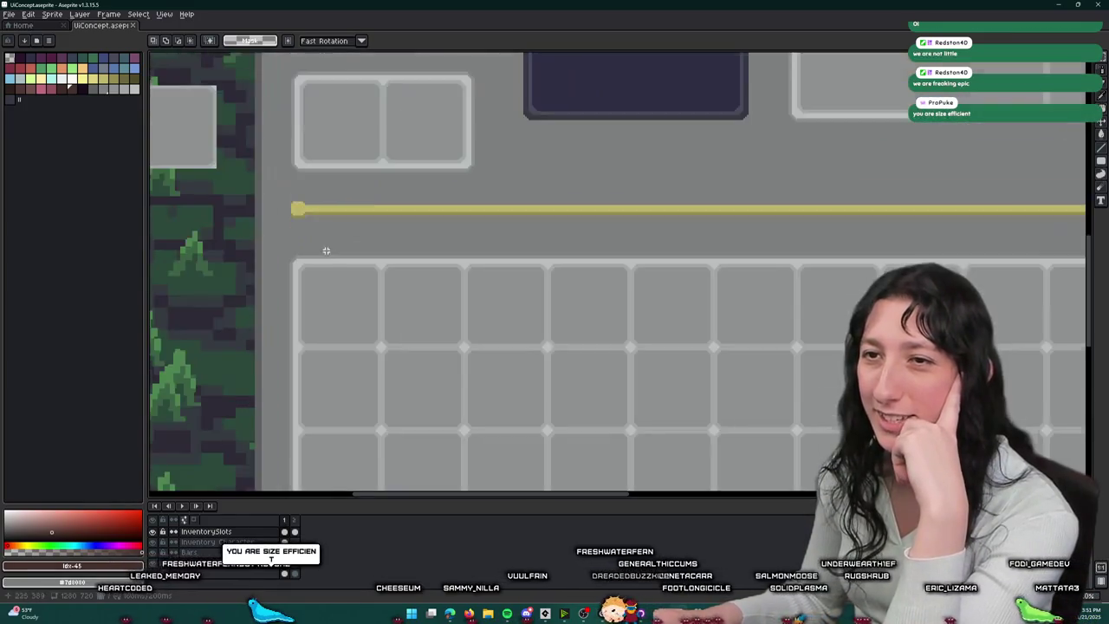
left_click_drag(256, 197, 328, 264)
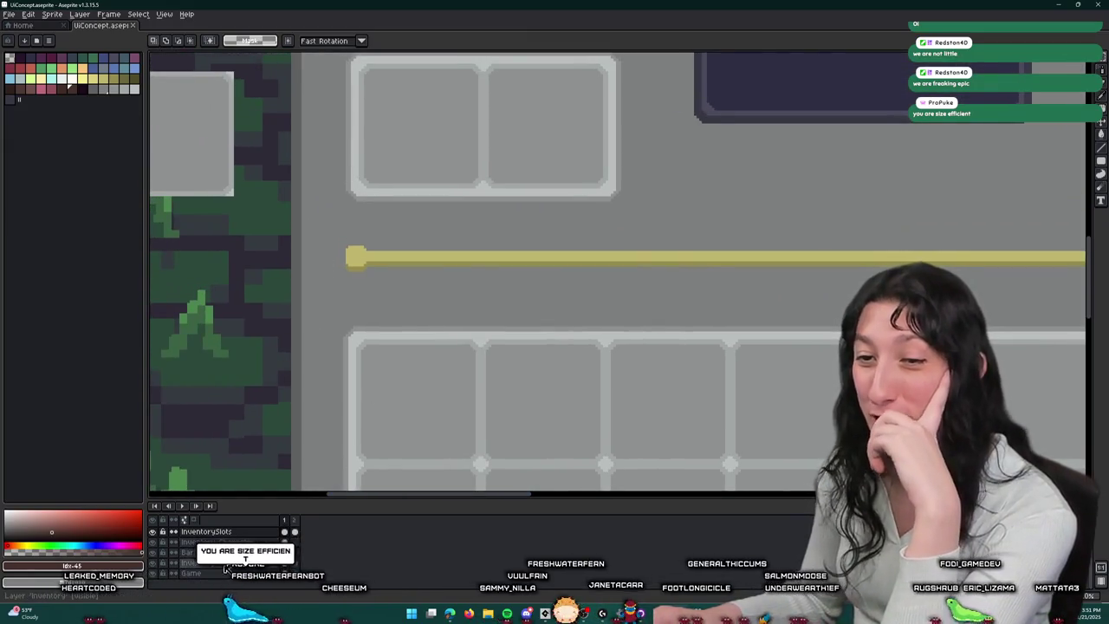
scroll(304, 321, "up", 3)
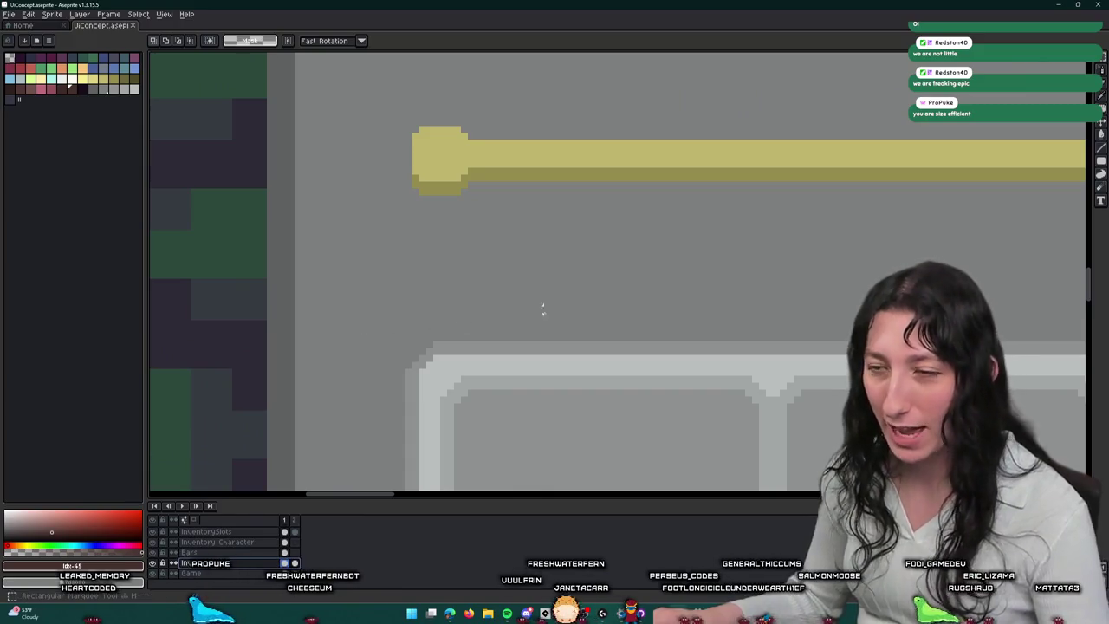
scroll(533, 309, "down", 7)
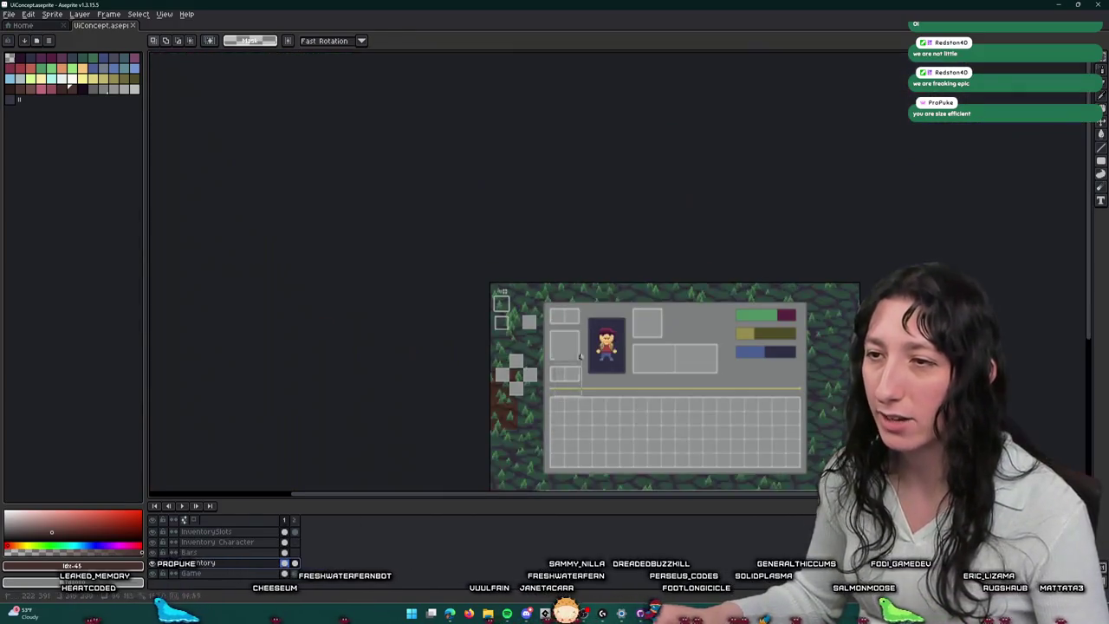
scroll(580, 362, "up", 3)
left_click_drag(449, 462, 466, 328)
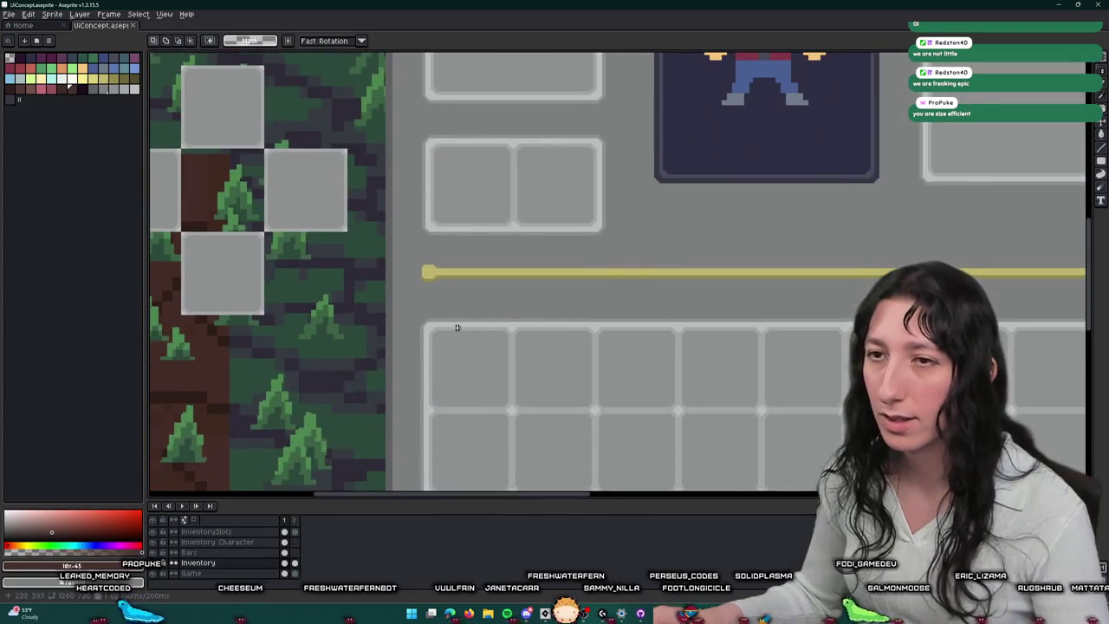
Step: Marquee a thin strip from the slots to the panel's top edge to read the distance, then return to GameMaker
scroll(448, 324, "up", 2)
scroll(462, 329, "down", 5)
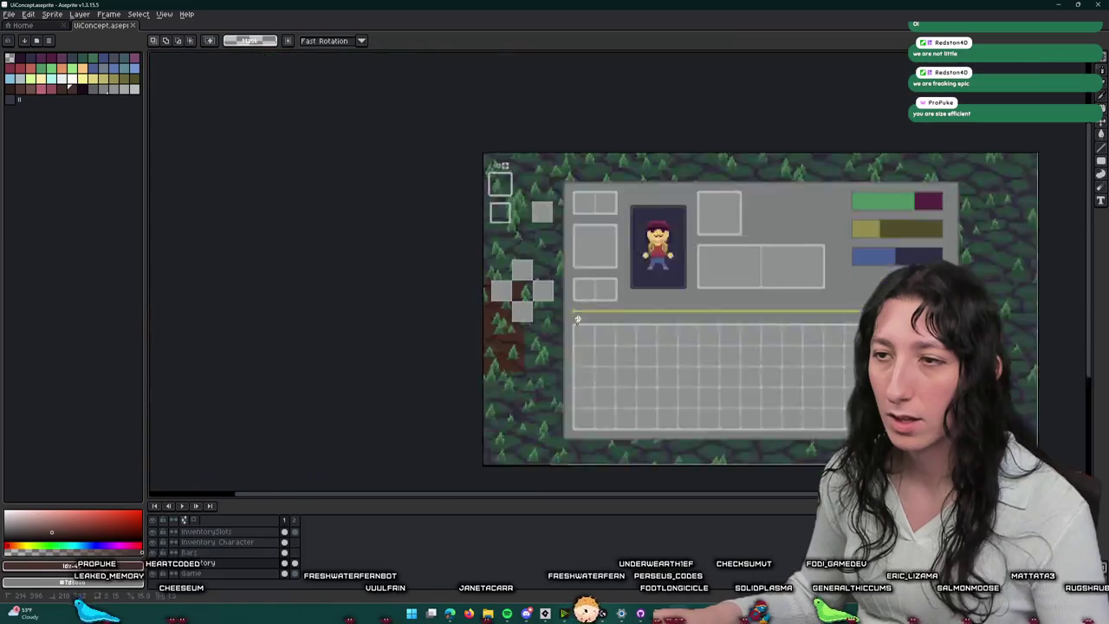
scroll(586, 345, "down", 1)
scroll(466, 180, "up", 5)
left_click_drag(466, 181, 471, 165)
scroll(478, 165, "down", 4)
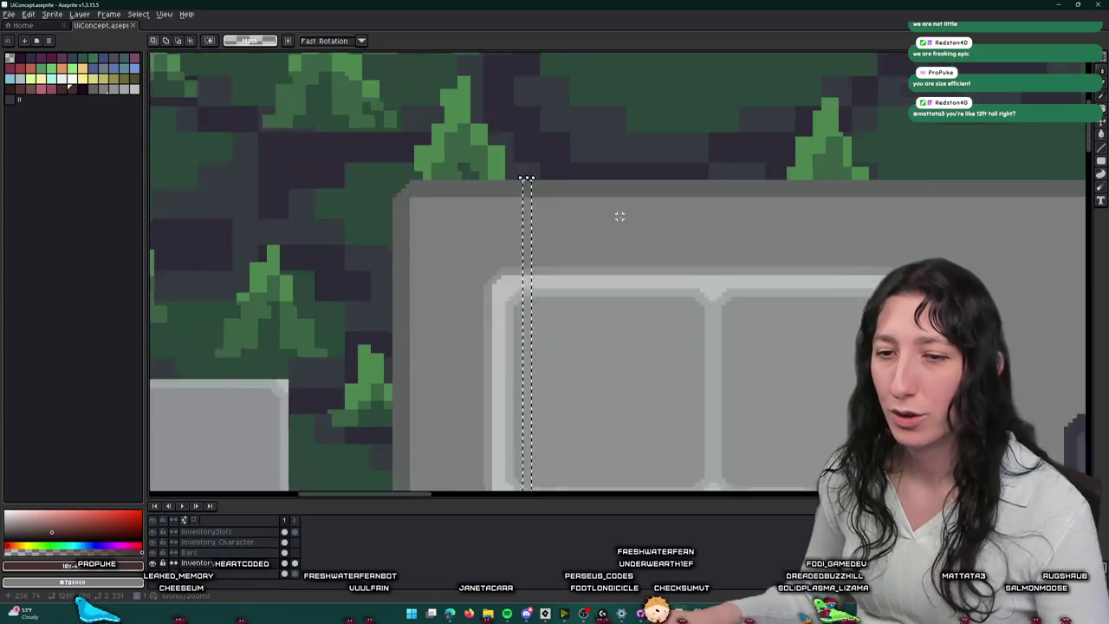
scroll(480, 84, "up", 2)
key("alt+Tab")
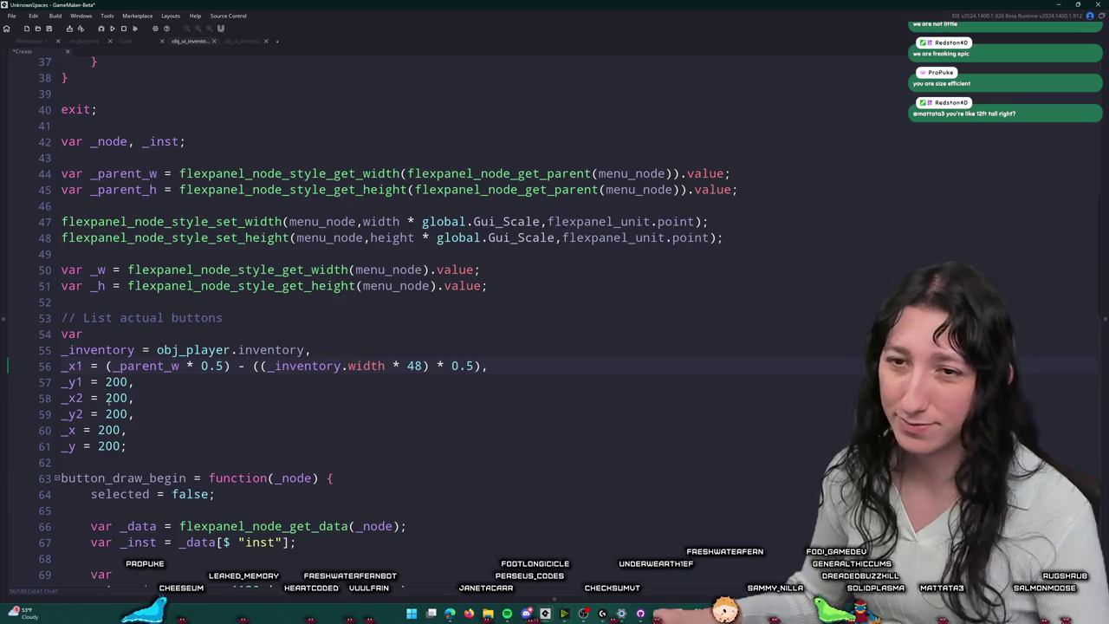
Step: Append ', 331 from the to' to the List actual buttons comment on line 53
left_click(468, 320)
type("33")
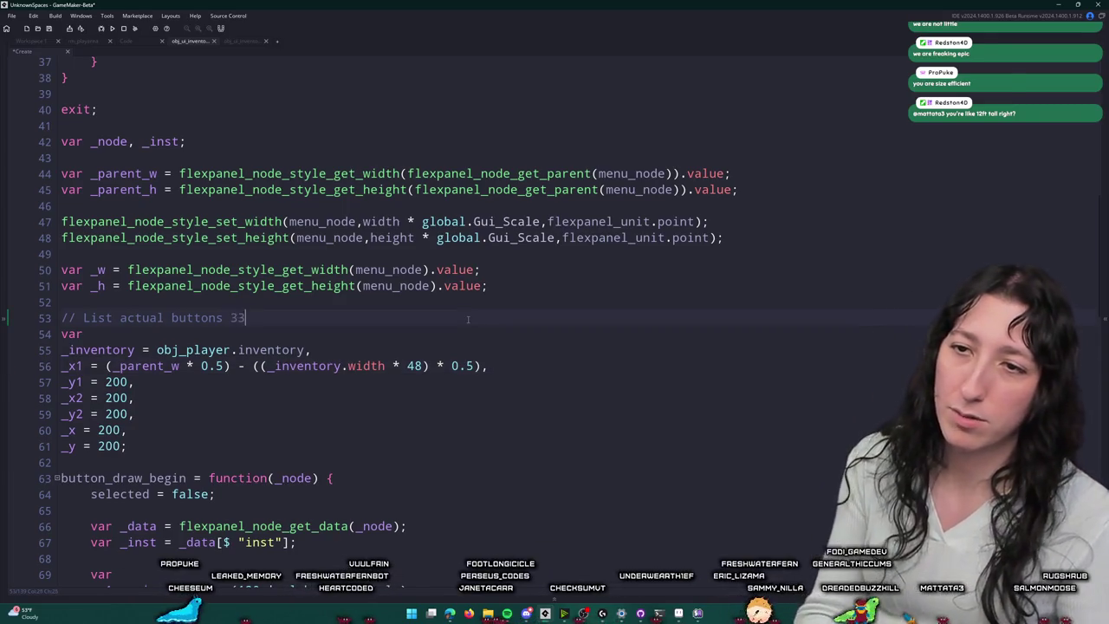
type("1 from the to")
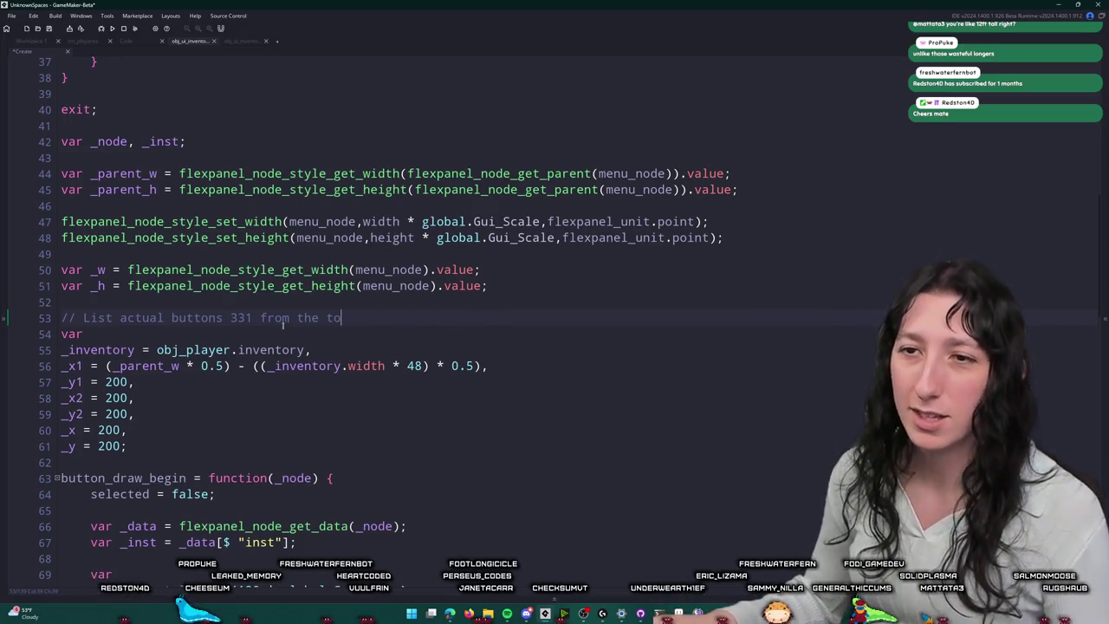
type(",")
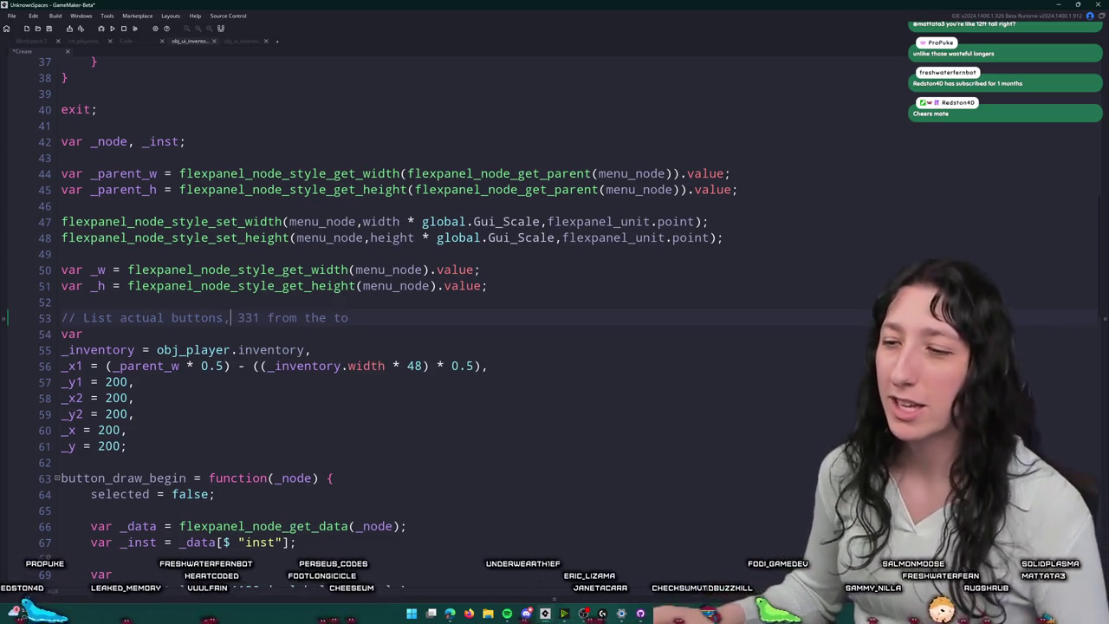
key("alt+Tab")
scroll(353, 188, "down", 4)
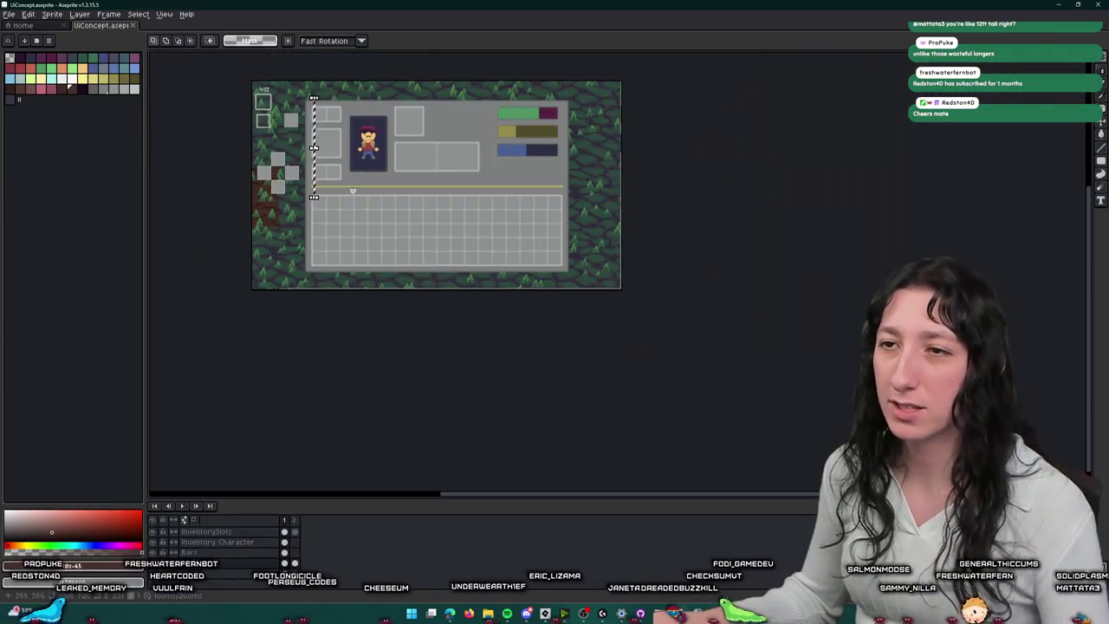
scroll(383, 183, "up", 4)
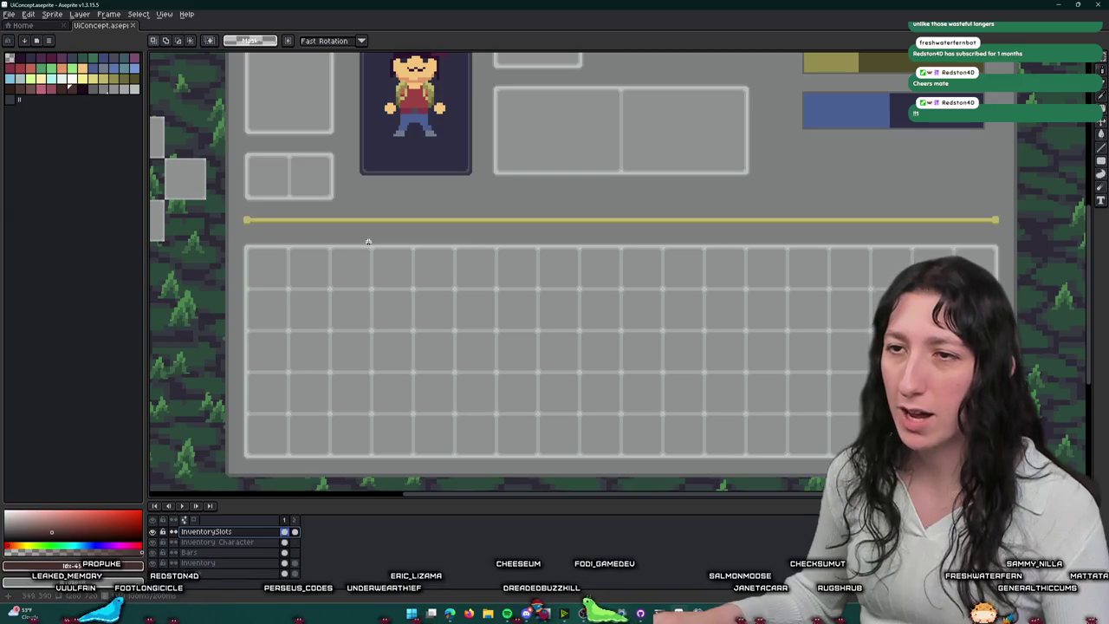
left_click_drag(371, 240, 1005, 468)
key("Delete")
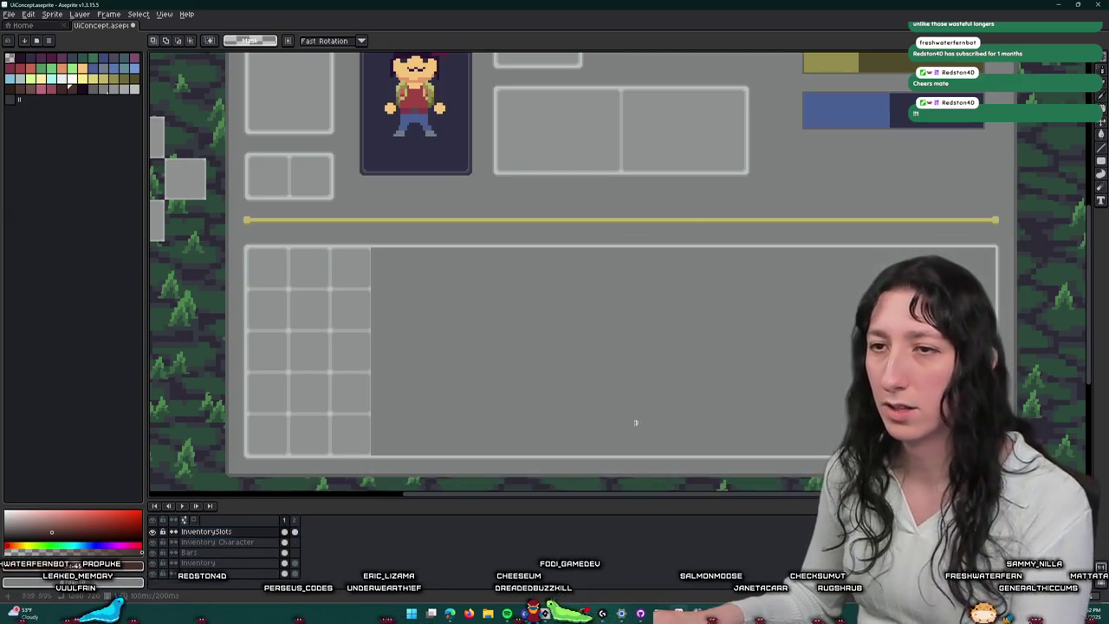
left_click_drag(218, 315, 204, 293)
key("Delete")
scroll(414, 327, "down", 3)
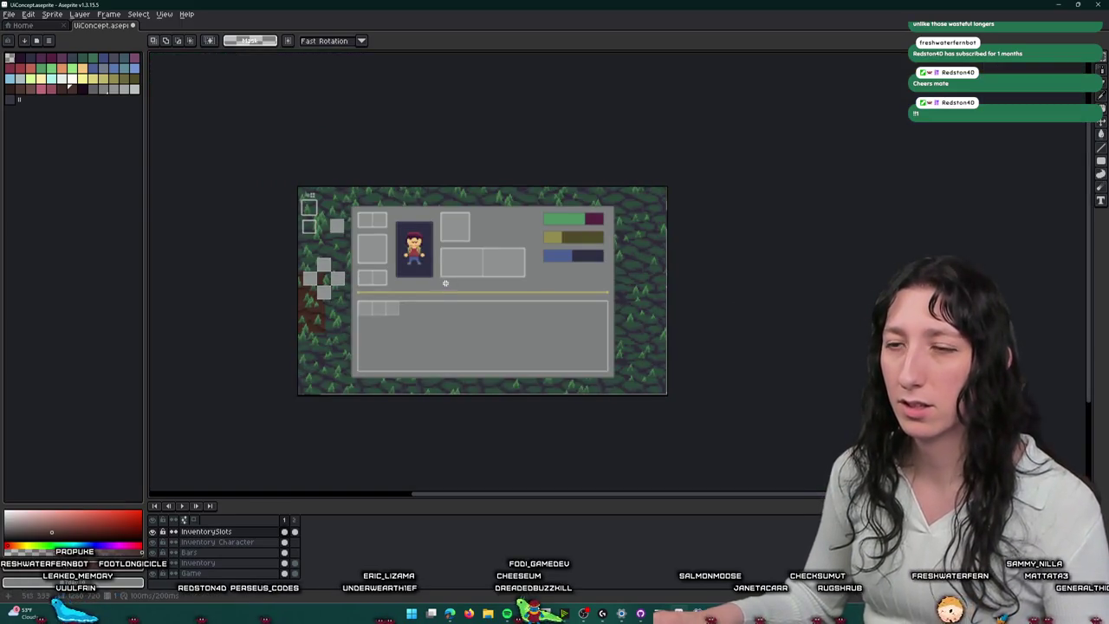
left_click_drag(436, 270, 442, 220)
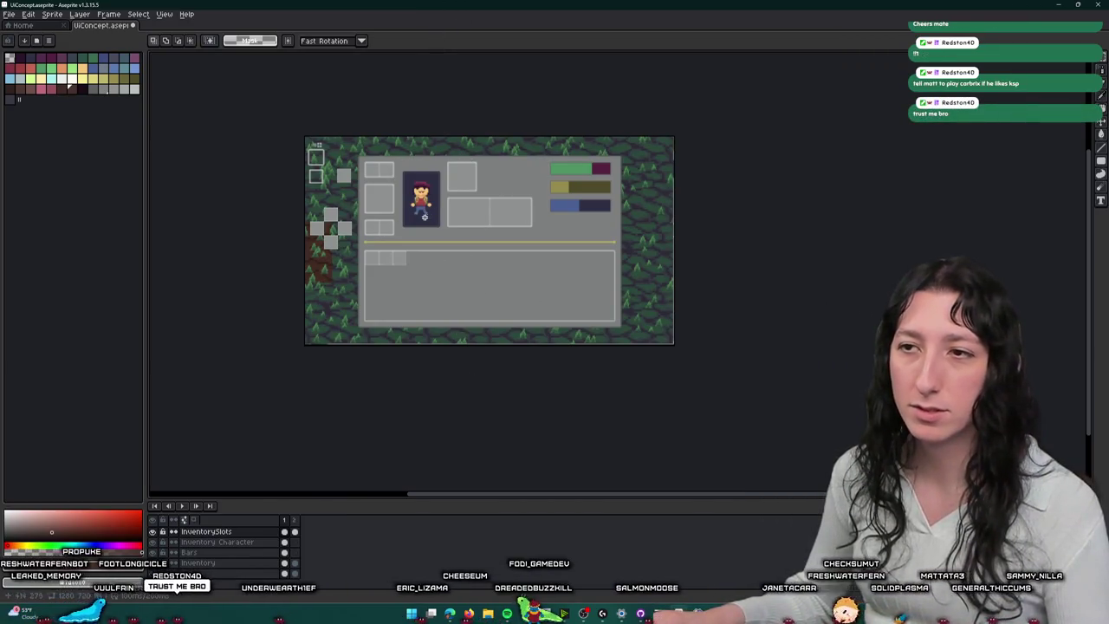
scroll(385, 256, "up", 2)
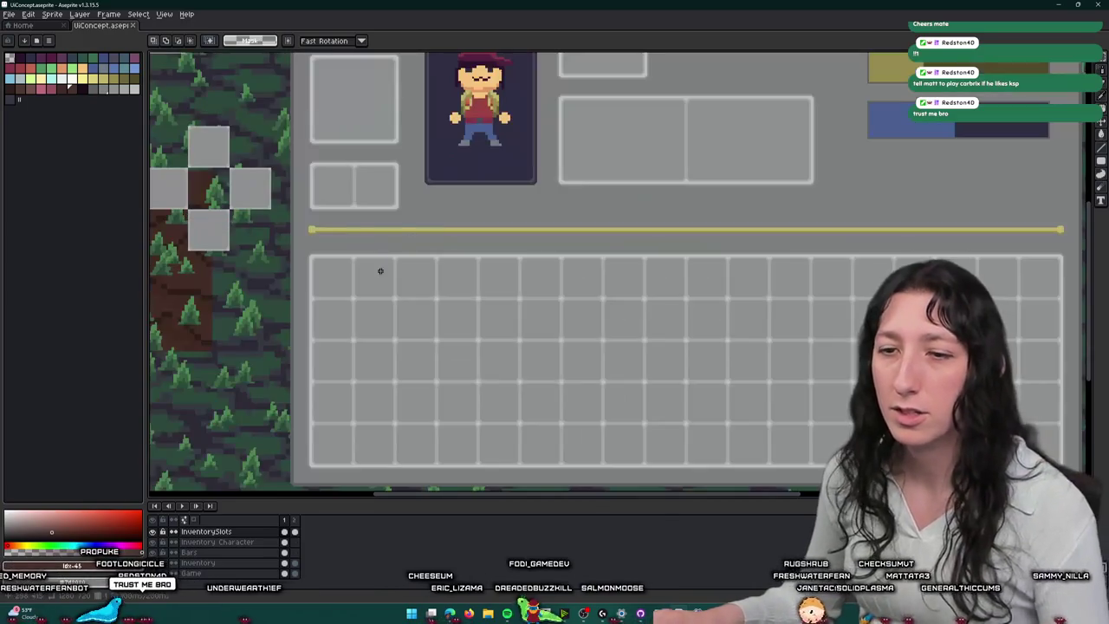
scroll(384, 246, "up", 2)
scroll(411, 286, "left", 5)
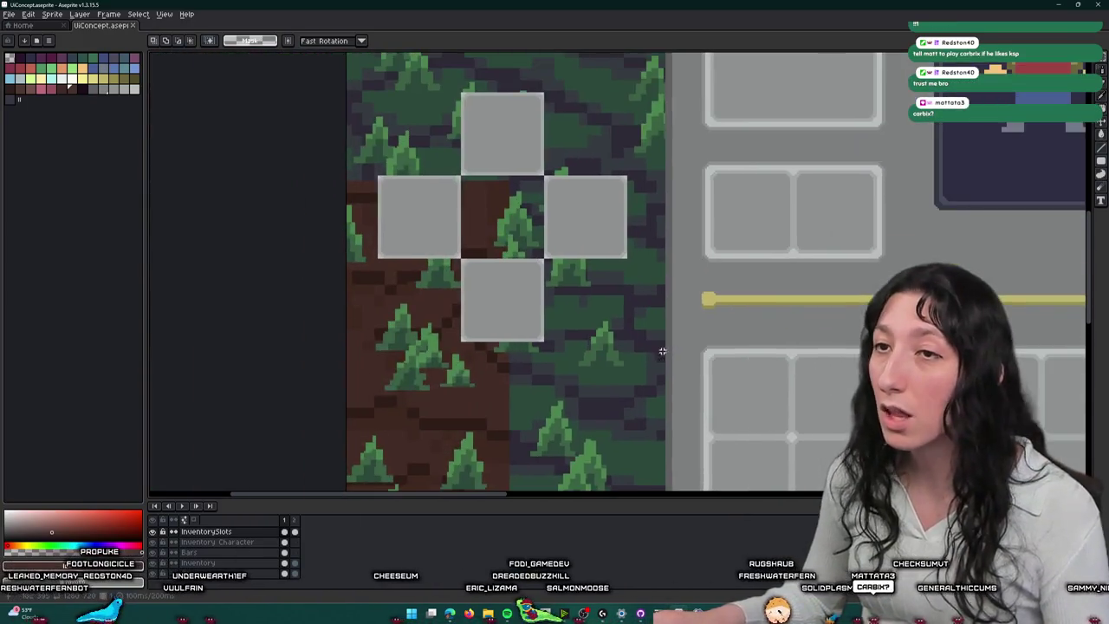
scroll(486, 141, "up", 2)
scroll(448, 272, "down", 1)
scroll(436, 223, "up", 3)
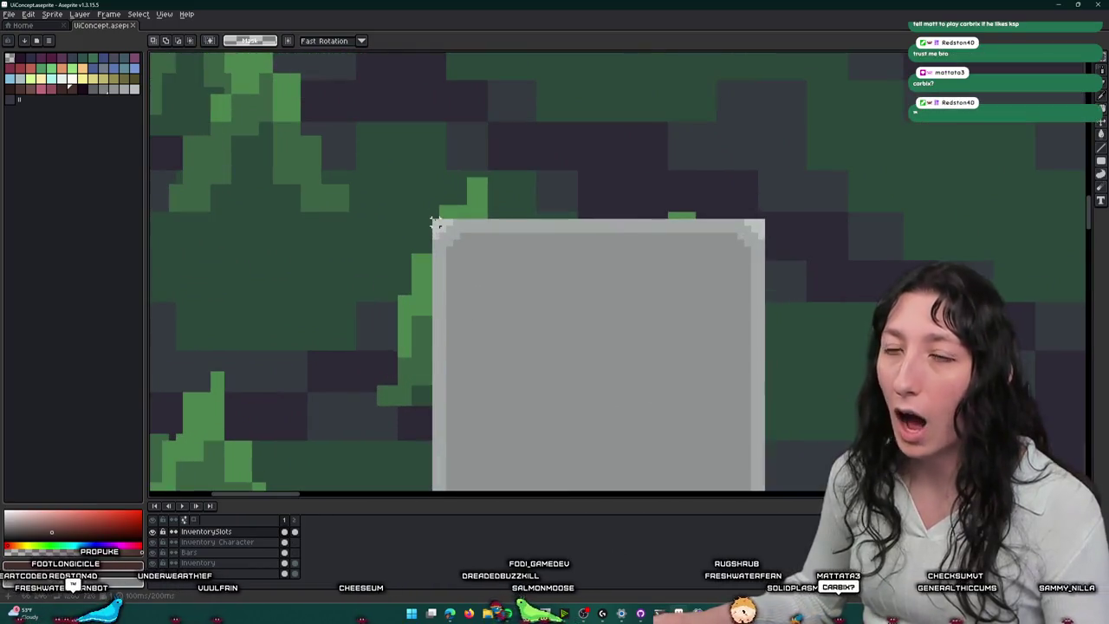
scroll(435, 222, "down", 1)
scroll(440, 222, "down", 1)
mouse_move(416, 208)
left_mouse_down()
mouse_move(546, 297)
mouse_move(620, 419)
left_mouse_up()
scroll(545, 297, "up", 1)
Step: Move a copy of the grey slot up above the cross of equipment slots
scroll(621, 419, "down", 1)
scroll(607, 347, "down", 1)
scroll(569, 297, "right", 4)
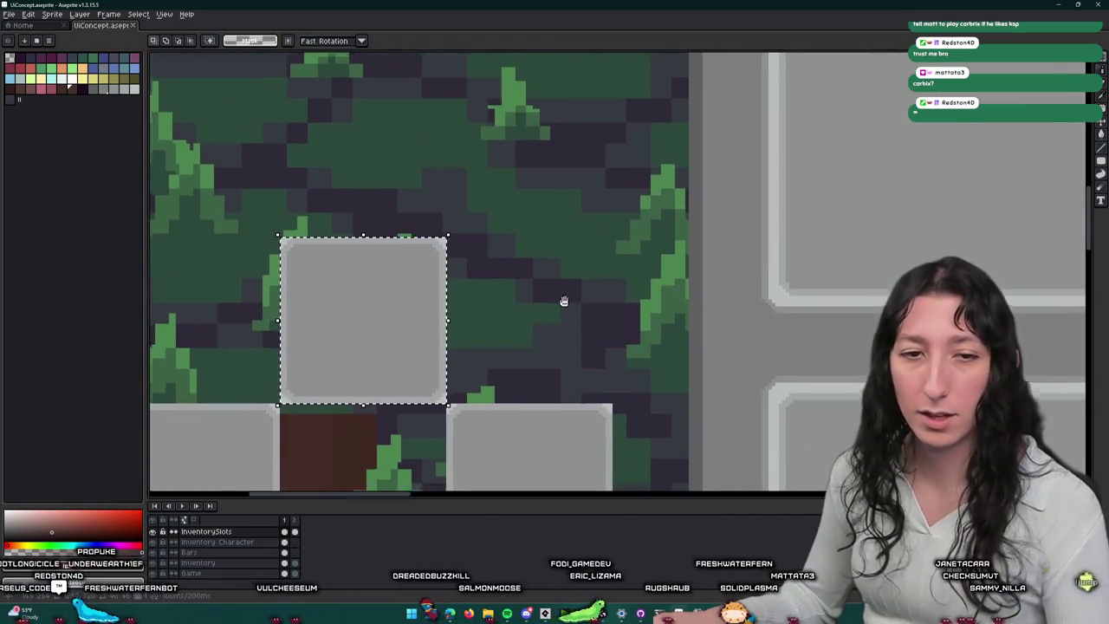
scroll(551, 87, "up", 1)
mouse_move(460, 194)
left_mouse_down()
mouse_move(434, 208)
mouse_move(396, 153)
mouse_move(485, 176)
left_mouse_up()
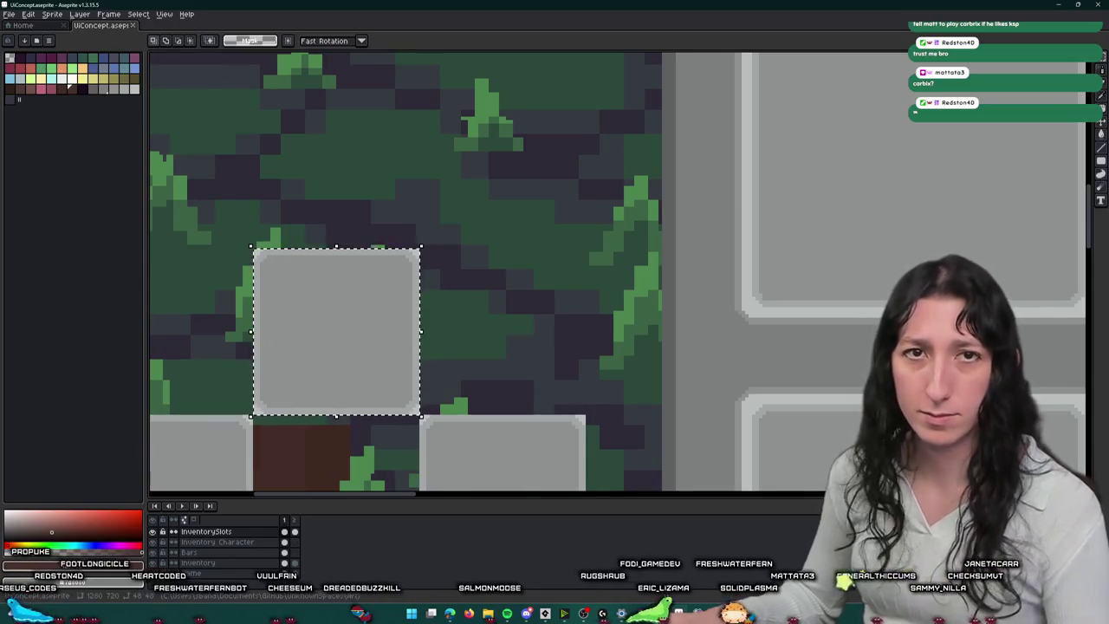
left_click_drag(297, 224, 422, 275)
key("shift+Up")
key("shift+Up")
key("shift+Up")
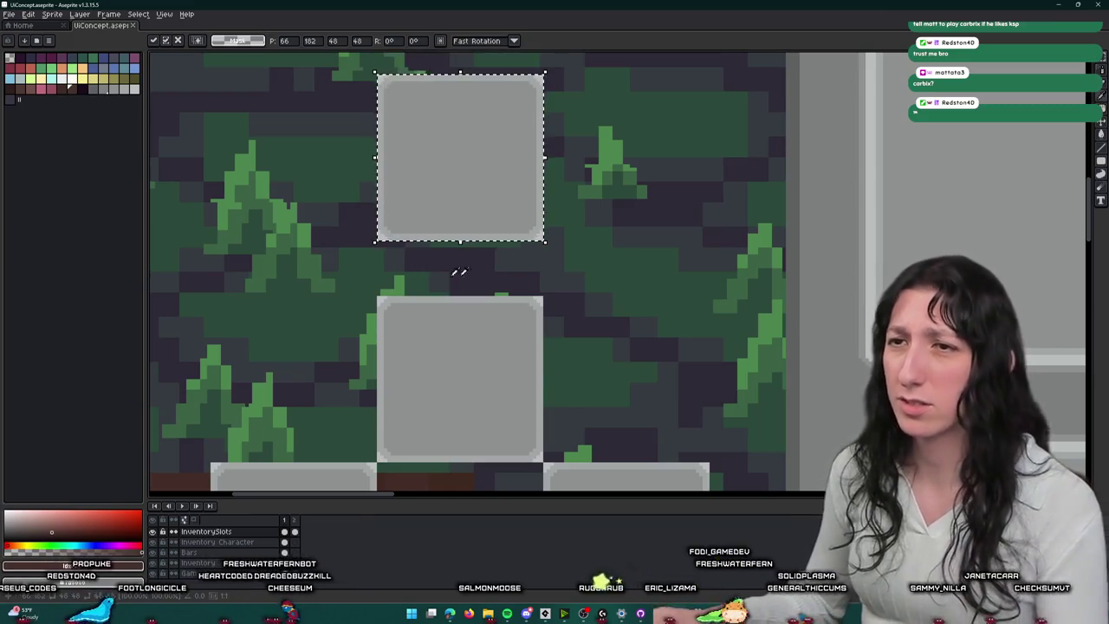
scroll(448, 187, "up", 1)
scroll(448, 187, "up", 1)
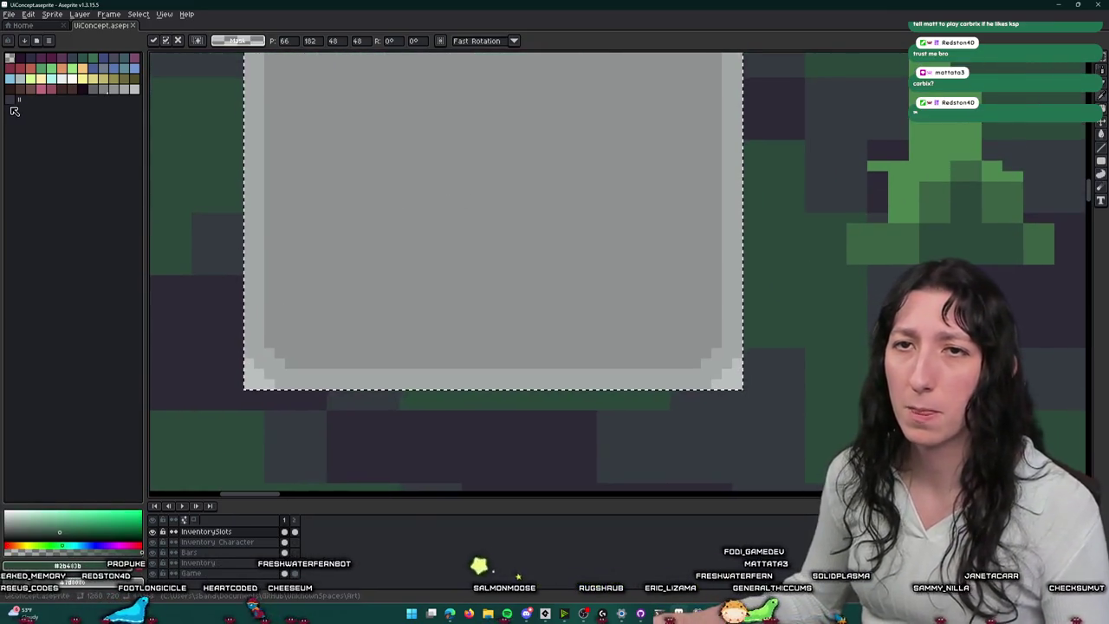
Step: Bucket-fill the copied slot's interior dark
key("g")
left_click(425, 184)
scroll(422, 182, "down", 2)
scroll(285, 178, "up", 2)
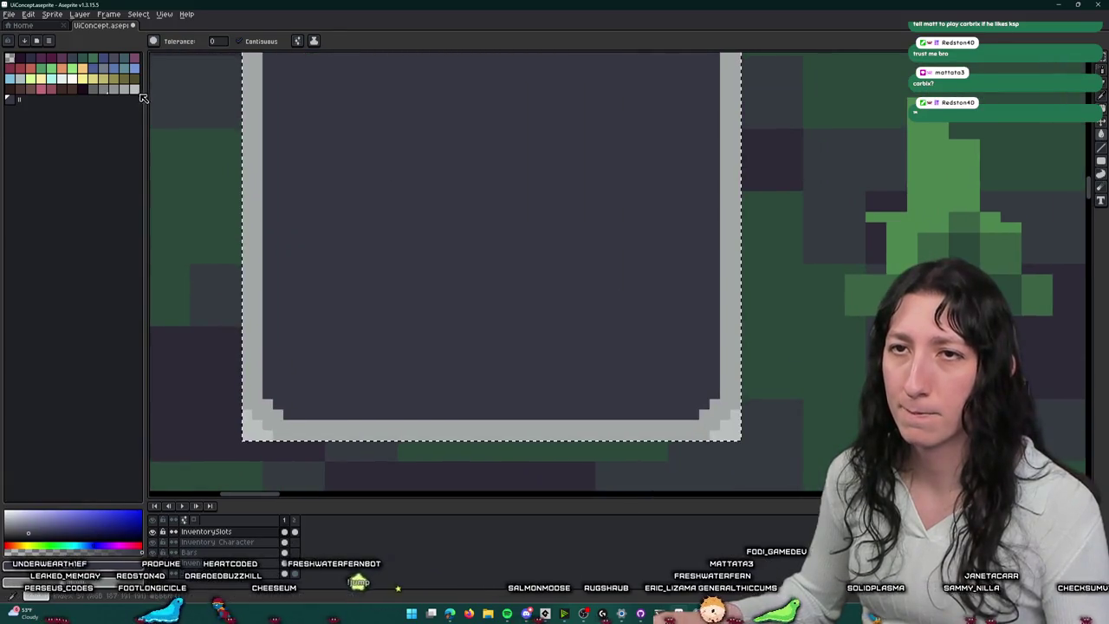
scroll(281, 156, "down", 3)
scroll(182, 132, "up", 2)
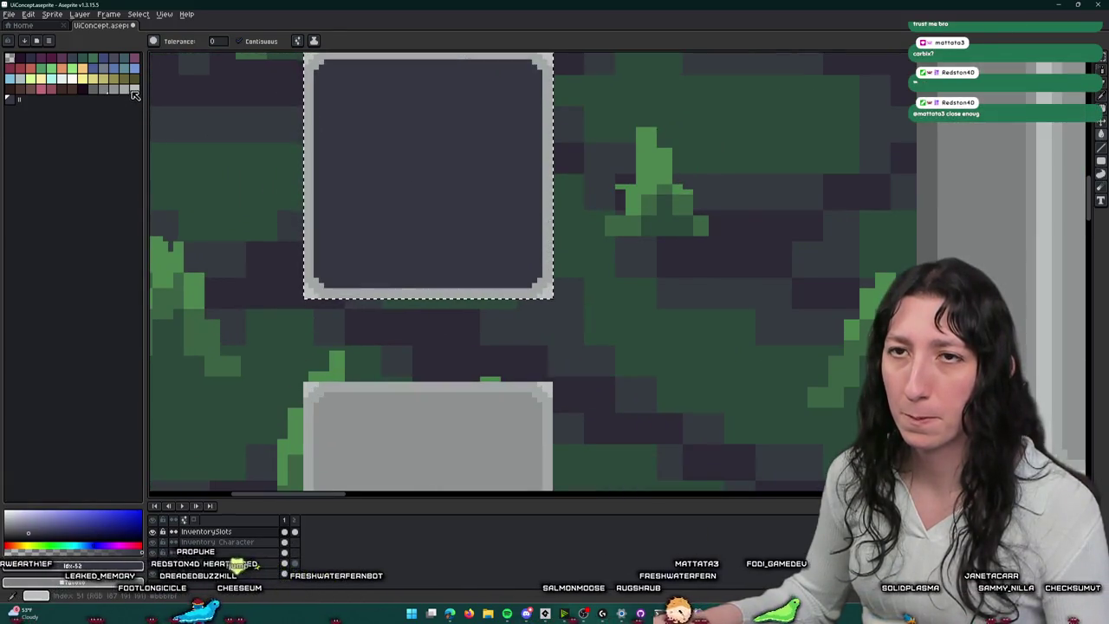
scroll(425, 161, "down", 3)
Step: Pick a new fill colour from the palette and zoom in on the slot's upper-left corner
key("m")
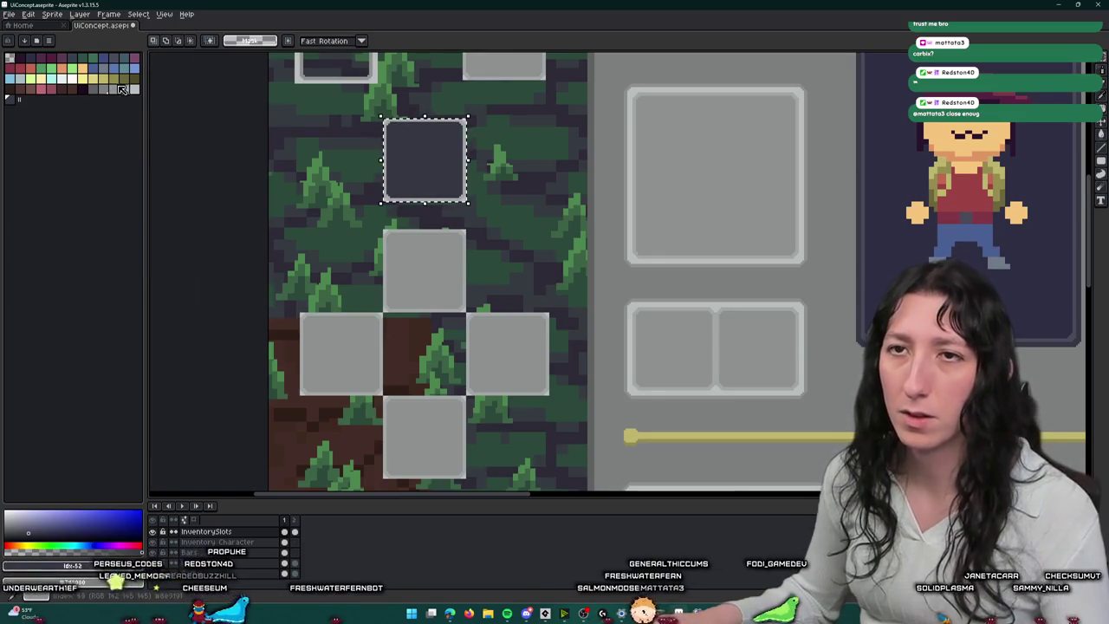
scroll(408, 129, "up", 2)
scroll(382, 120, "up", 2)
key("g")
left_click(93, 89)
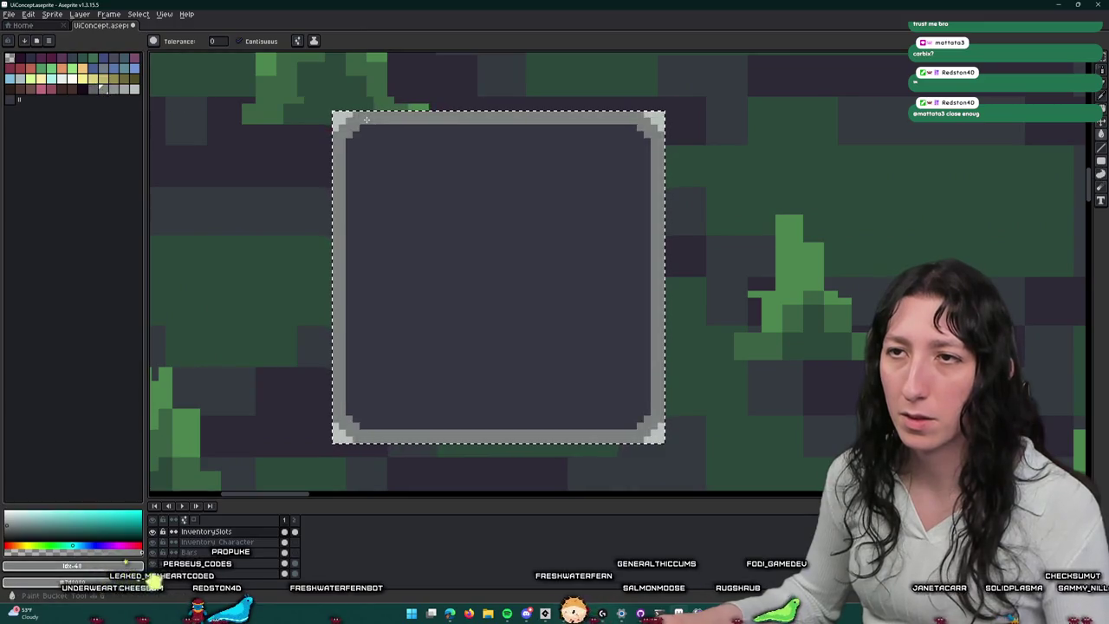
key("6")
key("4")
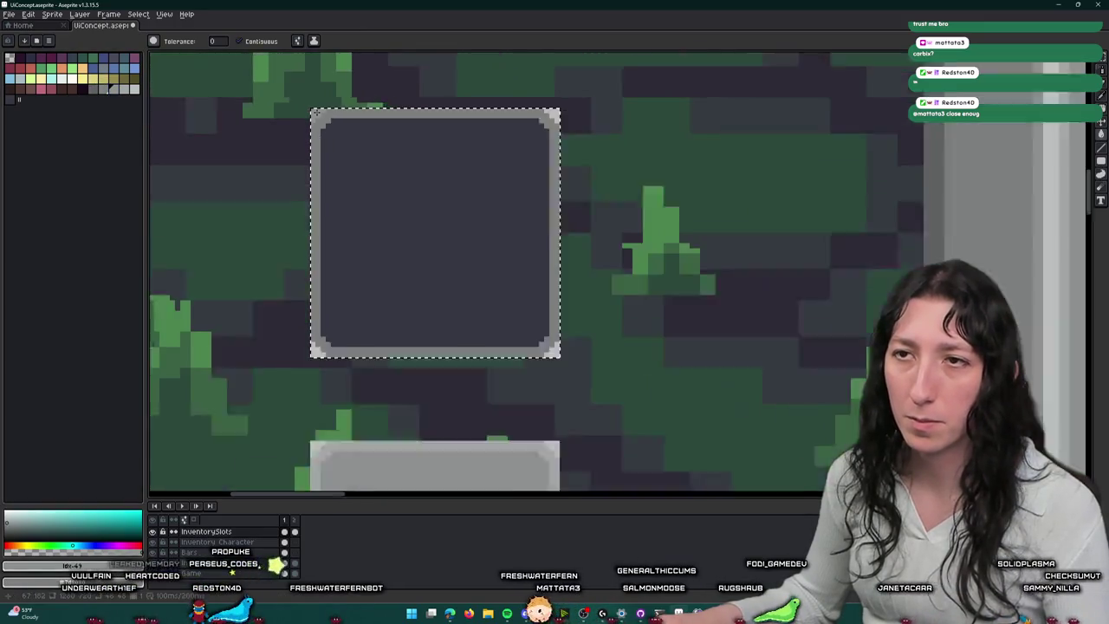
key("plus")
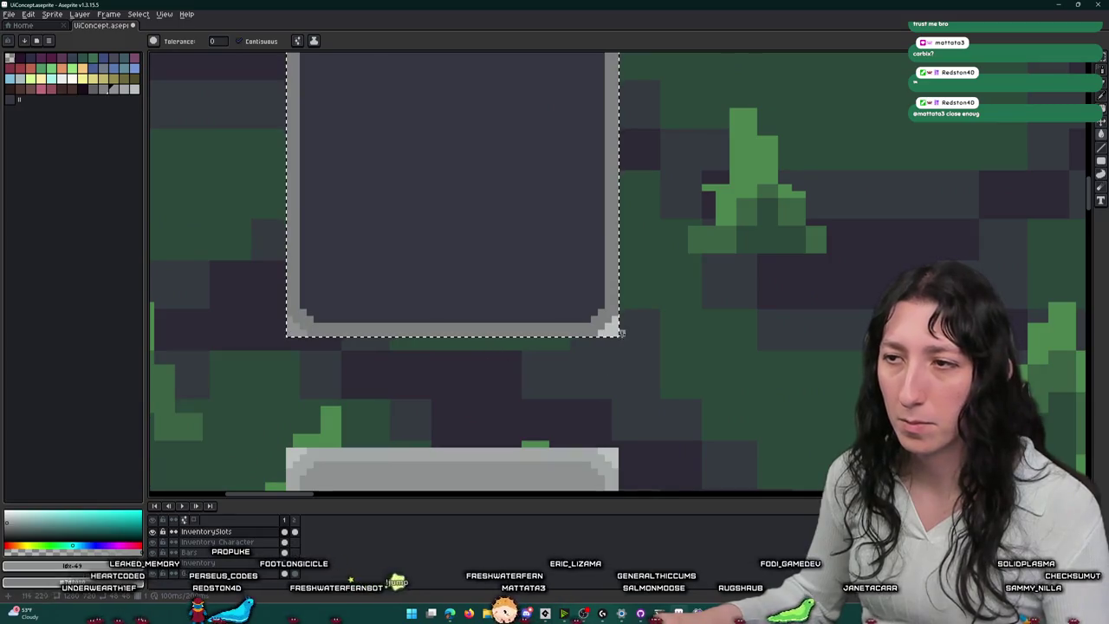
scroll(577, 199, "up", 3)
scroll(597, 155, "down", 2)
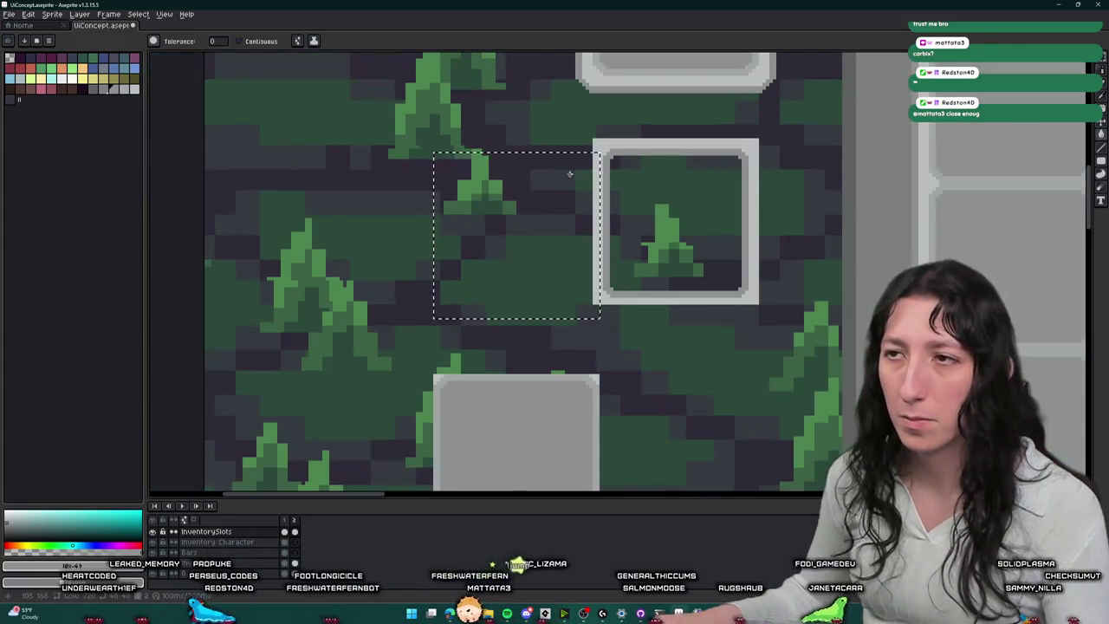
Step: Pick a grey from the palette and bucket-fill the slot with it
key("i")
scroll(532, 181, "up", 2)
left_click(90, 87)
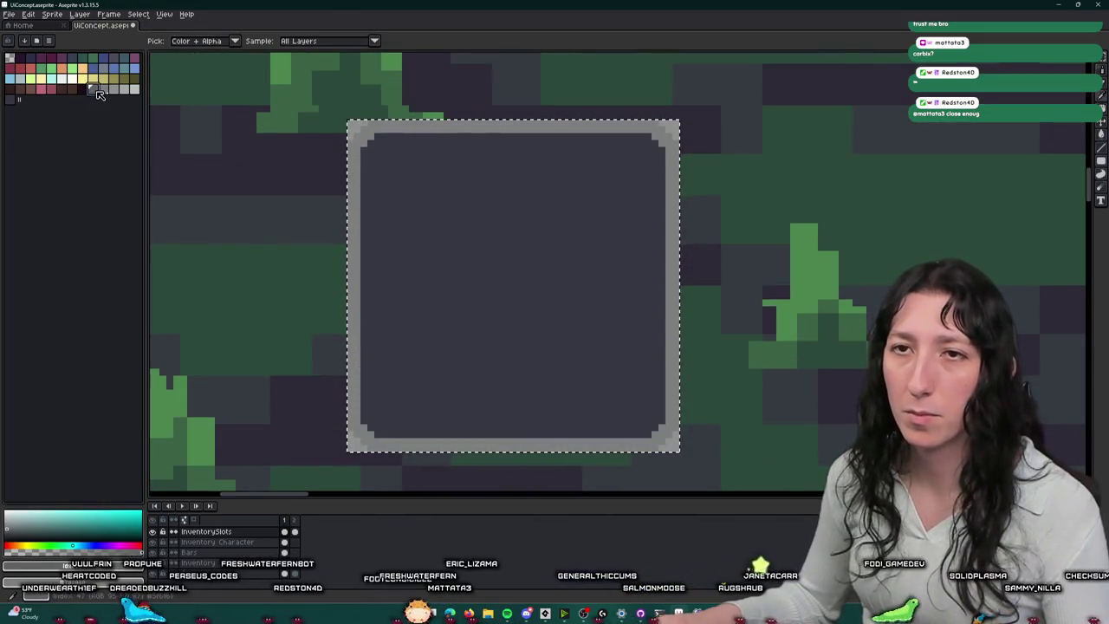
key("g")
left_click(404, 171)
scroll(404, 172, "down", 3)
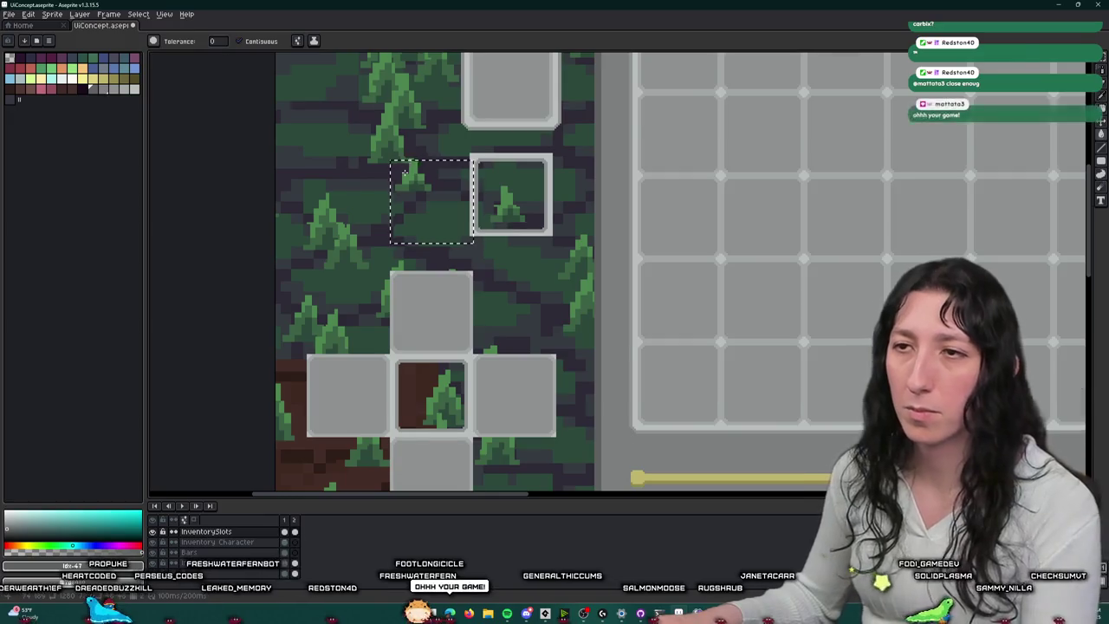
Step: Move the selected slot onto the inventory grid's second cell
left_click_drag(404, 170, 327, 116)
key("v")
left_click(362, 168)
scroll(361, 167, "down", 2)
left_click_drag(361, 167, 438, 159)
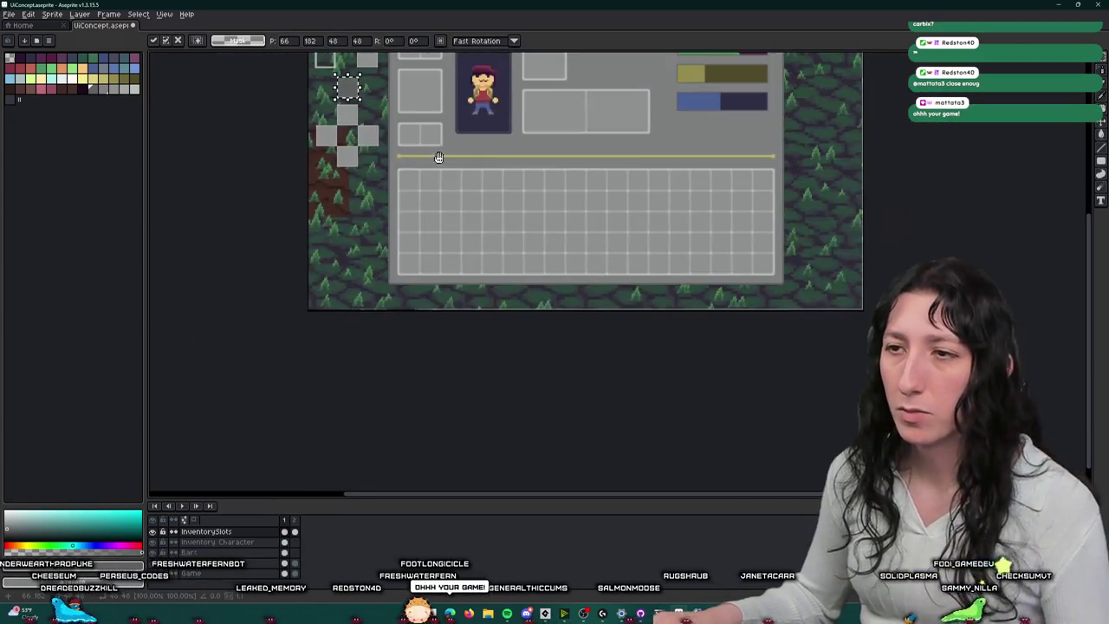
scroll(355, 104, "up", 1)
mouse_move(475, 260)
left_mouse_down()
mouse_move(492, 275)
mouse_move(629, 262)
mouse_move(701, 218)
left_mouse_up()
scroll(493, 274, "up", 2)
left_click(708, 352)
scroll(709, 351, "down", 2)
Step: Bucket-fill the slot's interior dark purple-blue and its border a darker grey
left_click_drag(709, 351, 659, 307)
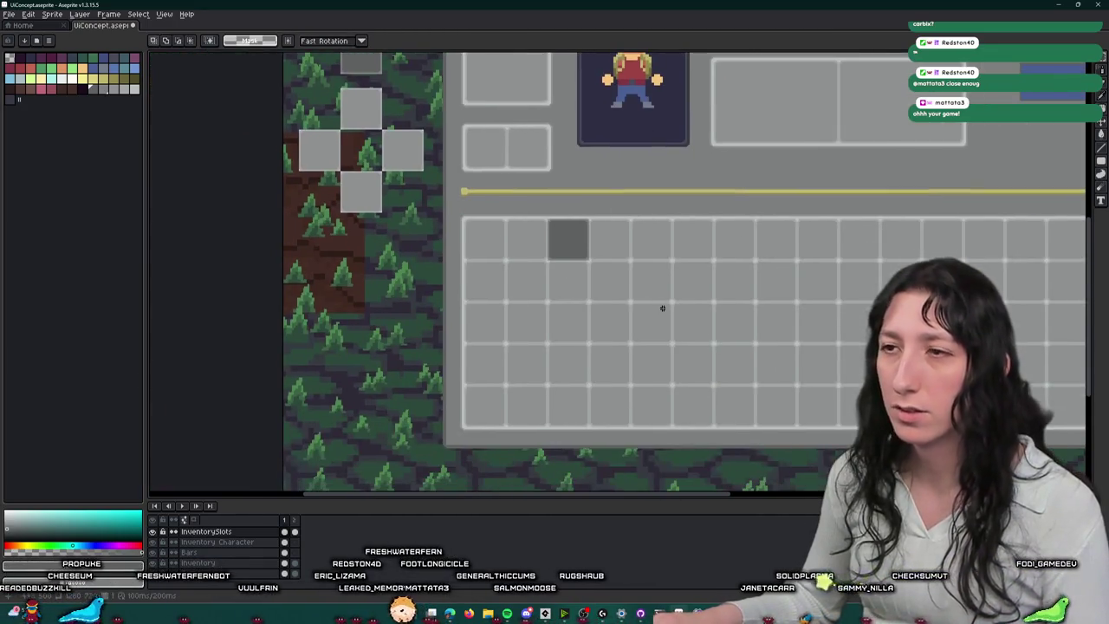
scroll(667, 201, "down", 2)
scroll(616, 220, "up", 2)
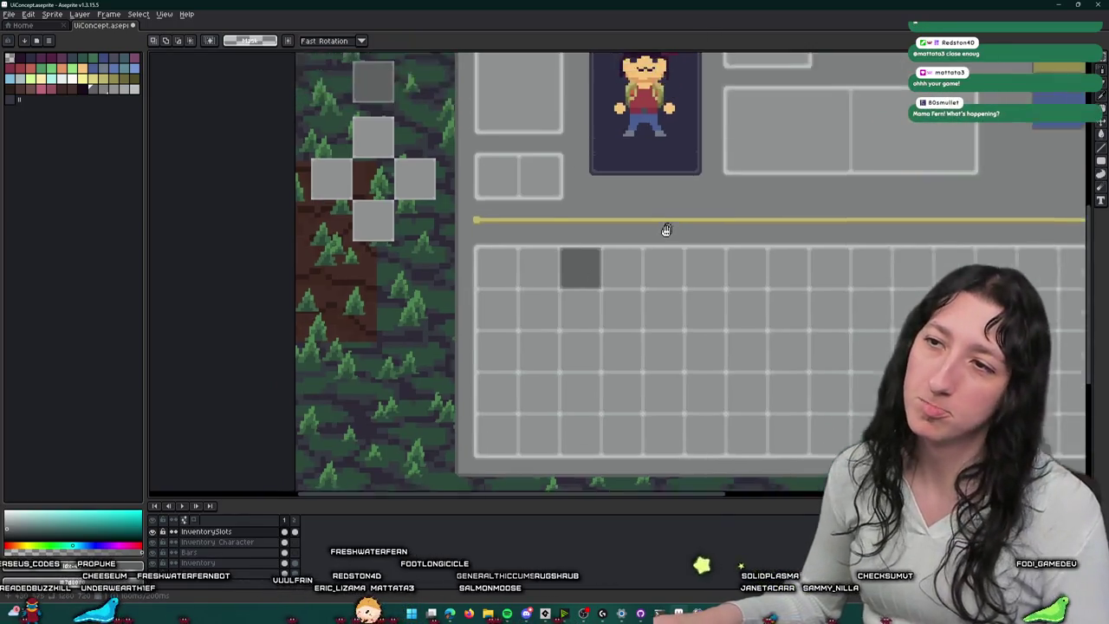
scroll(673, 216, "down", 1)
left_click_drag(604, 172, 596, 193)
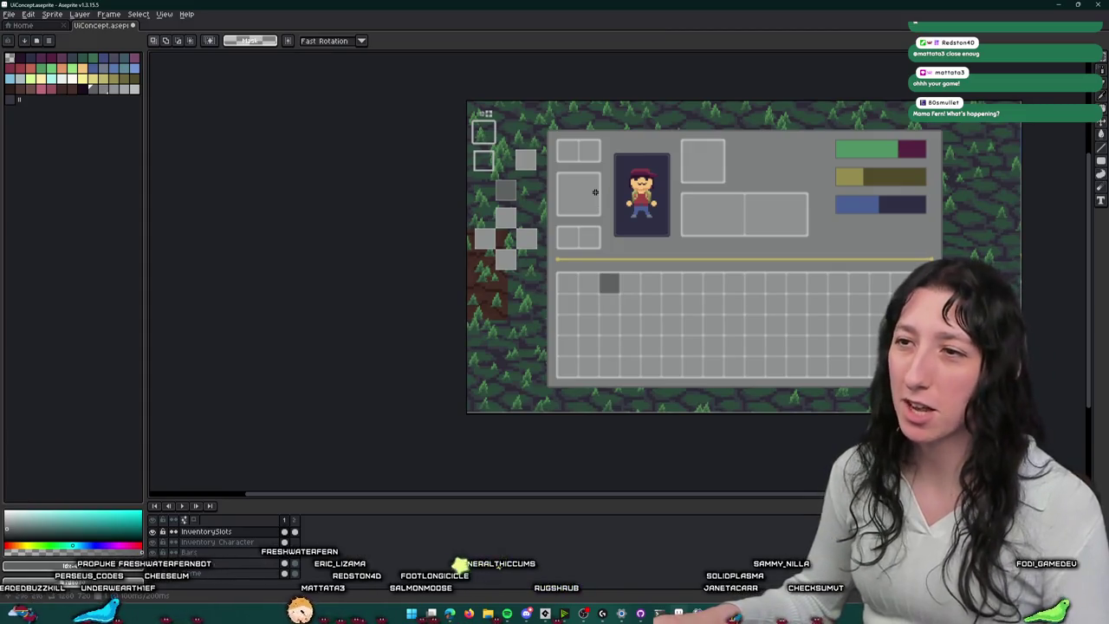
scroll(508, 152, "up", 5)
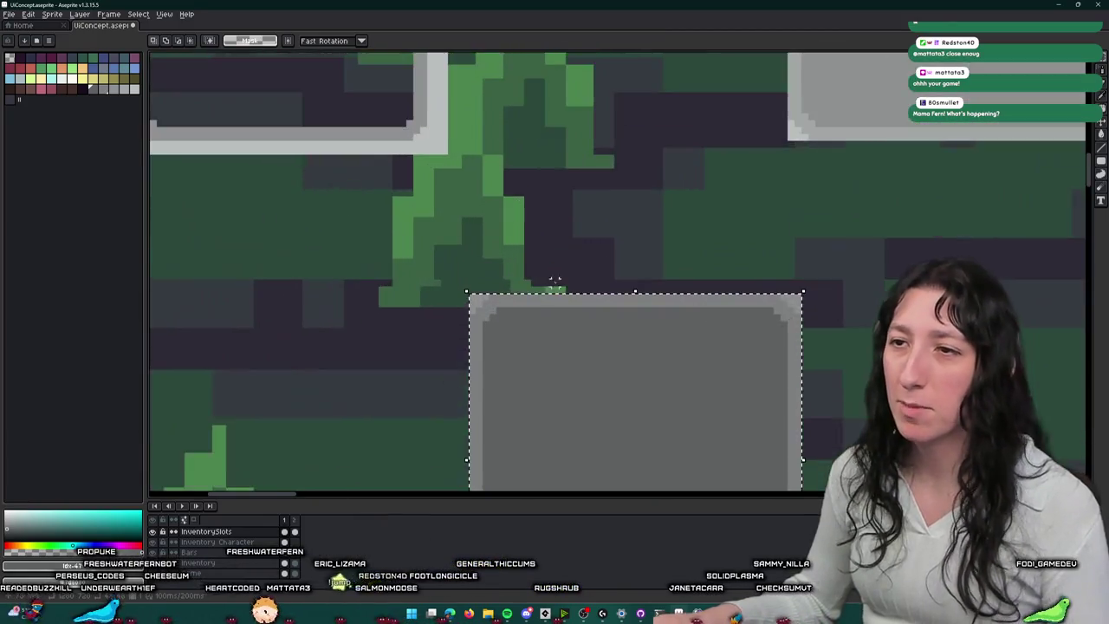
key("i")
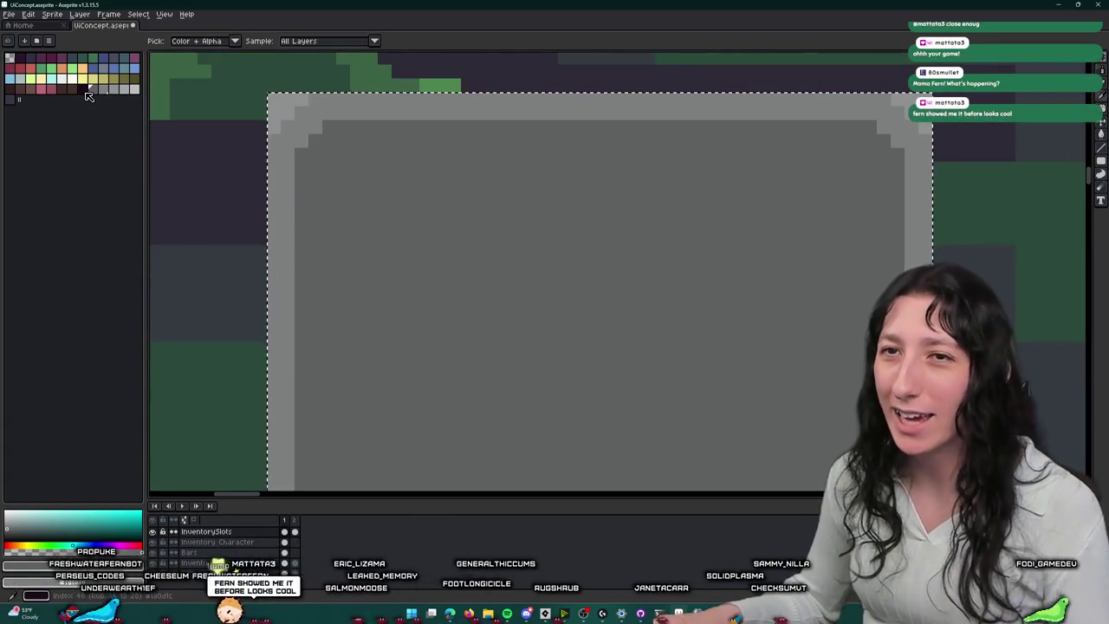
key("g")
left_click(207, 128, "alt")
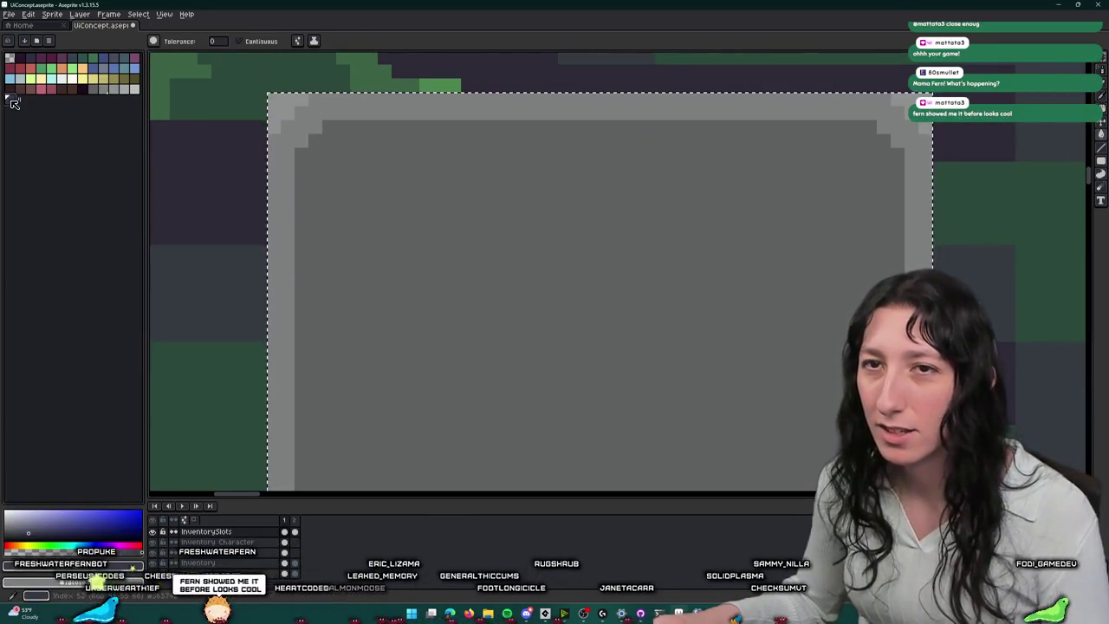
left_click(397, 190)
left_click(282, 126, "alt")
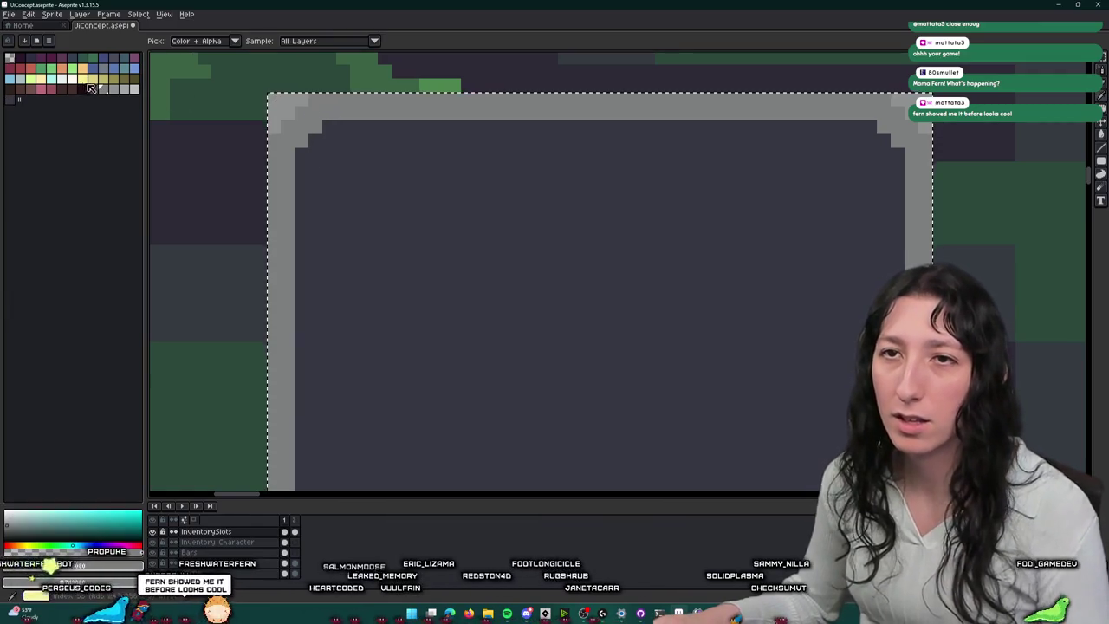
left_click(282, 126)
key("bracketright")
Step: Move the dark slot into its inventory grid cell and commit the placement
scroll(837, 131, "down", 2)
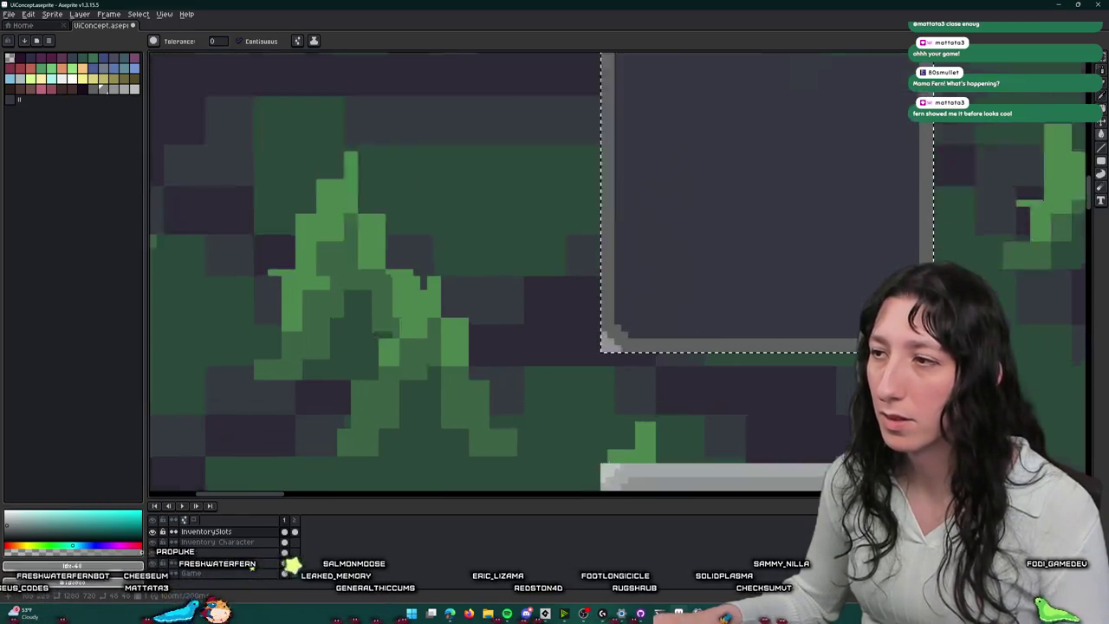
scroll(466, 340, "down", 4)
key("m")
scroll(498, 251, "down", 2)
mouse_move(367, 107)
left_mouse_down()
mouse_move(512, 287)
mouse_move(753, 287)
mouse_move(733, 275)
left_mouse_up()
scroll(512, 287, "up", 3)
key("Return")
mouse_move(869, 273)
left_mouse_down()
mouse_move(649, 238)
mouse_move(624, 259)
left_mouse_up()
scroll(650, 238, "down", 4)
scroll(617, 181, "up", 2)
scroll(606, 335, "up", 3)
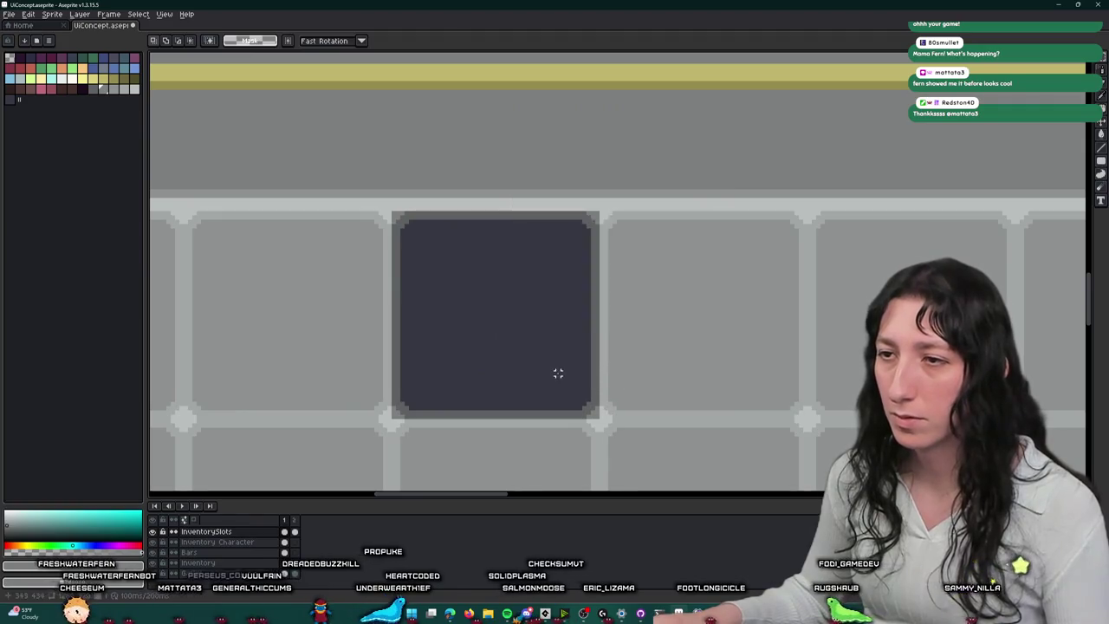
Step: Paste a copy of the dark slot, place it one cell to the right, and deselect
key("ctrl+v")
mouse_move(571, 240)
left_mouse_down()
mouse_move(690, 309)
mouse_move(660, 281)
left_mouse_up()
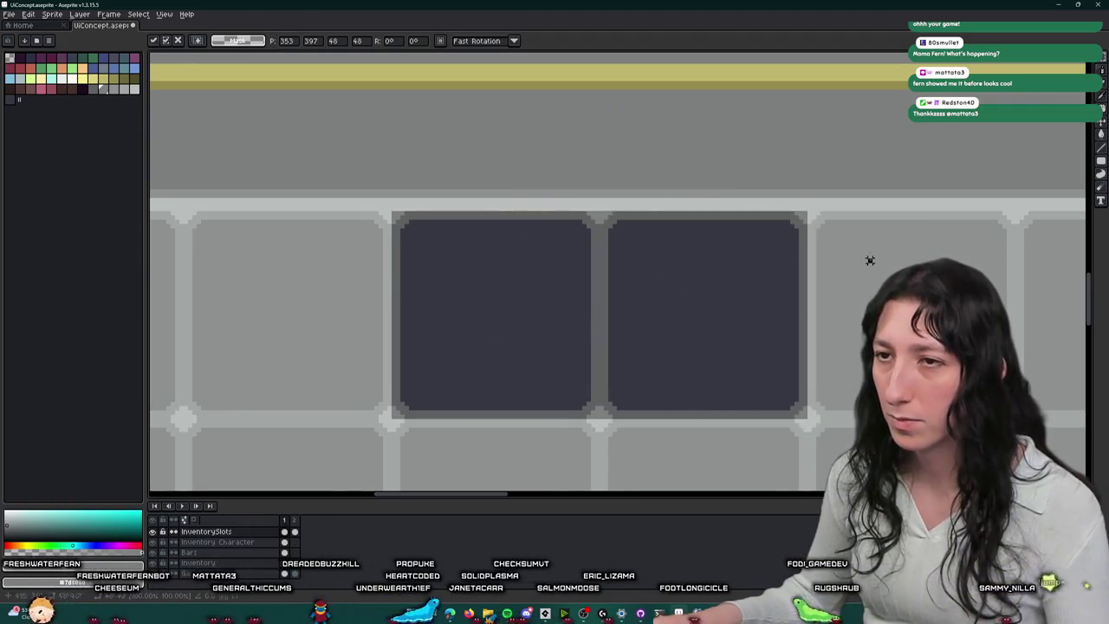
key("Return")
scroll(870, 260, "down", 5)
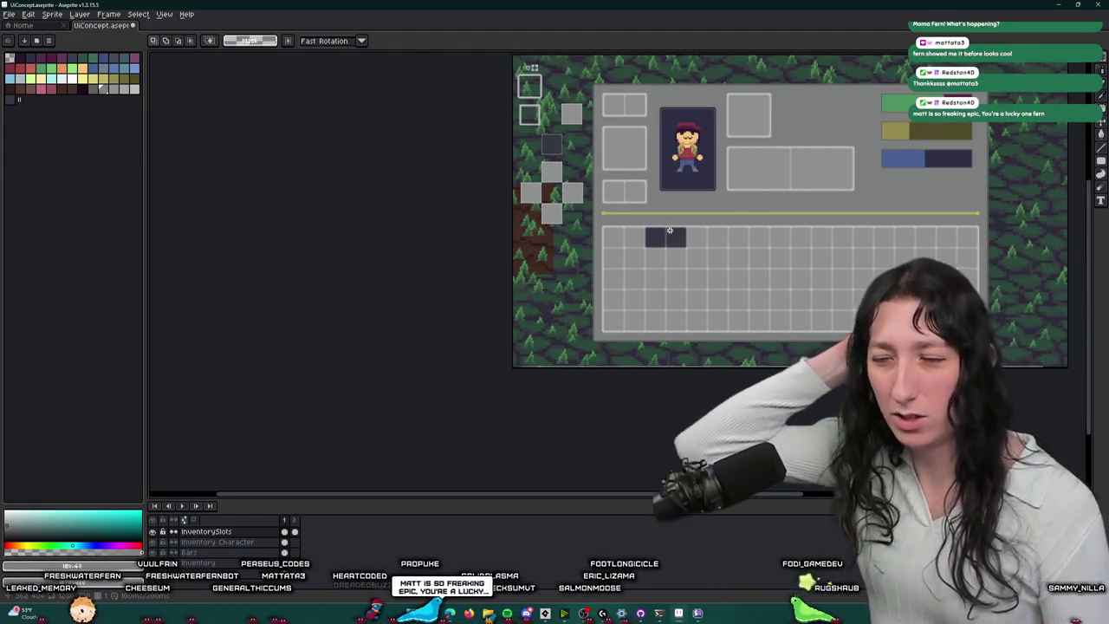
scroll(663, 231, "up", 2)
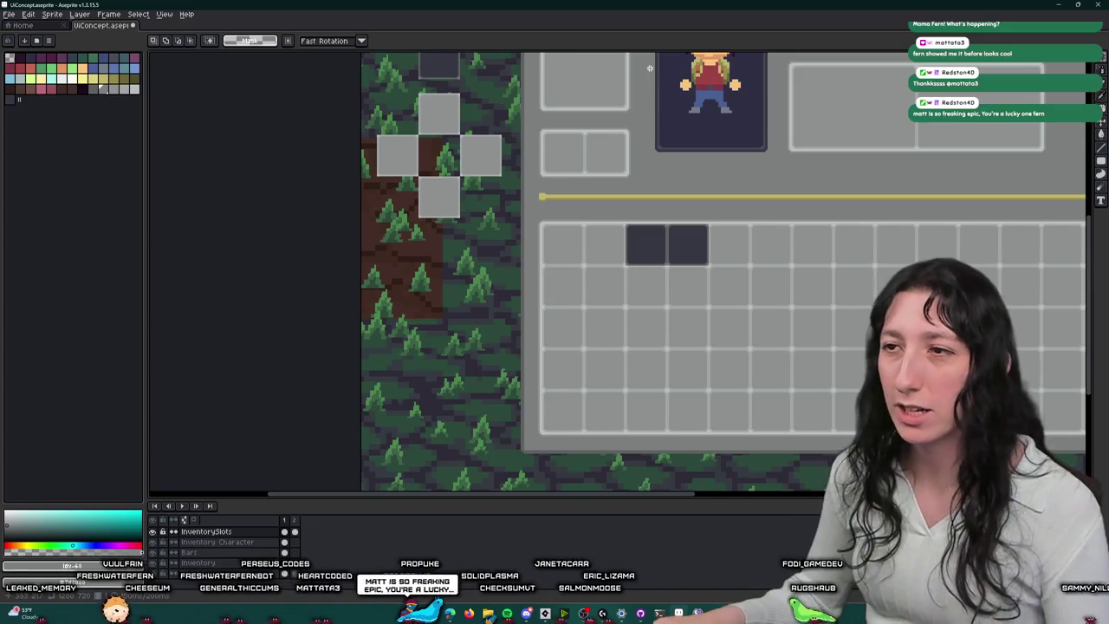
scroll(597, 354, "up", 3)
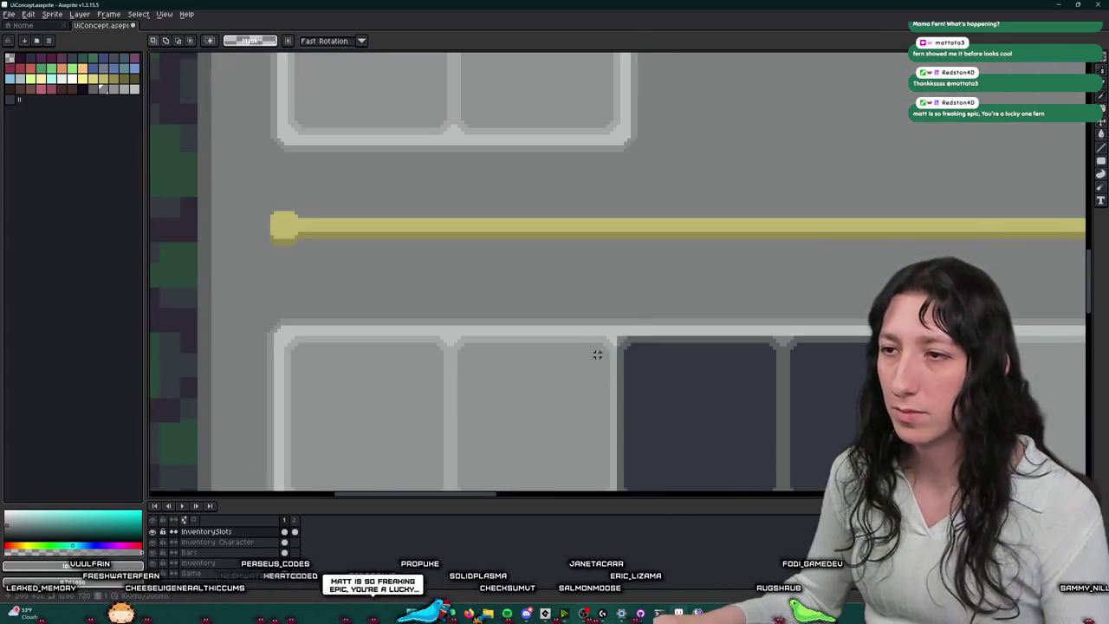
key("ctrl+d")
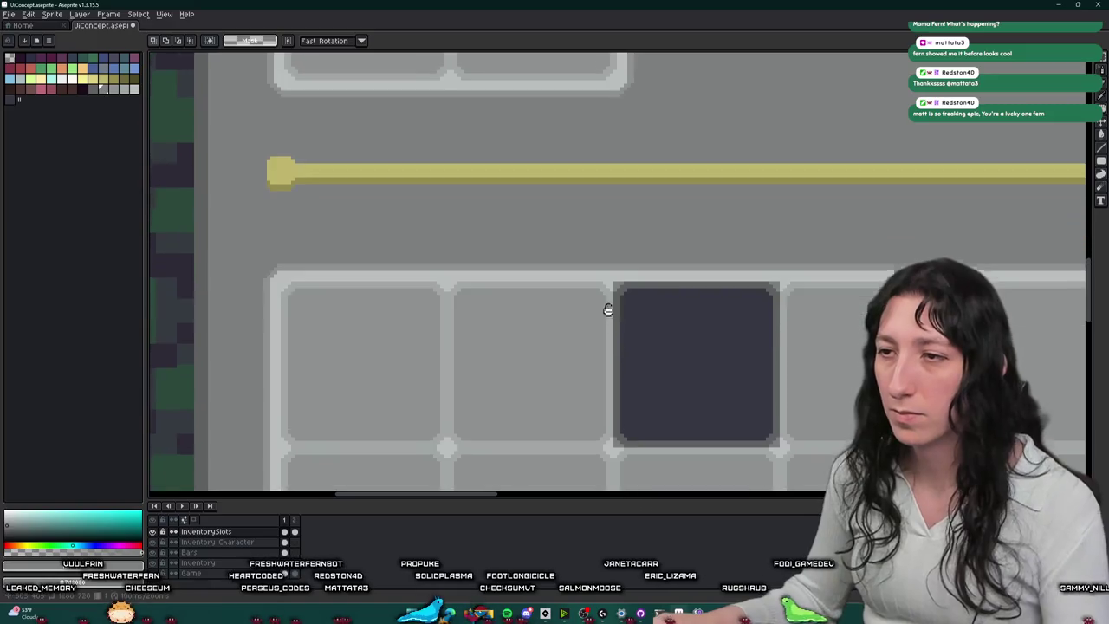
Step: Fill the dark grid slot with a medium grey picked from the palette
scroll(606, 315, "up", 3)
key("g")
scroll(626, 266, "down", 2)
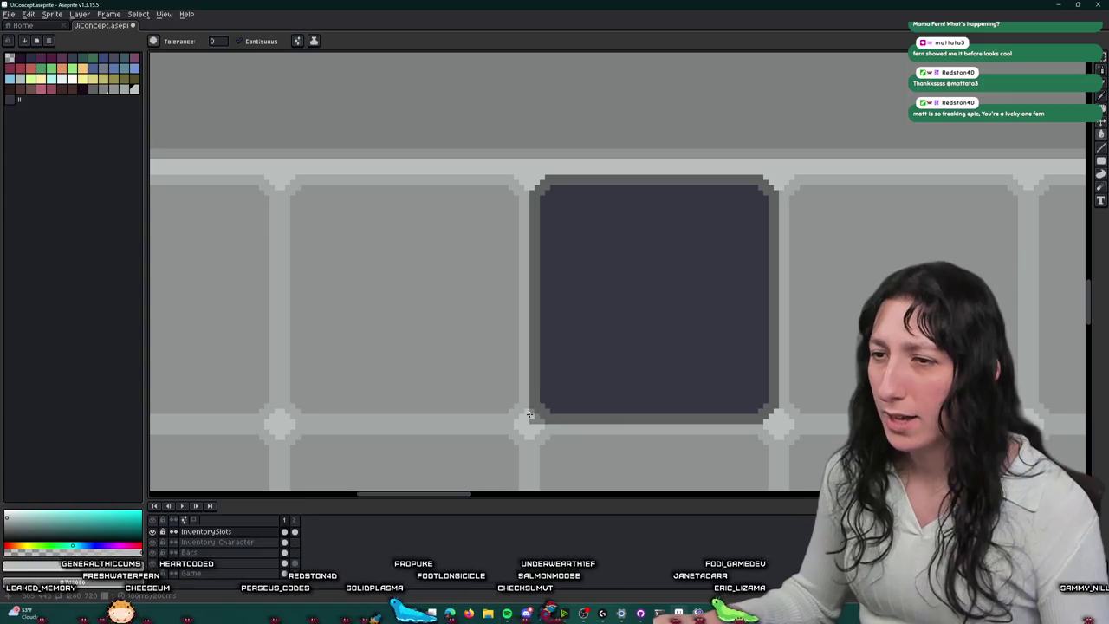
scroll(536, 417, "down", 4)
key("m")
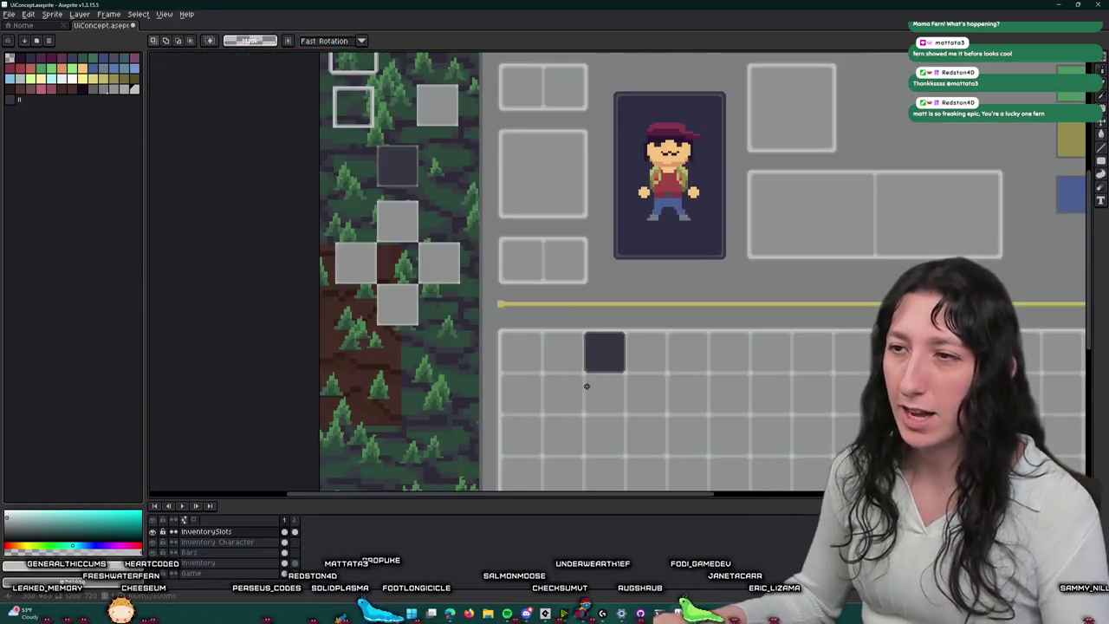
scroll(587, 385, "up", 5)
key("i")
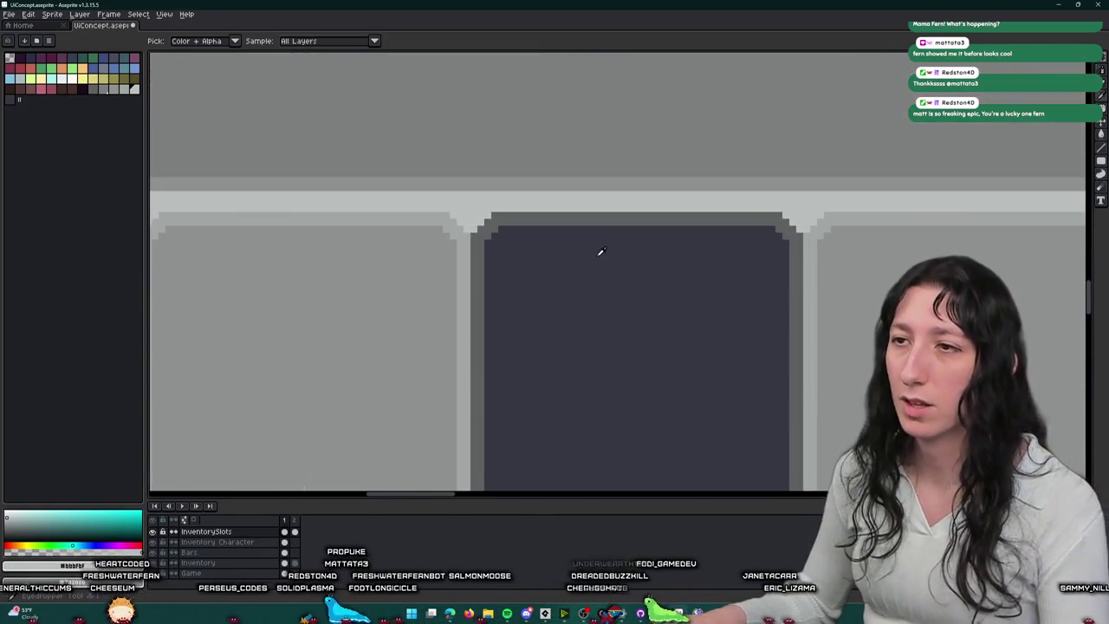
scroll(475, 153, "down", 2)
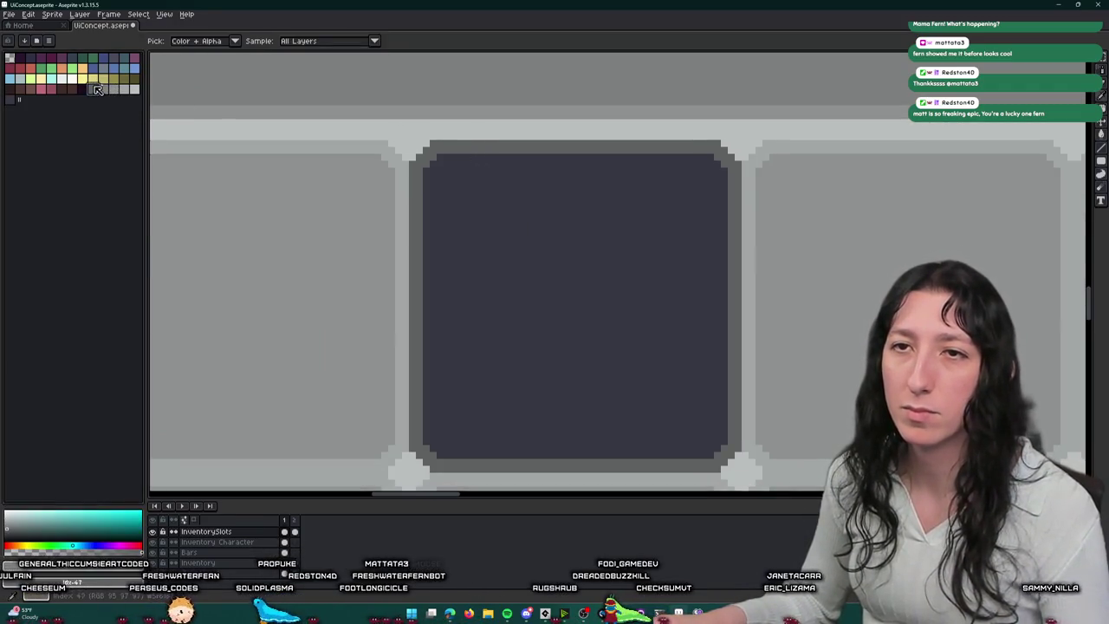
left_click(99, 90)
key("g")
left_click(471, 192)
Step: Return to rectangular selection and undo the last edit
scroll(471, 192, "down", 2)
scroll(472, 192, "down", 2)
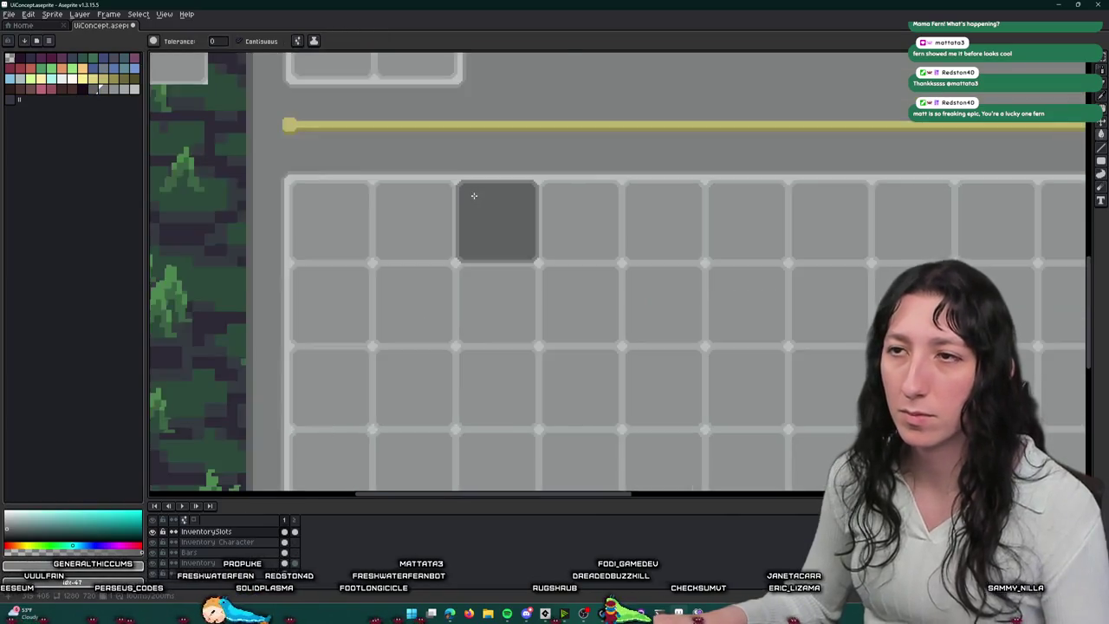
scroll(470, 189, "down", 2)
key("m")
key("ctrl+z")
scroll(433, 167, "down", 4)
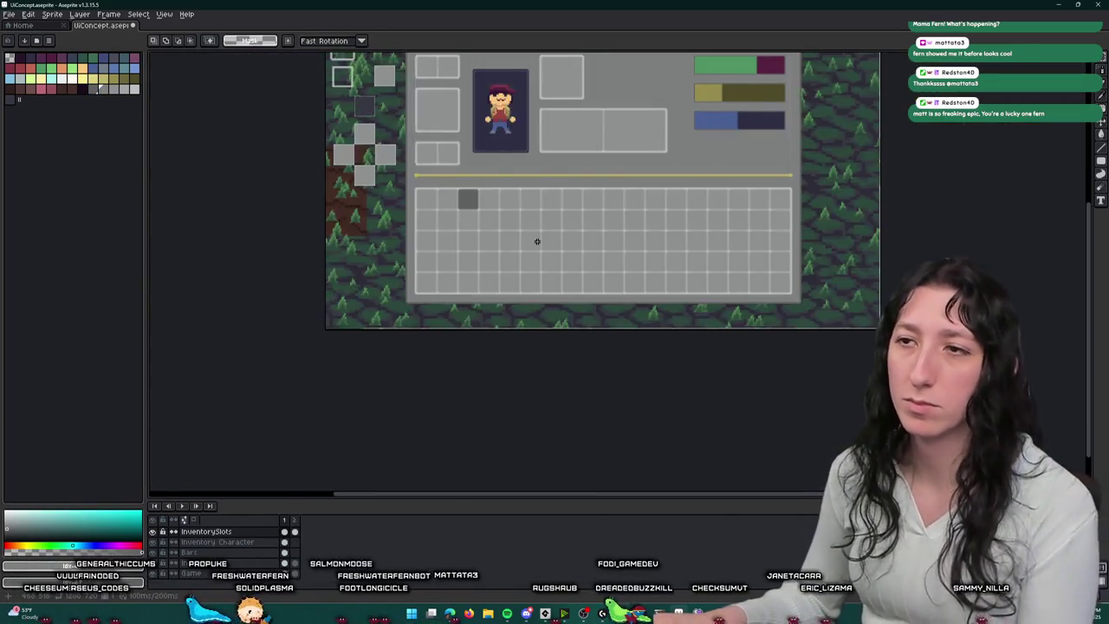
scroll(475, 191, "up", 1)
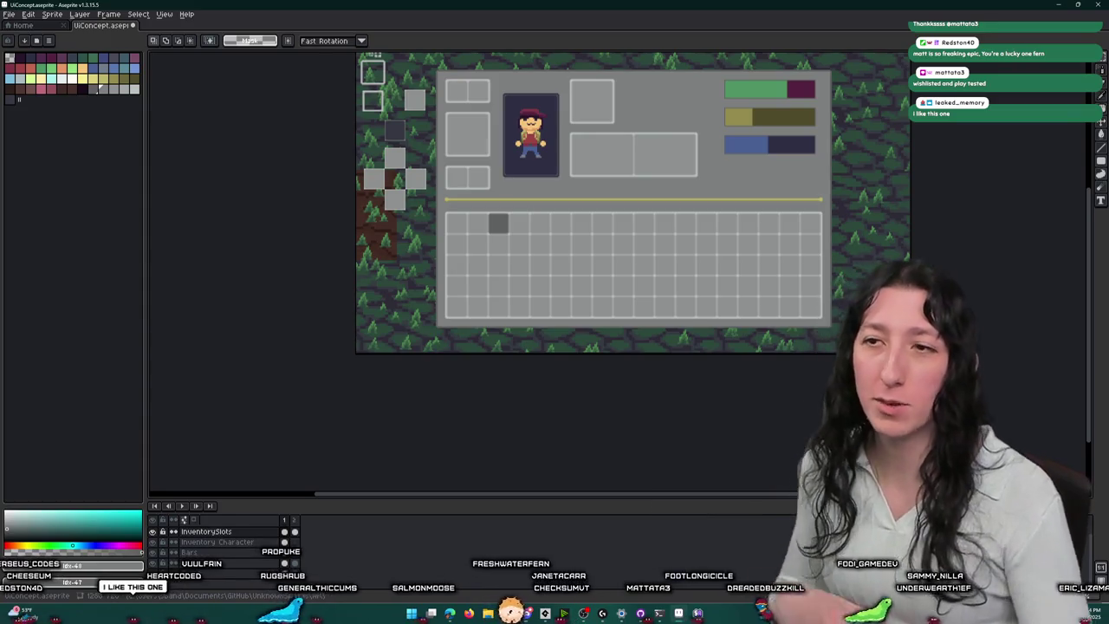
Step: Select the medium-grey slot in the grid and drag it onto the forest area
scroll(505, 191, "up", 5)
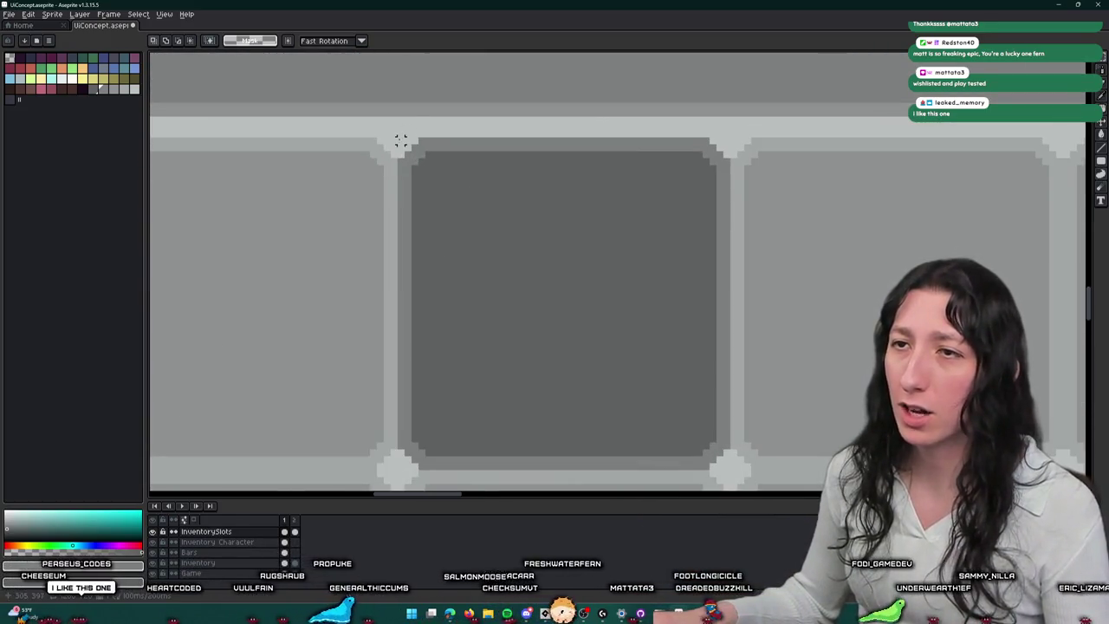
mouse_move(400, 141)
left_mouse_down()
mouse_move(441, 250)
mouse_move(732, 473)
left_mouse_up()
scroll(658, 364, "down", 6)
left_click_drag(737, 355, 531, 377)
scroll(499, 345, "up", 5)
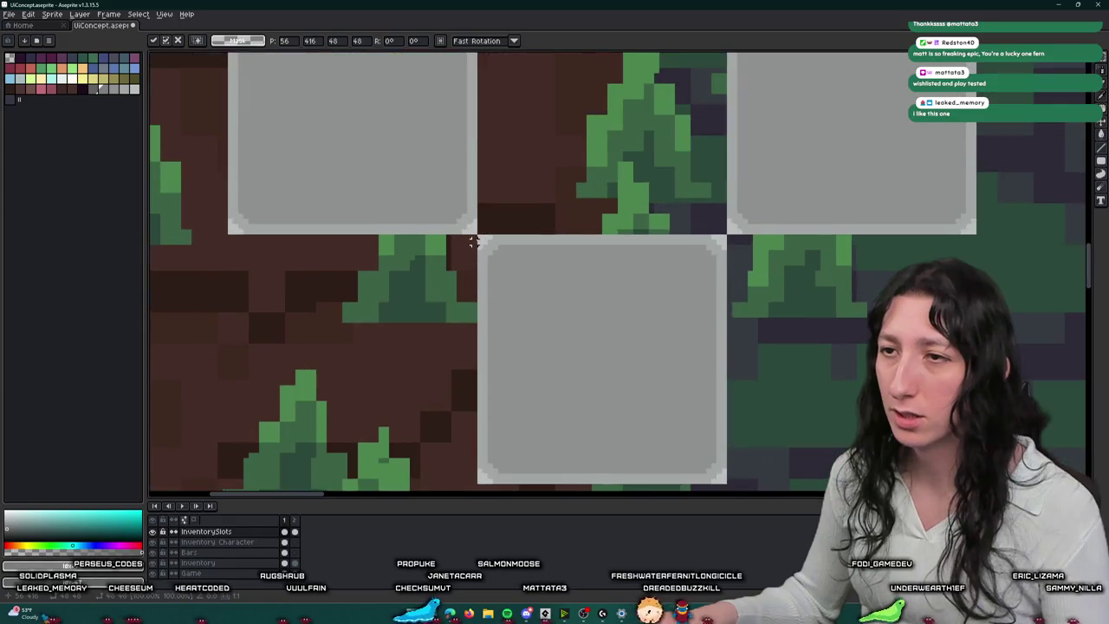
Step: Reselect the grey slot in the forest, cancelling an unfinished move attempt
left_click_drag(476, 234, 728, 481)
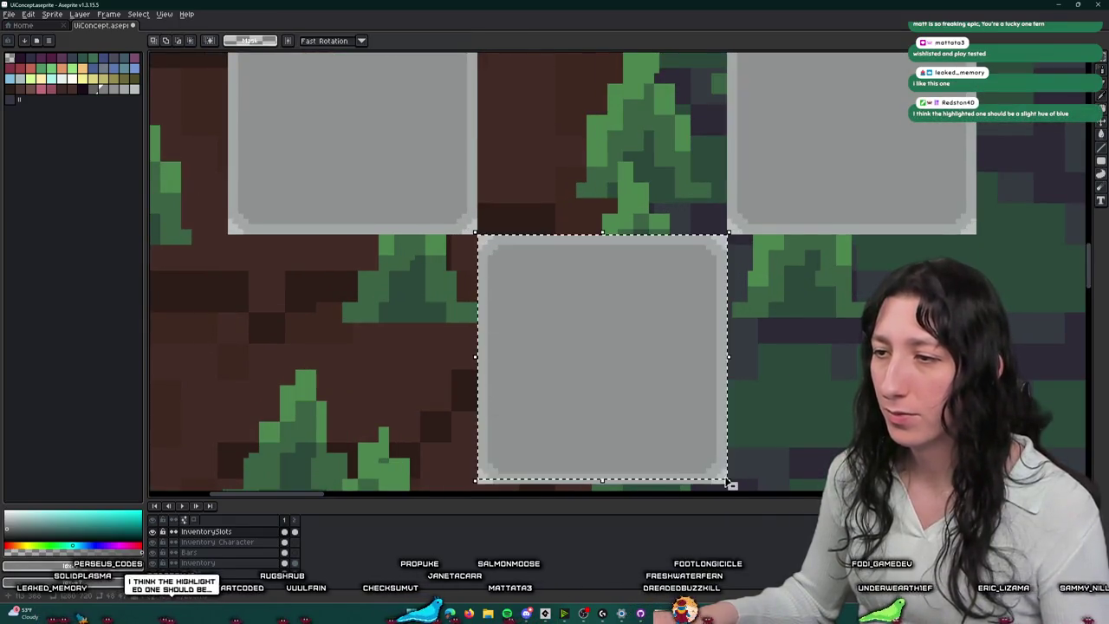
scroll(726, 481, "up", 1)
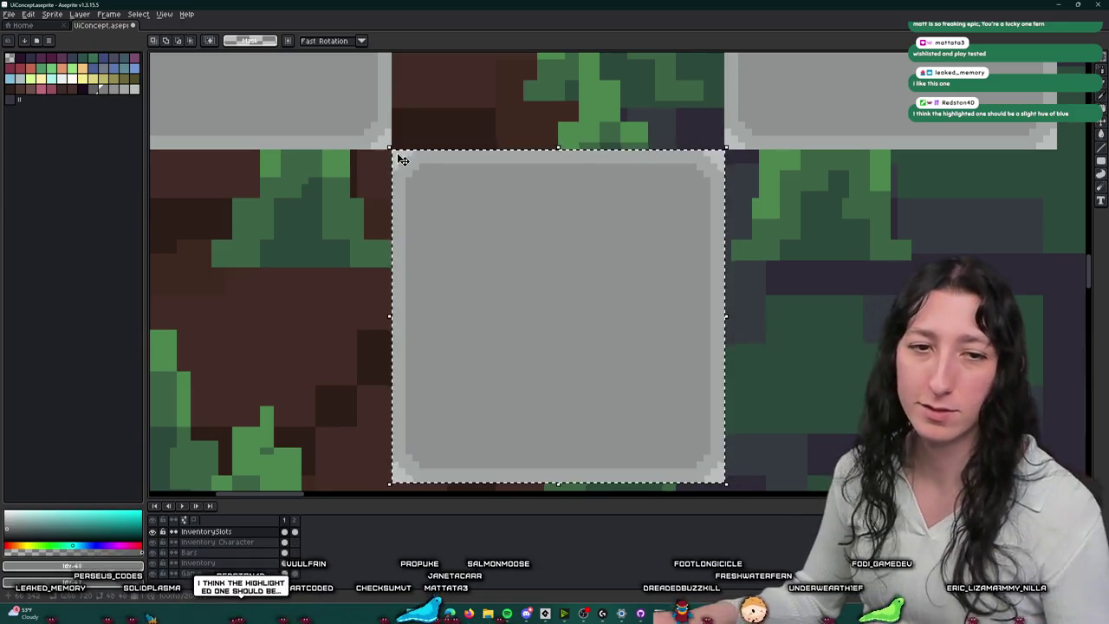
scroll(396, 153, "down", 4)
scroll(654, 277, "down", 2)
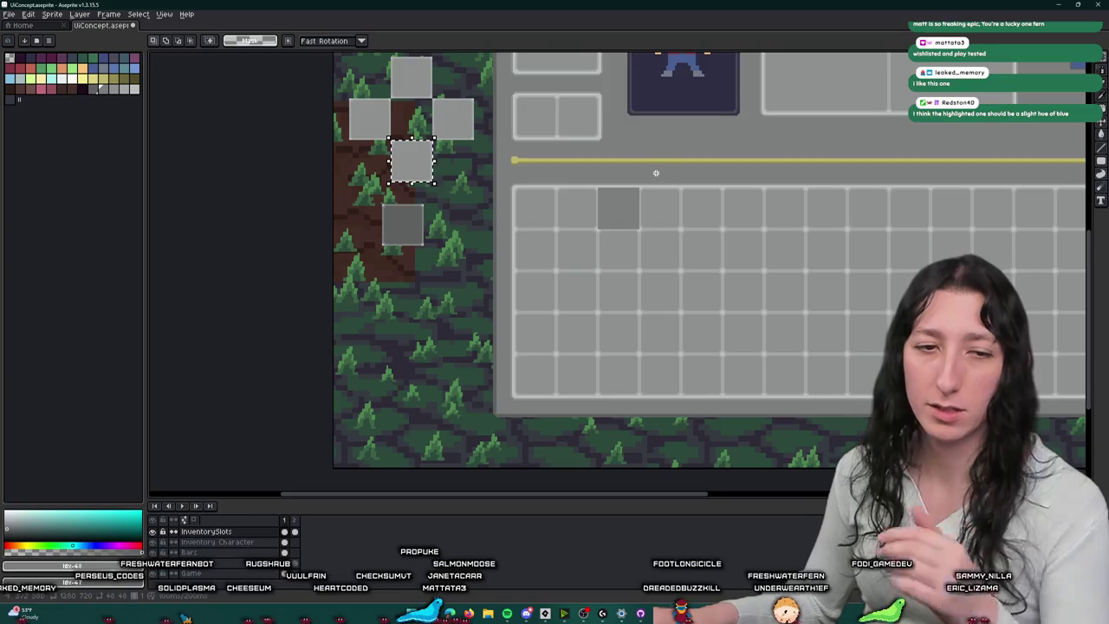
scroll(617, 208, "up", 3)
scroll(596, 141, "up", 2)
mouse_move(613, 238)
left_mouse_down()
mouse_move(596, 142)
mouse_move(594, 347)
left_mouse_up()
scroll(596, 345, "down", 5)
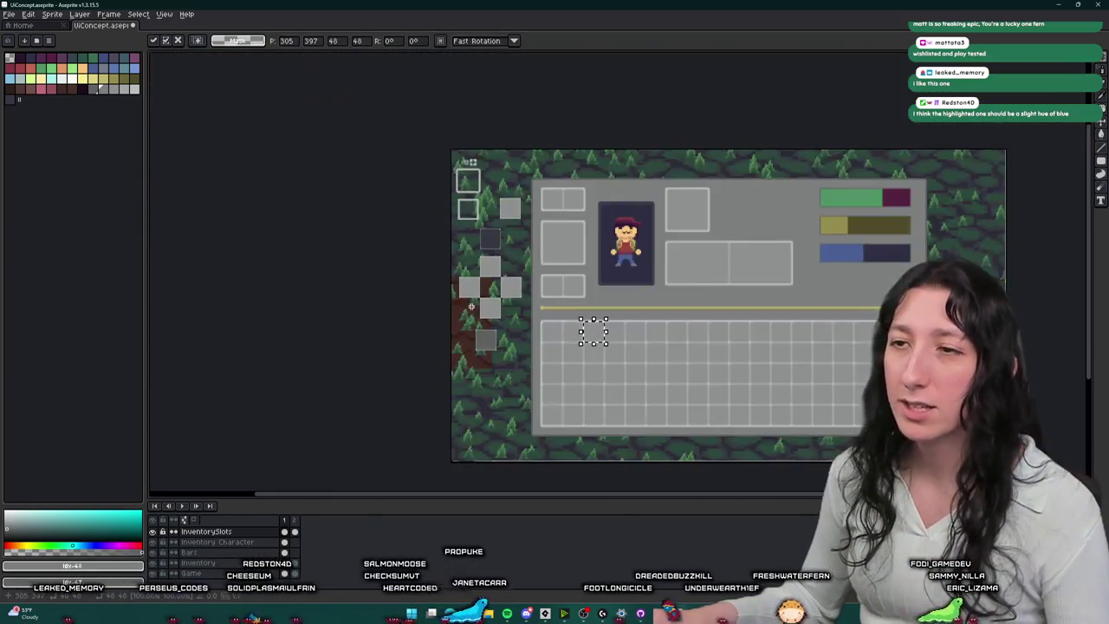
scroll(559, 386, "up", 4)
mouse_move(500, 342)
left_mouse_down()
mouse_move(622, 443)
mouse_move(837, 413)
mouse_move(944, 415)
left_mouse_up()
scroll(550, 170, "down", 3)
scroll(551, 170, "up", 3)
key("Escape")
scroll(550, 170, "down", 2)
scroll(451, 295, "up", 4)
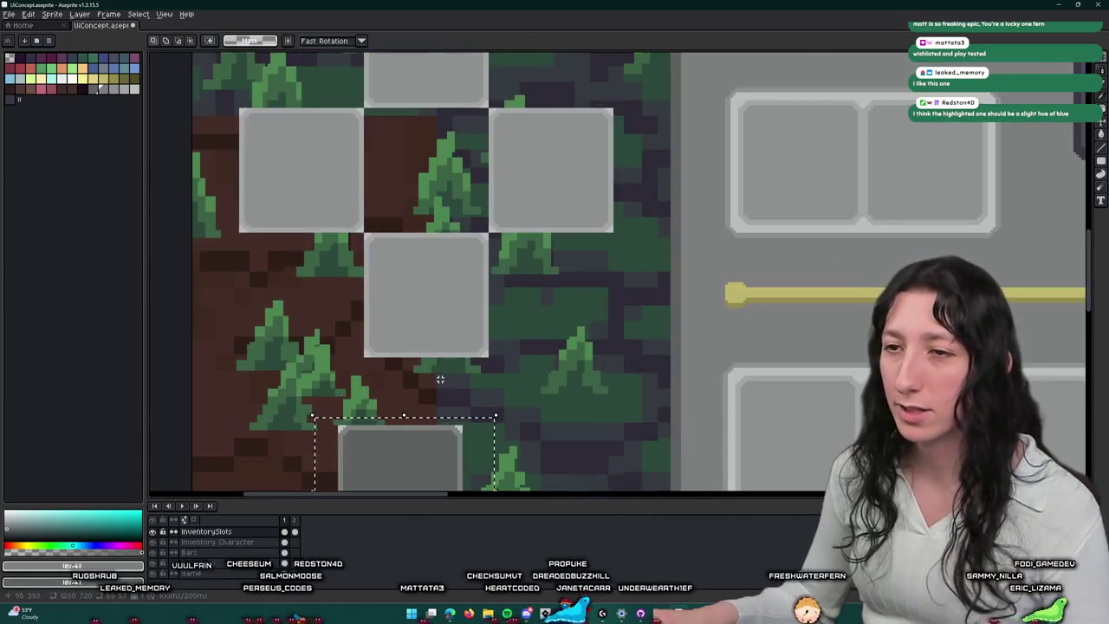
Step: Move the grey slot up so it sits directly beneath a light slot
left_click(468, 269)
left_click_drag(467, 268, 463, 248)
scroll(373, 189, "up", 2)
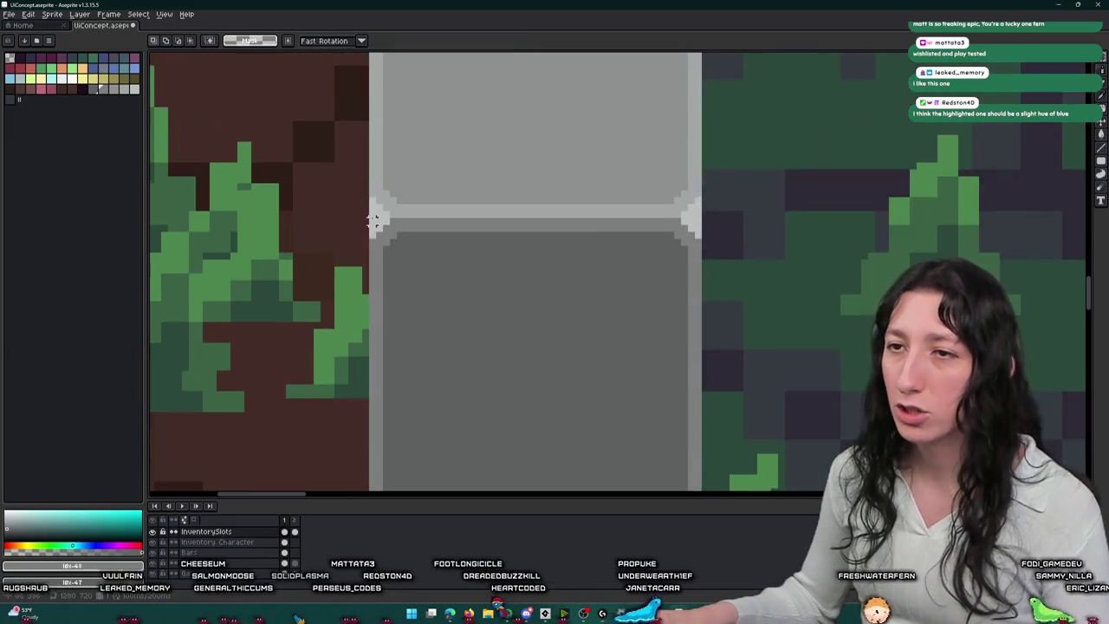
scroll(390, 226, "down", 2)
scroll(503, 403, "up", 3)
left_click_drag(583, 383, 567, 351)
scroll(560, 280, "down", 3)
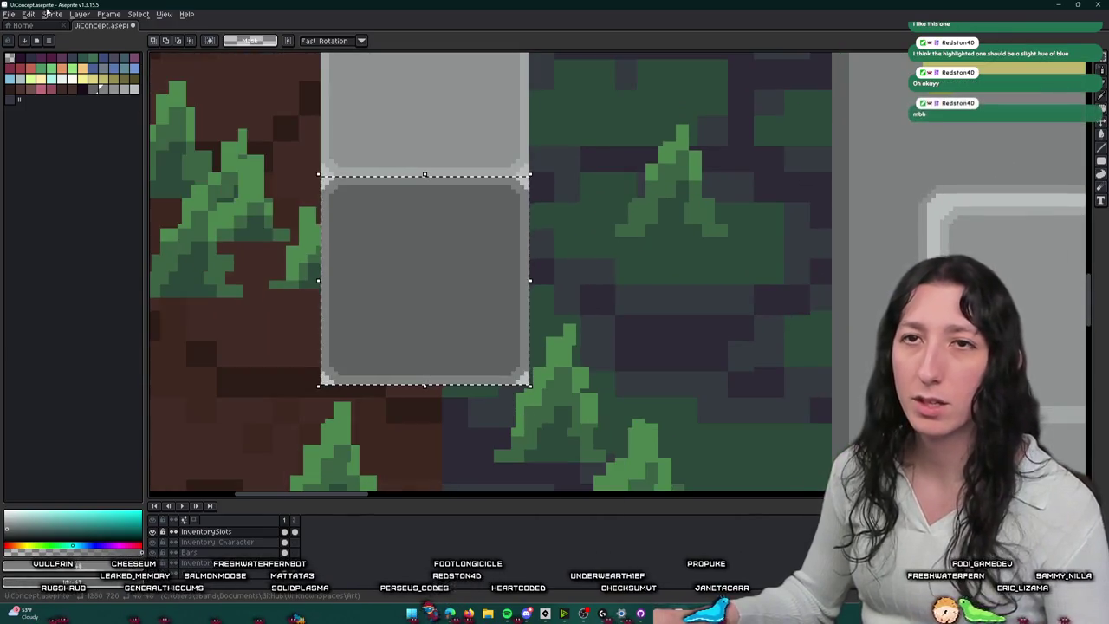
Step: Crop the sprite down to the selected grey slot and bring up the export settings
left_click(52, 15)
left_click(82, 94)
key("ctrl+alt+shift+s")
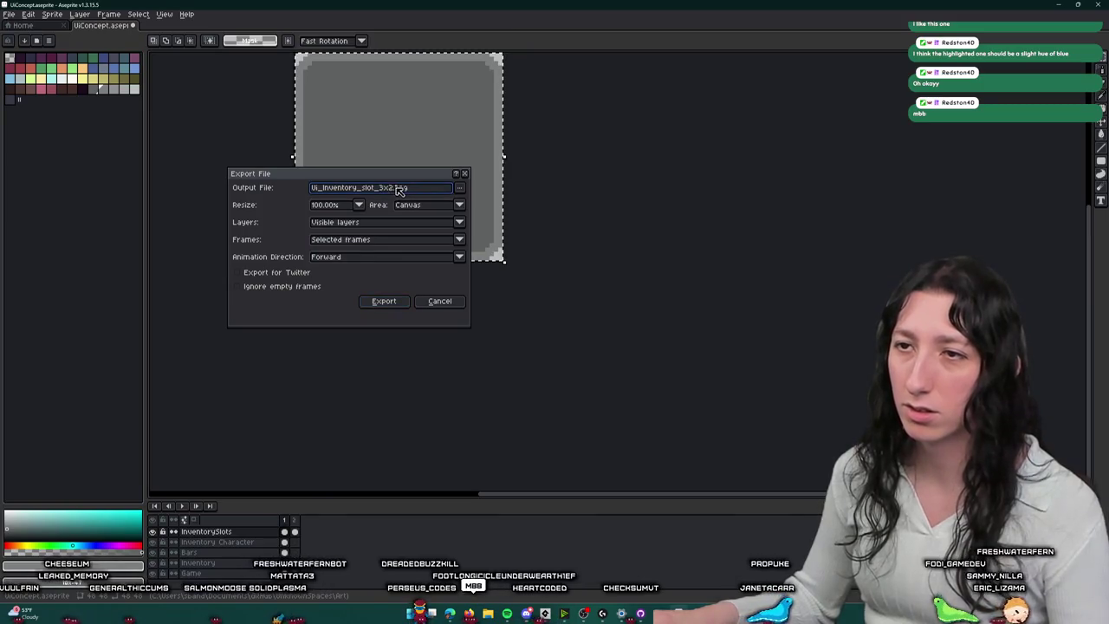
Step: Export the cropped grey slot as Ui_Inventory_slot_txt_blocked.png
key("shift+Tab")
key("shift+Tab")
key("shift+Tab")
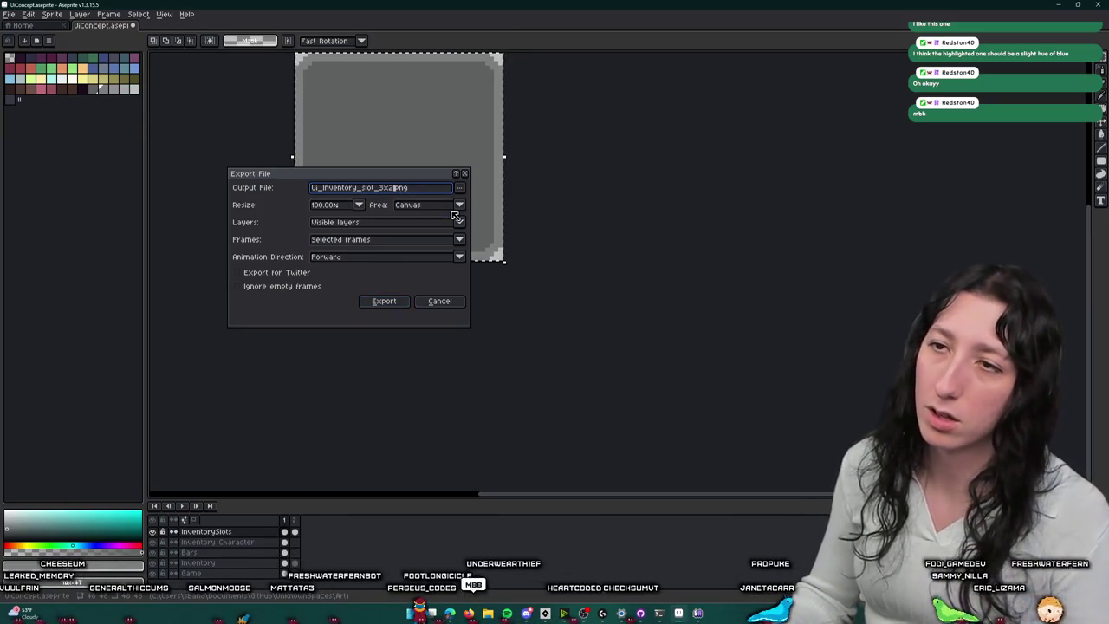
key("BackSpace")
key("BackSpace")
type("s")
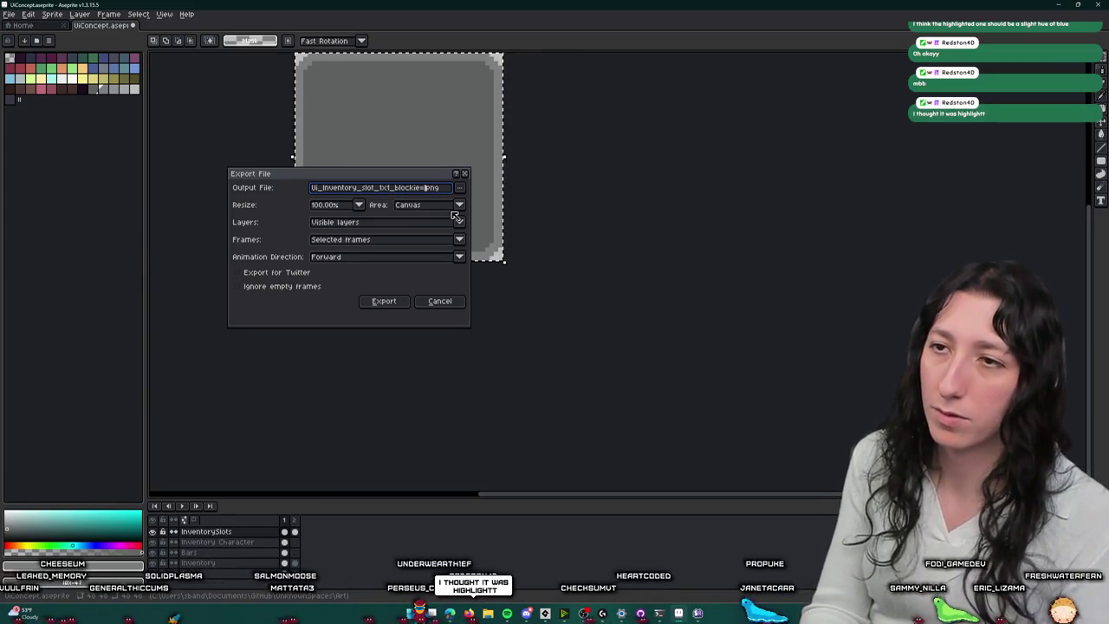
key("Return")
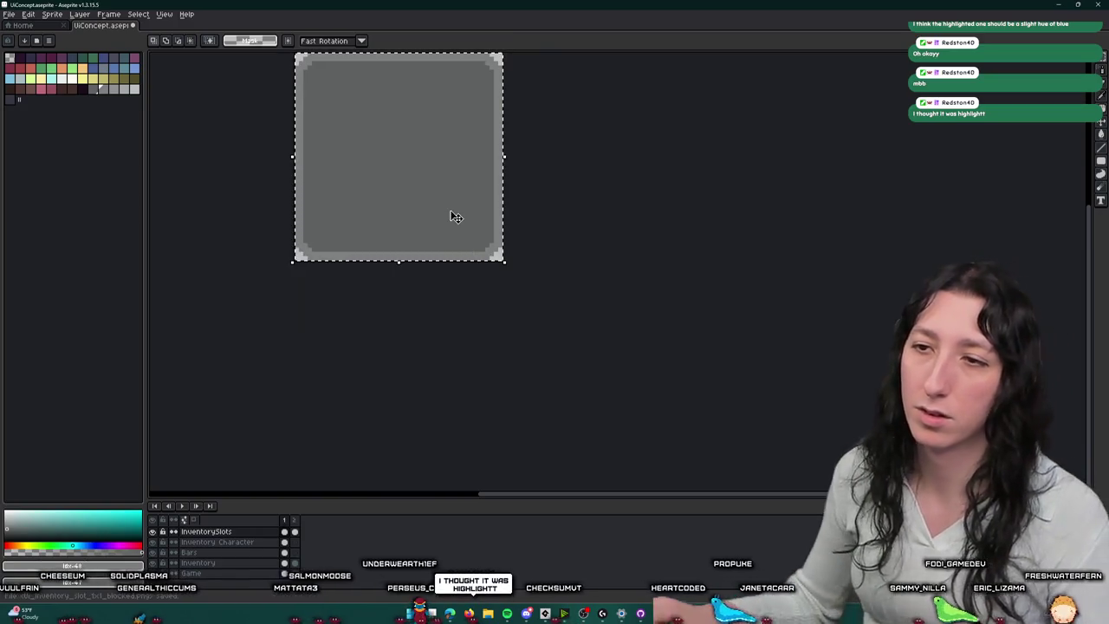
Step: Select the grey slot in the forest area and paste a duplicate of it
scroll(451, 213, "down", 5)
scroll(528, 147, "down", 10)
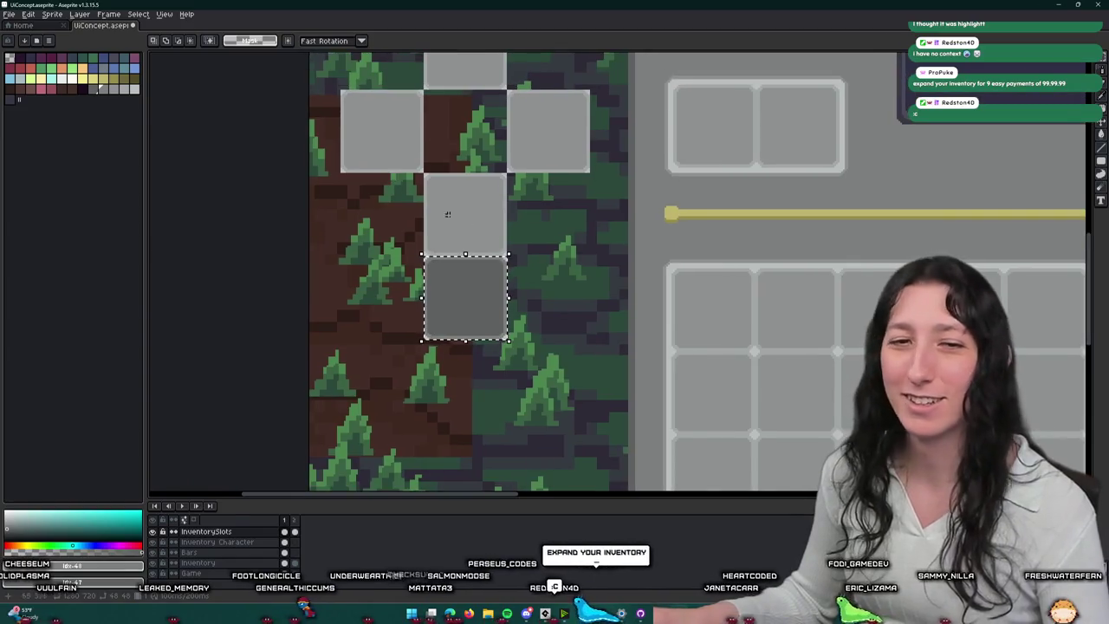
scroll(429, 180, "up", 3)
left_click_drag(394, 146, 540, 260)
scroll(537, 260, "down", 3)
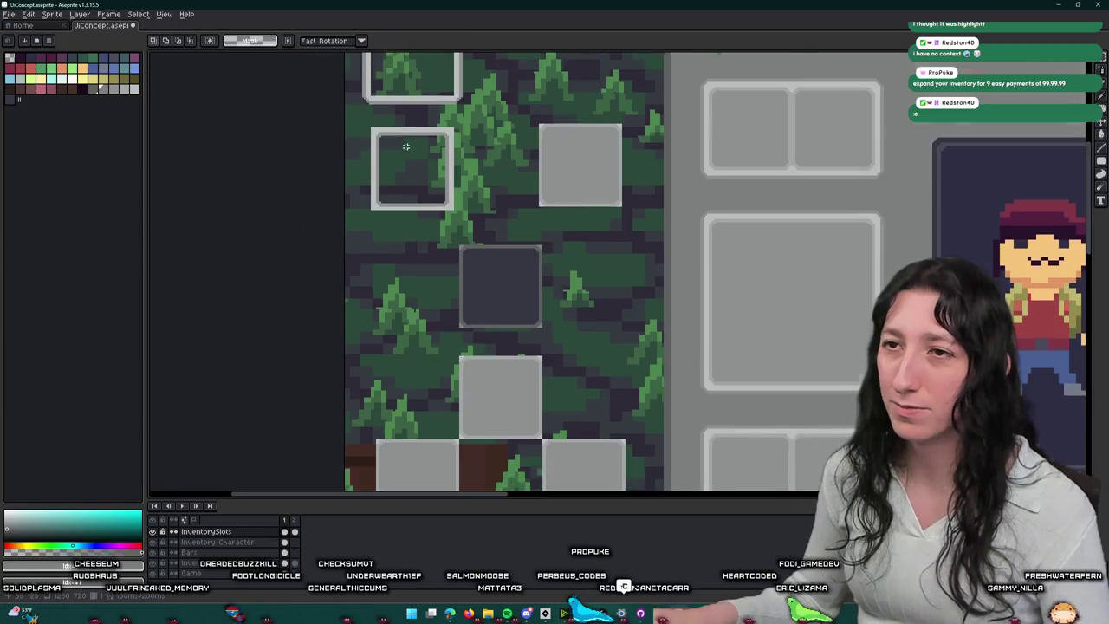
scroll(754, 182, "up", 3)
left_click_drag(673, 102, 830, 245)
scroll(641, 234, "down", 2)
scroll(520, 241, "up", 2)
key("ctrl+c")
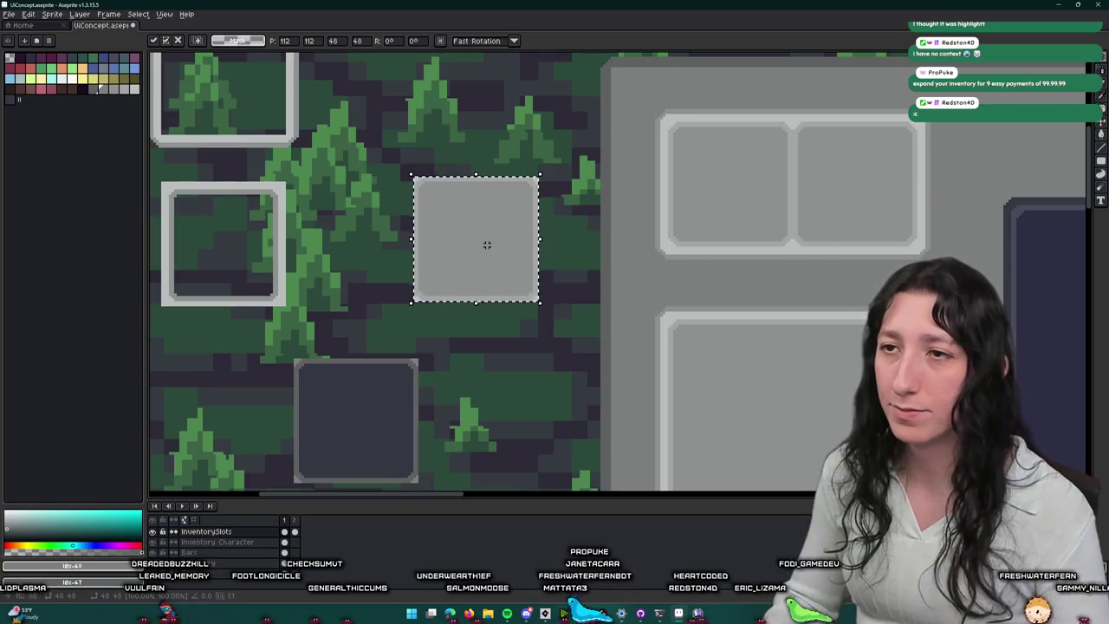
key("ctrl+v")
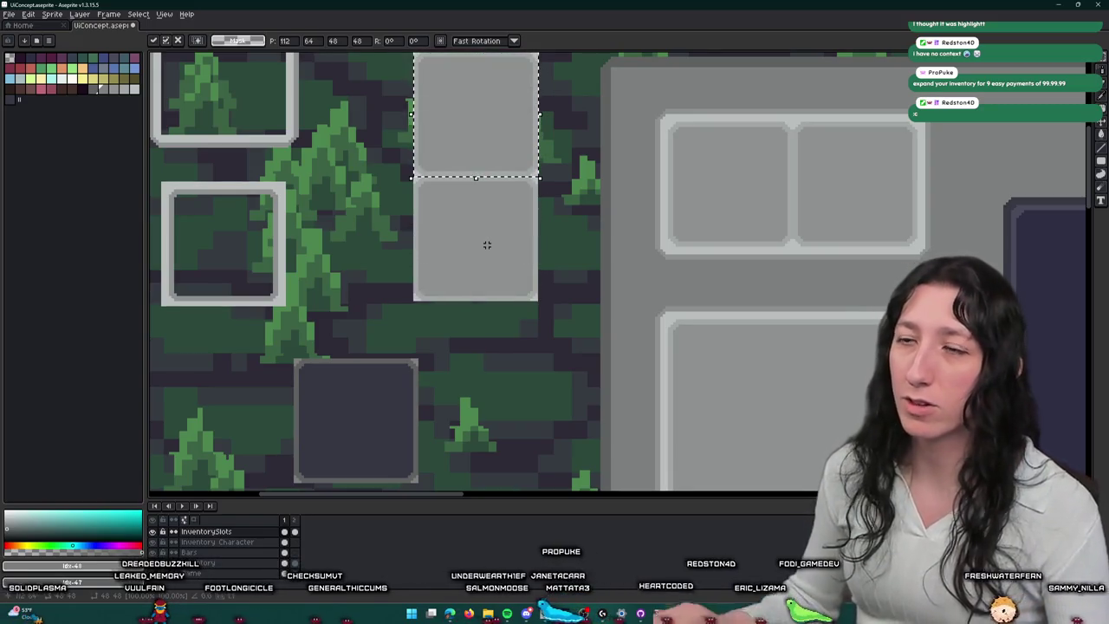
Step: Fill the duplicate's interior with the grey picked from the slot artwork
scroll(470, 158, "up", 2)
scroll(483, 286, "up", 2)
scroll(482, 287, "down", 1)
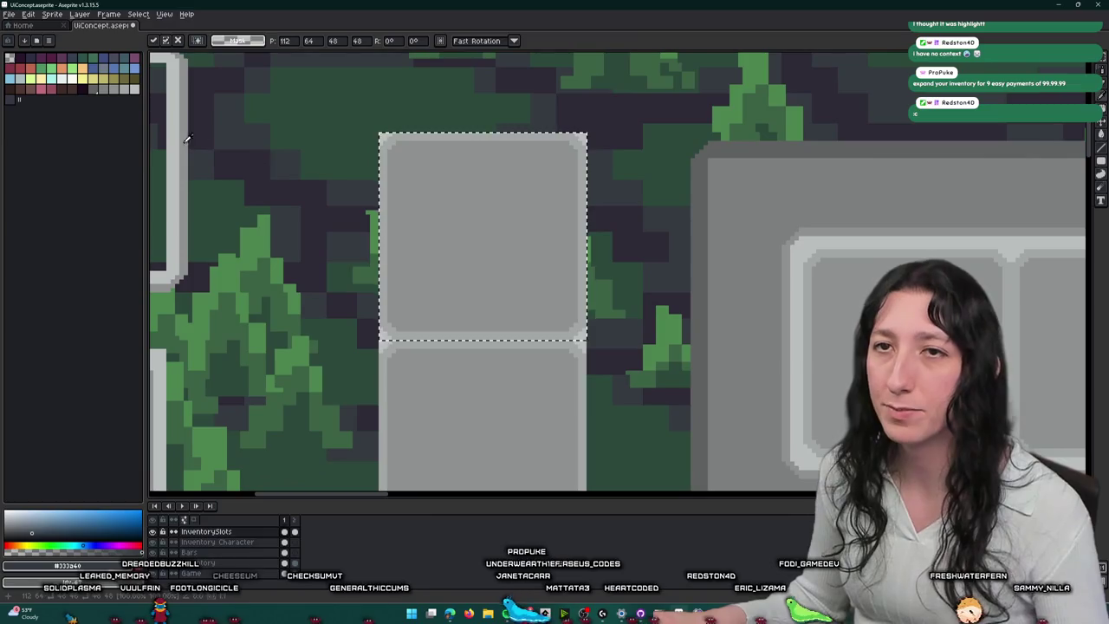
scroll(413, 147, "up", 1)
left_click(384, 154, "alt")
key("g")
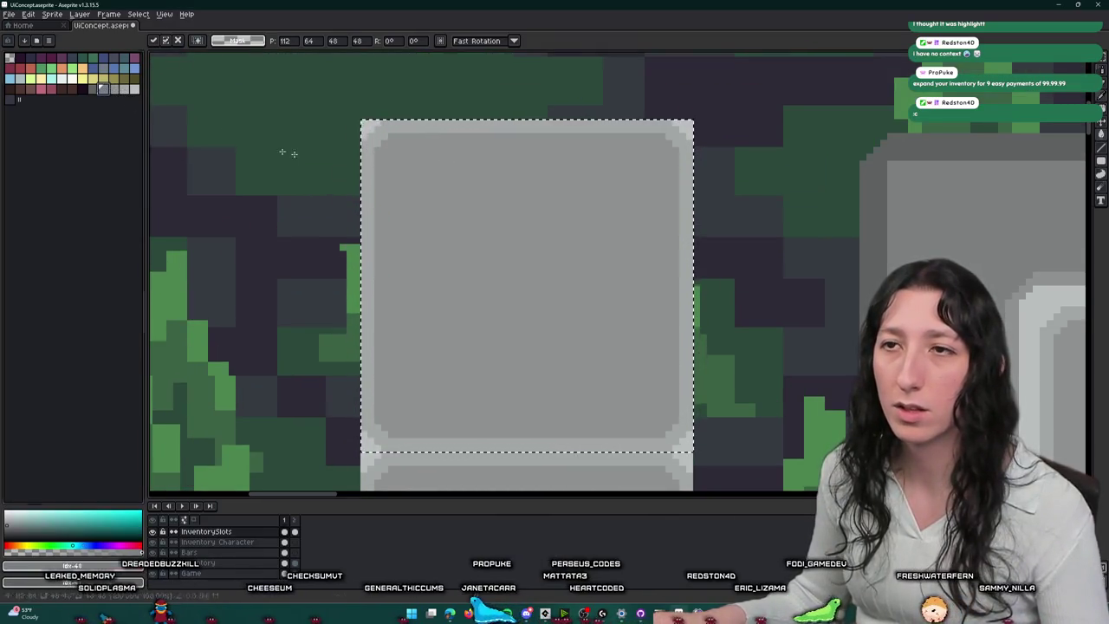
left_click(554, 224)
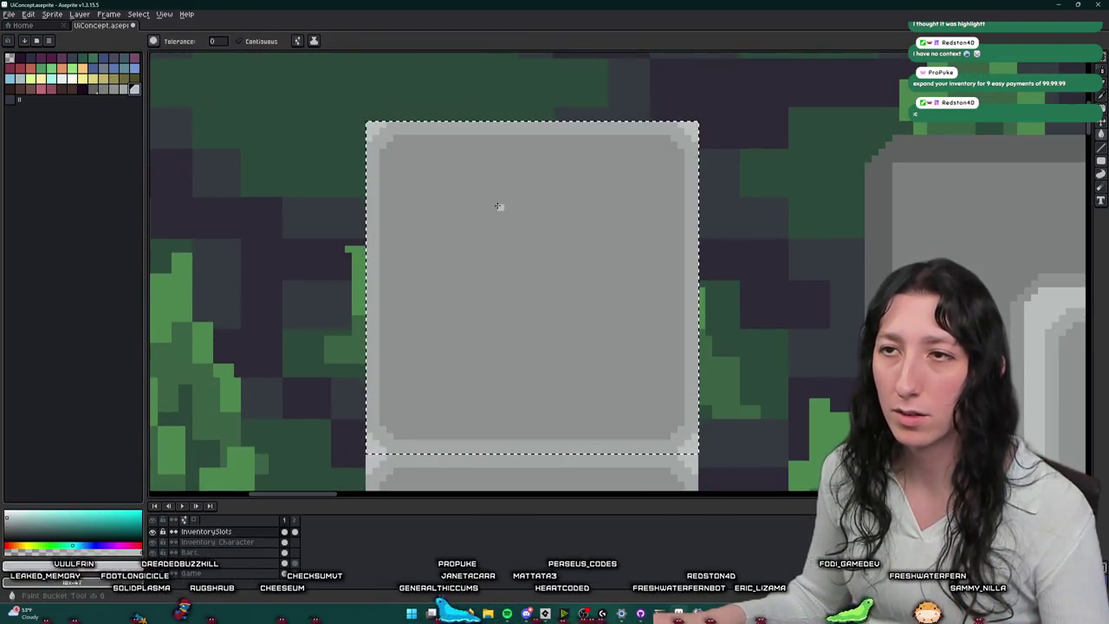
Step: Try light grey, cream, light blue and yellow fills on the slot interior, undoing each
left_click(496, 206)
scroll(498, 205, "down", 2)
scroll(498, 205, "down", 2)
scroll(495, 203, "up", 2)
key("ctrl+z")
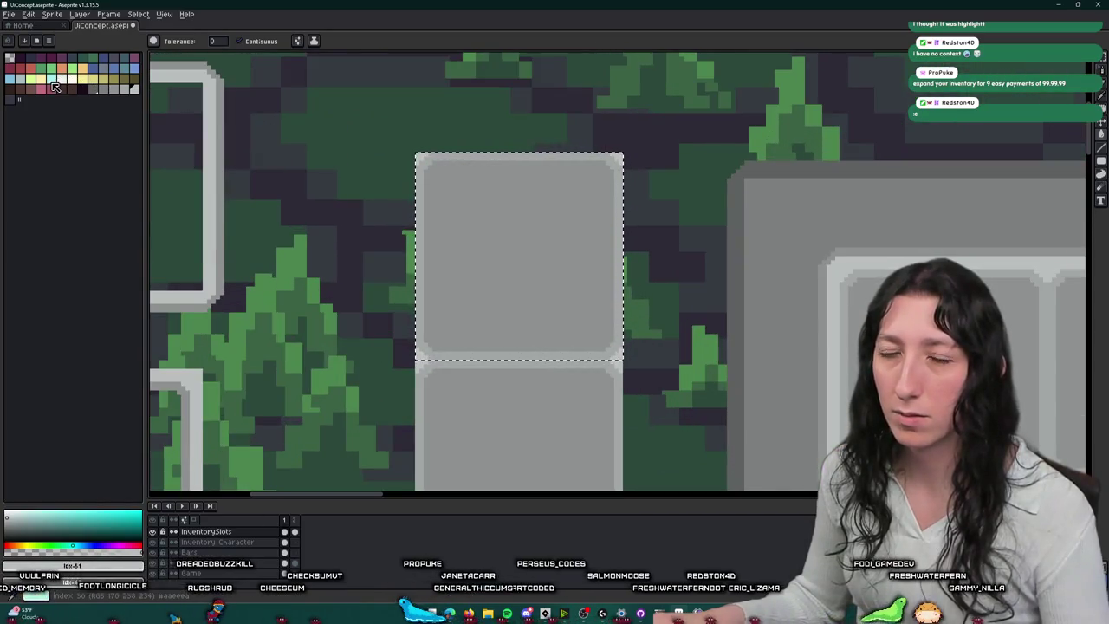
left_click(76, 81)
left_click(525, 218)
scroll(525, 218, "down", 2)
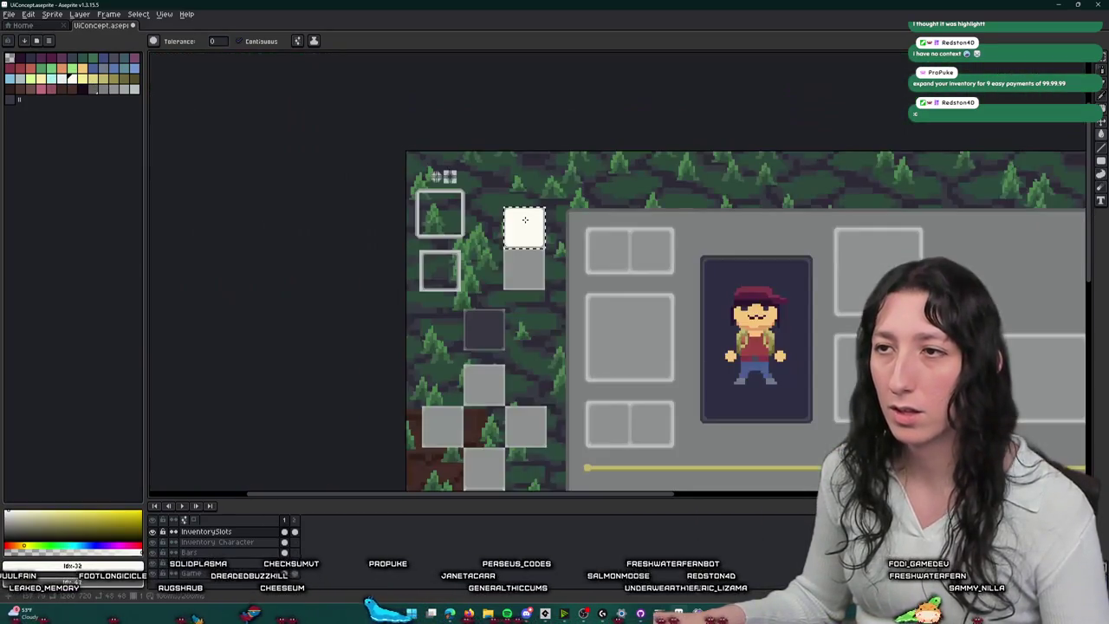
scroll(525, 217, "up", 3)
key("ctrl+z")
left_click(103, 78)
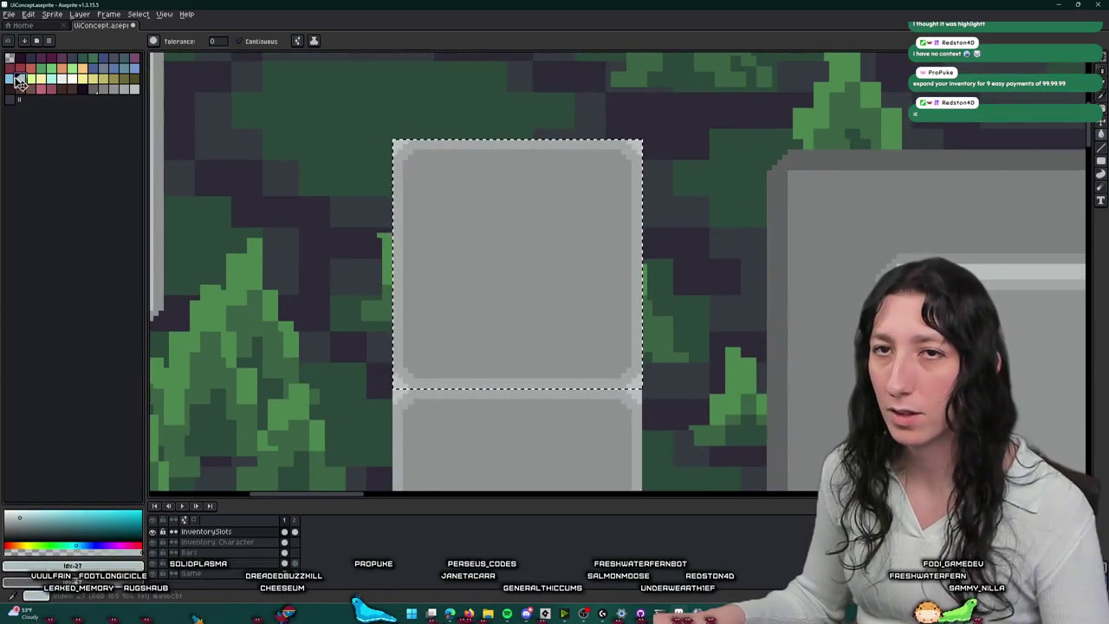
left_click(565, 241)
scroll(565, 241, "down", 1)
scroll(565, 241, "up", 1)
key("ctrl+z")
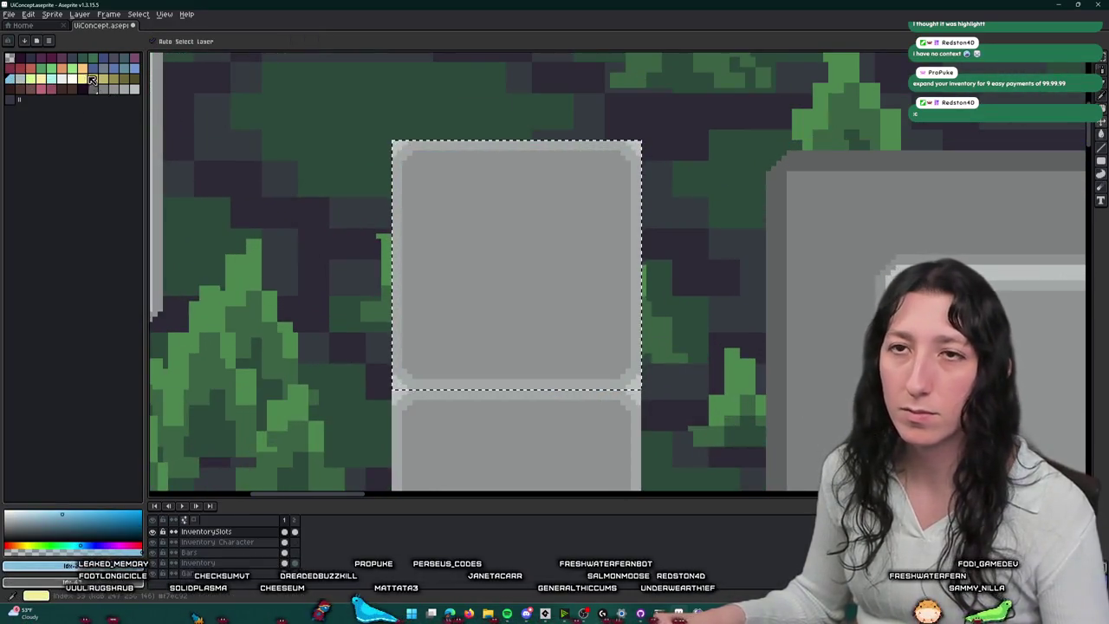
left_click(81, 79)
left_click(444, 227)
scroll(444, 226, "down", 5)
scroll(448, 224, "up", 1)
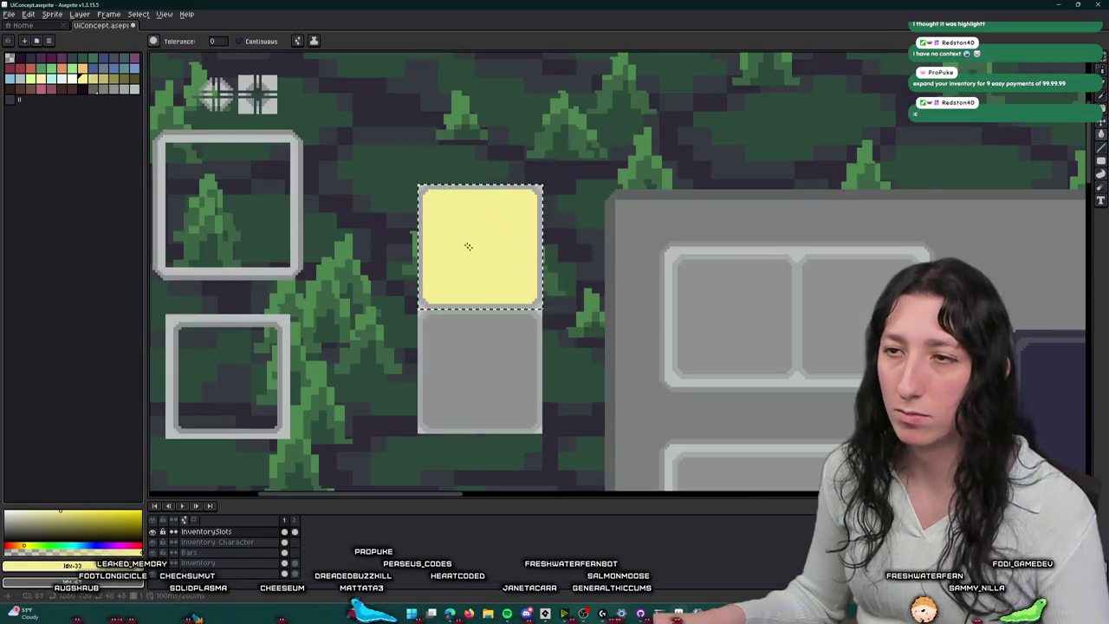
scroll(449, 221, "up", 2)
scroll(451, 221, "down", 3)
key("ctrl+z")
scroll(434, 200, "up", 3)
Step: Fill the duplicated slot's interior with a light blue-grey
key("i")
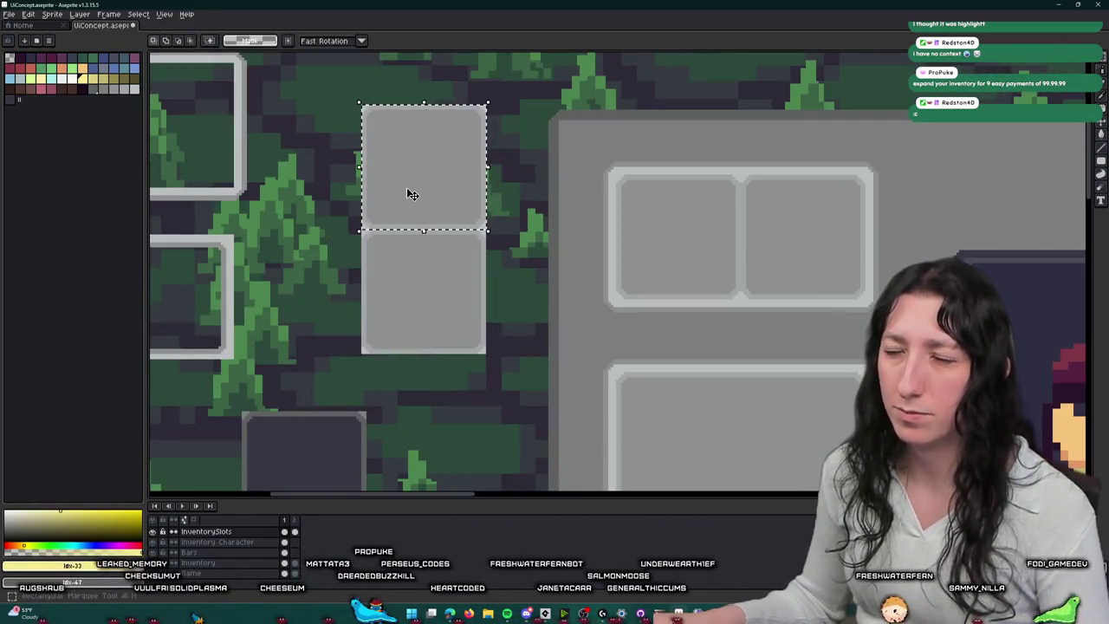
scroll(408, 187, "up", 2)
scroll(411, 183, "down", 3)
key("g")
left_click(377, 132)
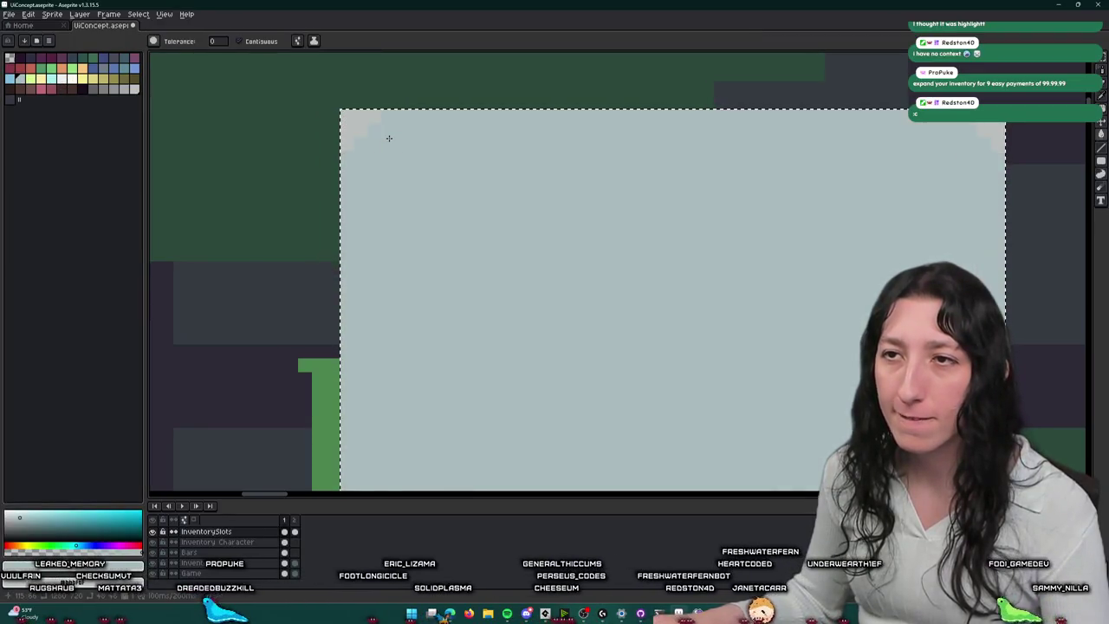
Step: Recolour the slot's four corner pixels cream
key("v")
left_click(132, 89)
key("g")
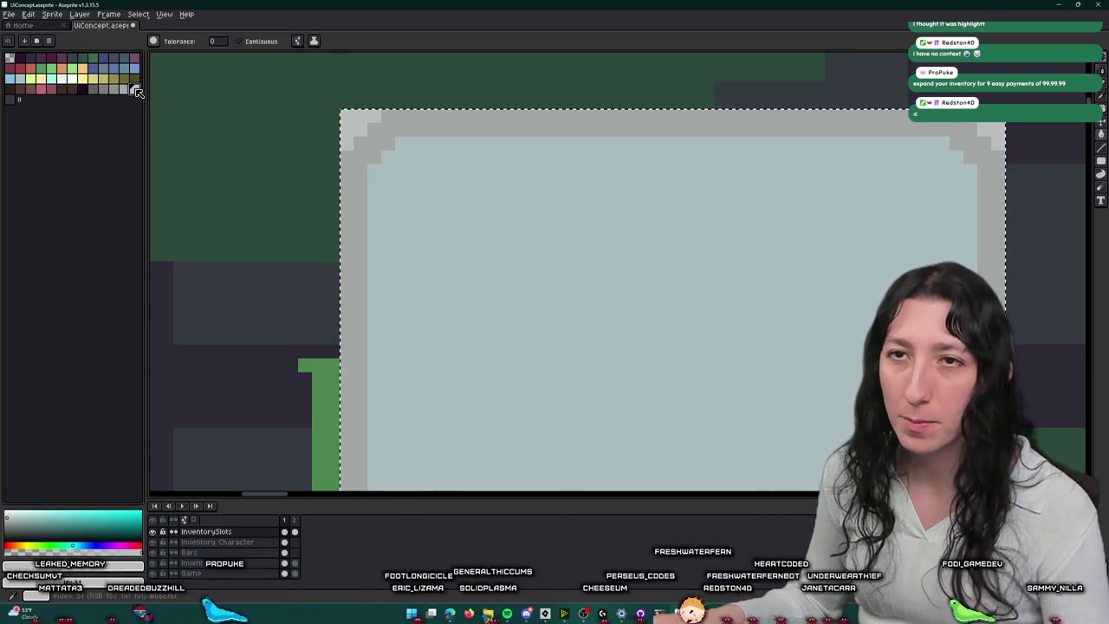
left_click(66, 81)
left_click(357, 126)
left_click(600, 126)
key("ctrl+z")
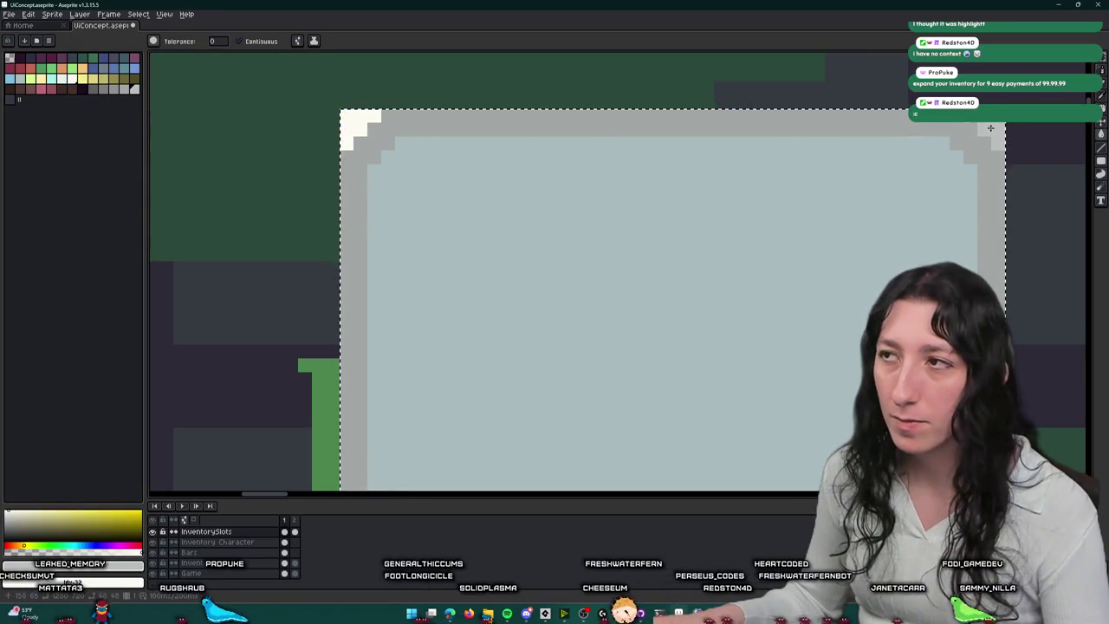
left_click(988, 128)
scroll(855, 194, "down", 5)
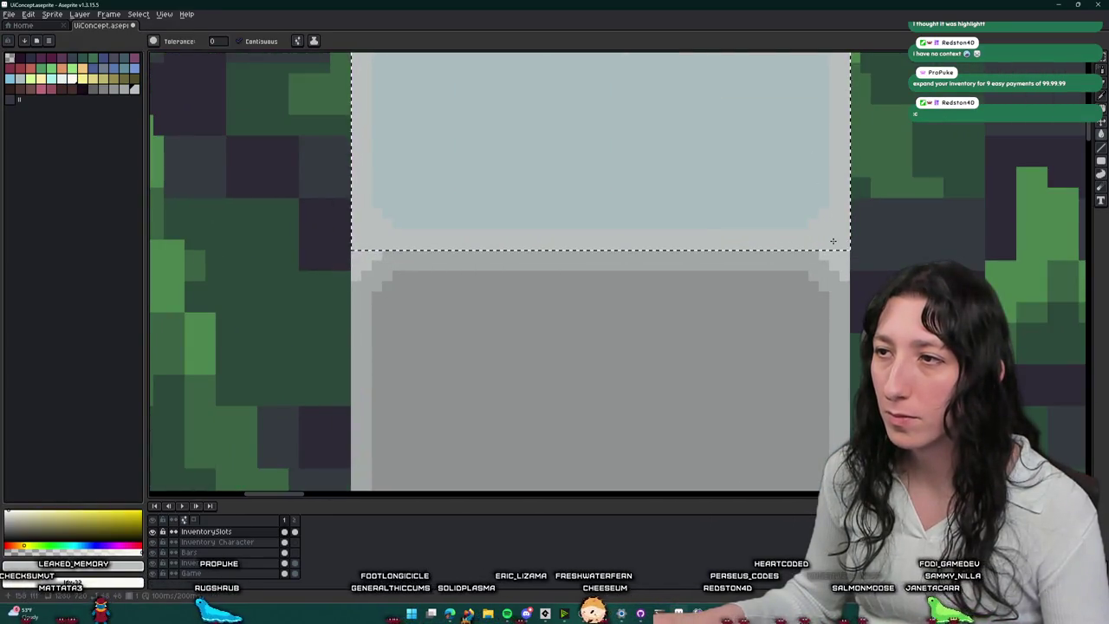
scroll(765, 231, "up", 3)
scroll(627, 381, "down", 1)
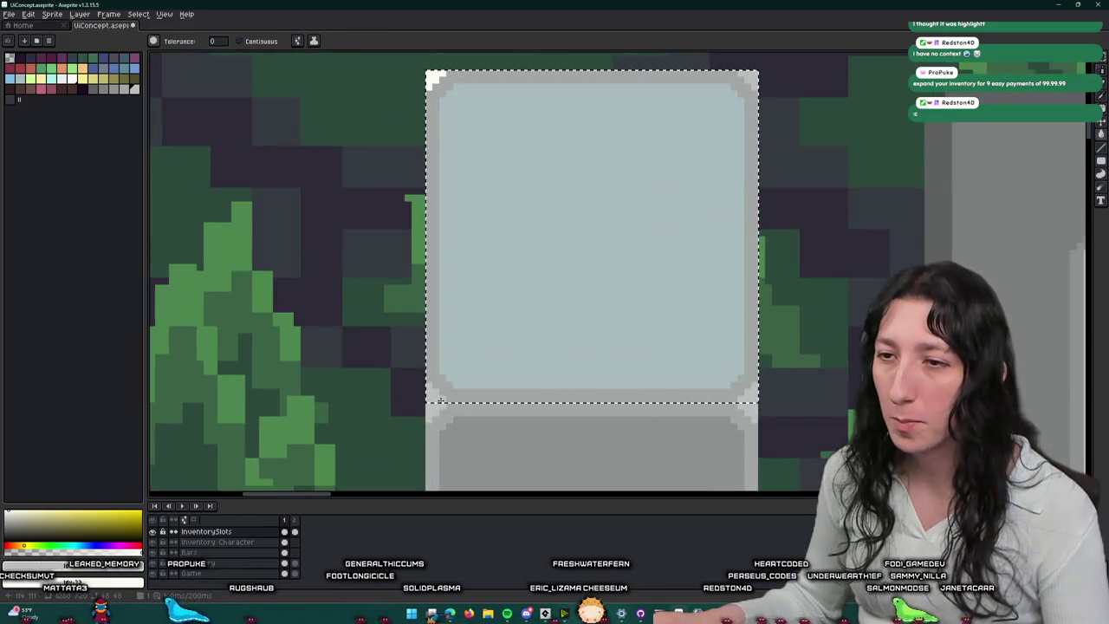
left_click(438, 397)
left_click(747, 397)
left_click(754, 77)
scroll(754, 78, "down", 2)
scroll(754, 78, "up", 1)
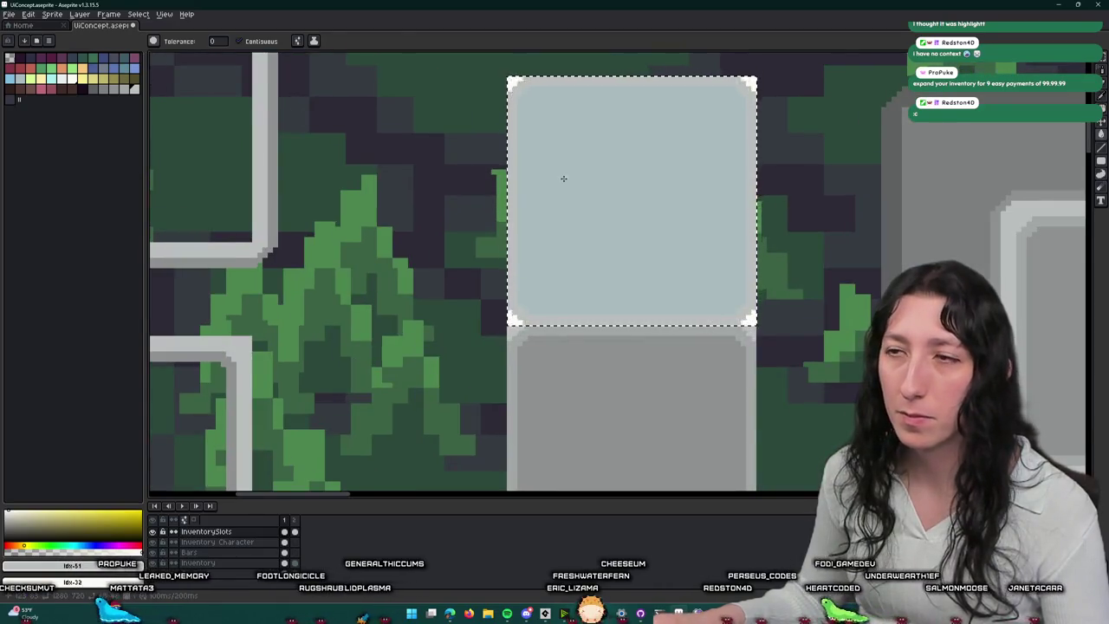
scroll(561, 178, "down", 4)
scroll(401, 350, "up", 2)
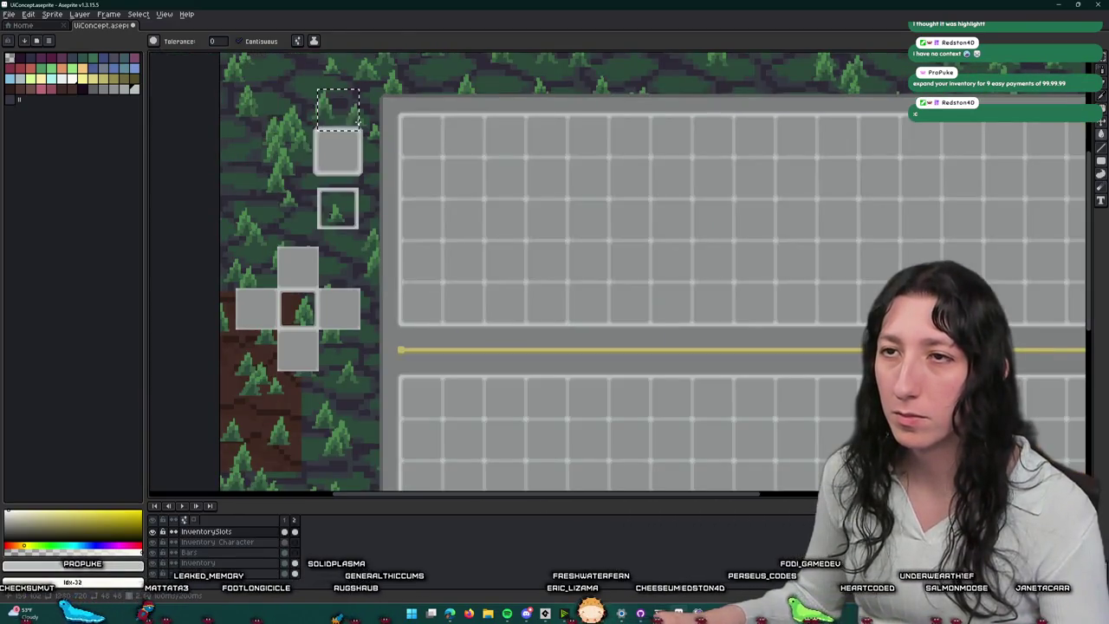
Step: On frame 1, move the light blue slot onto the inventory grid to preview it
key("Left")
scroll(373, 132, "up", 1)
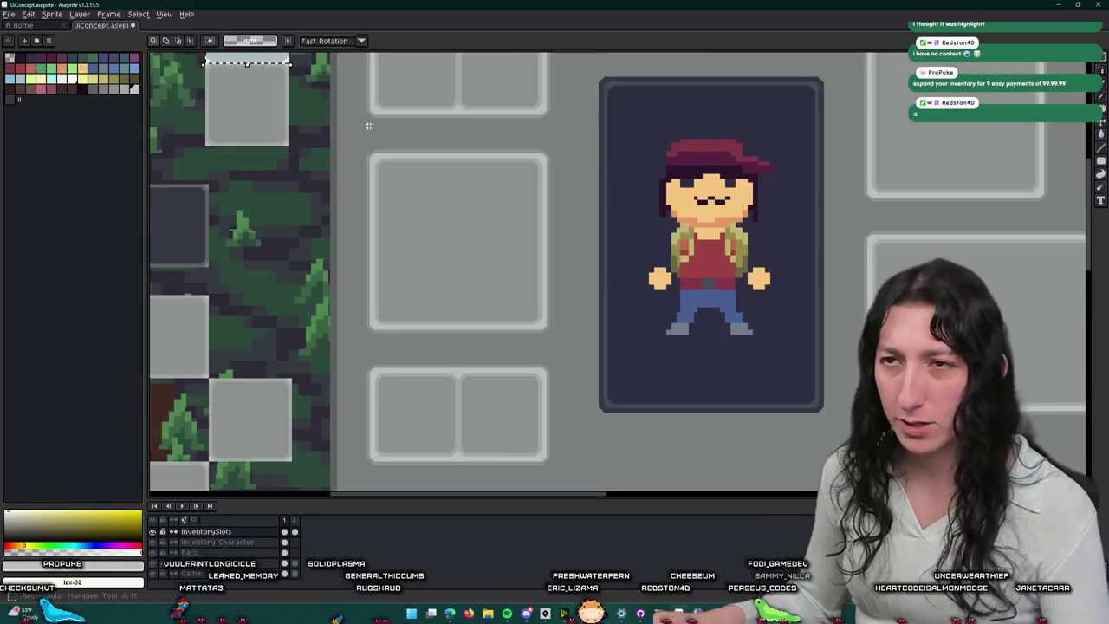
scroll(396, 165, "down", 2)
scroll(424, 184, "down", 3)
mouse_move(390, 171)
left_mouse_down()
mouse_move(459, 312)
mouse_move(445, 292)
mouse_move(396, 339)
mouse_move(324, 344)
left_mouse_up()
scroll(459, 312, "up", 8)
scroll(636, 280, "down", 5)
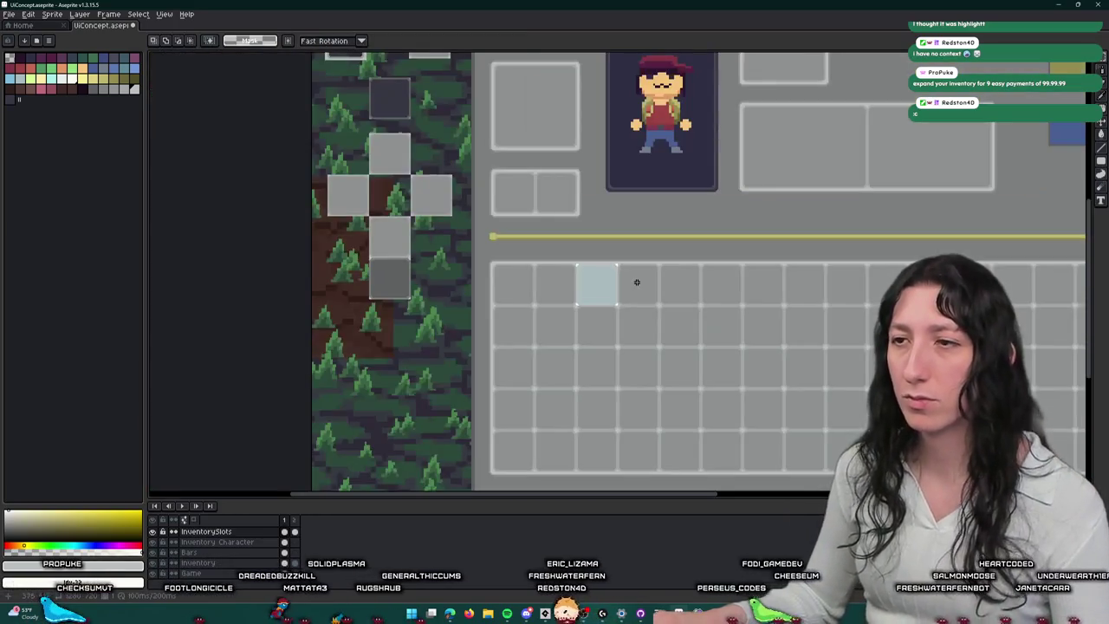
scroll(636, 282, "down", 2)
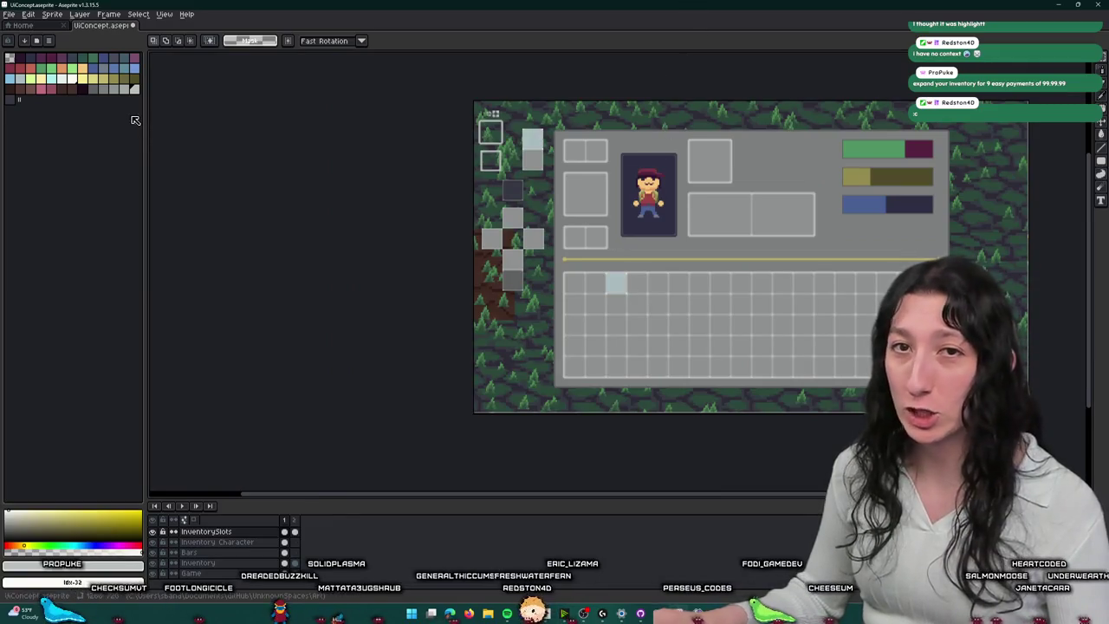
mouse_move(649, 184)
left_mouse_down()
mouse_move(589, 208)
mouse_move(608, 189)
left_mouse_up()
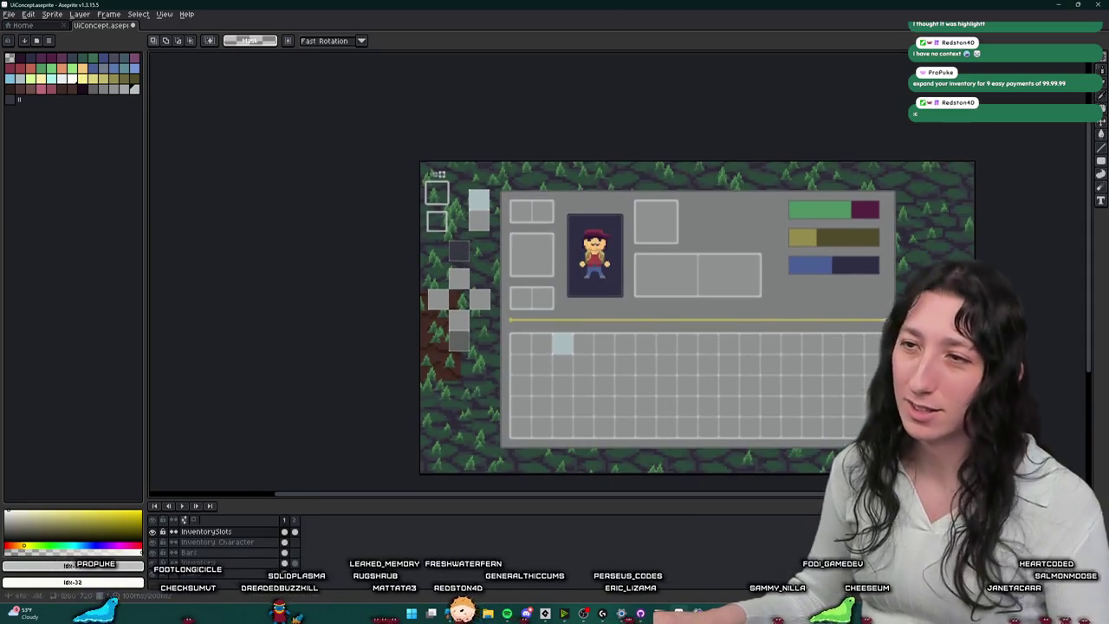
key("ctrl+z")
Step: Crop the sprite to the light blue slot and export it as Ui_Inventory_slot_txt_highlighted.png
scroll(507, 139, "up", 5)
left_click(53, 14)
left_click(57, 94)
key("ctrl+e")
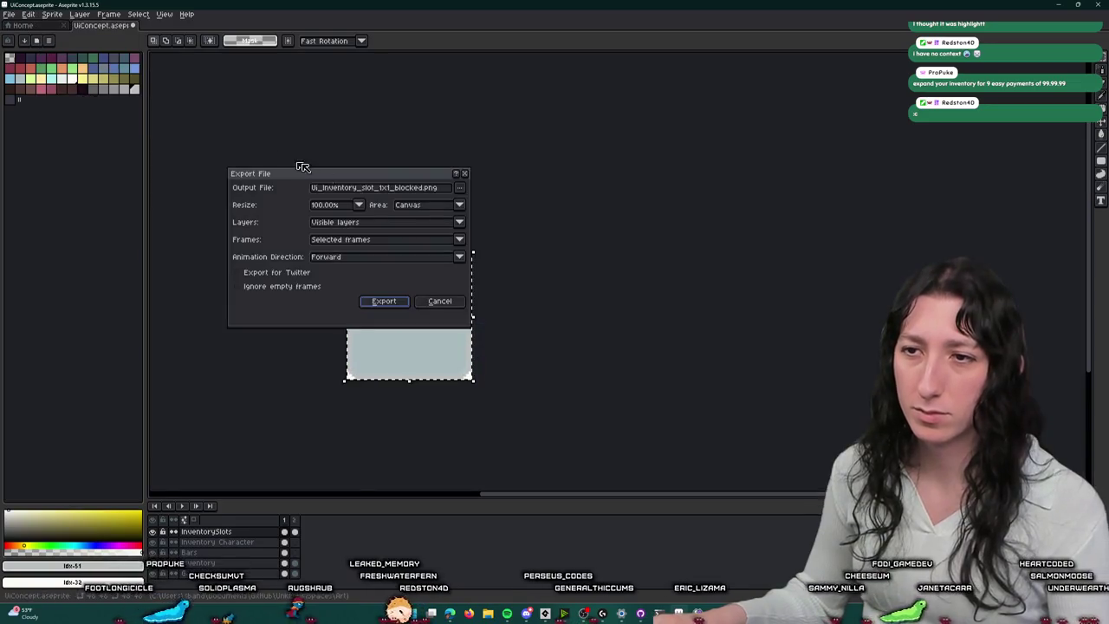
mouse_move(425, 187)
left_mouse_down()
mouse_move(378, 188)
mouse_move(400, 195)
left_mouse_up()
type("highlighted")
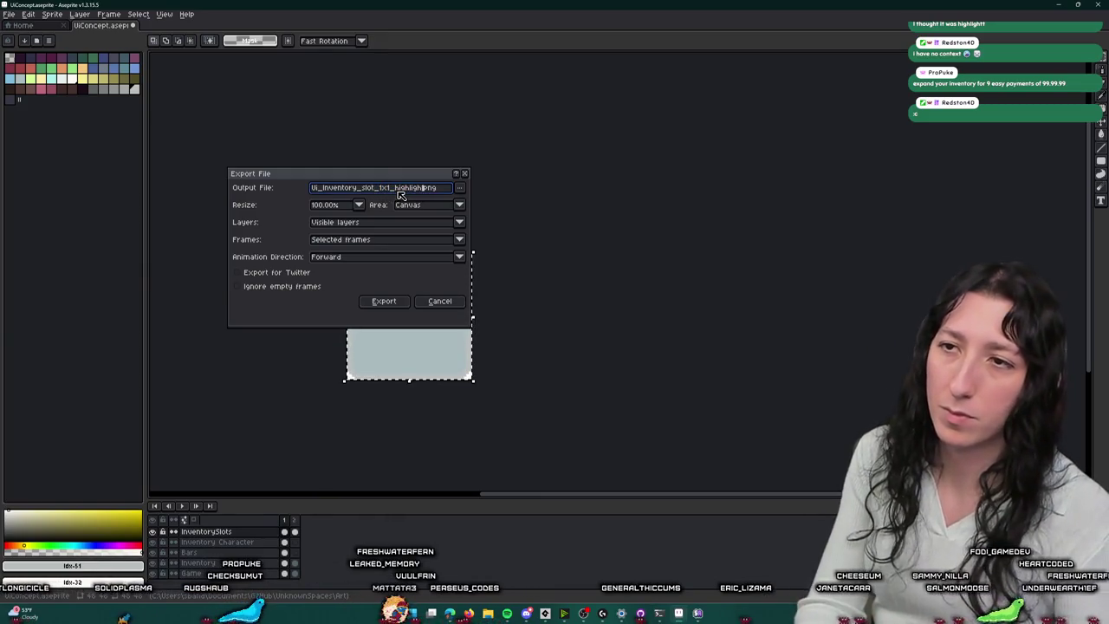
key("Return")
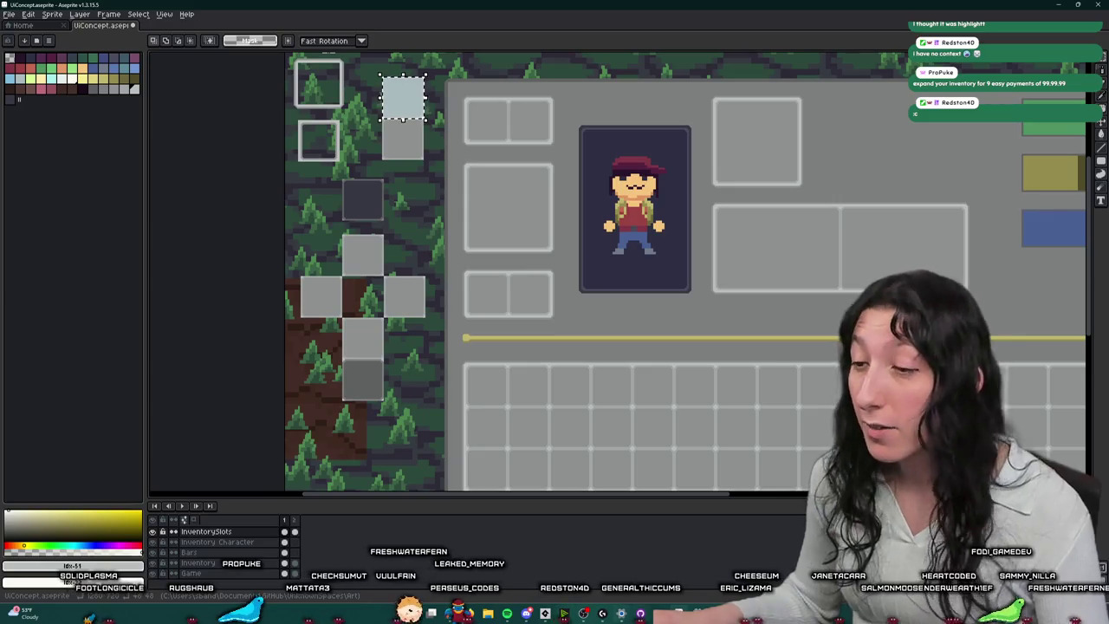
Step: Change _y1's placeholder value from 200 to 331 in the inventory Create code
mouse_move(598, 613)
left_click(544, 614)
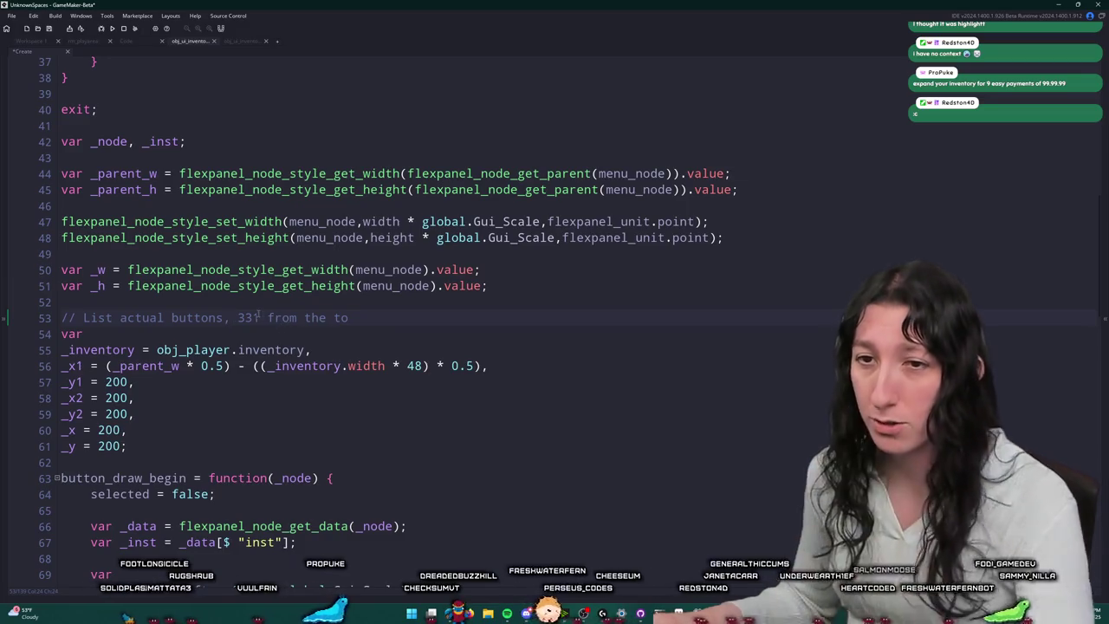
double_click(117, 381)
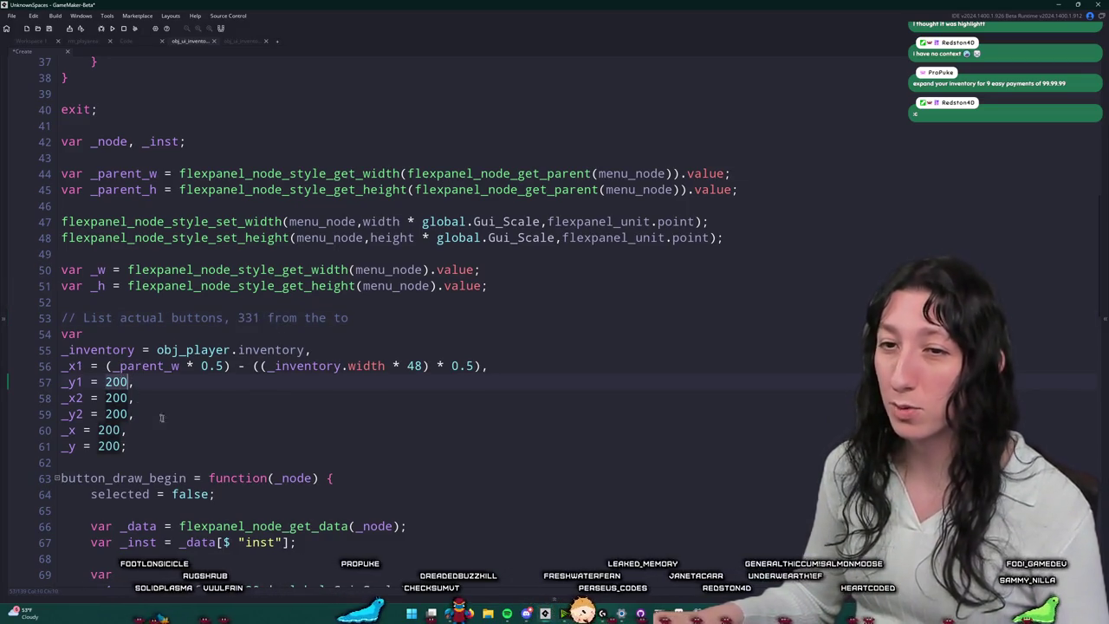
type("331")
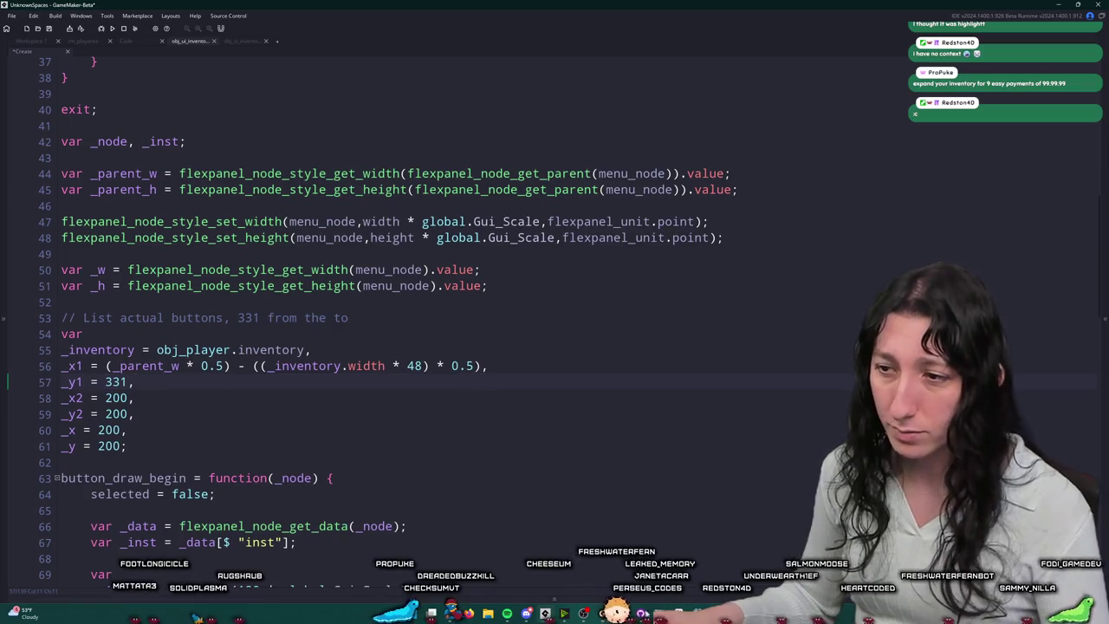
key("alt+Tab")
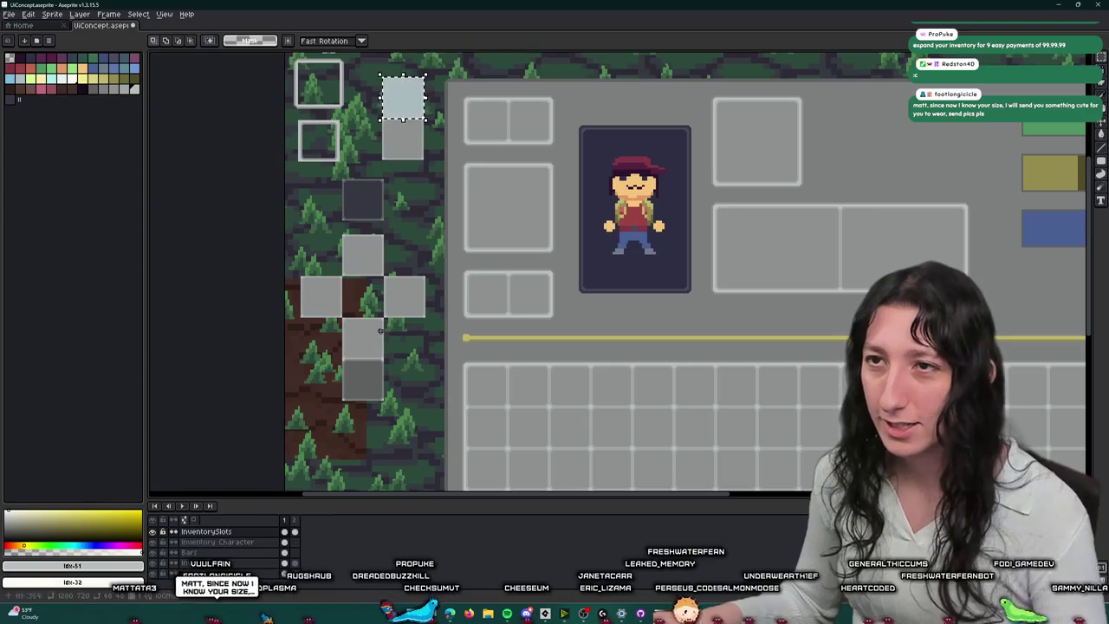
Step: Zoom in and measure the gap from the panel's left edge to the slot frame corner
left_click_drag(378, 333, 335, 465)
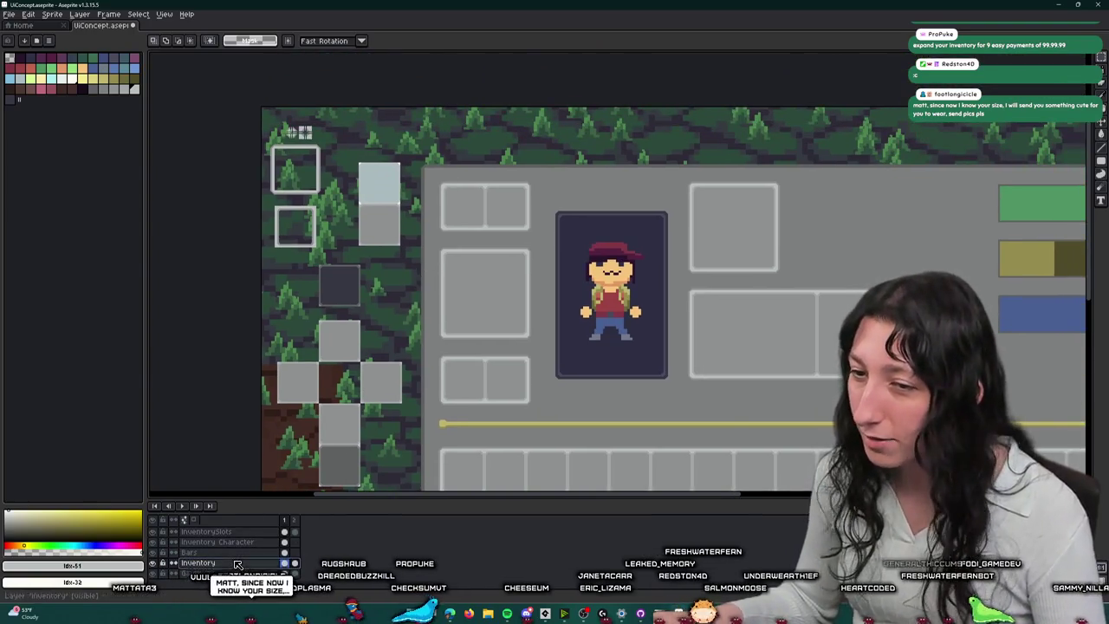
scroll(508, 416, "up", 5)
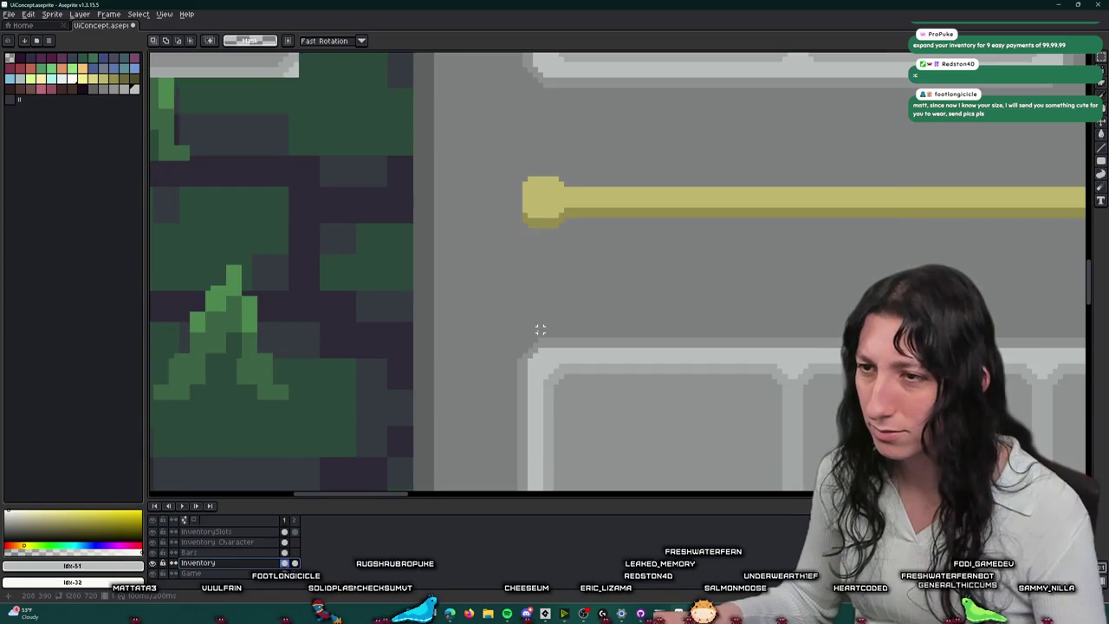
scroll(539, 329, "up", 3)
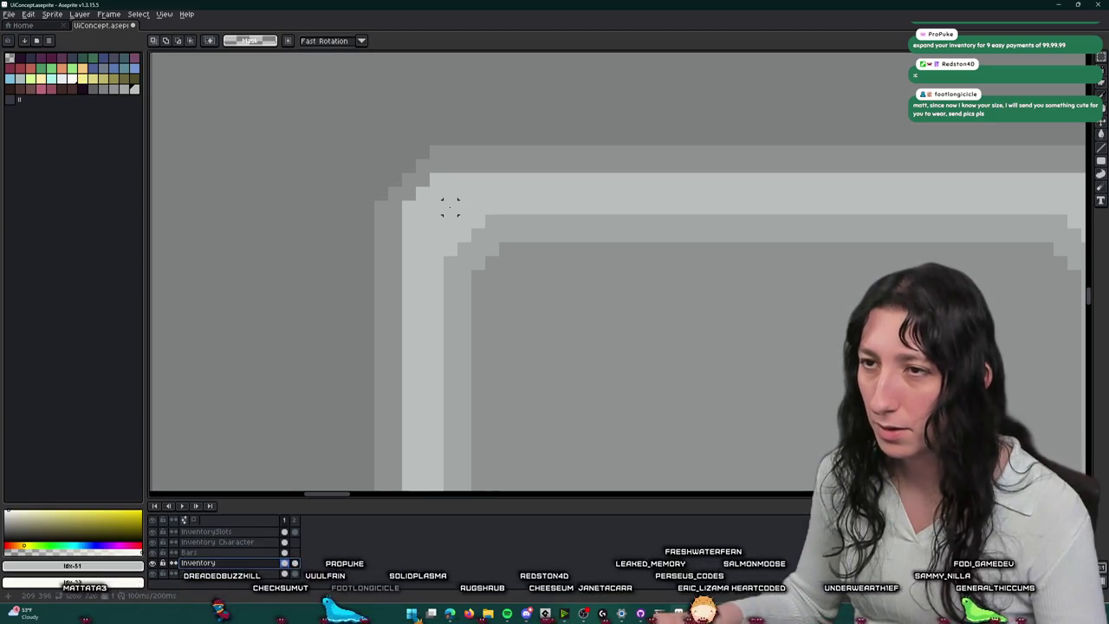
left_click(436, 222)
scroll(417, 228, "down", 2)
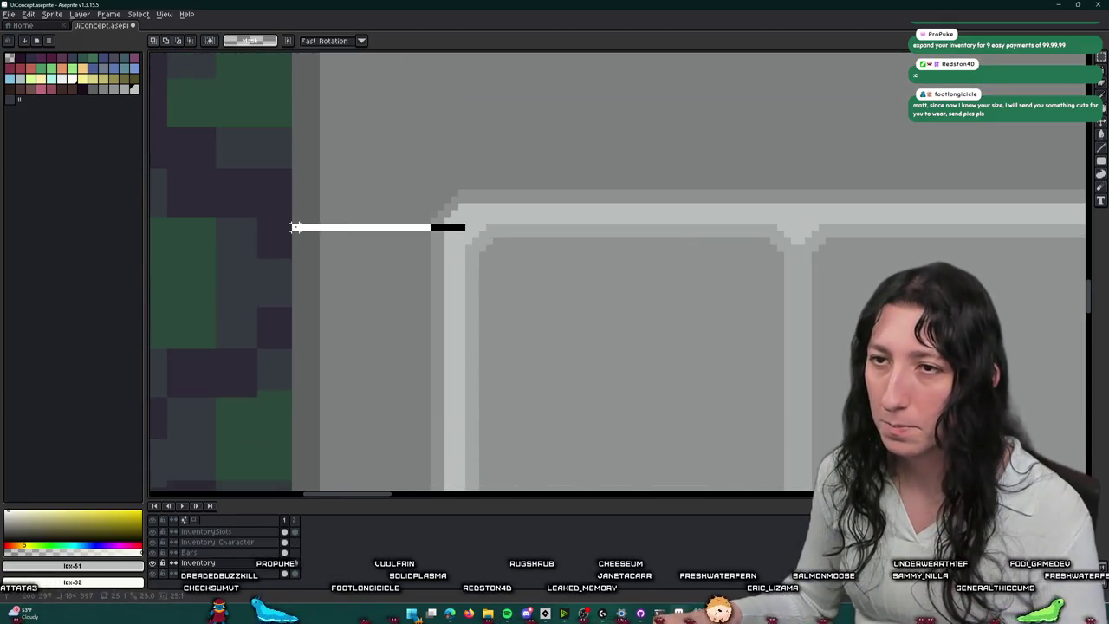
left_click_drag(296, 229, 298, 234)
left_click_drag(406, 372, 407, 346)
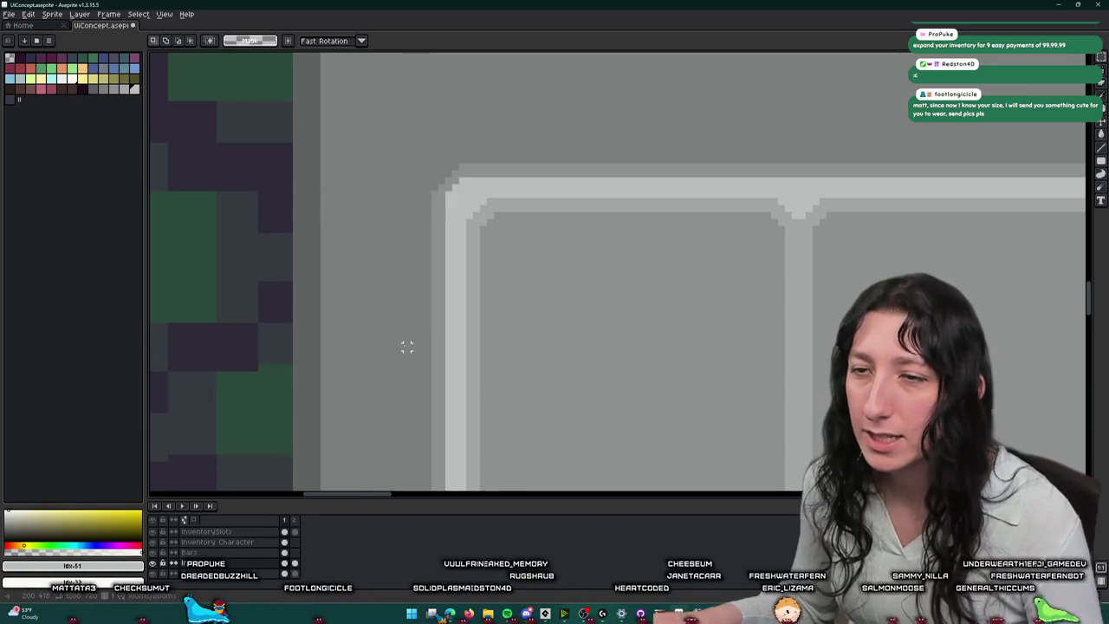
key("alt+Tab")
Step: Set _x1 to menu_node.left + 26
type(", 26")
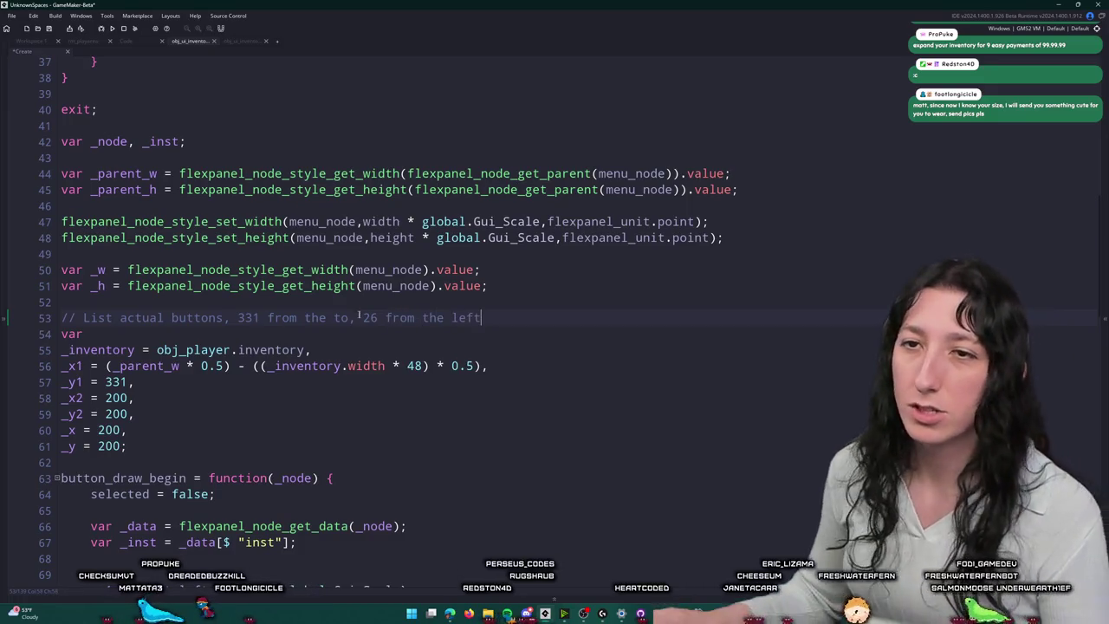
double_click(308, 221)
key("ctrl+c")
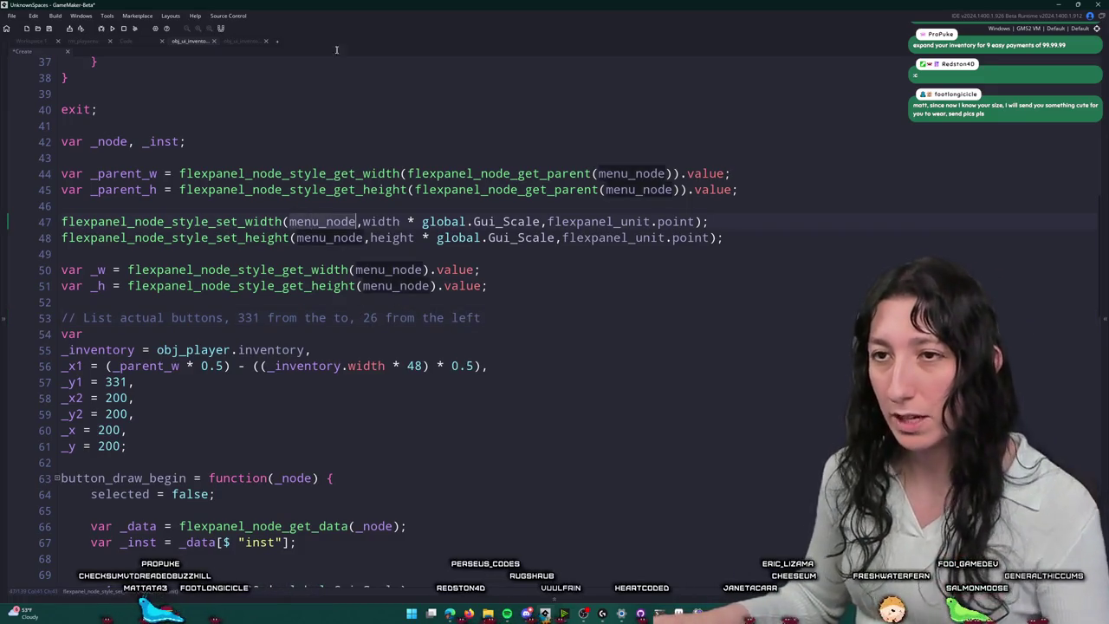
type("1,")
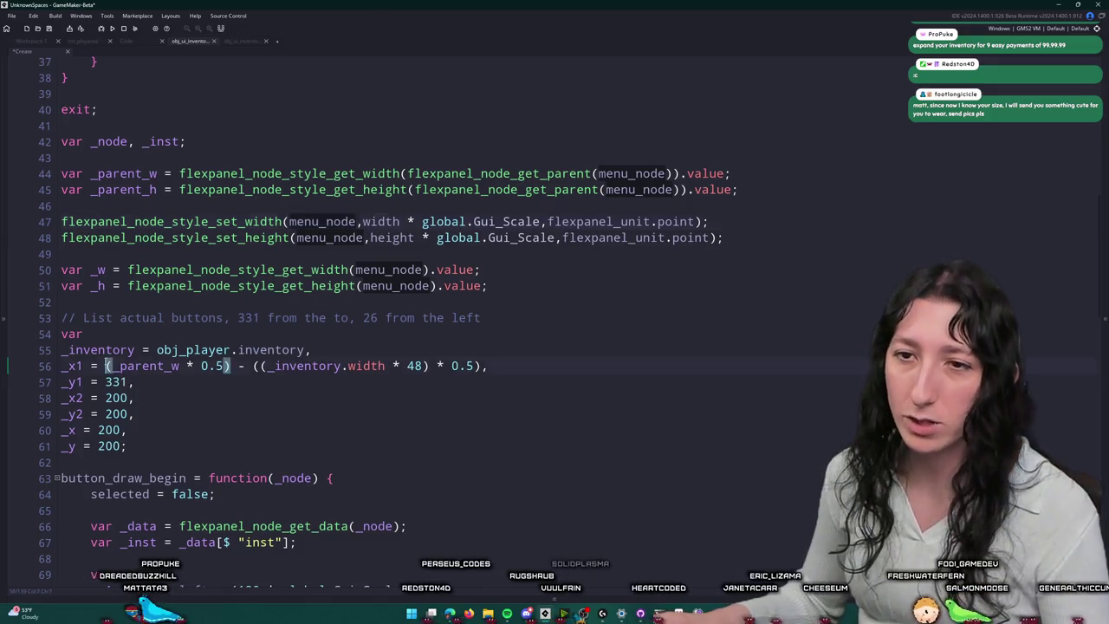
left_click_drag(106, 365, 483, 366)
key("ctrl+v")
type(".left")
type("l")
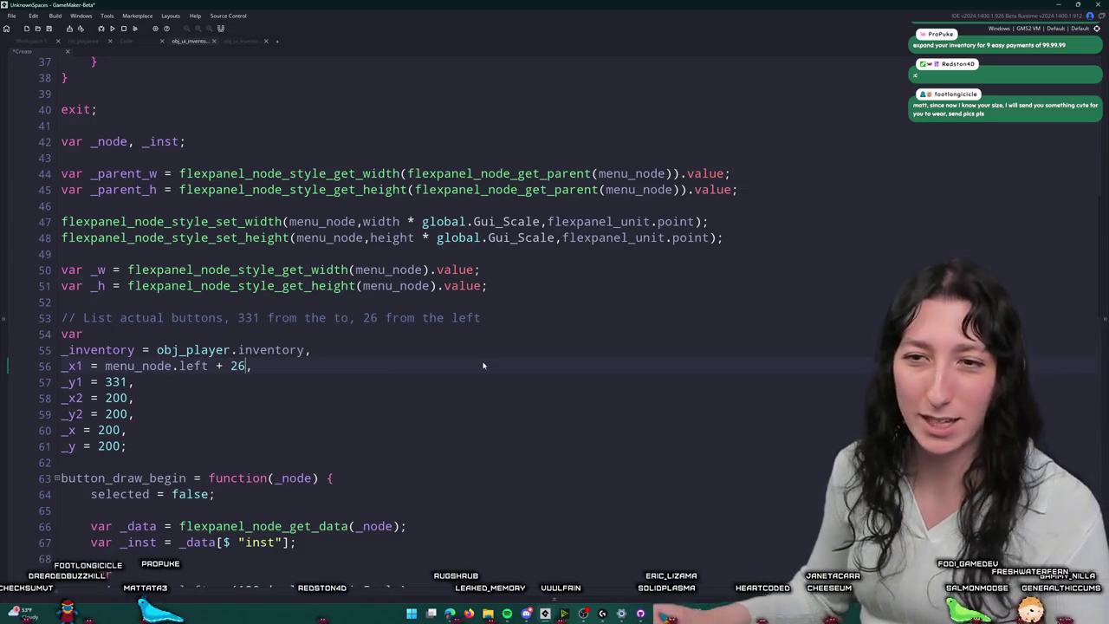
Step: Set _y1 to menu_node.top + 332 and remove the measurement notes from the comment
double_click(116, 382)
type("med")
key("BackSpace")
type("nu_node.")
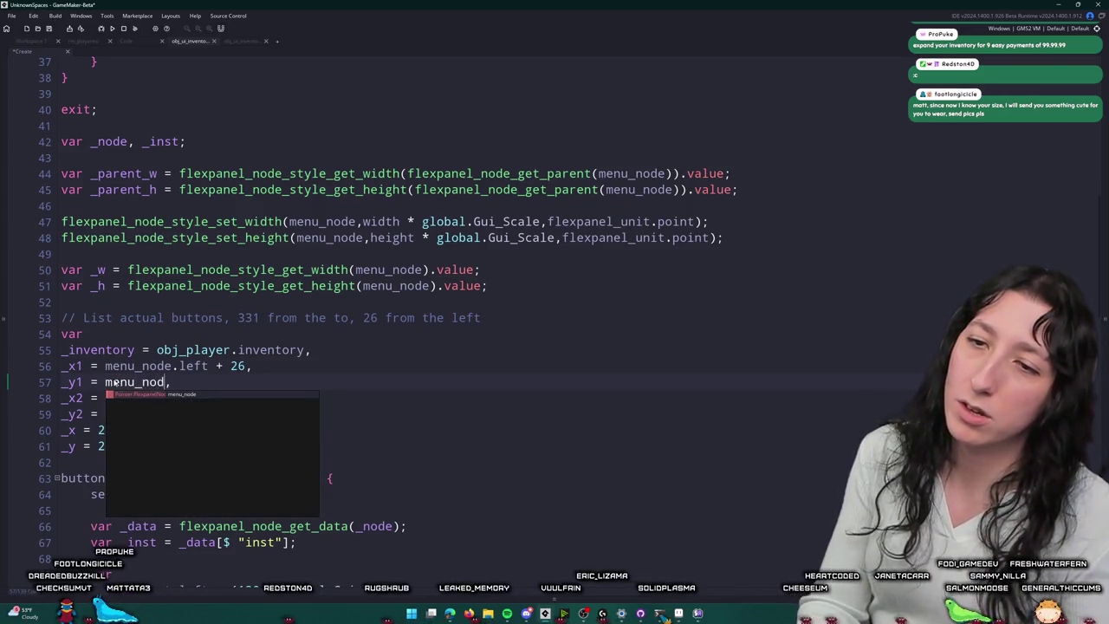
type("top + 332")
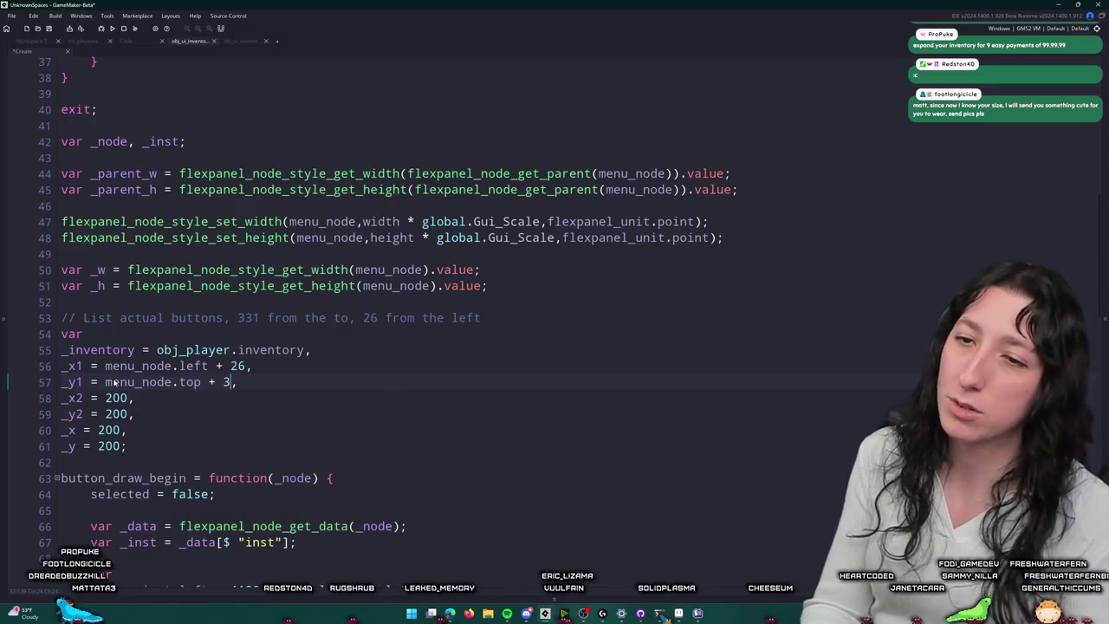
mouse_move(482, 317)
left_mouse_down()
mouse_move(205, 304)
mouse_move(229, 317)
left_mouse_up()
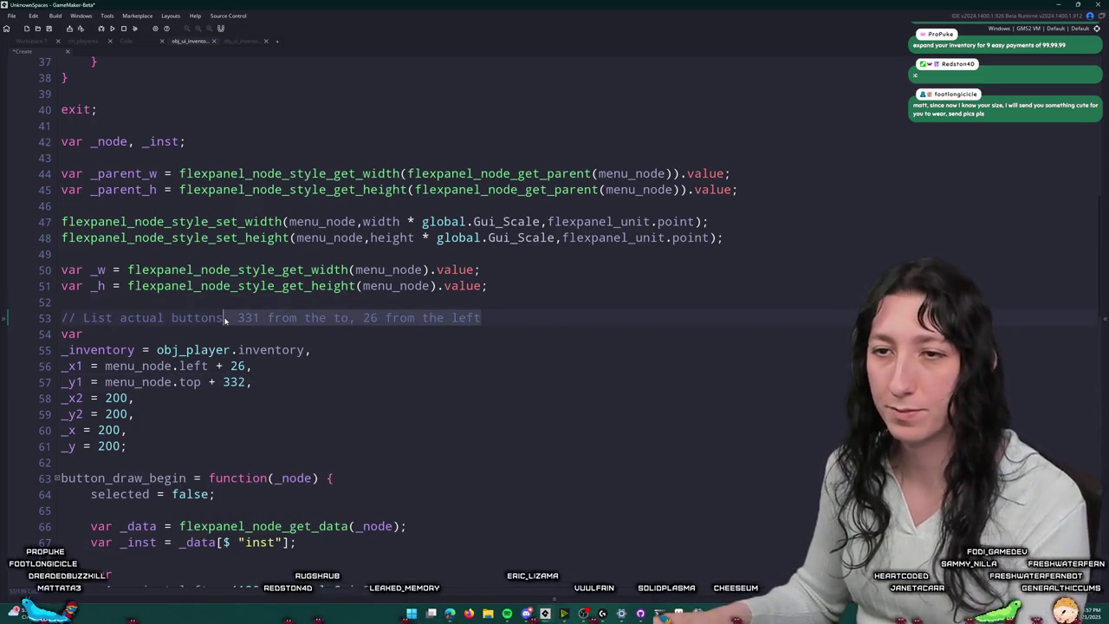
key("BackSpace")
key("BackSpace")
Step: Check the slot grid's top-left cells in the Aseprite mockup
scroll(232, 314, "down", 1)
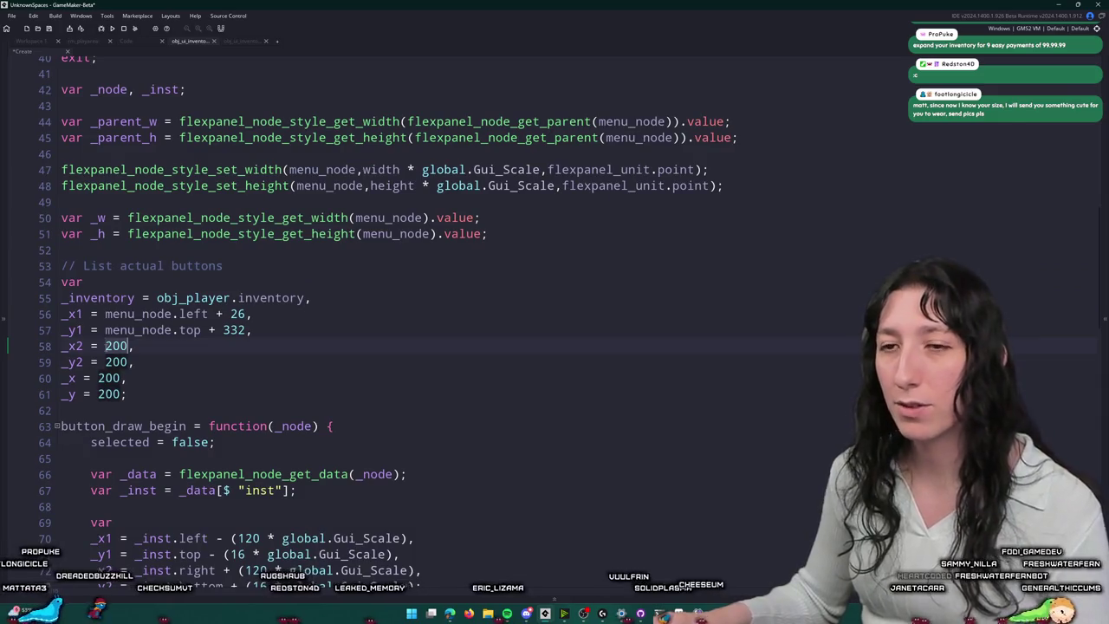
key("alt+Tab")
scroll(591, 346, "down", 4)
scroll(591, 347, "up", 2)
left_click_drag(591, 346, 496, 300)
left_click_drag(192, 214, 299, 239)
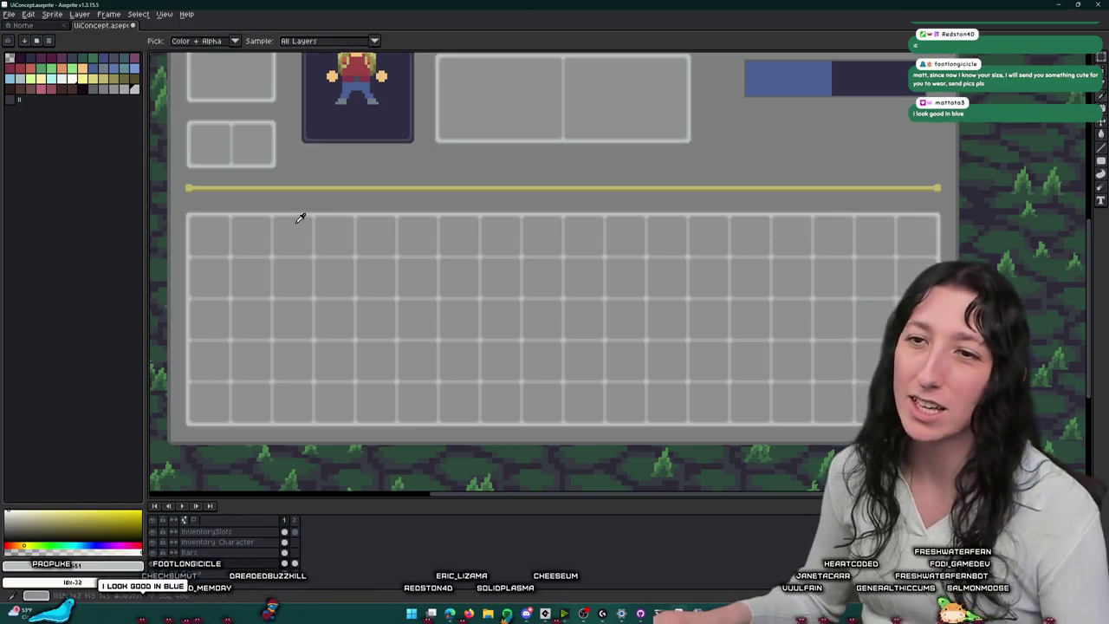
key("alt+Tab")
Step: Replace _x2's placeholder 200 with 18, giving 18 * 48
double_click(114, 346)
type("18")
scroll(103, 346, "up", 10)
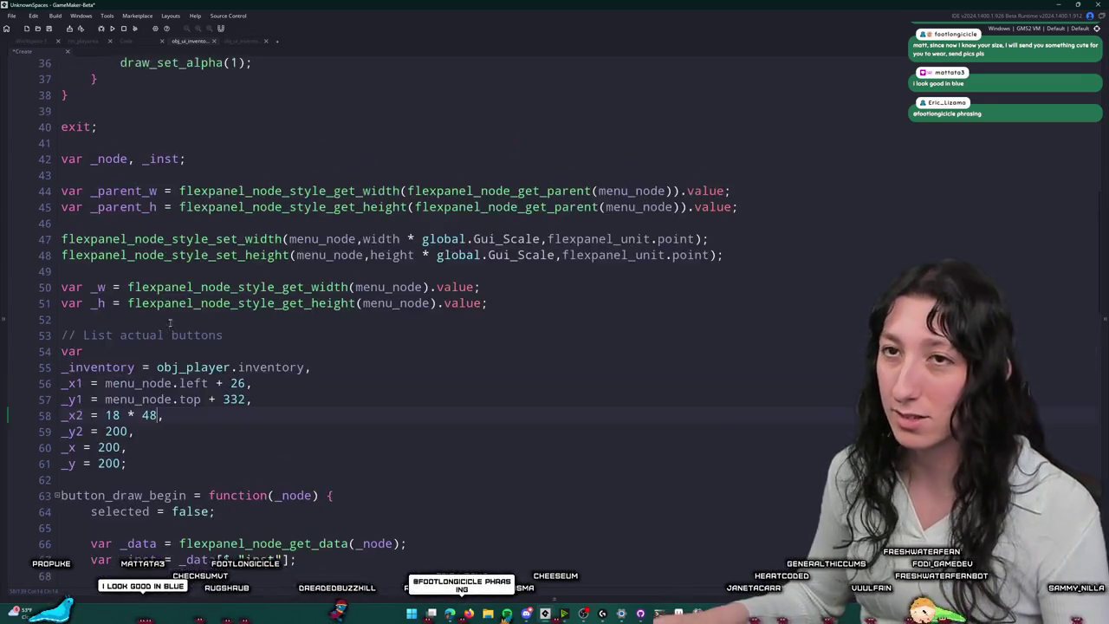
left_click(172, 149)
key("ctrl+t")
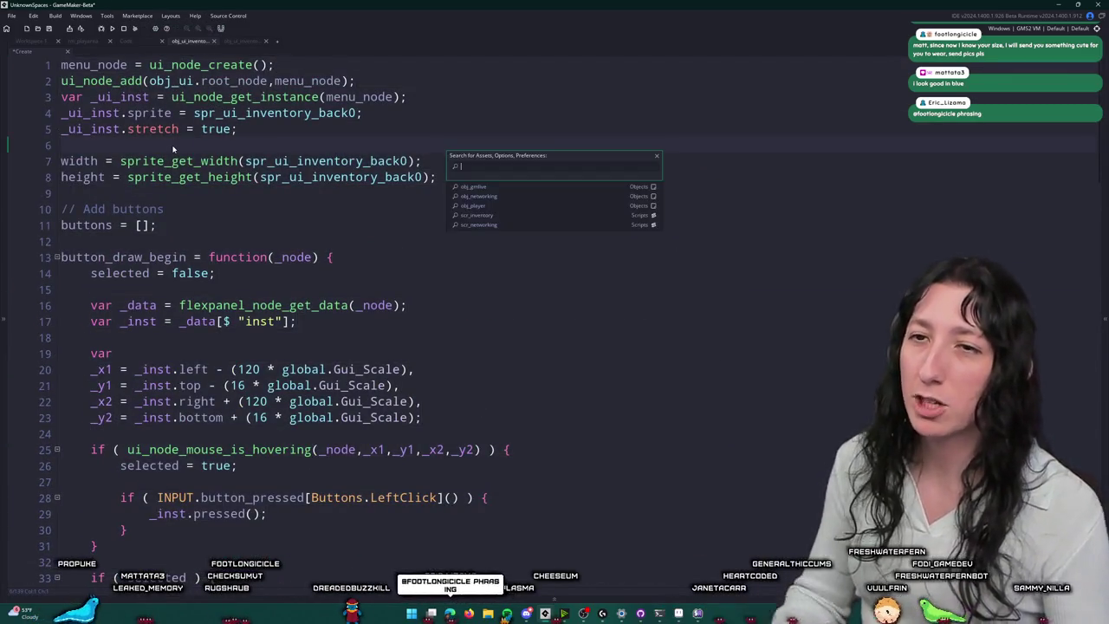
Step: Look over the scr_inventory script, then return to the obj_ui_inventory code with the slot bounds
type("scr_inv")
key("Return")
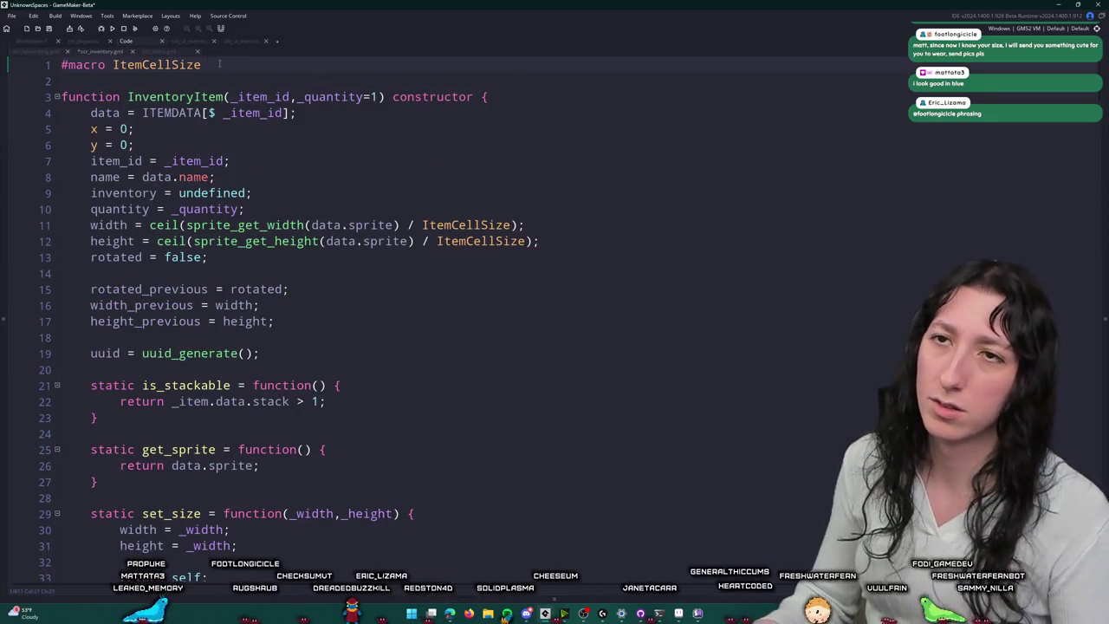
left_click(49, 52)
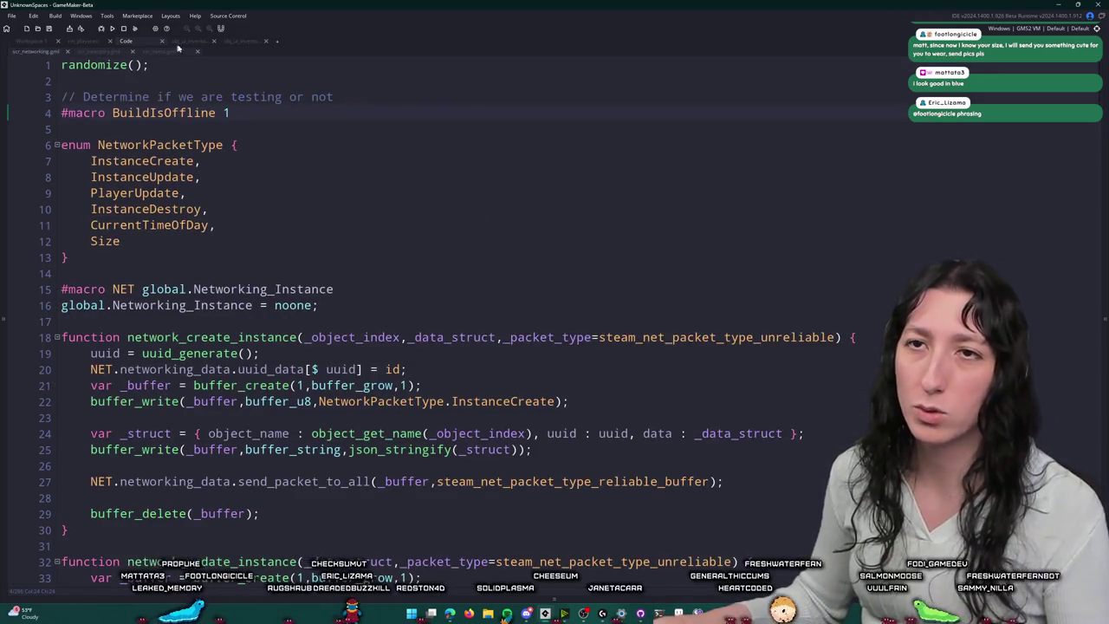
left_click(98, 52)
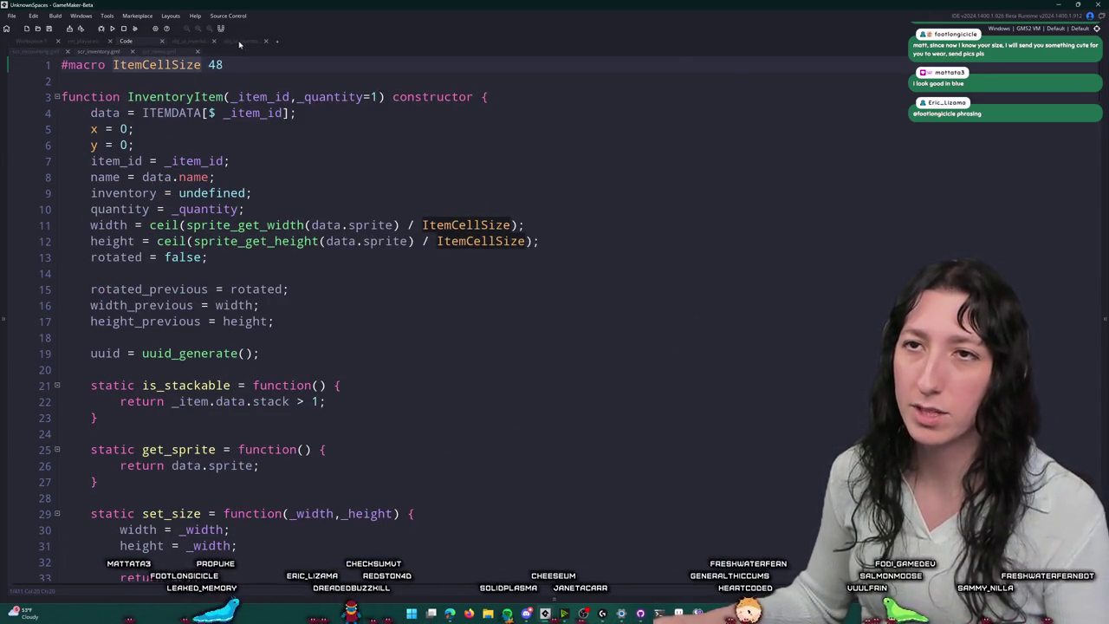
left_click(238, 41)
left_click(200, 42)
left_click(243, 42)
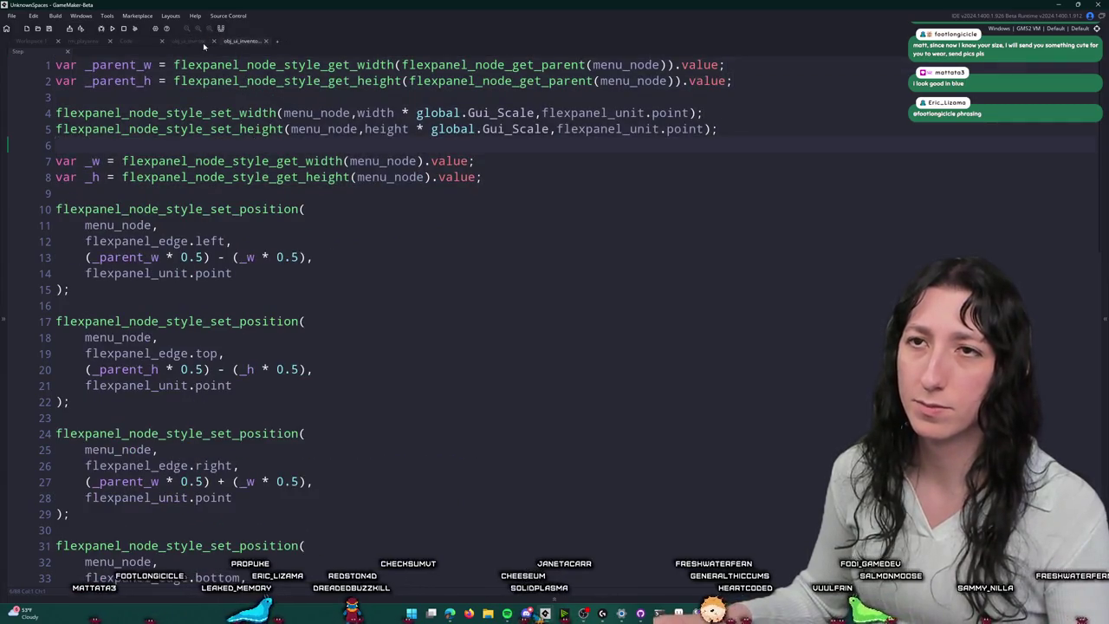
left_click(204, 45)
scroll(176, 421, "down", 10)
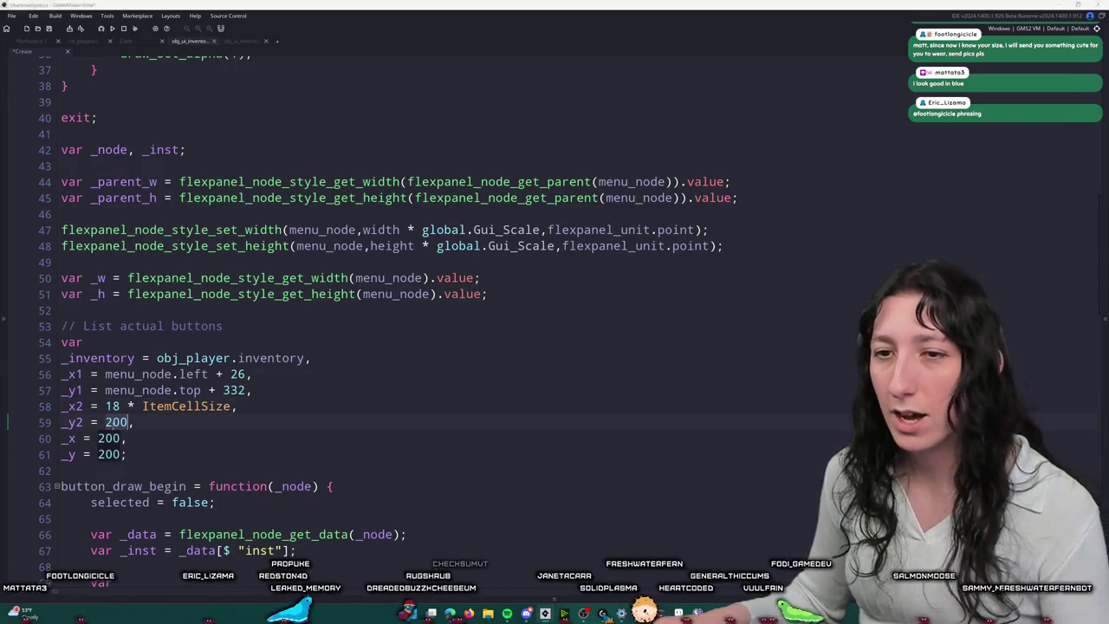
Step: After checking the mockup, make _x2 equal _x1 + 18 cells and _y2 equal _y1 + 5 * ItemCellSize
key("alt+Tab")
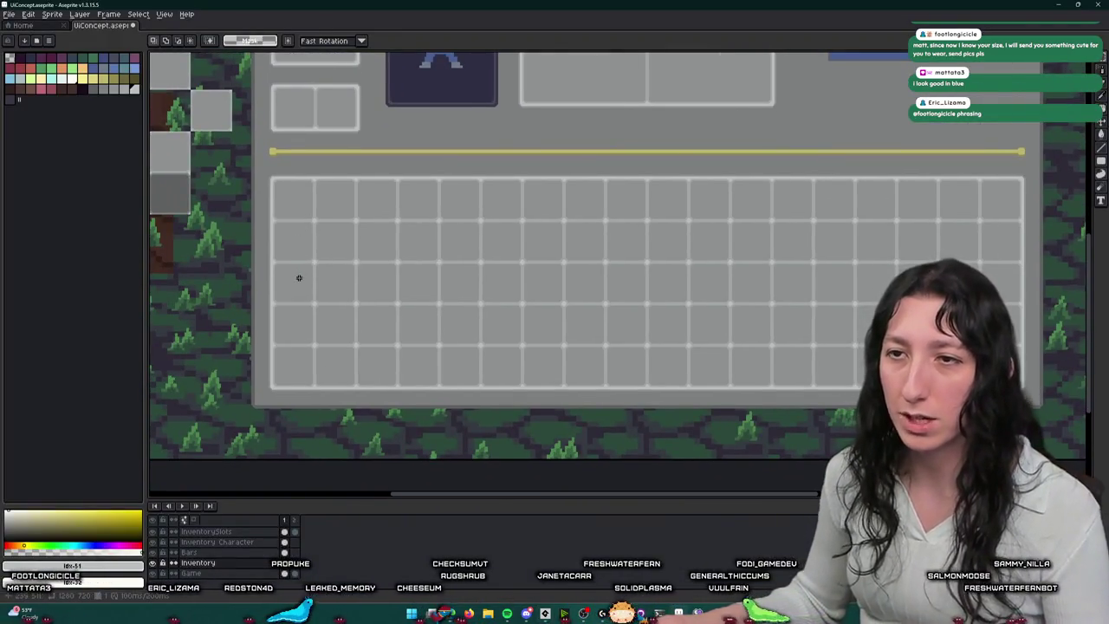
key("alt+Tab")
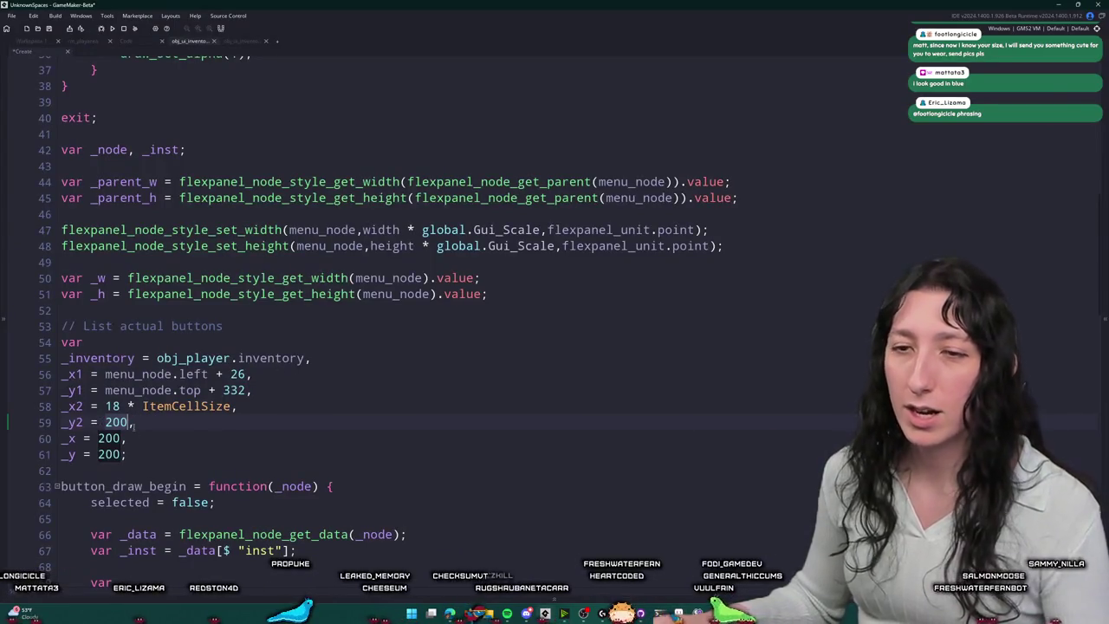
double_click(115, 422)
type("5 * ItemCellSize")
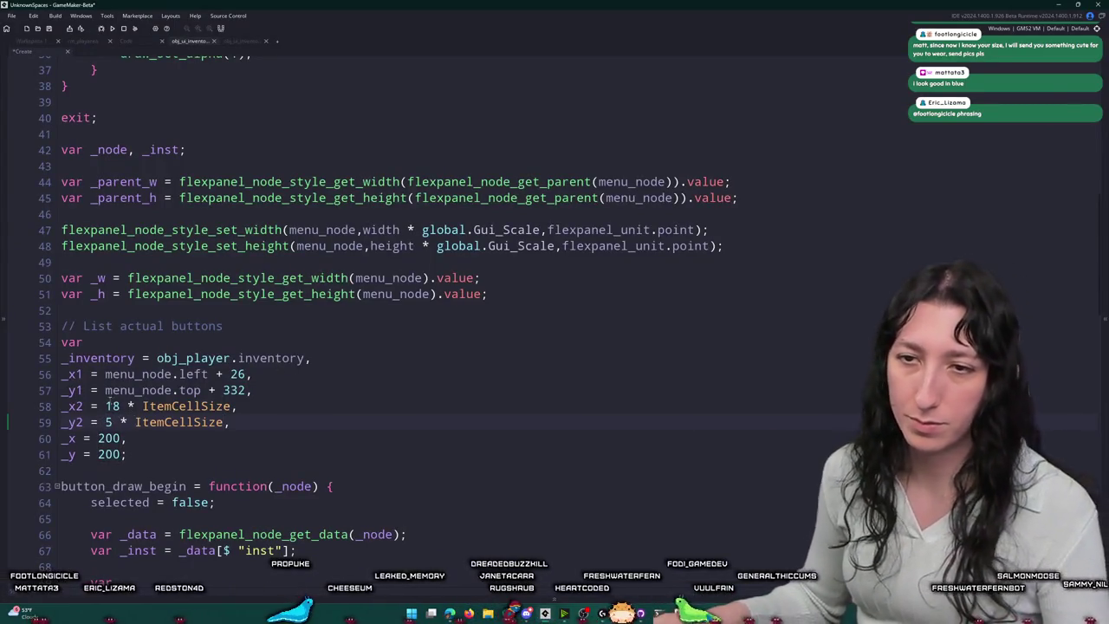
left_click(106, 406)
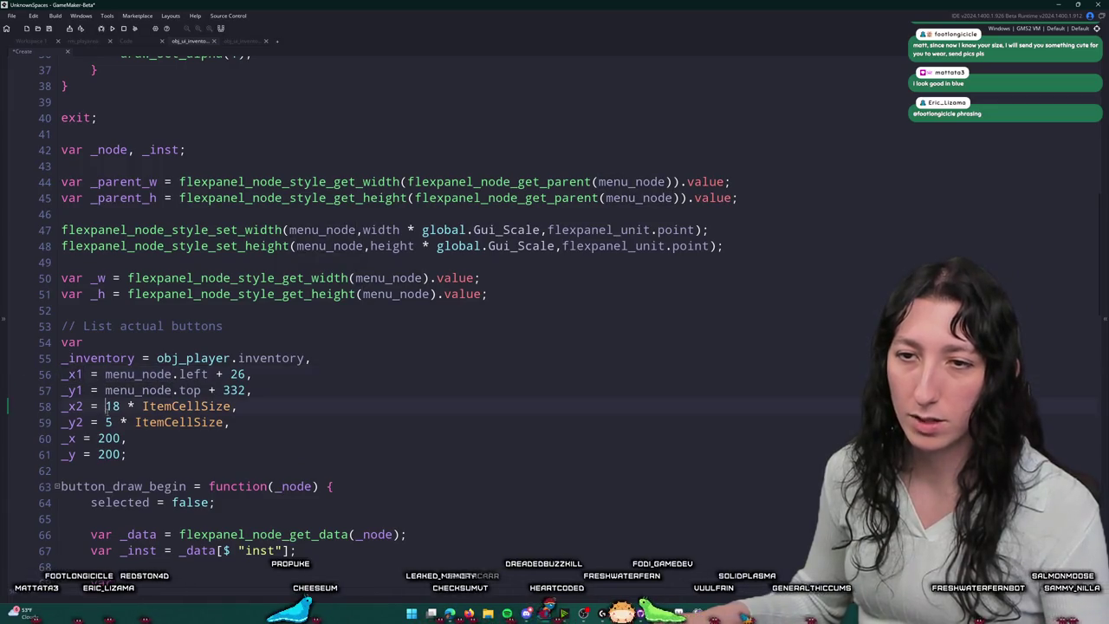
type("_x1 + (")
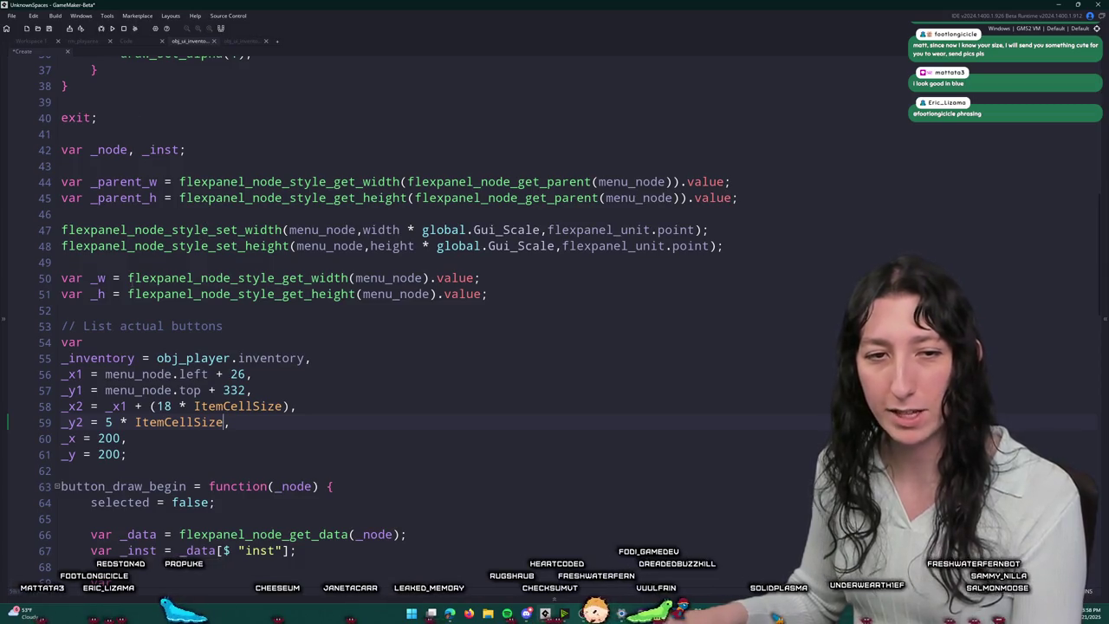
type(")")
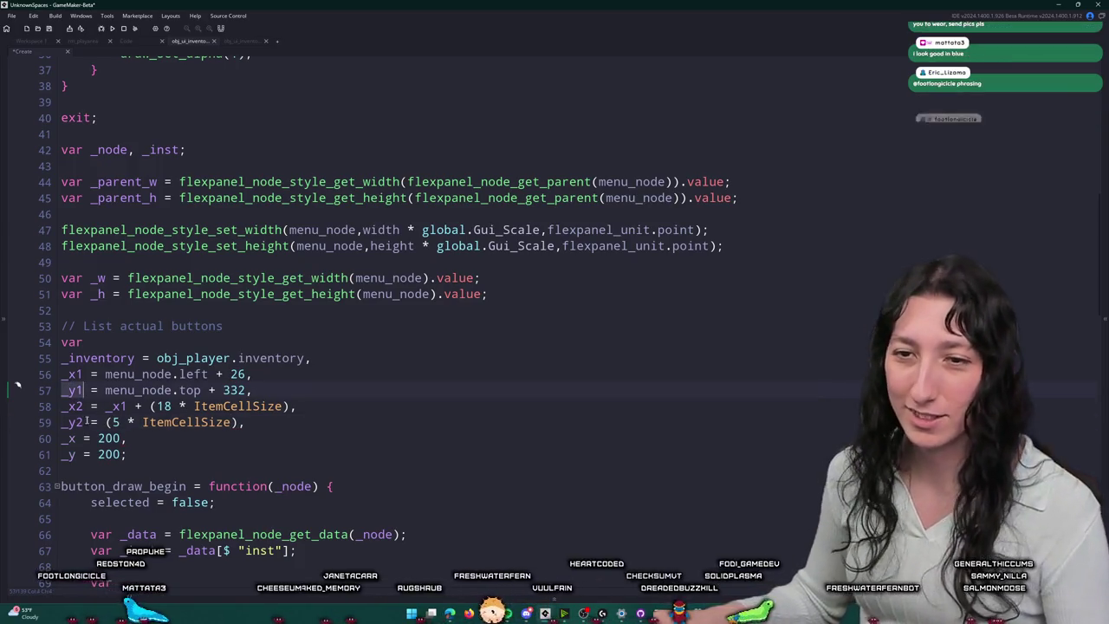
left_click(101, 422)
type("_y1 +")
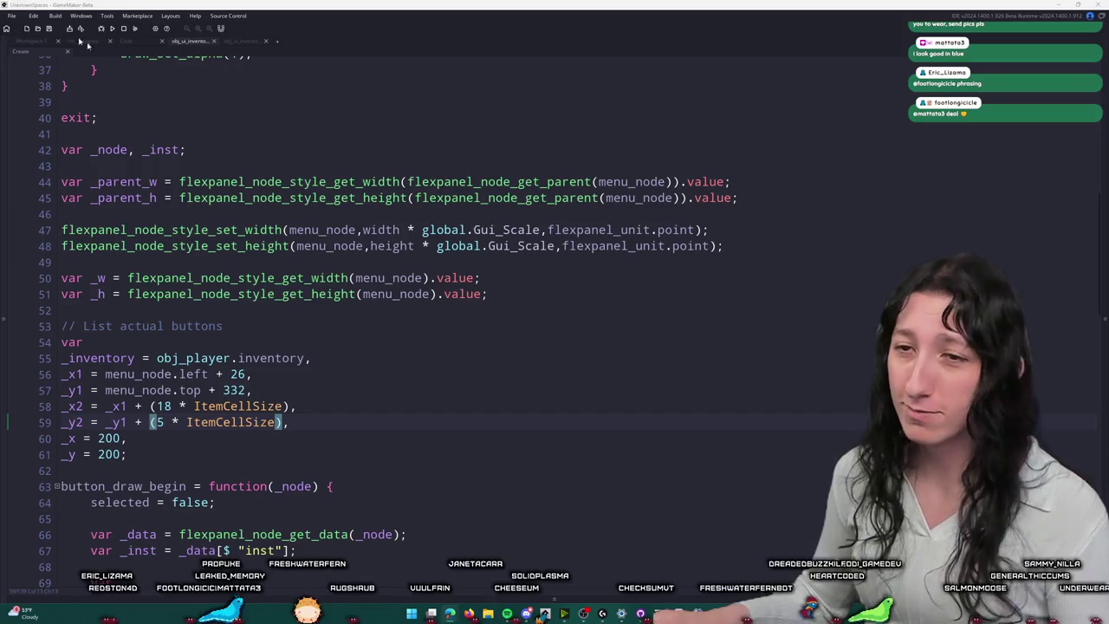
key("Up")
key("Up")
scroll(174, 340, "down", 2)
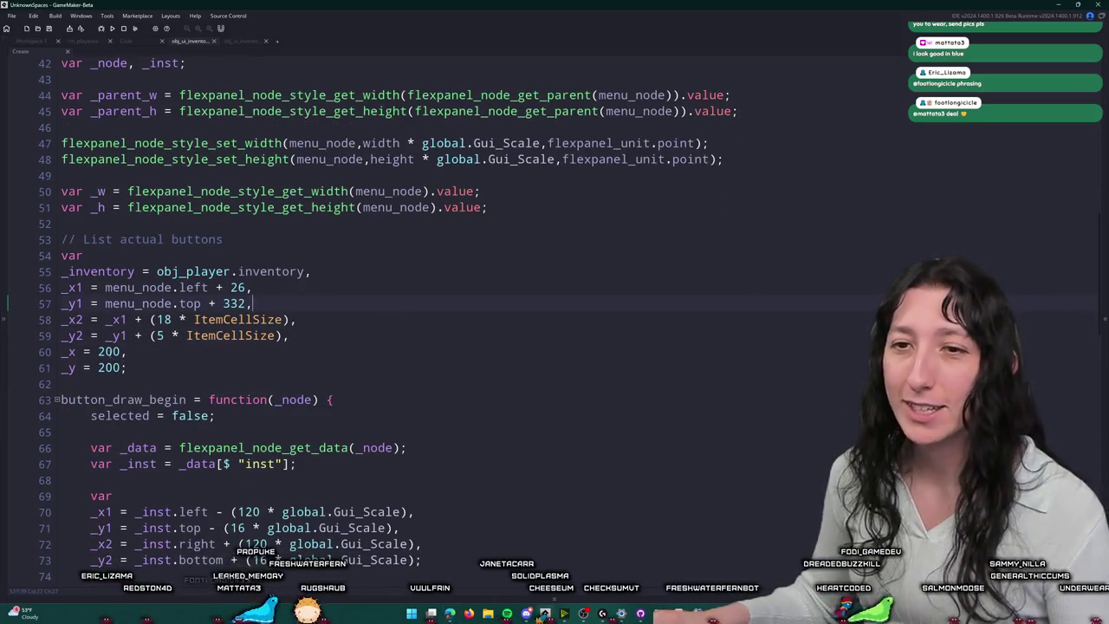
Step: Replace the fixed 200 starting values so _x starts at _x1 and _y at _y1
double_click(110, 352)
double_click(73, 287)
key("ctrl+c")
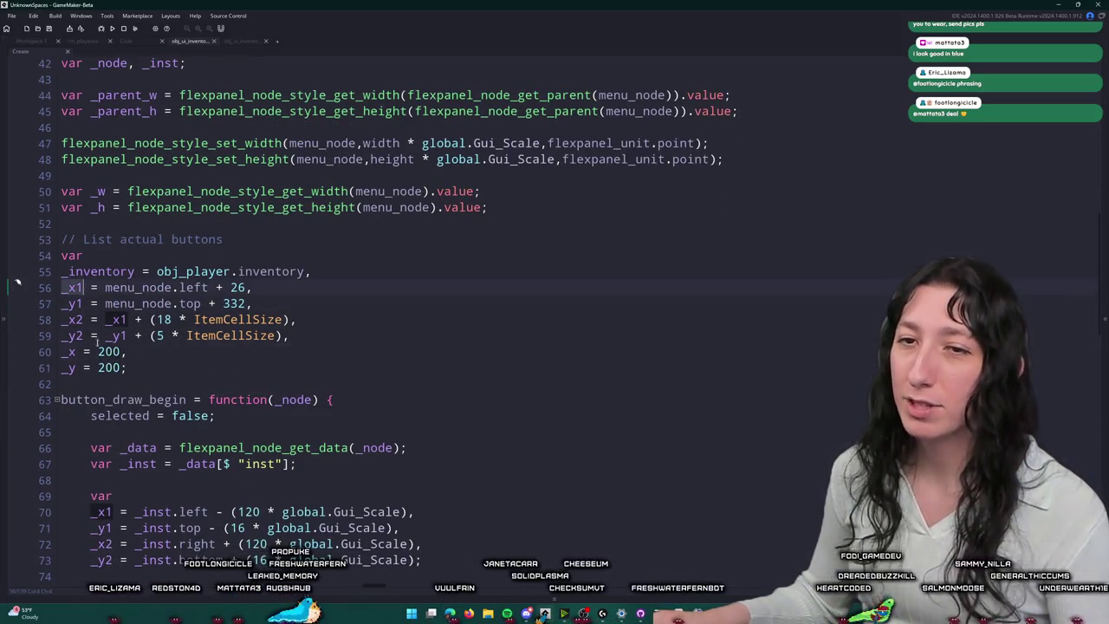
double_click(110, 352)
key("ctrl+v")
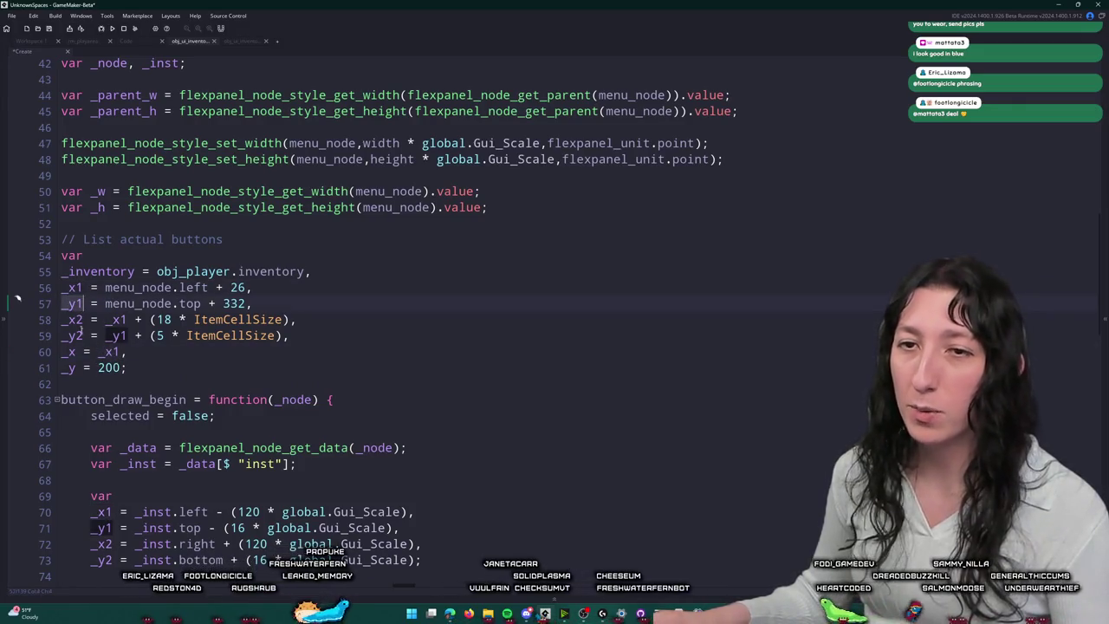
left_click(101, 367)
Step: Select the button_draw_begin function spanning lines 63–88
scroll(266, 341, "down", 5)
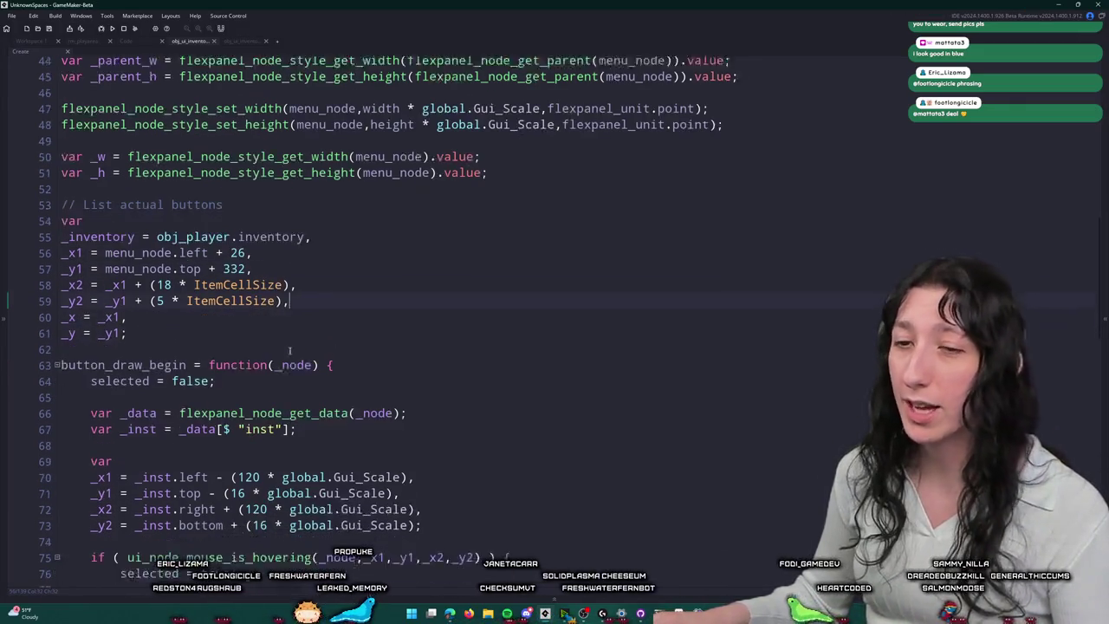
scroll(84, 432, "down", 2)
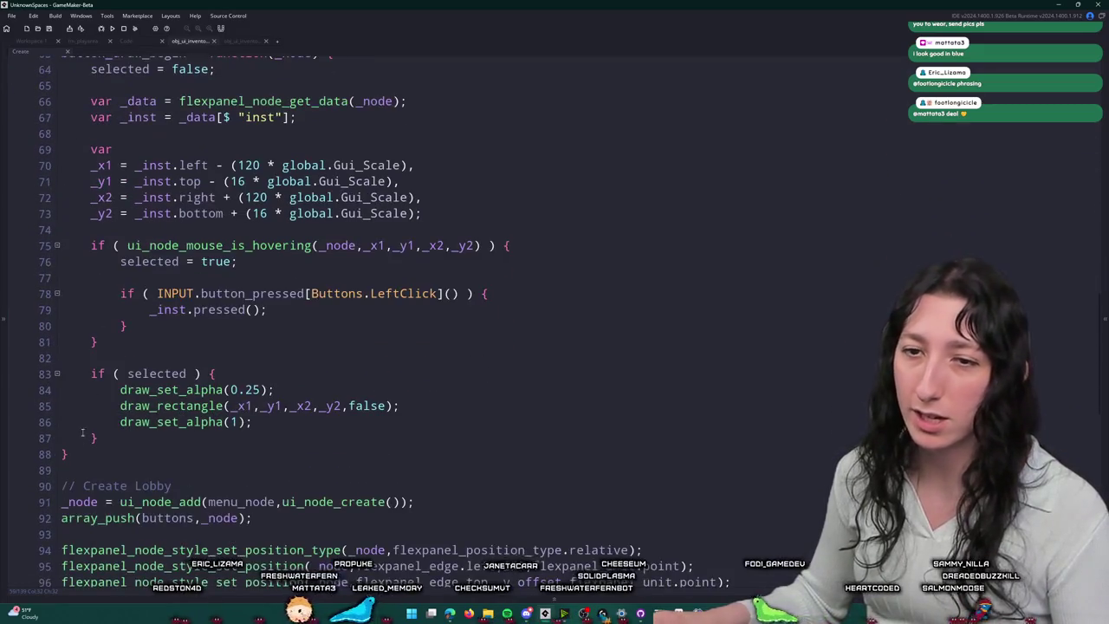
left_click_drag(78, 448, 61, 107)
key("ctrl+c")
scroll(17, 308, "up", 2)
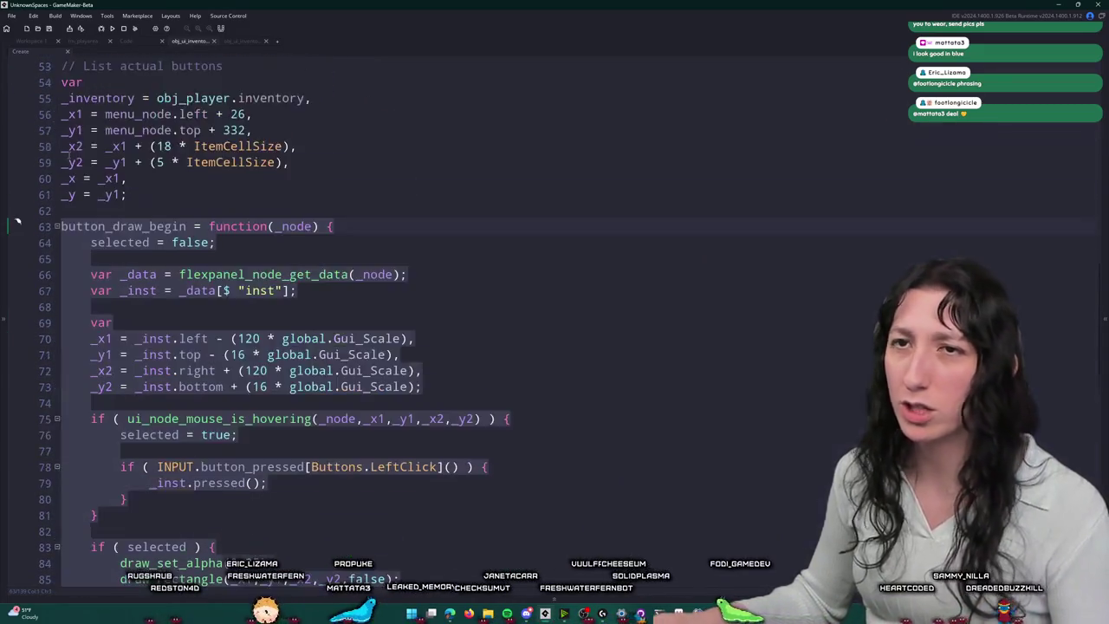
Step: Cut button_draw_begin, clear the leftover blank lines, and paste it after the size variables
key("Delete")
key("BackSpace")
key("BackSpace")
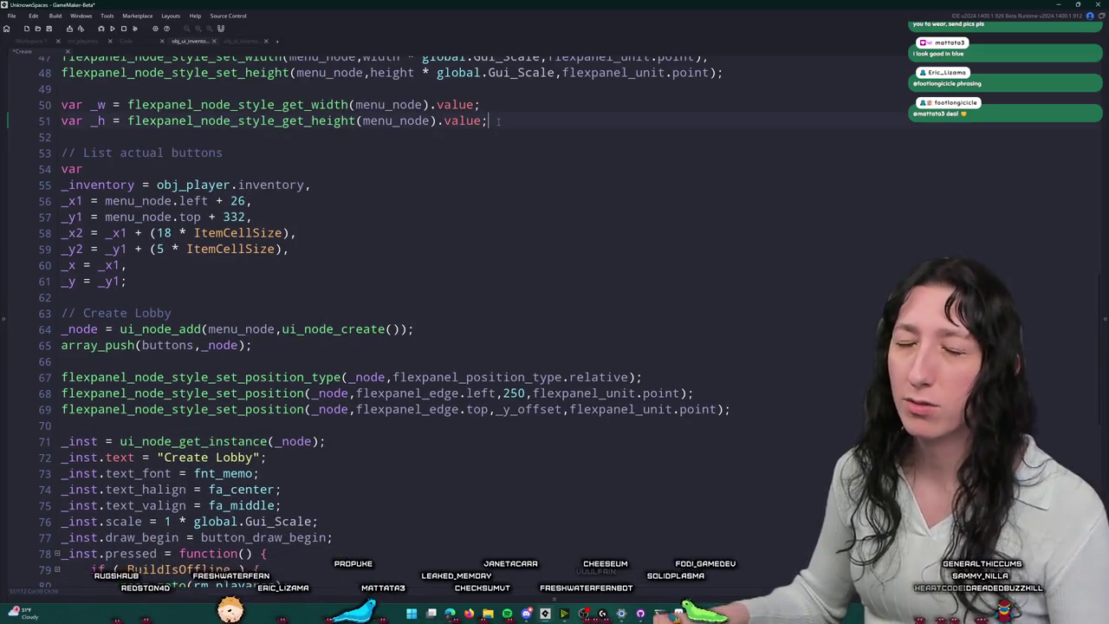
key("ctrl+v")
Step: Head the function with '// Function for handling inputs/drawing' and add blank lines after _y = _y1;
left_click(184, 144)
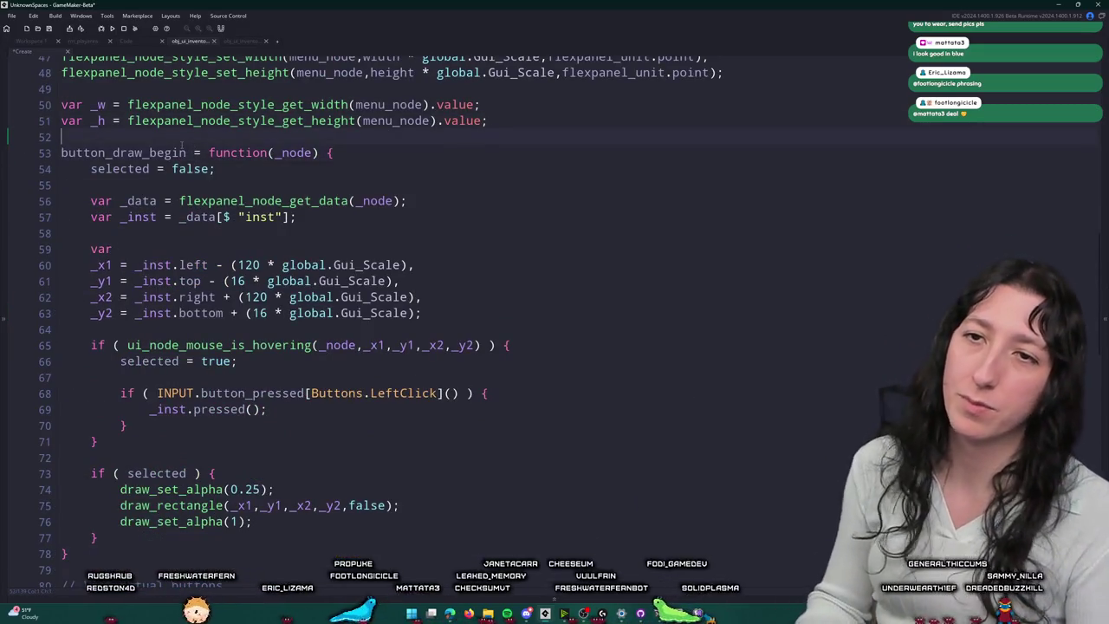
key("Return")
type("// Function for handling inputs/drawing")
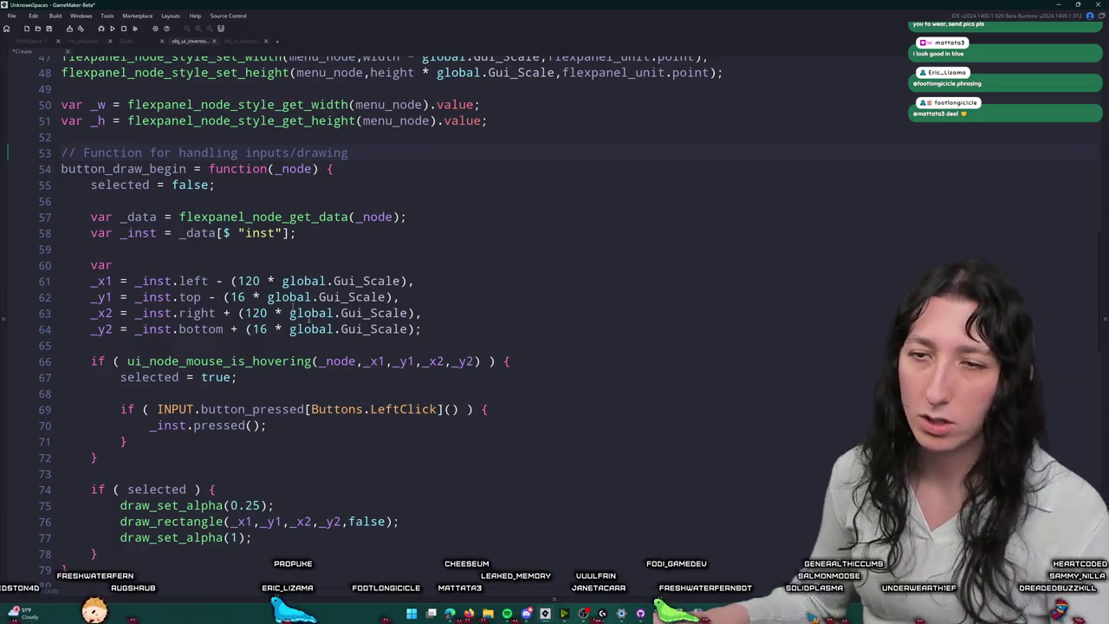
scroll(250, 260, "down", 4)
scroll(334, 196, "up", 1)
scroll(334, 196, "down", 7)
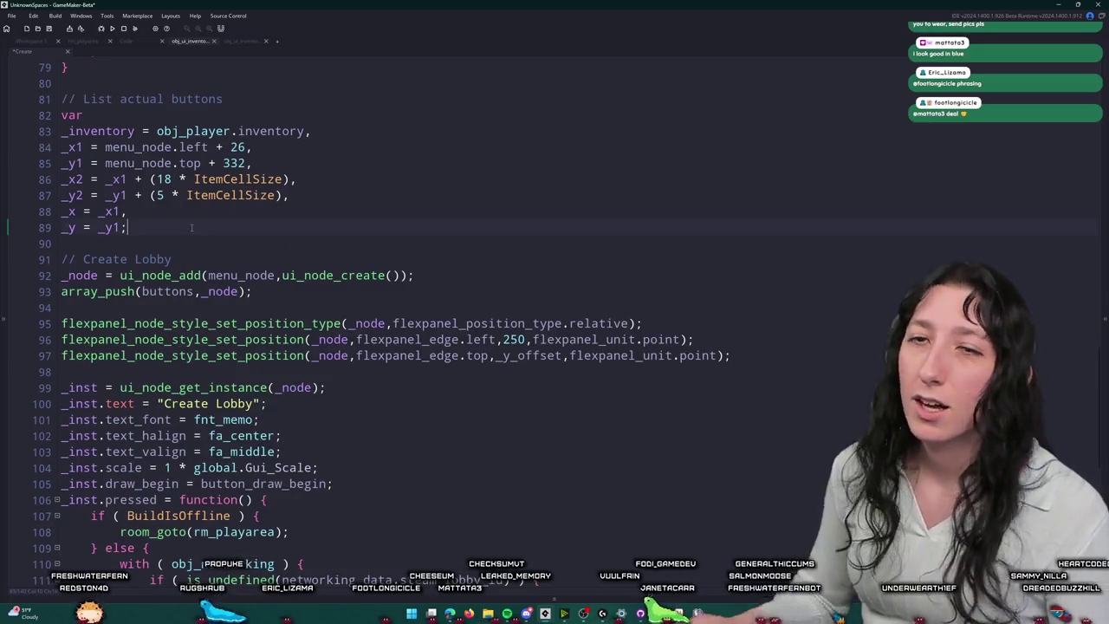
key("Return")
key("Return")
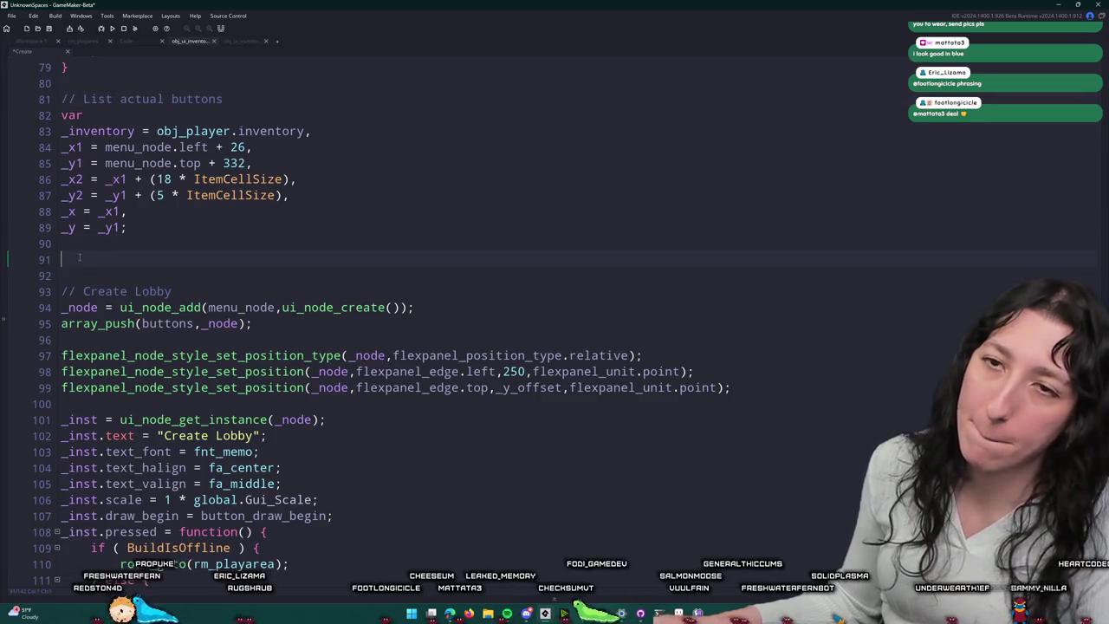
type("?/")
Step: Fix the slots comment, begin a for loop on _y from _y1, and delete the old _x/_y declarations
key("BackSpace")
key("BackSpace")
type("// Inventory slots")
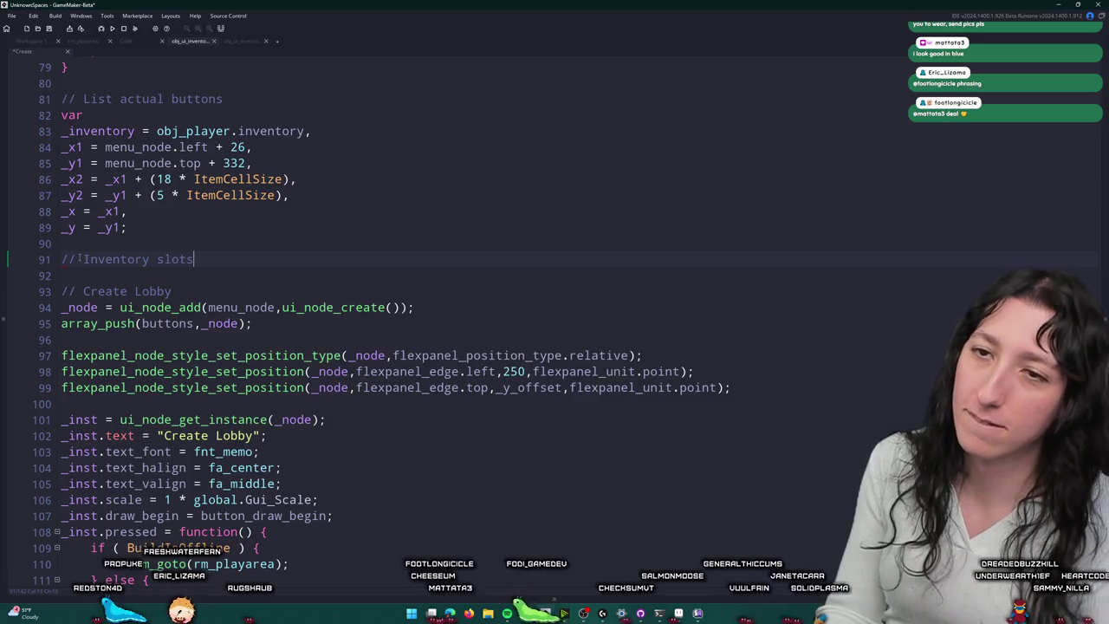
key("Return")
type("for ( var _y ")
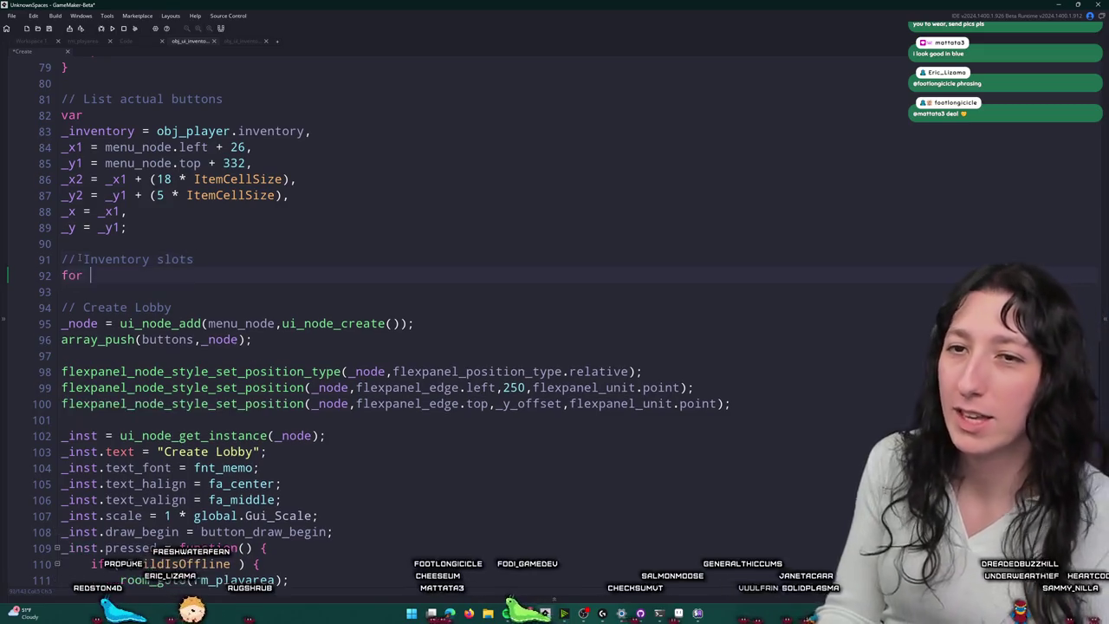
type("= ")
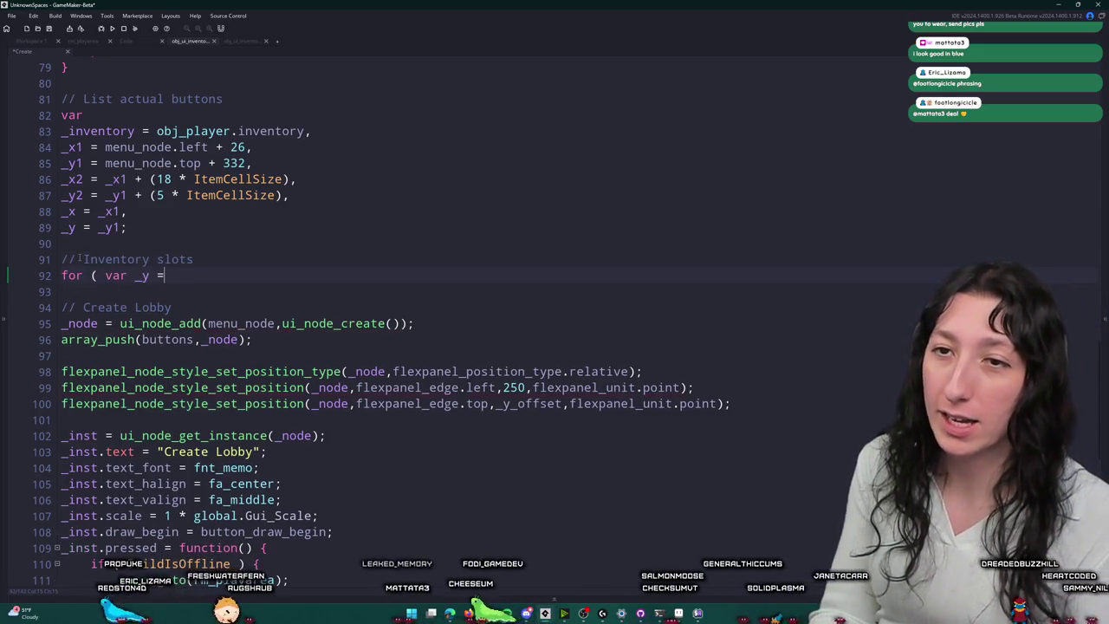
type("_y1")
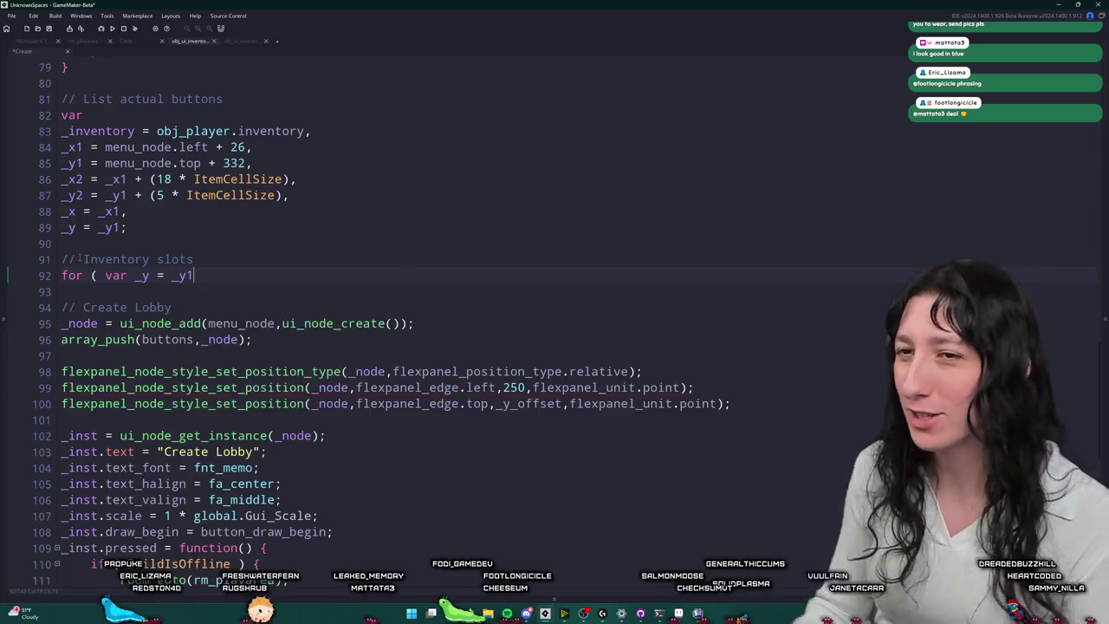
left_click_drag(128, 227, 52, 215)
key("BackSpace")
key("BackSpace")
key("BackSpace")
type(";")
Step: Complete the outer loop header so _y runs from _y1 up to _y2 with _y++
left_click(211, 256)
left_click(211, 244)
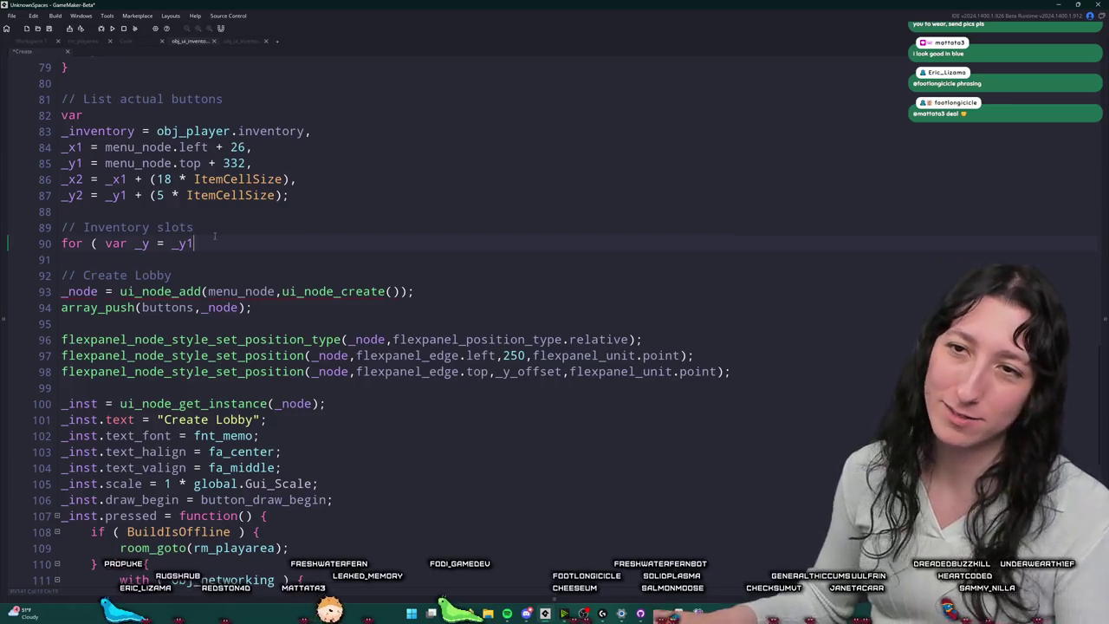
type("; ")
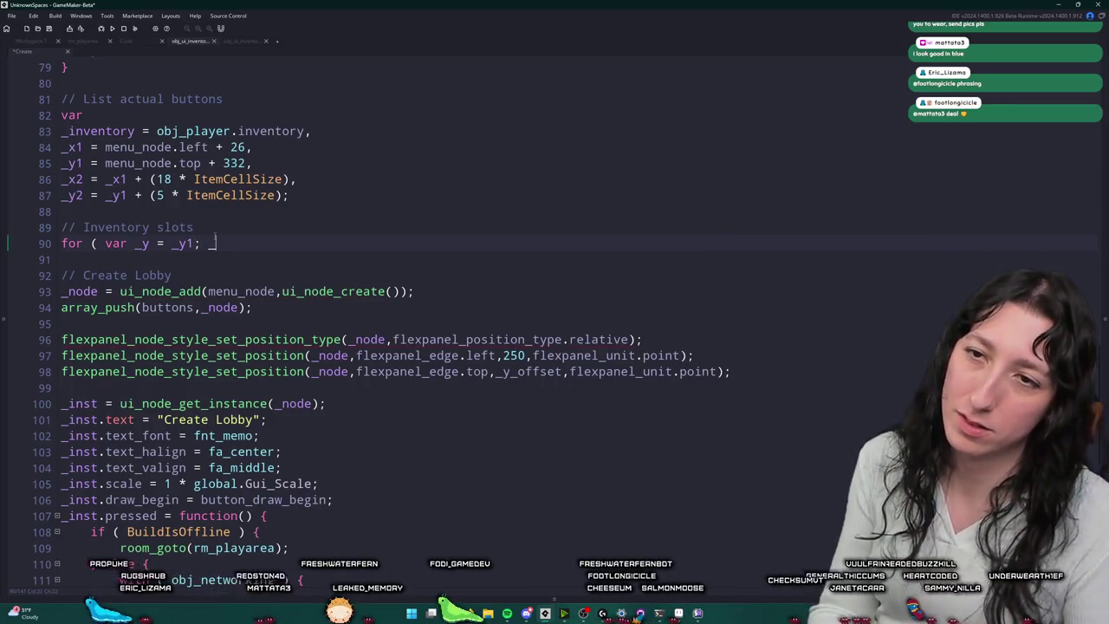
type("_y = _y1;")
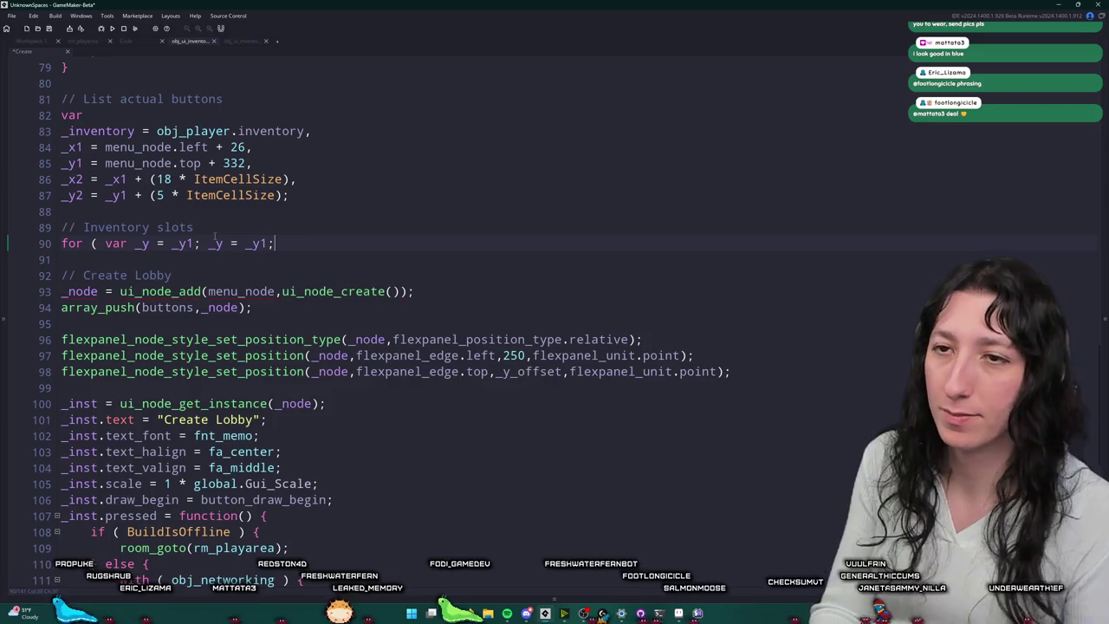
key("BackSpace")
key("BackSpace")
key("BackSpace")
type("< _y2")
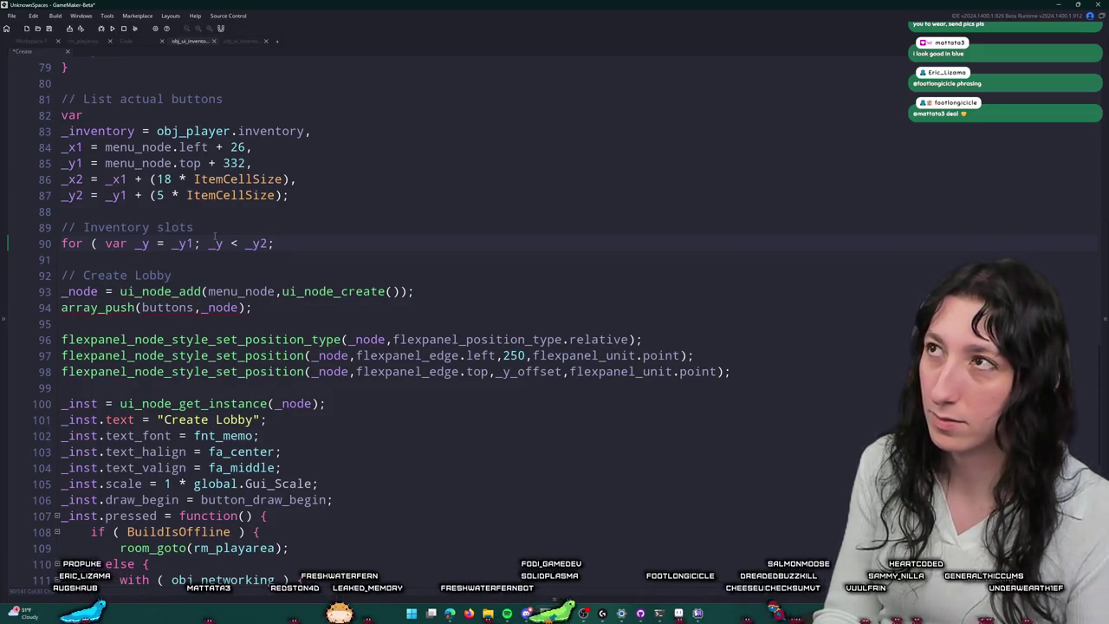
key("BackSpace")
key("BackSpace")
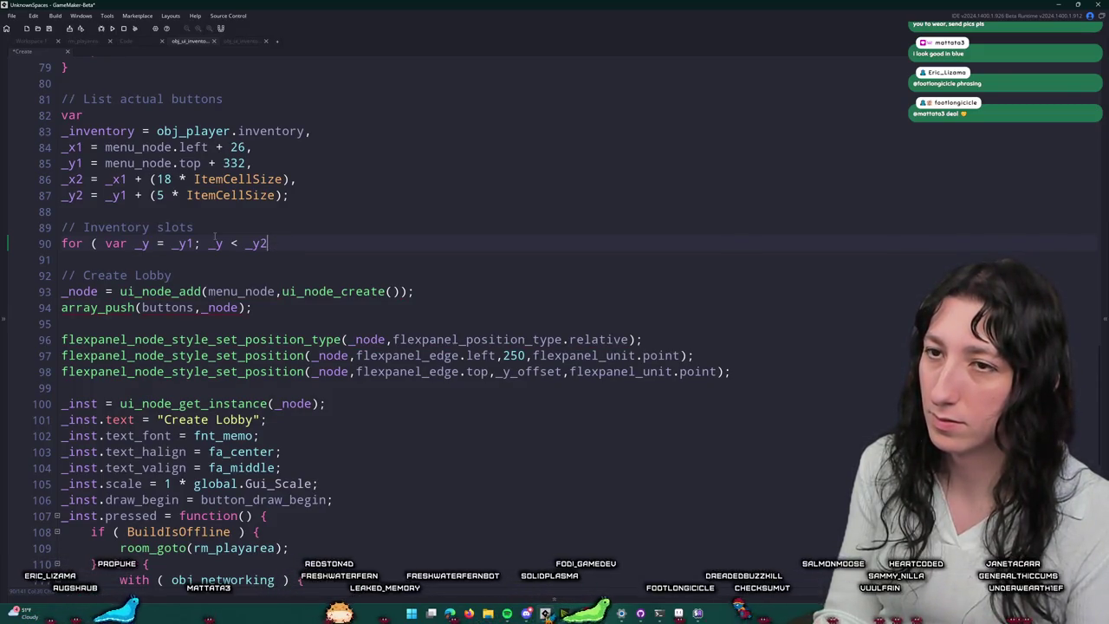
type(" + 1;")
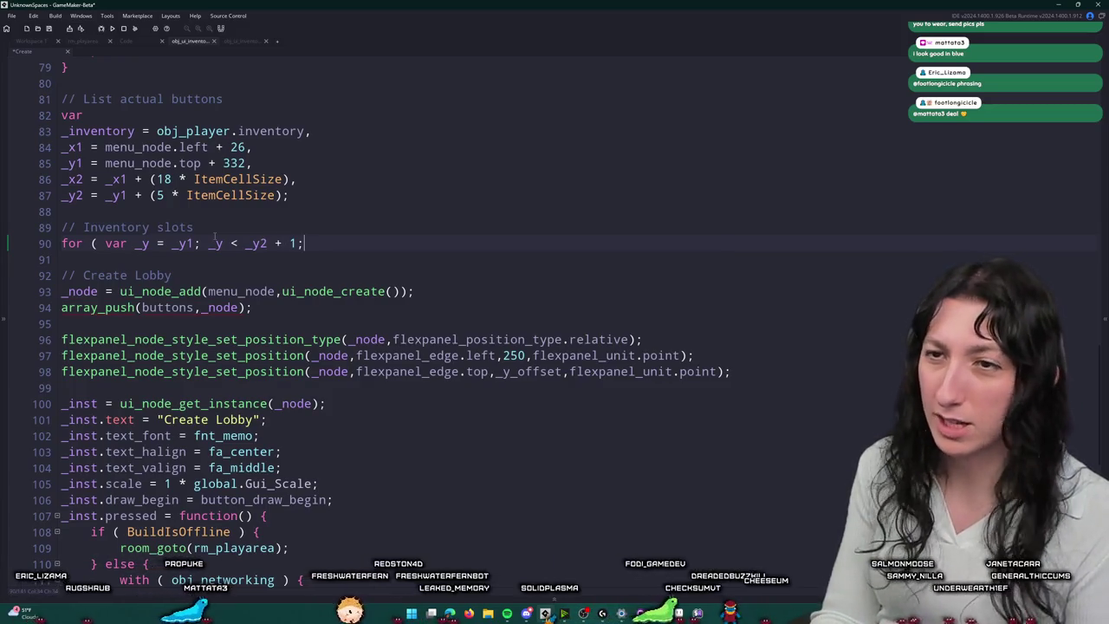
type(" _y <")
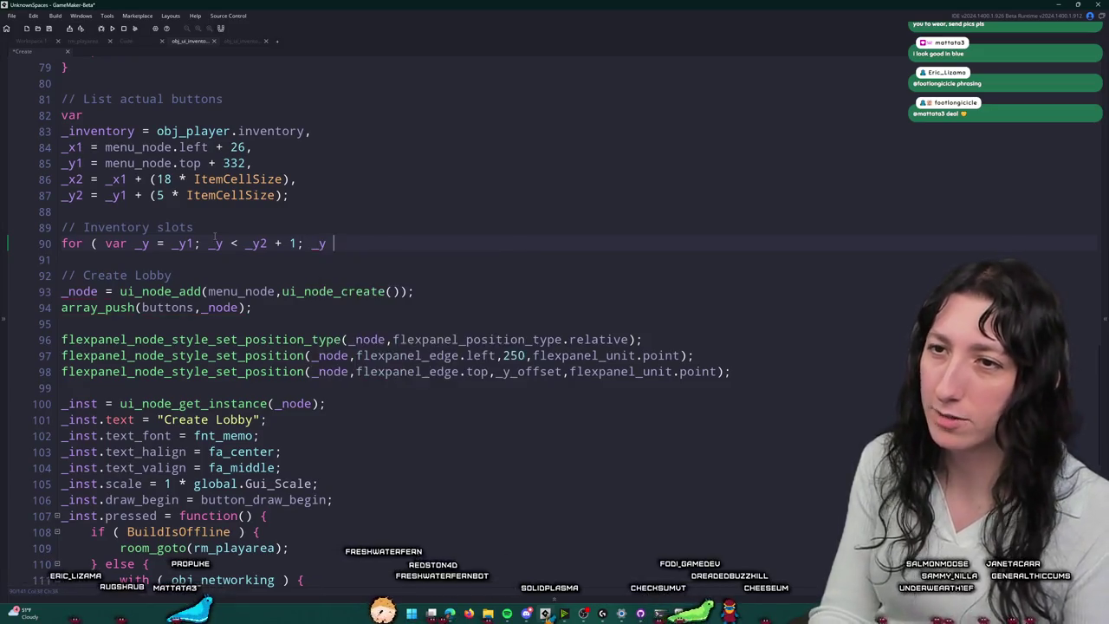
key("BackSpace")
type("<")
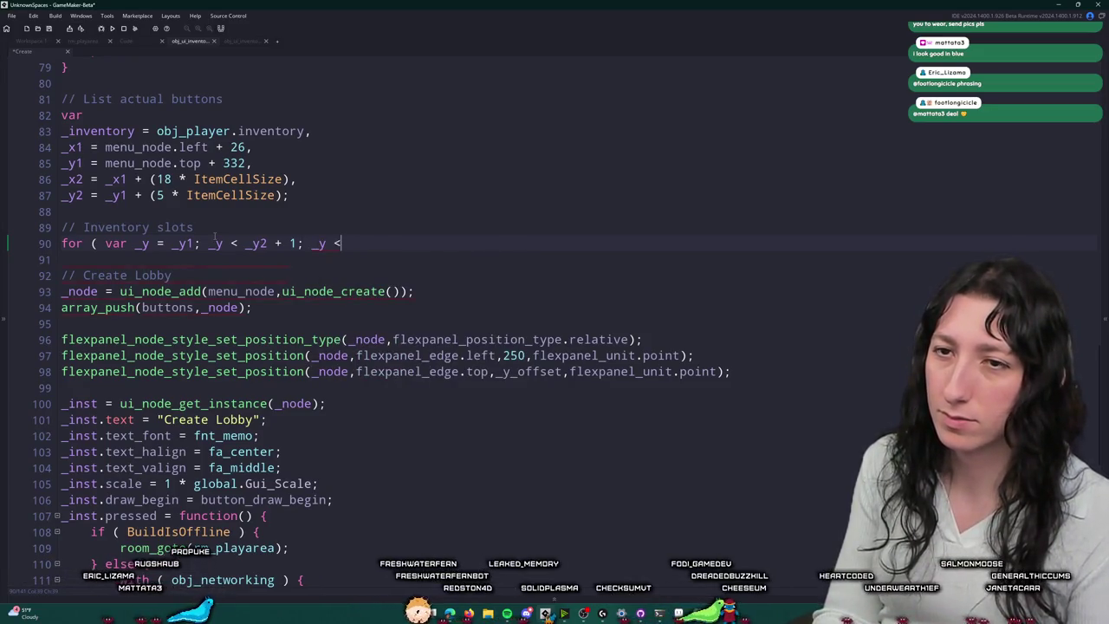
key("BackSpace")
key("BackSpace")
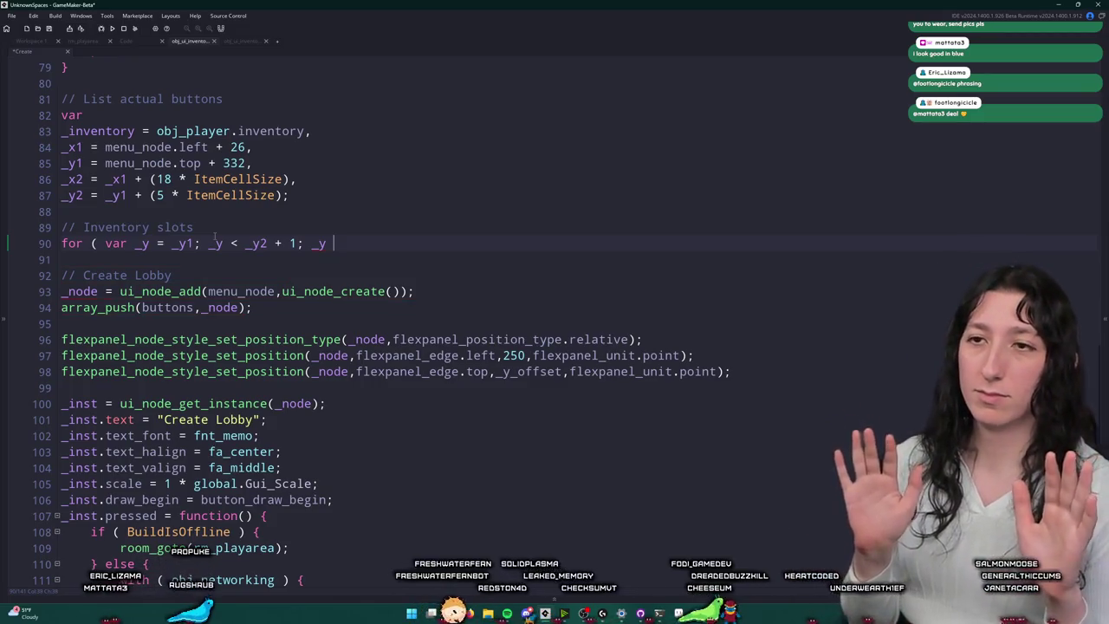
type("++; ) {")
key("Return")
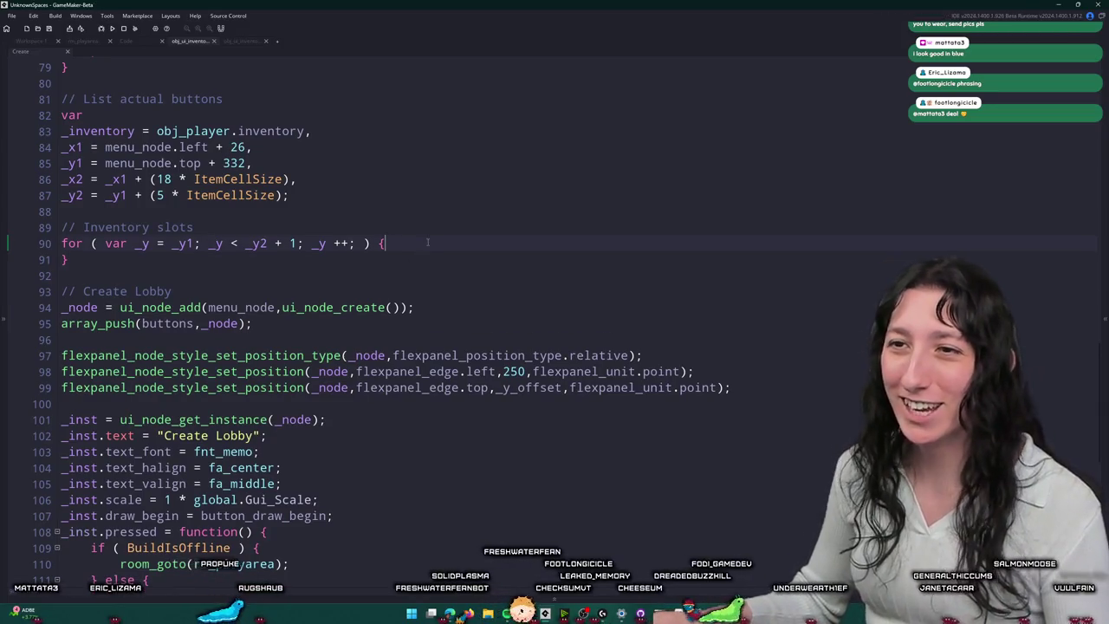
Step: Duplicate the loop header inside the outer loop and indent it as a nested loop
key("ctrl+d")
key("Return")
type("}")
left_click_drag(385, 259, 17, 258)
key("Tab")
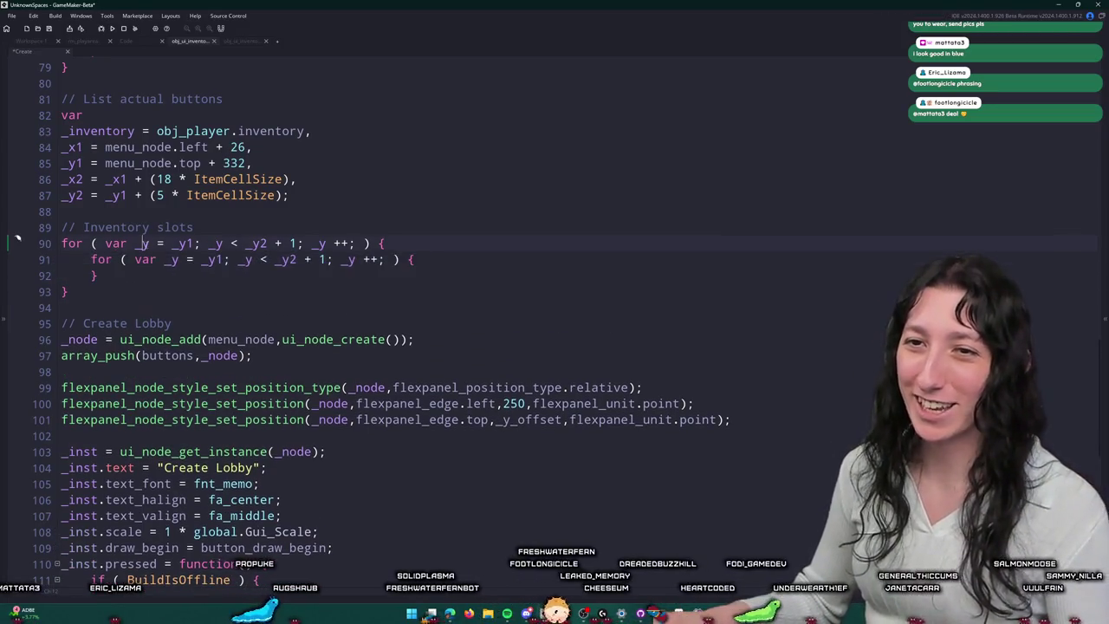
Step: Change the inner loop to iterate _x from _x1 to _x2 and open its body
double_click(172, 259)
type("_x")
double_click(213, 259)
type("_x1")
double_click(245, 259)
type("_x")
double_click(284, 259)
type("_x2")
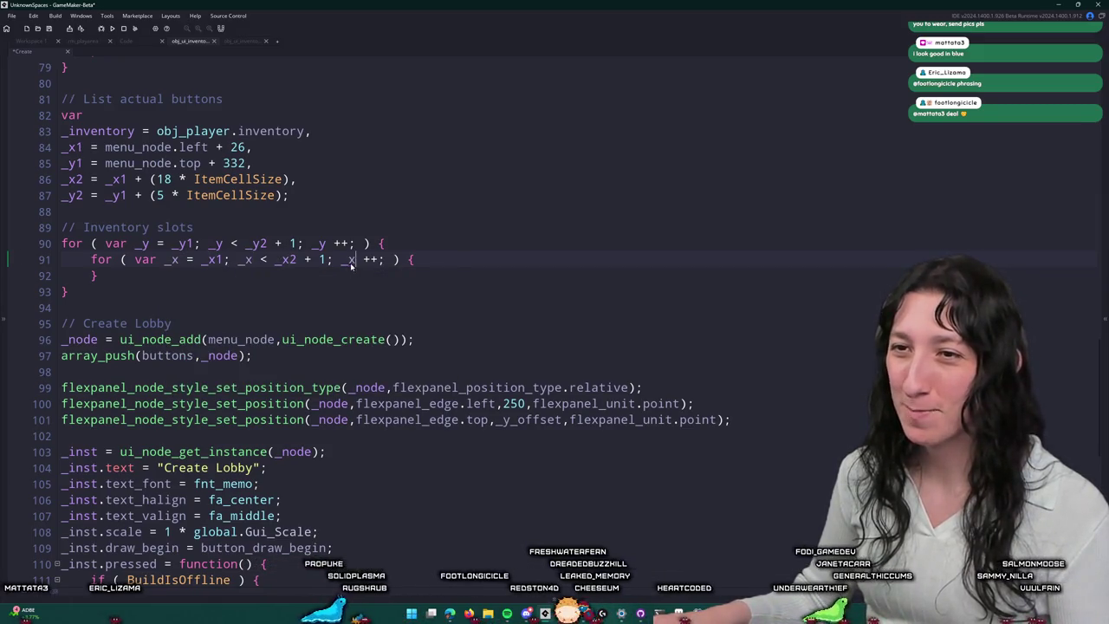
double_click(348, 259)
type("_x")
key("End")
key("Return")
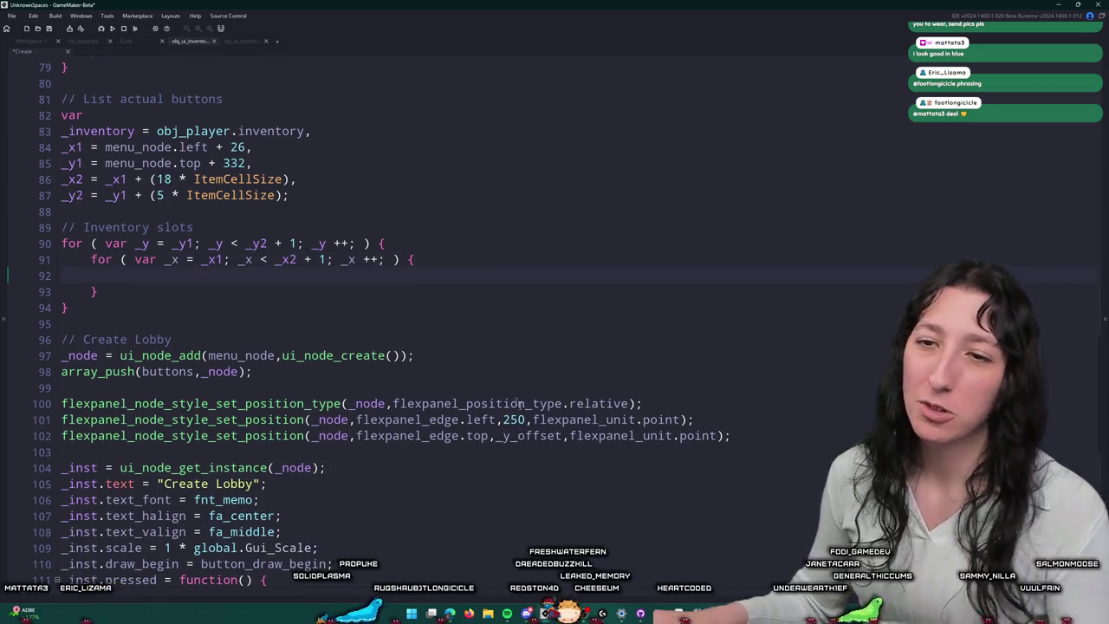
Step: Copy the array_push(buttons,_node) and flexpanel positioning lines into the inner loop and indent them
scroll(580, 432, "down", 2)
left_click_drag(730, 366, 62, 270)
key("ctrl+c")
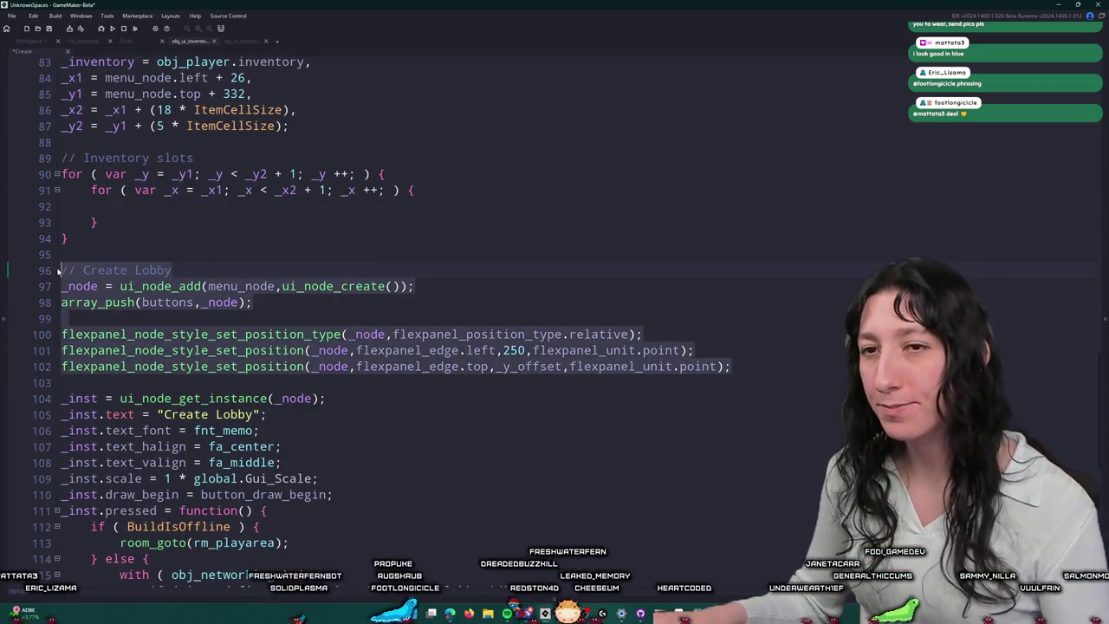
mouse_move(730, 367)
left_mouse_down()
mouse_move(178, 302)
mouse_move(48, 305)
left_mouse_up()
scroll(48, 305, "down", 1)
scroll(174, 226, "up", 1)
left_click(234, 185)
key("ctrl+v")
key("shift+Up")
key("shift+Up")
key("shift+Home")
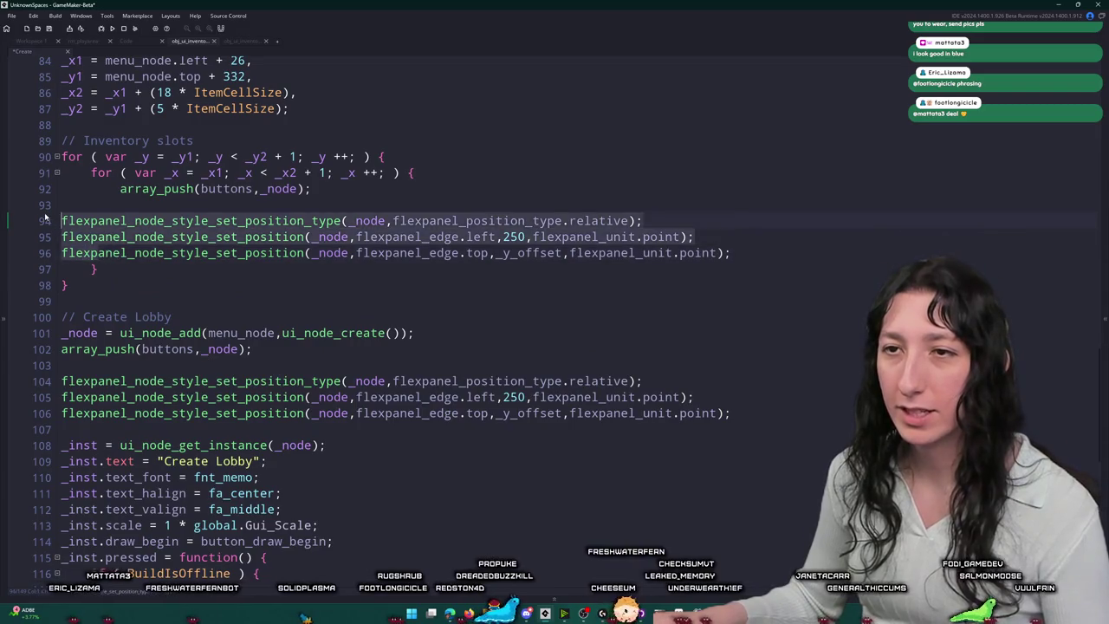
key("Tab")
left_click(617, 237)
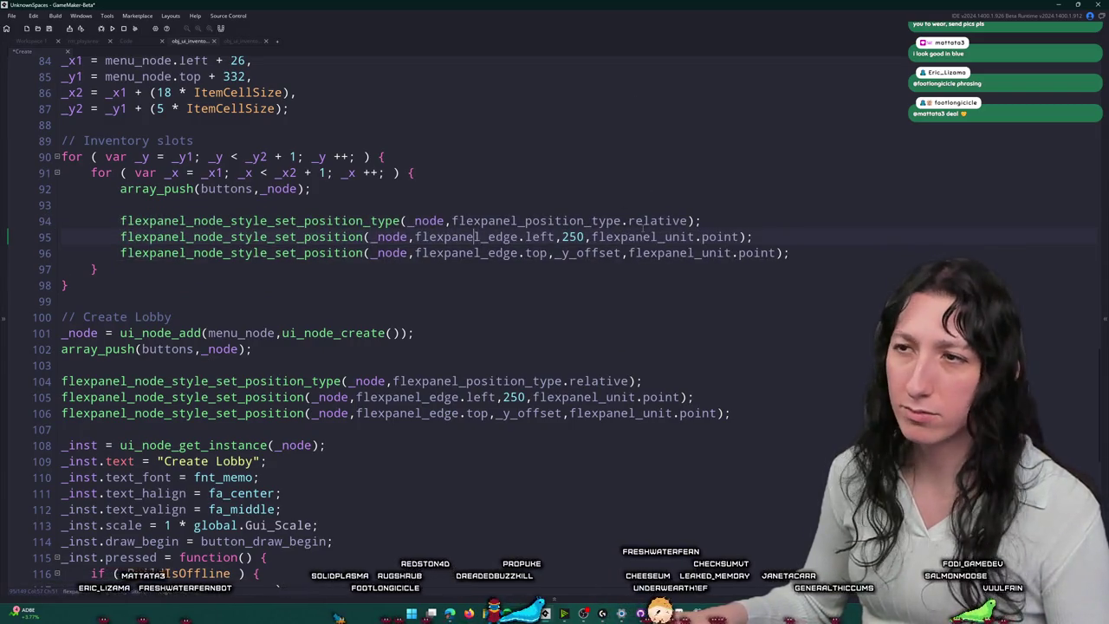
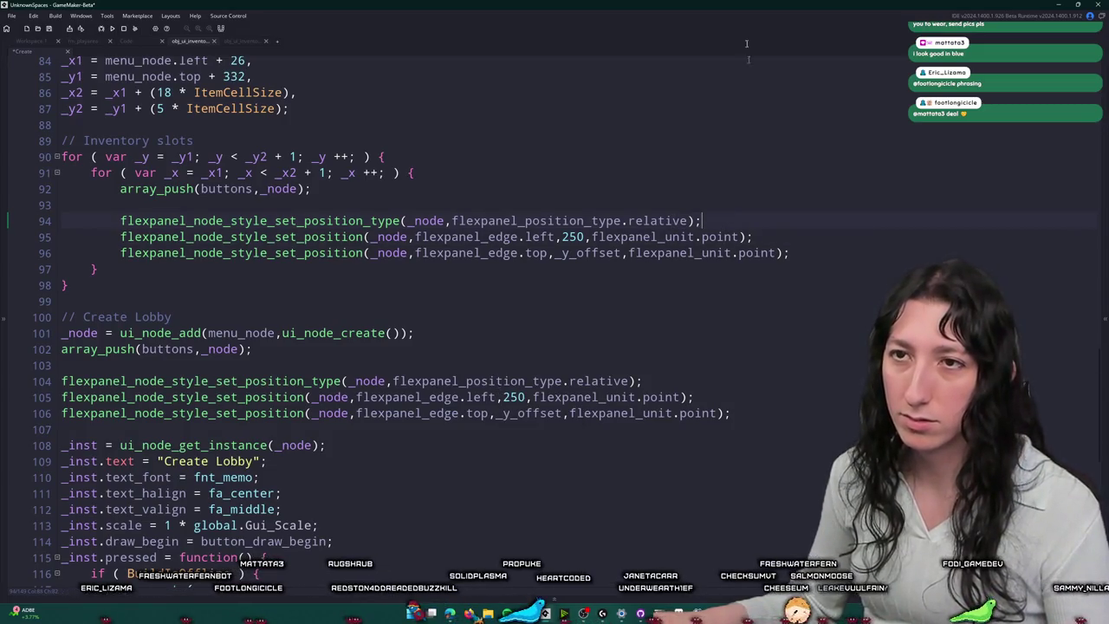
Step: Position each slot node at _x and _y instead of 250 and _y_offset
scroll(746, 126, "up", 4)
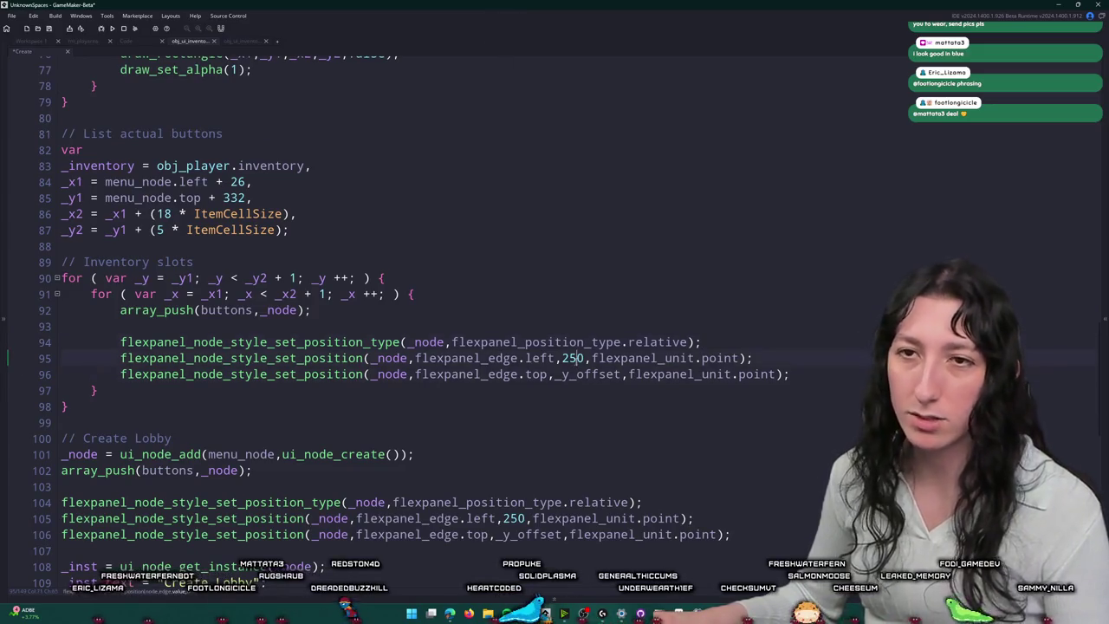
type("_x")
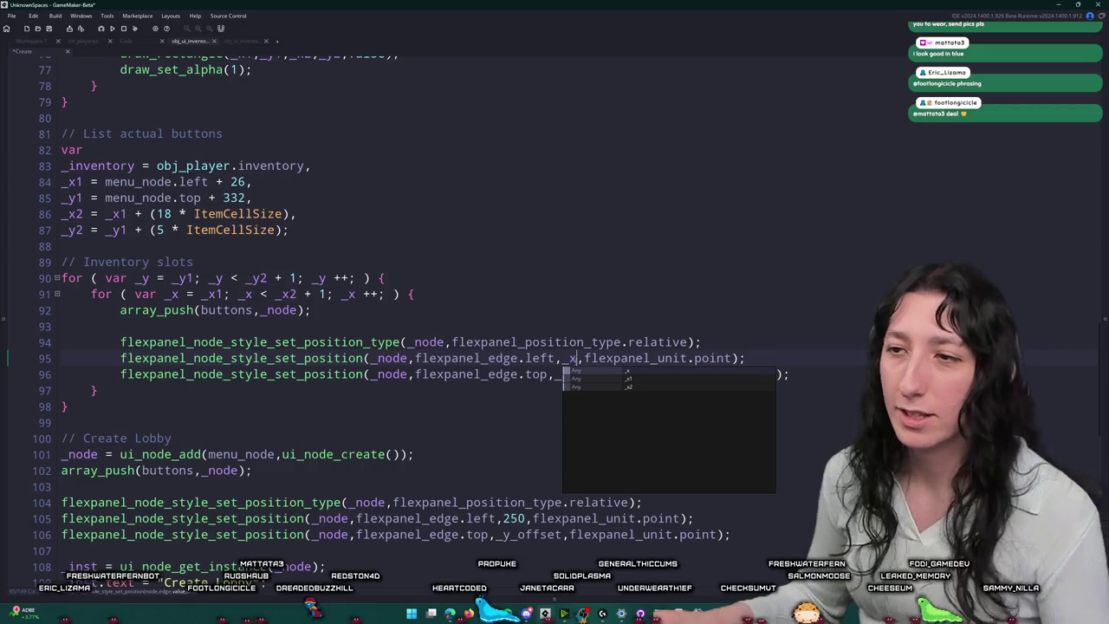
key("Up")
key("Up")
key("ctrl+shift+Right")
type("_y,flexpanel_unit.point);")
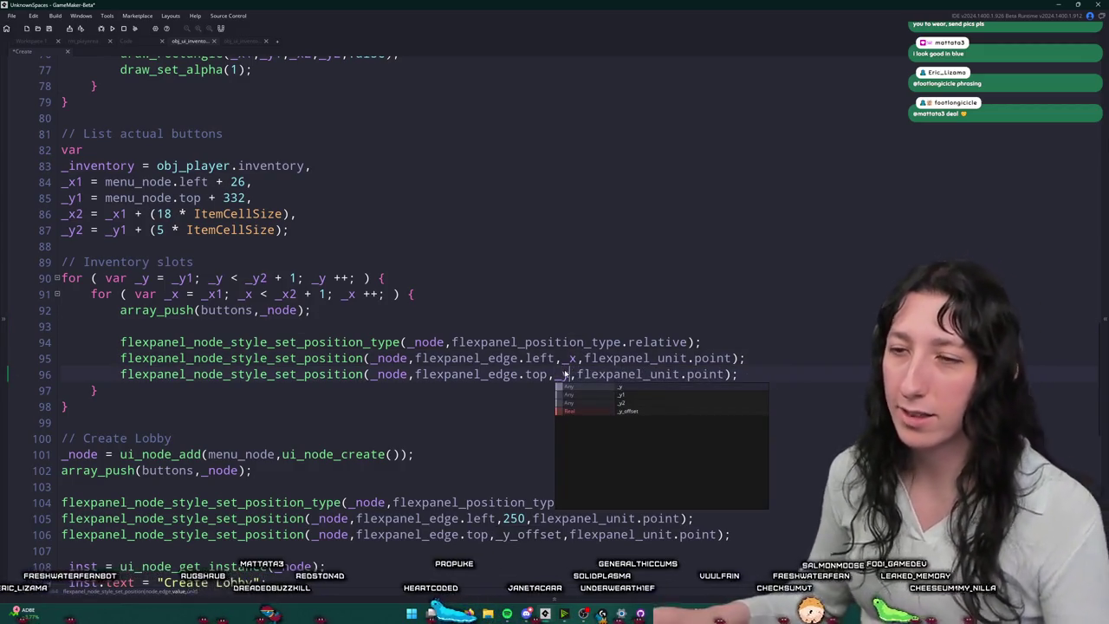
key("Escape")
key("Up")
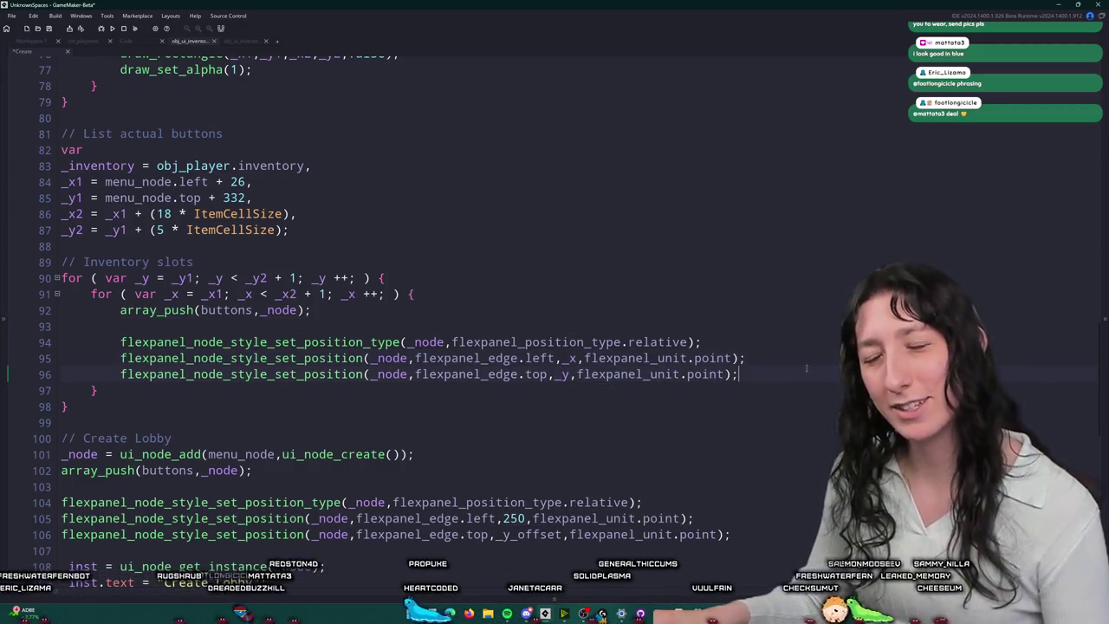
Step: Duplicate the top-edge position line to make a width setting from it
scroll(787, 377, "down", 9)
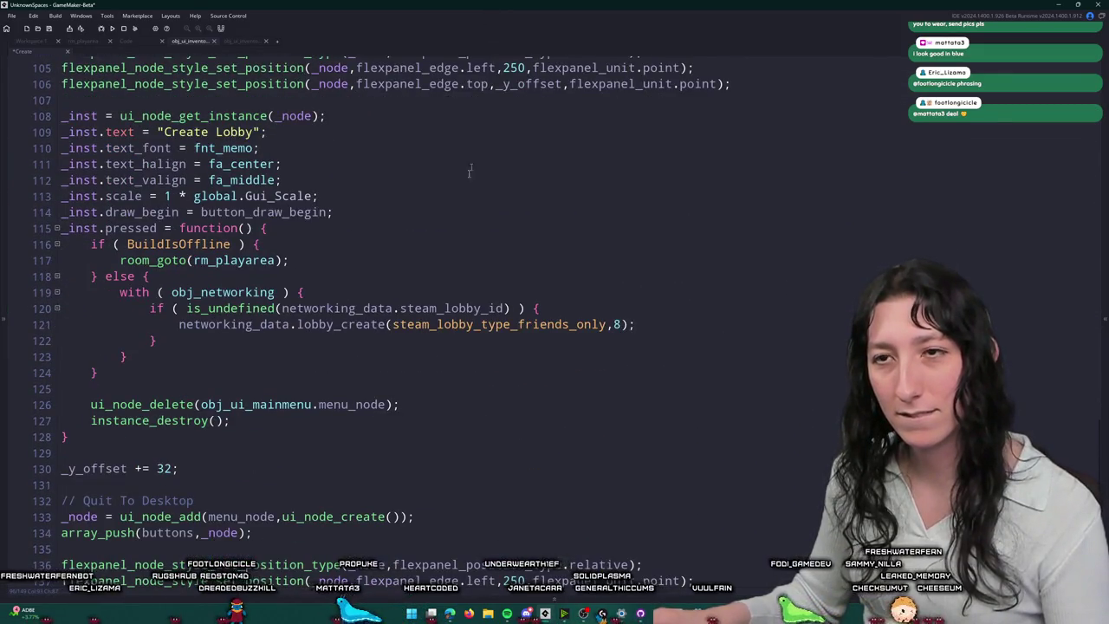
scroll(474, 153, "up", 2)
scroll(544, 221, "up", 2)
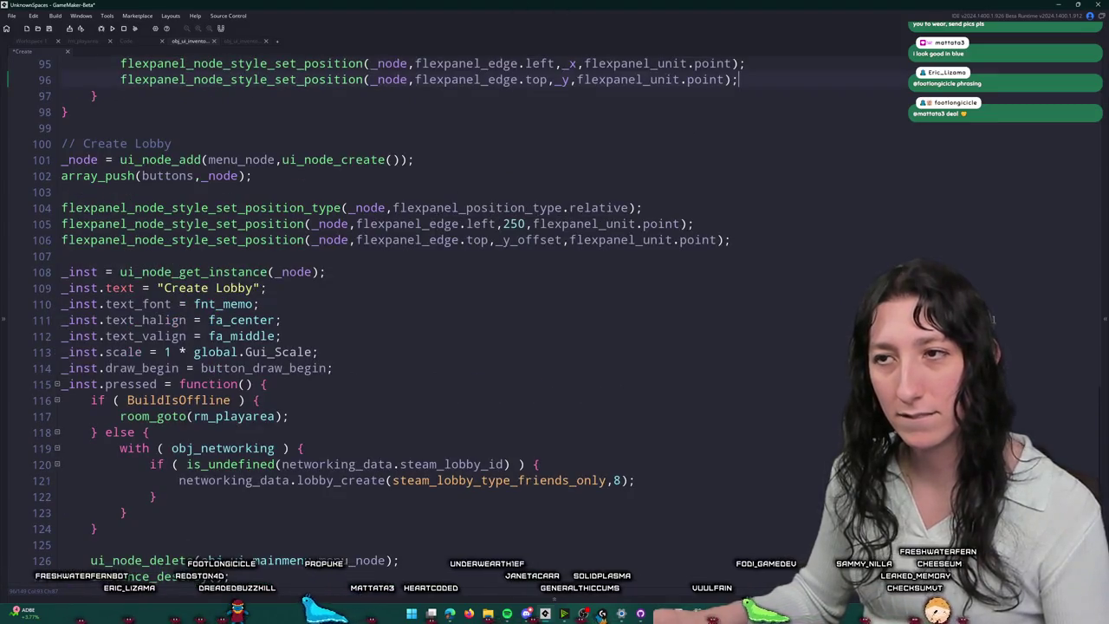
scroll(656, 246, "up", 4)
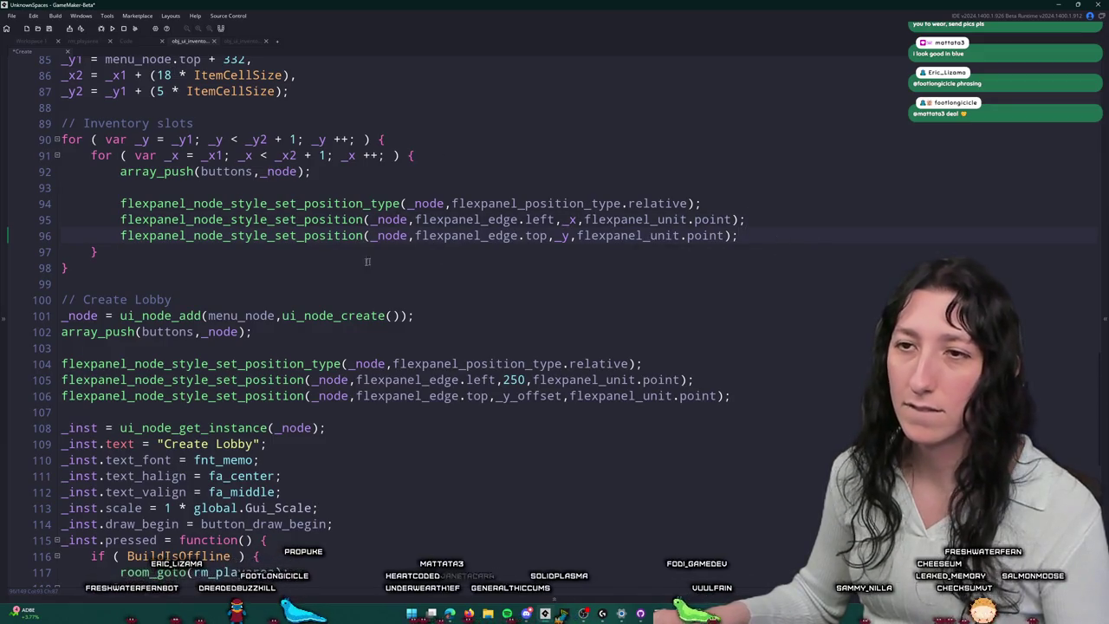
key("ctrl+d")
double_click(334, 251)
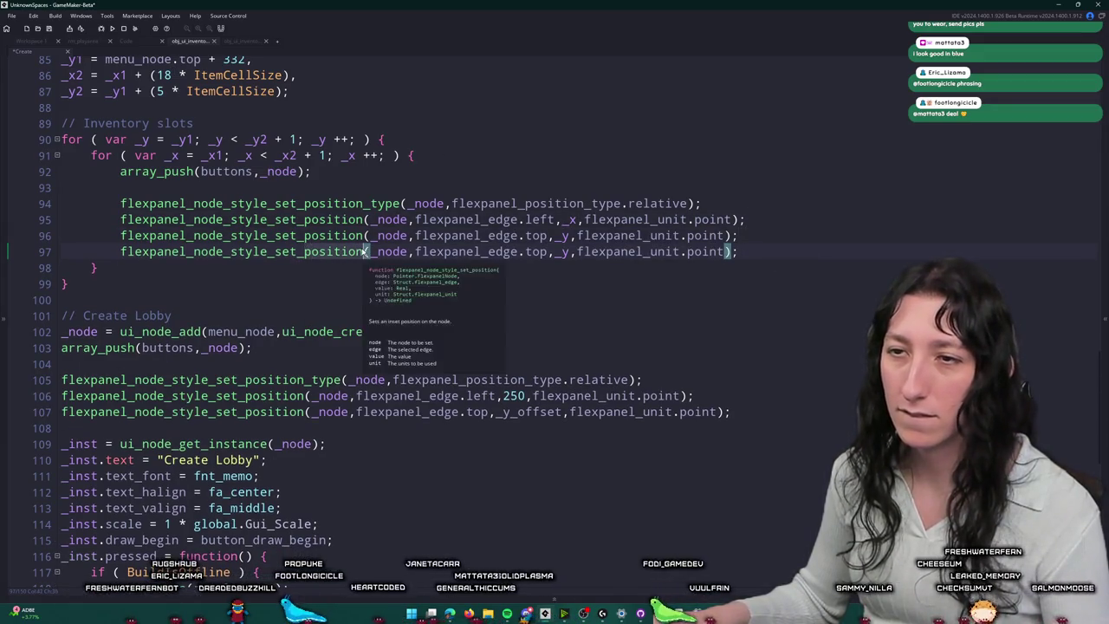
Step: Turn the duplicated line into a set_width call with width ItemCellSize
type("width")
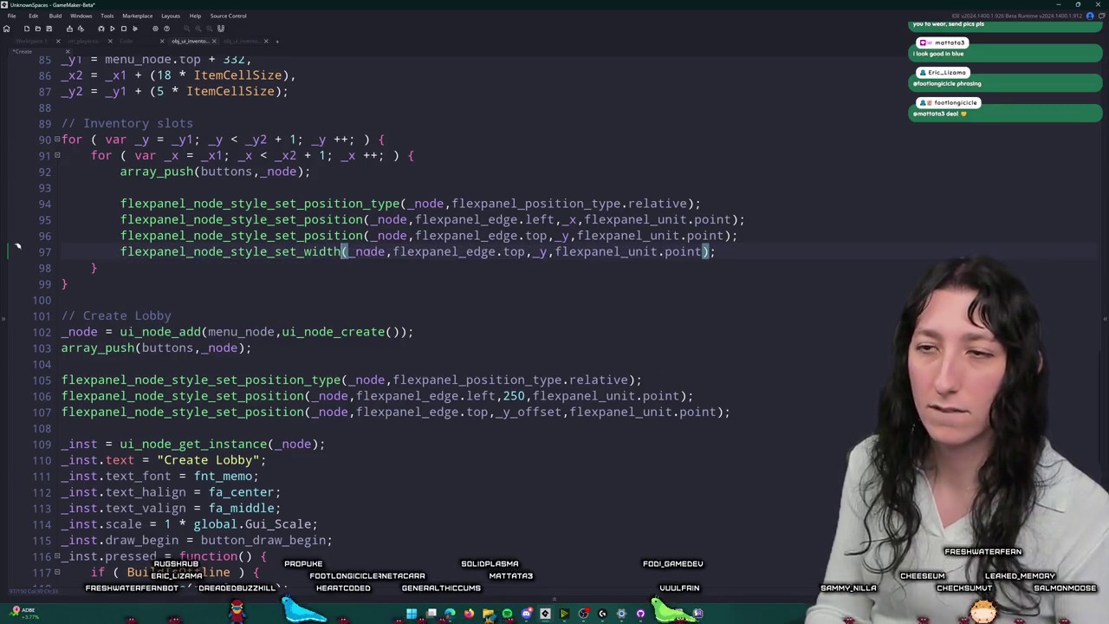
left_click_drag(724, 236, 755, 220)
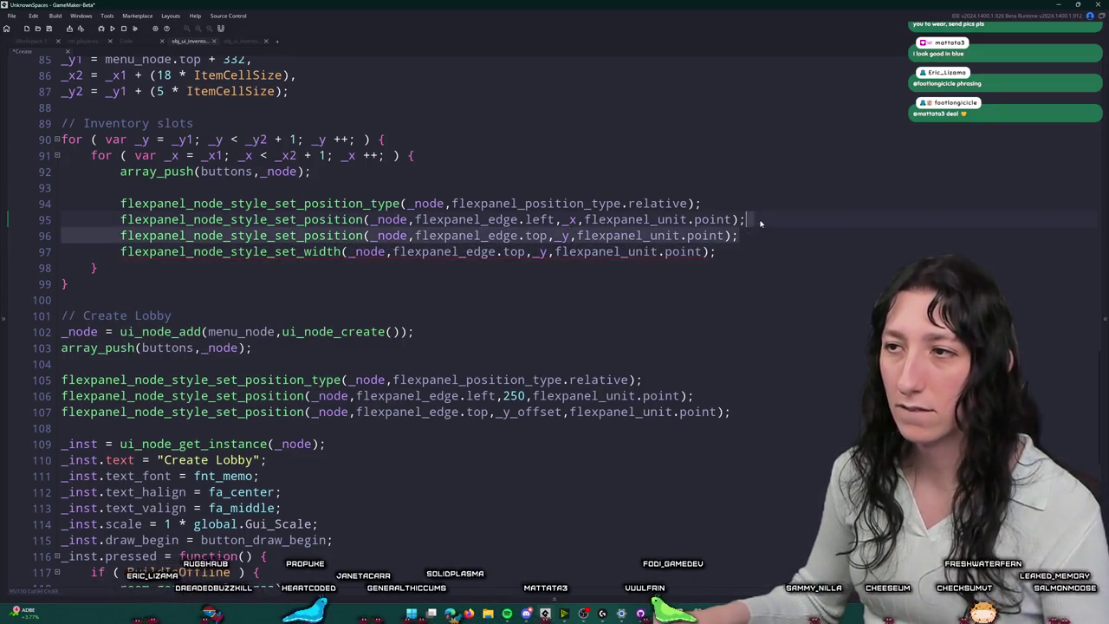
key("ctrl+d")
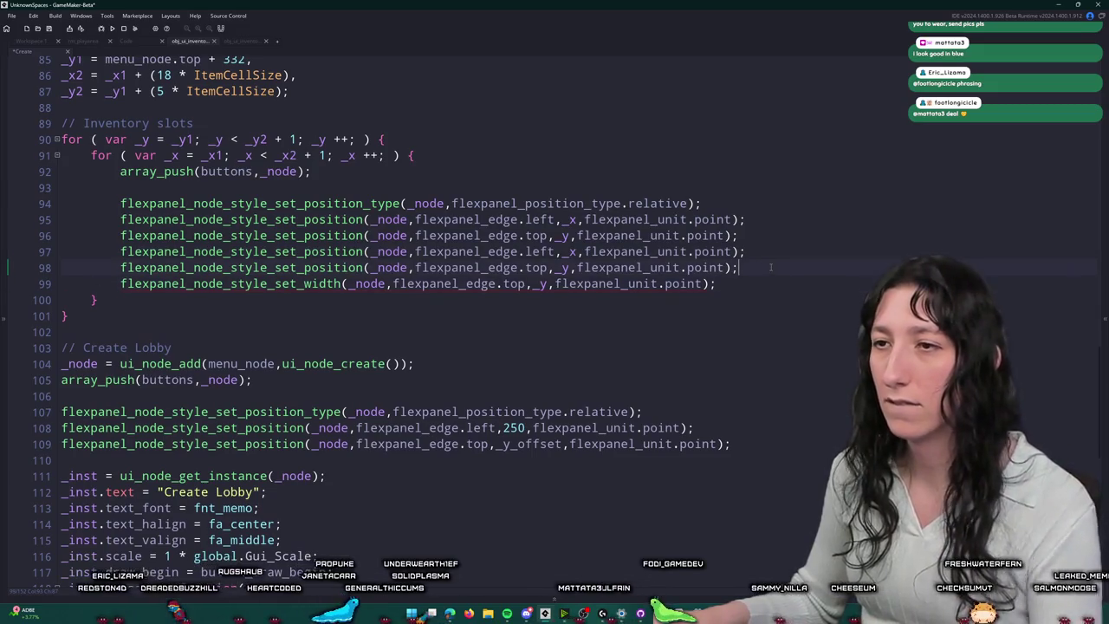
key("ctrl+z")
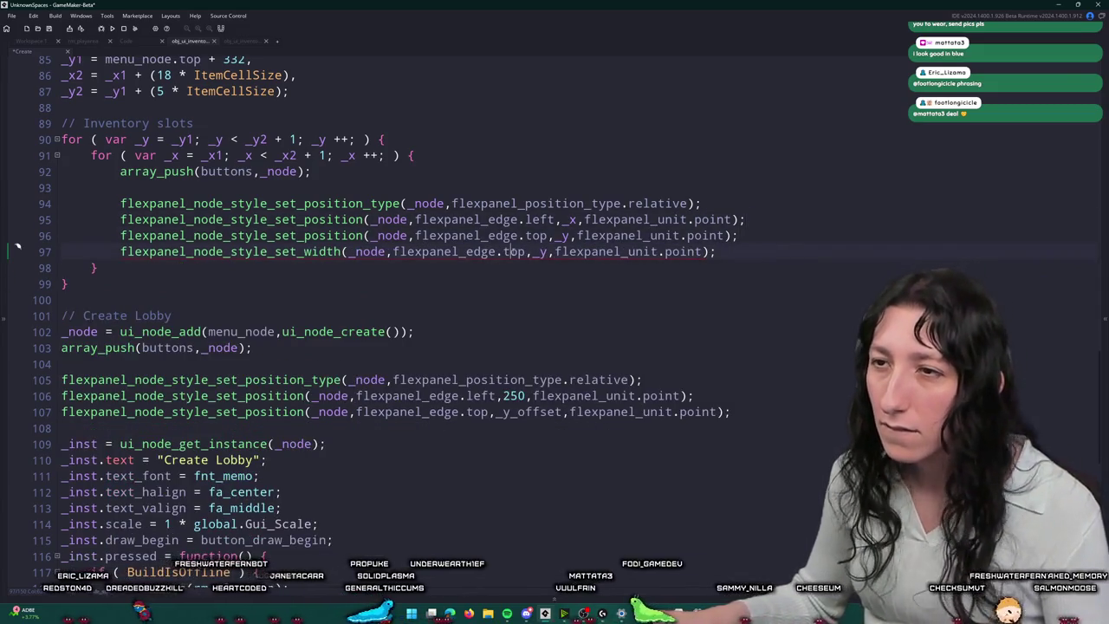
double_click(514, 251)
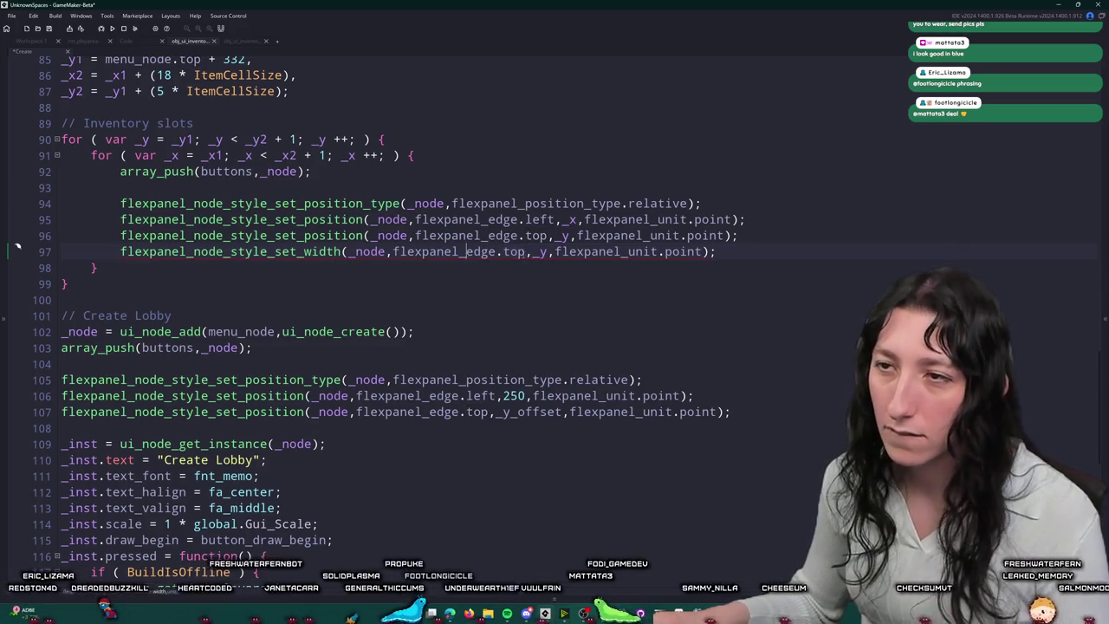
left_click_drag(529, 251, 394, 252)
key("BackSpace")
key("BackSpace")
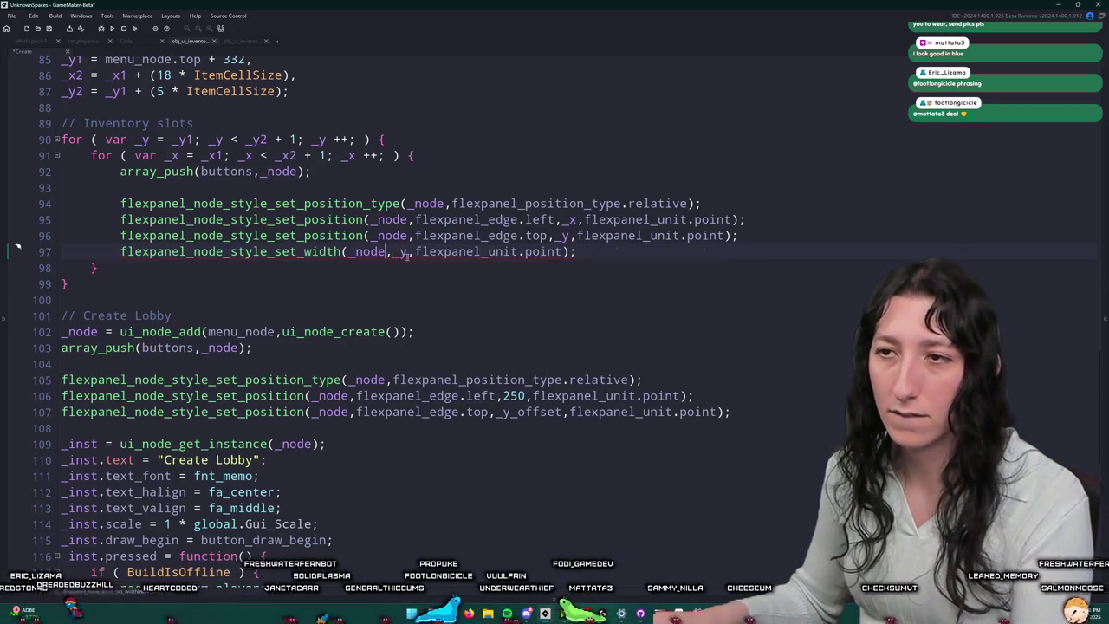
left_click(394, 251)
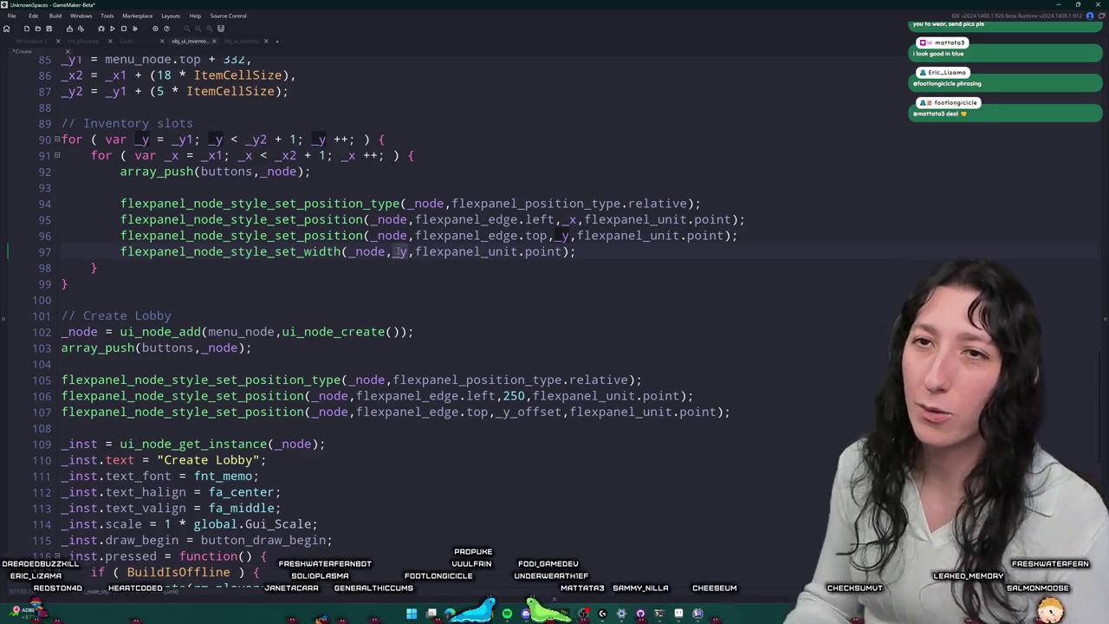
key("Delete")
key("Delete")
type("ItemC")
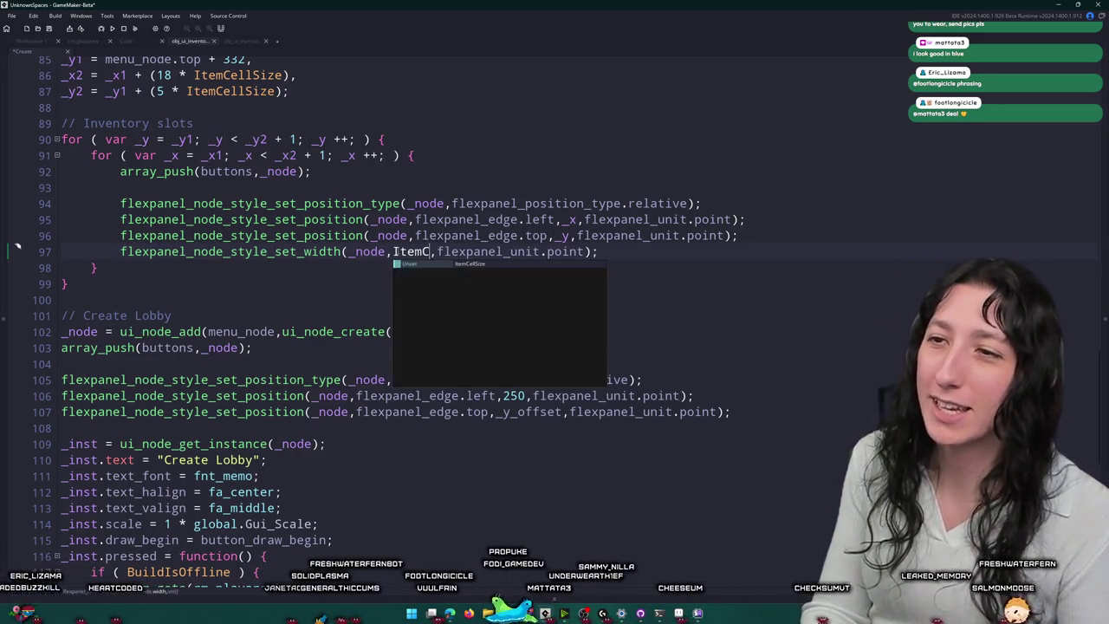
key("Return")
Step: Add a matching set_height line using ItemCellSize
key("End")
key("Return")
type("flexpanel_node_style_set_width")
type("(_node,ItemCellSize,flexpanel_unit.point);")
left_click(305, 268)
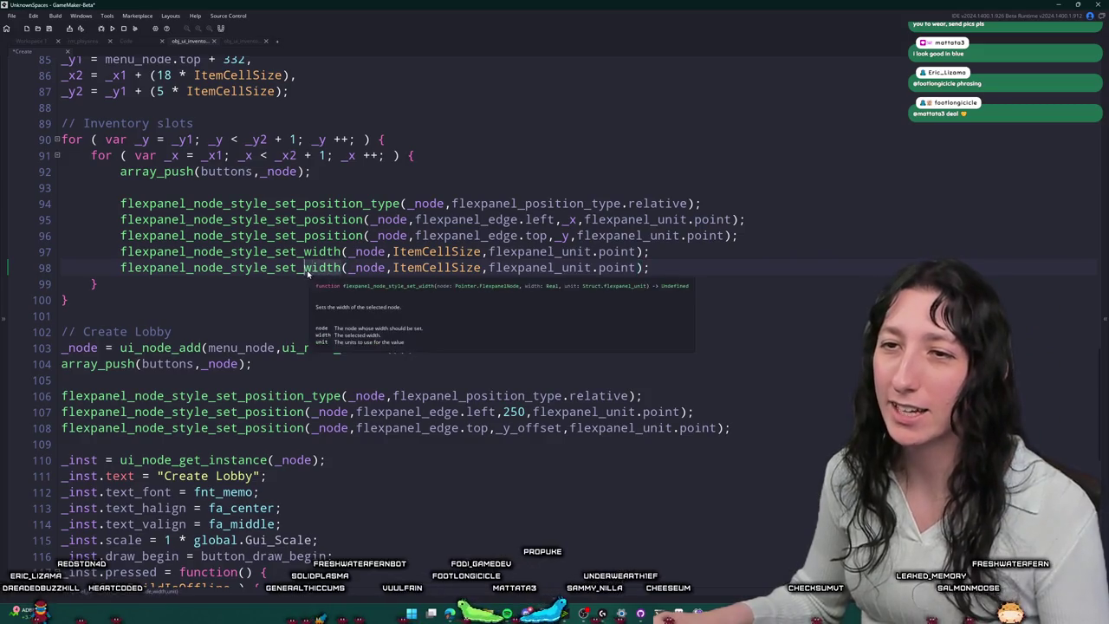
key("Delete")
key("Delete")
key("Delete")
type("height")
Step: Add right and bottom position lines offset by ItemCellSize from _x and _y
left_click(741, 234)
key("shift+Up")
key("shift+Home")
key("ctrl+d")
left_click(555, 251)
double_click(531, 252)
type("right")
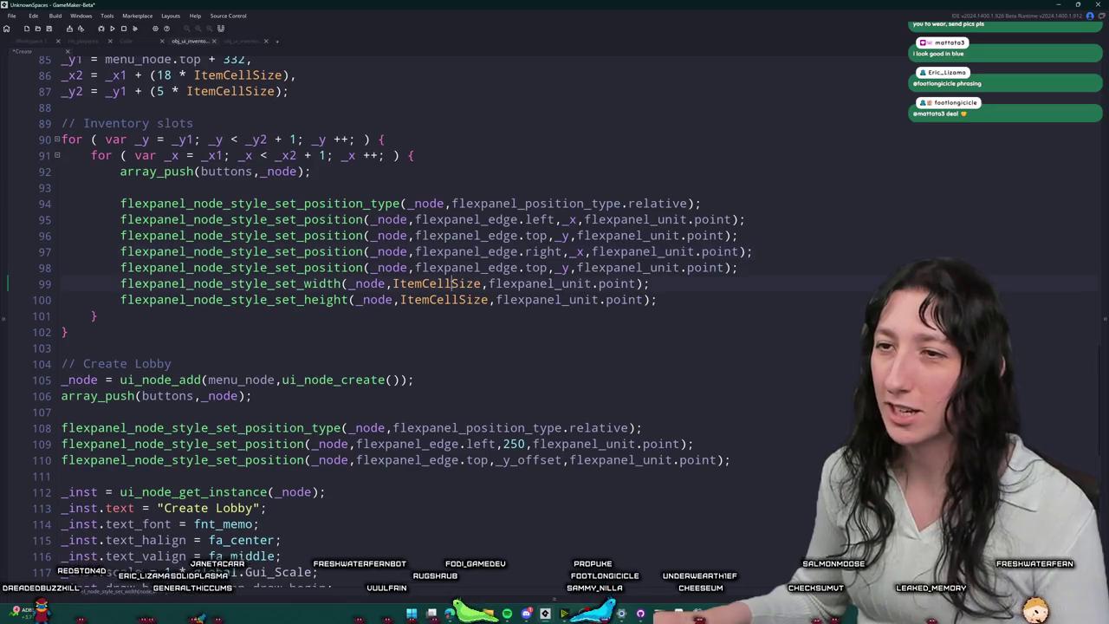
left_click(581, 251)
type("+ ItemCellSize")
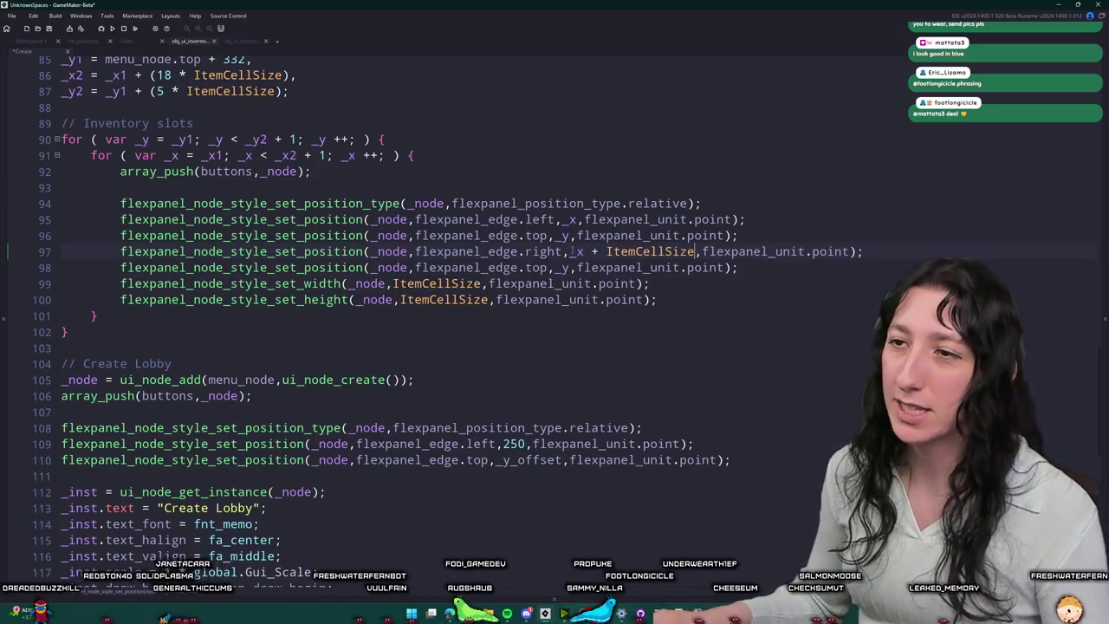
type(" + ItemCellSize")
double_click(537, 267)
type("bottom")
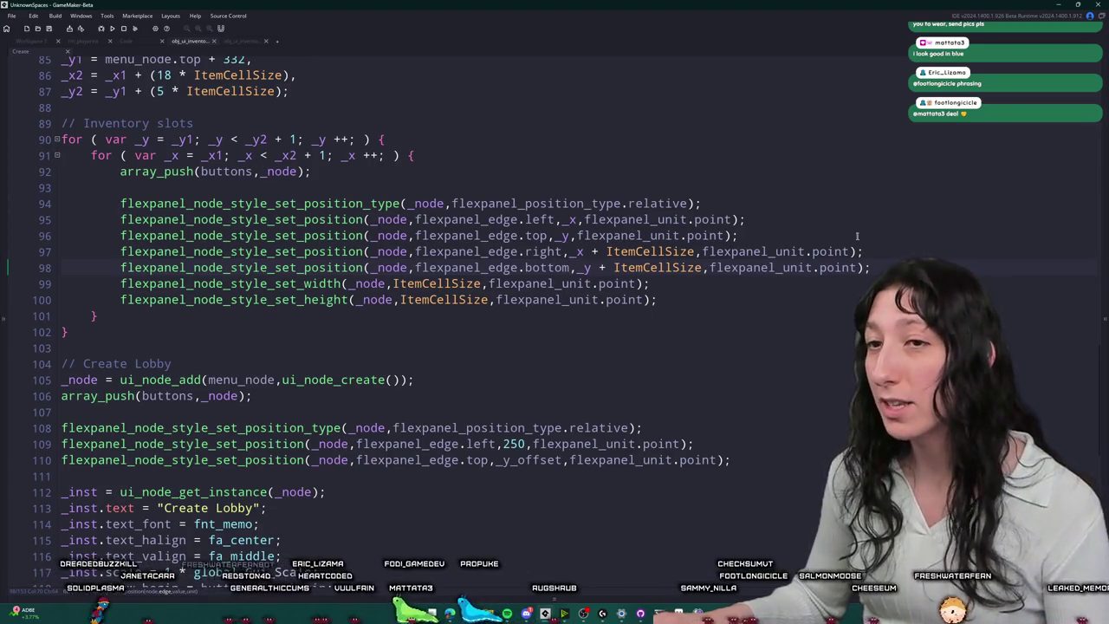
scroll(282, 171, "up", 3)
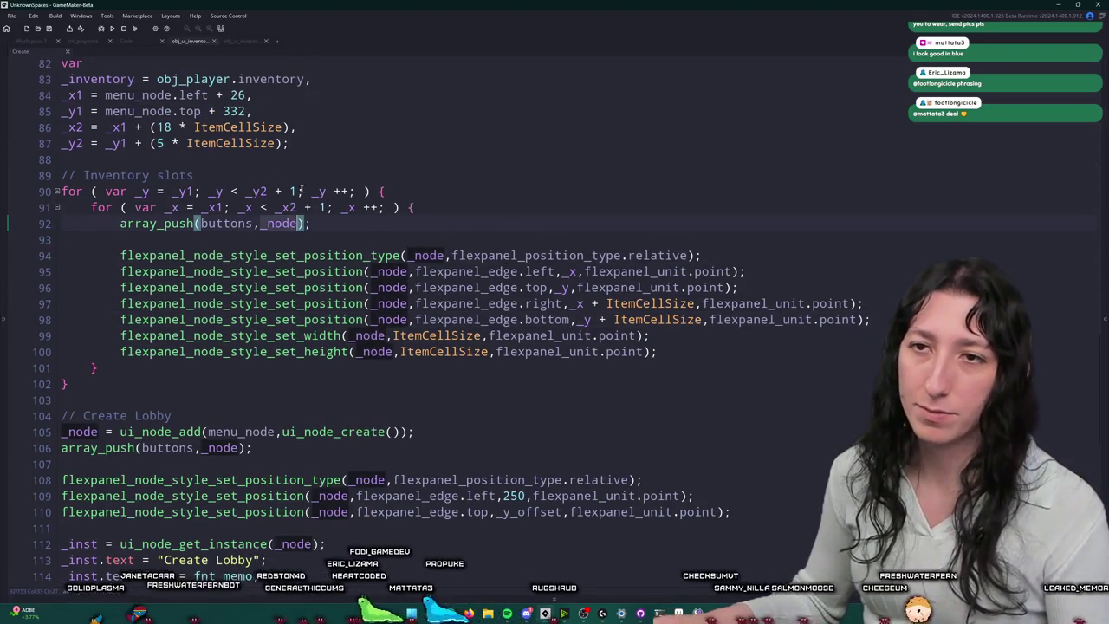
Step: Paste the node-creation line into the inner slot loop
scroll(364, 245, "up", 4)
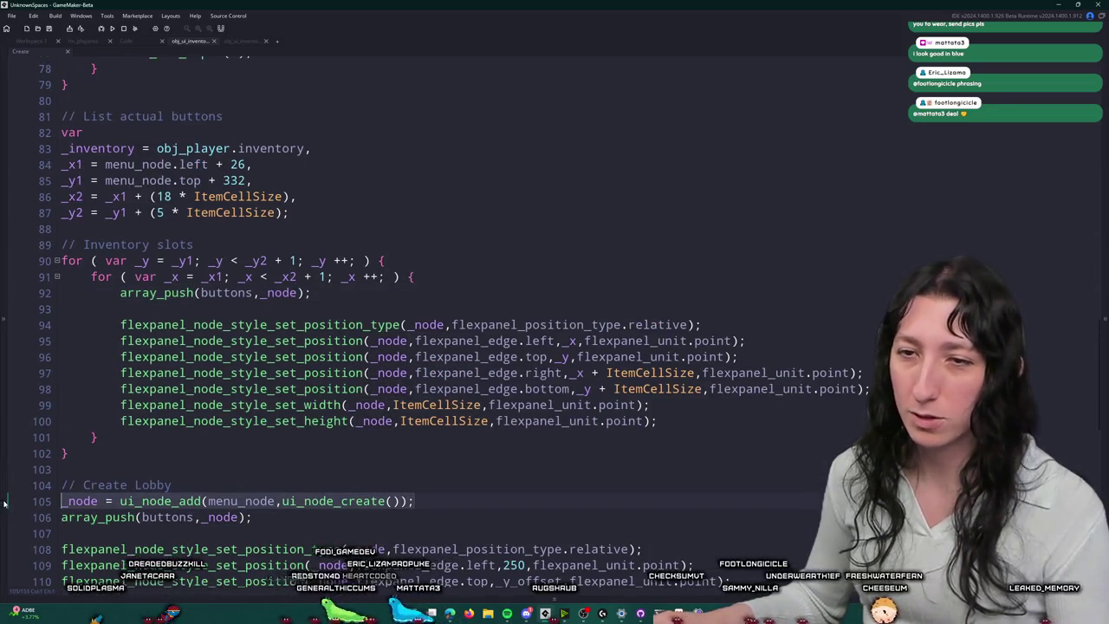
left_click(449, 275)
key("Return")
type("_node = ui_node_add(menu_node,ui_node_create());")
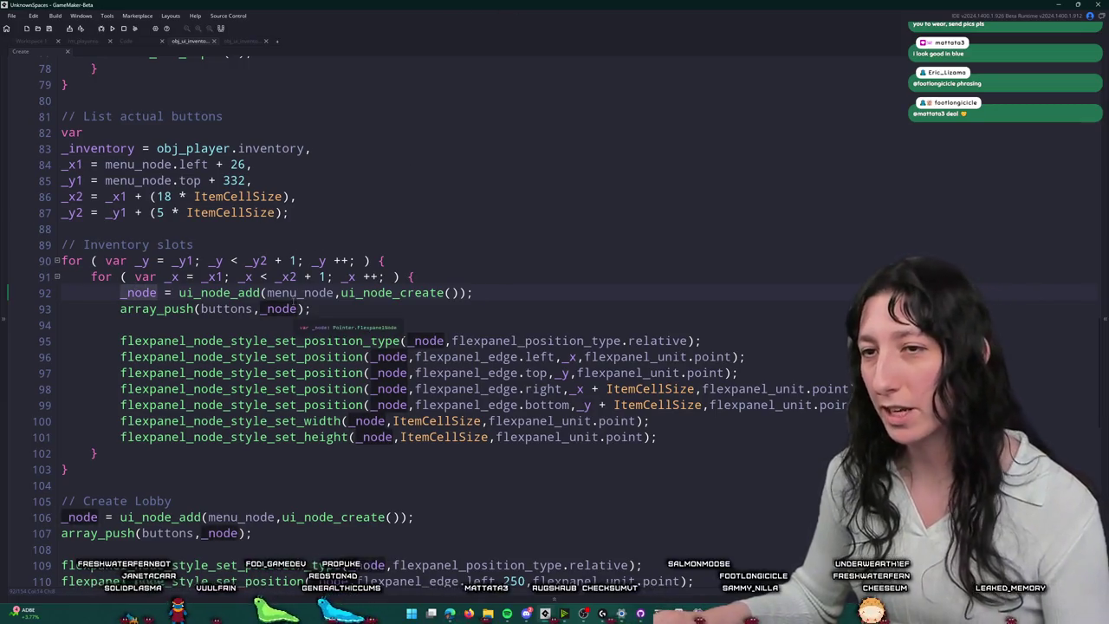
double_click(300, 292)
Step: Set each slot's sprite to spr_ui_inventory_slot_1x1 after the height line
left_click(520, 447)
key("Return")
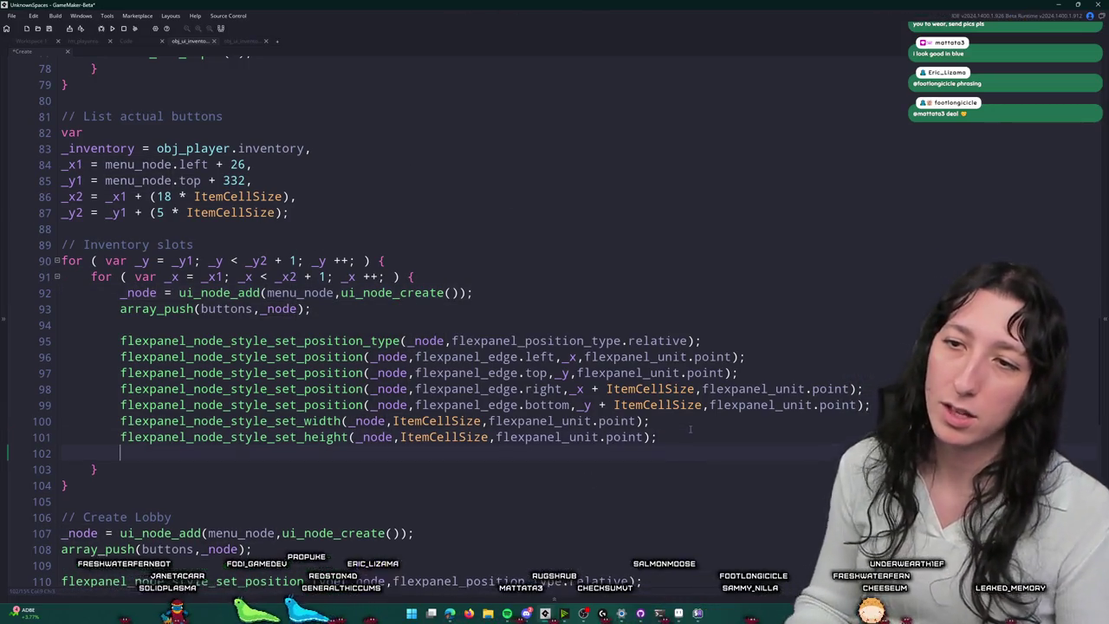
key("BackSpace")
key("Return")
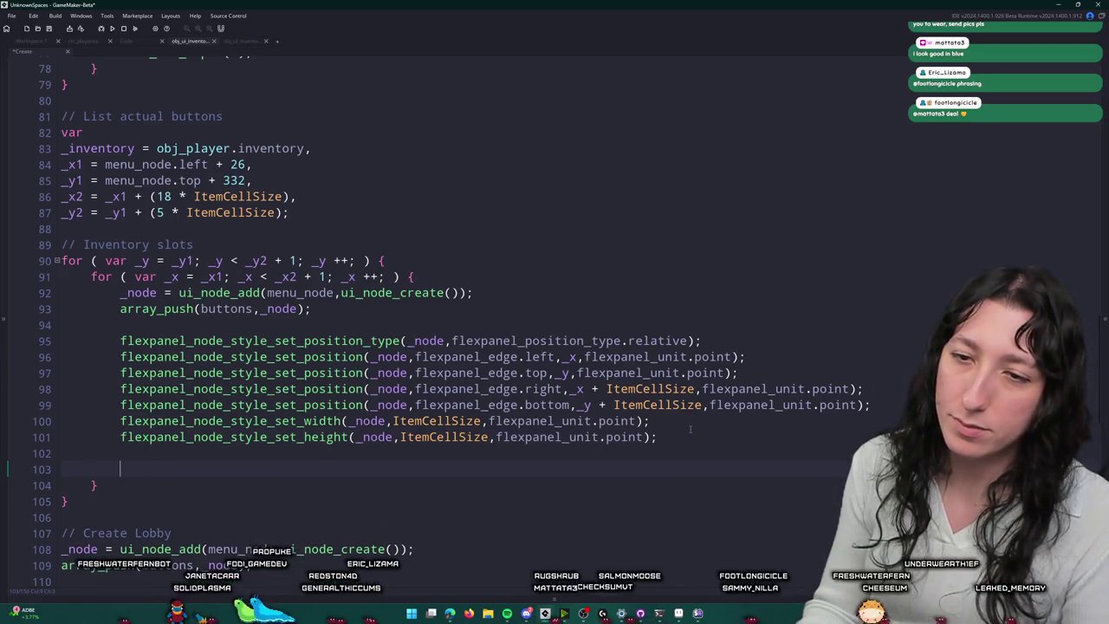
type("_node.")
scroll(690, 428, "down", 3)
type("sprite =")
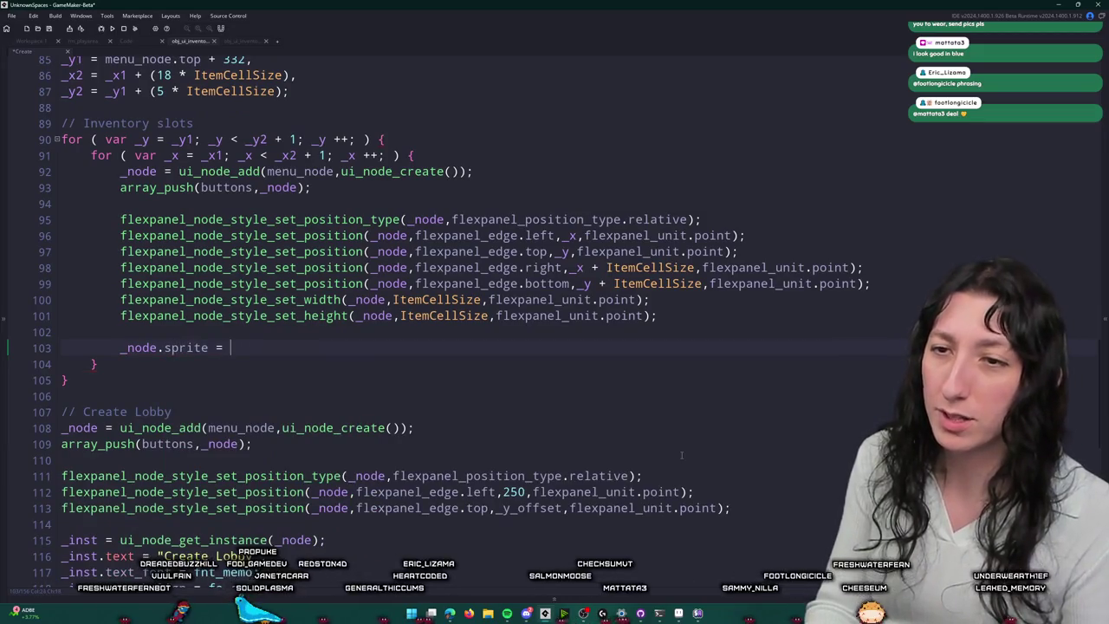
type("-_ui_in")
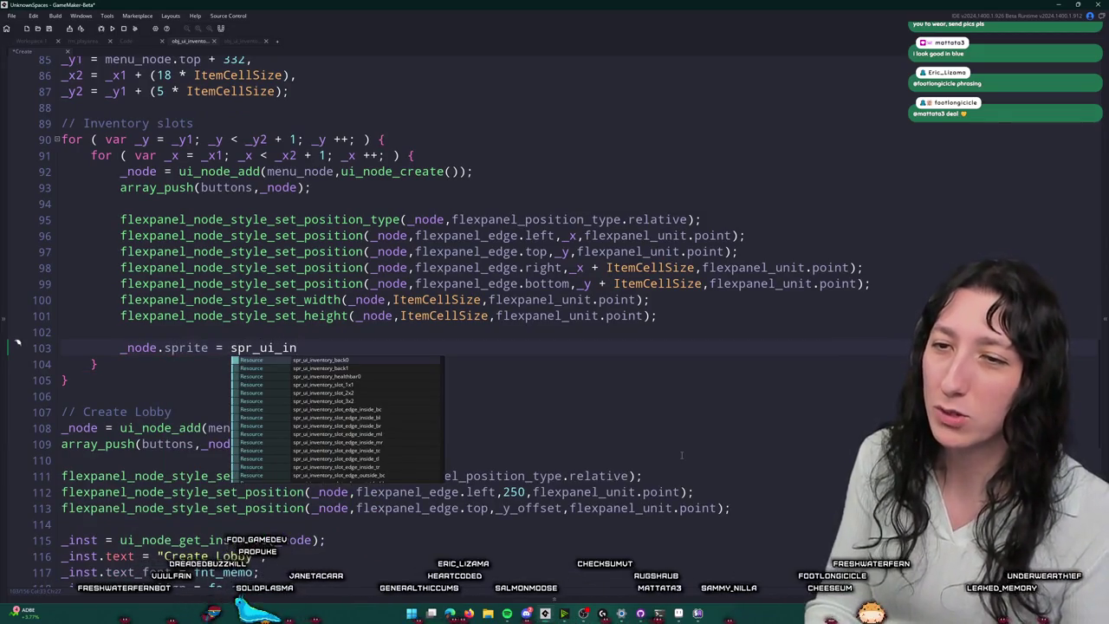
type("_s")
key("Return")
Step: Add a stretch = true line below the sprite assignment
key("ctrl+d")
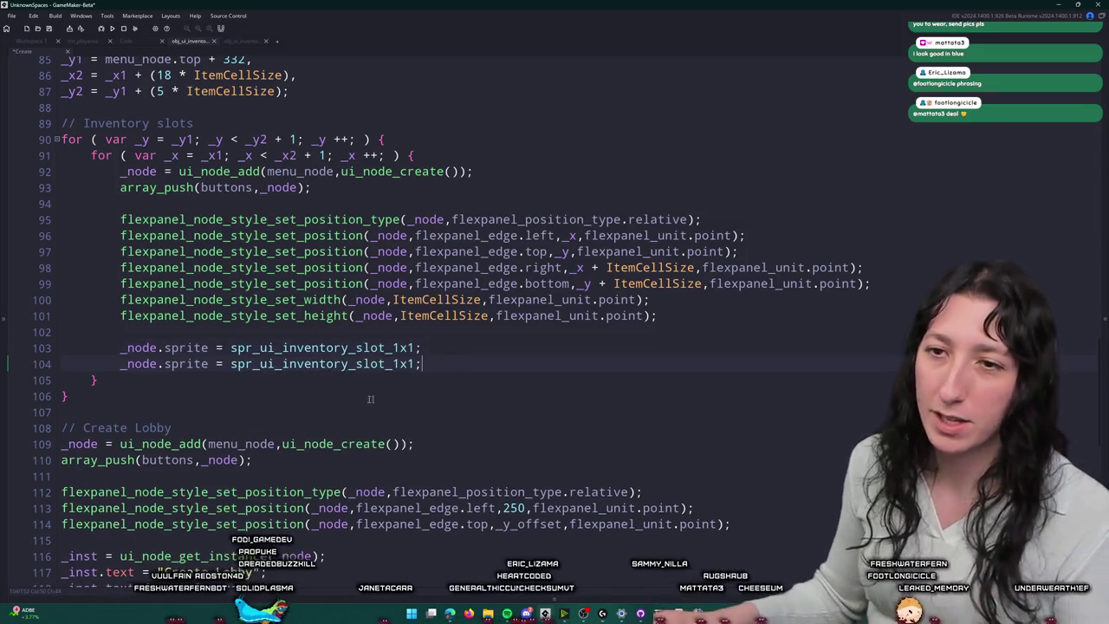
double_click(184, 363)
type("stretch")
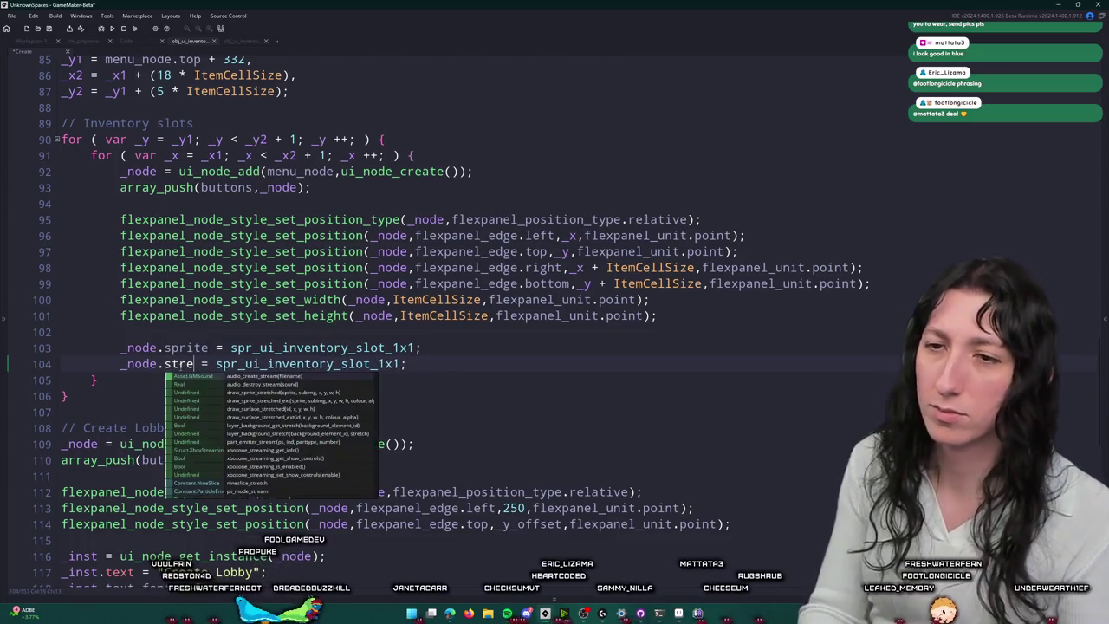
double_click(325, 364)
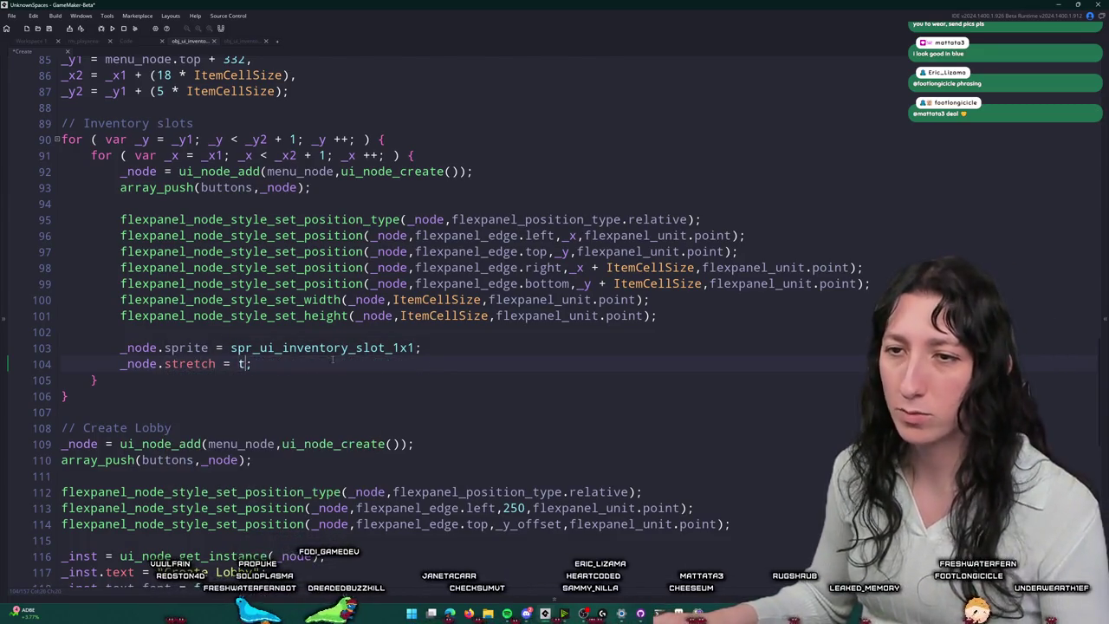
type("true")
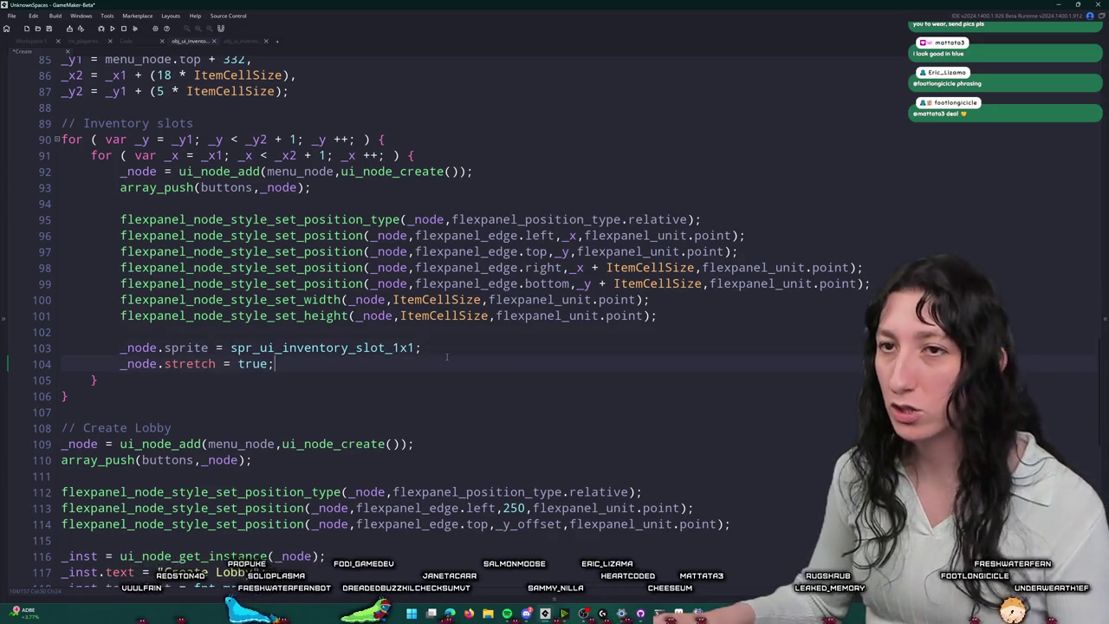
Step: Add exit; after the inventory slots loop, then build and run the game
scroll(126, 291, "down", 3)
scroll(126, 290, "up", 6)
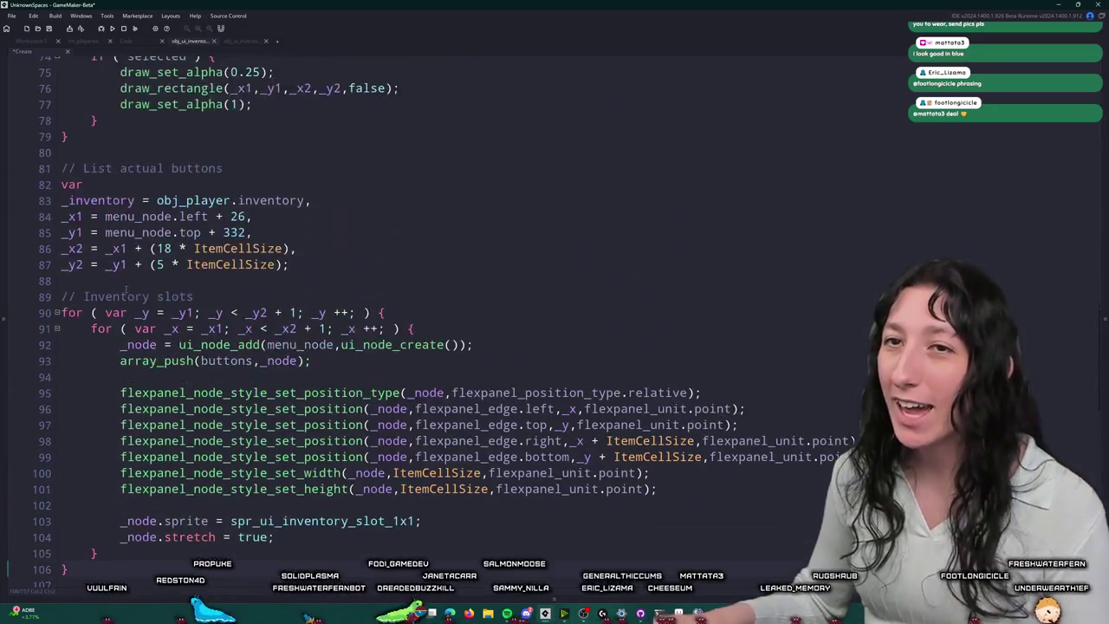
scroll(126, 290, "up", 14)
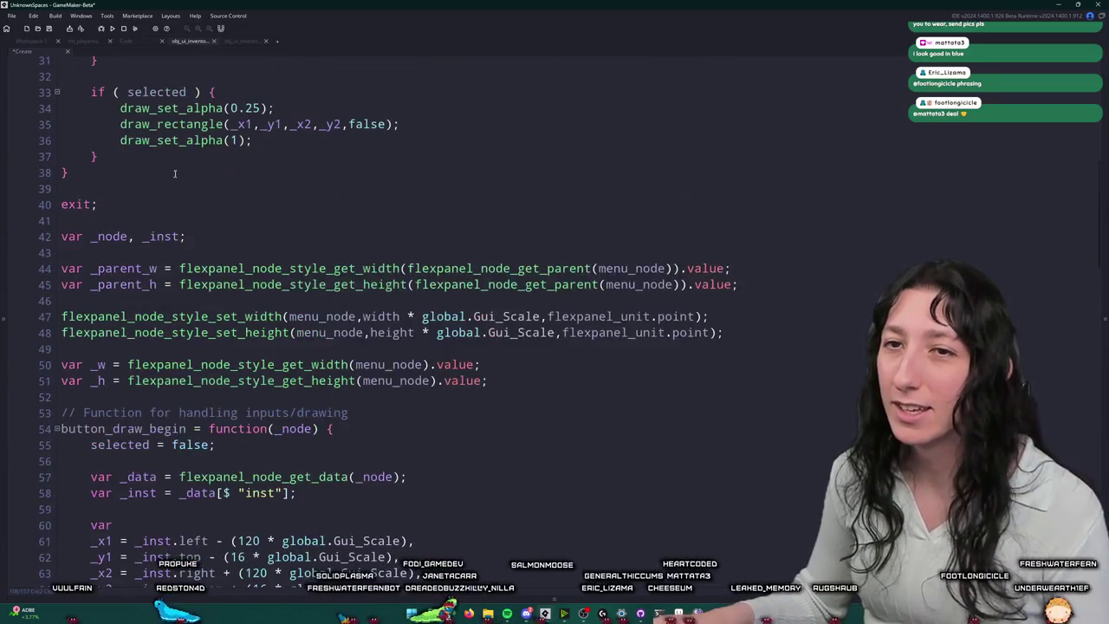
scroll(131, 183, "down", 12)
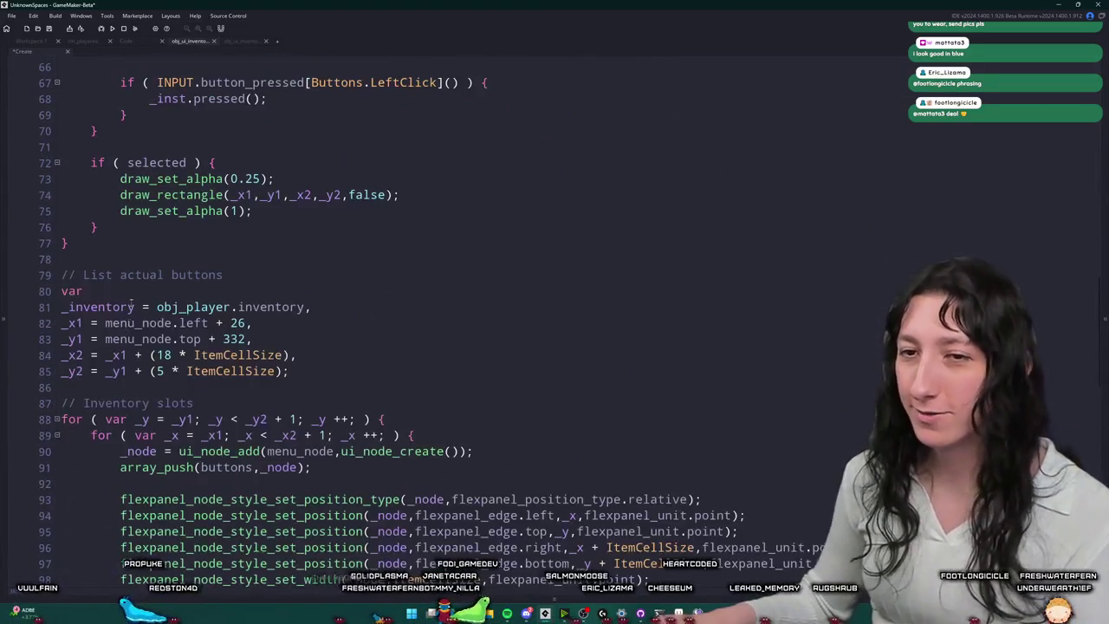
scroll(131, 307, "down", 2)
scroll(116, 431, "down", 4)
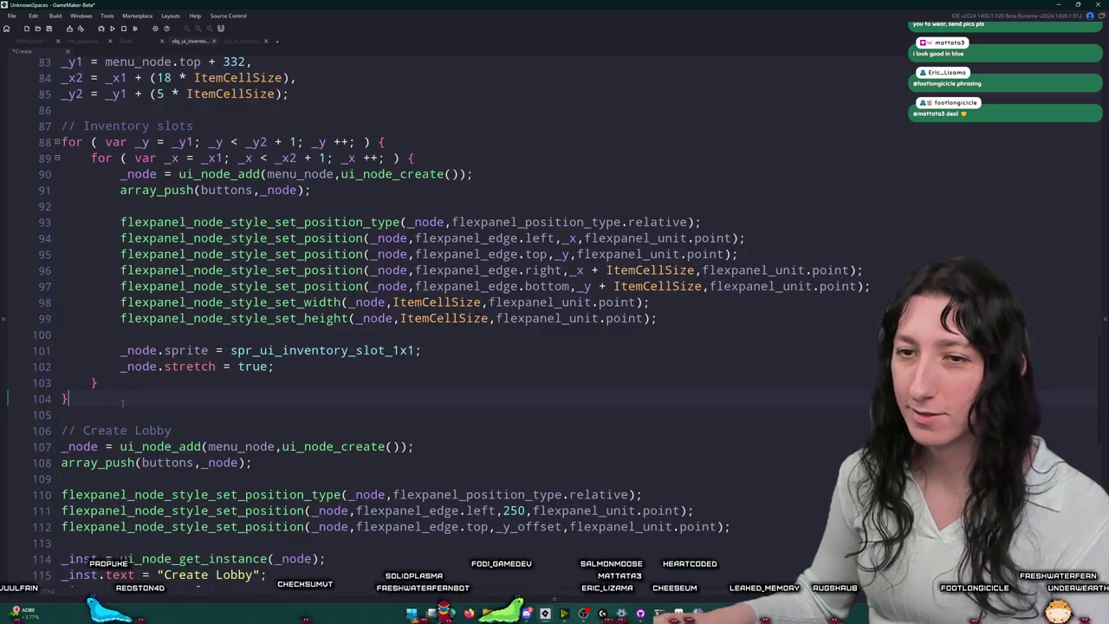
key("Return")
key("Return")
type("exit;")
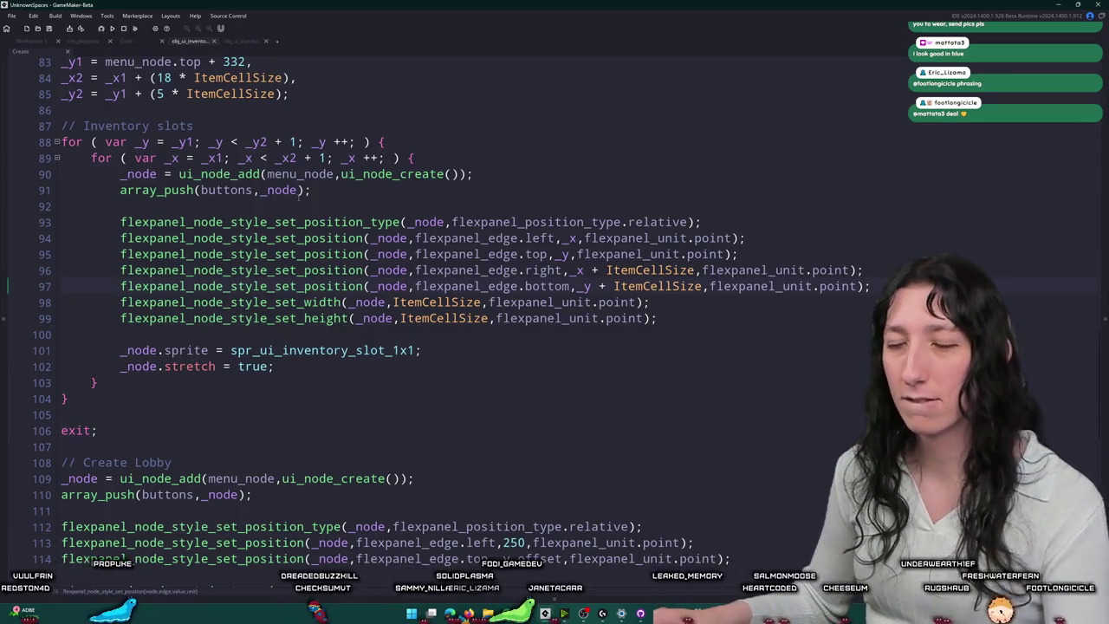
left_click(389, 187)
key("F5")
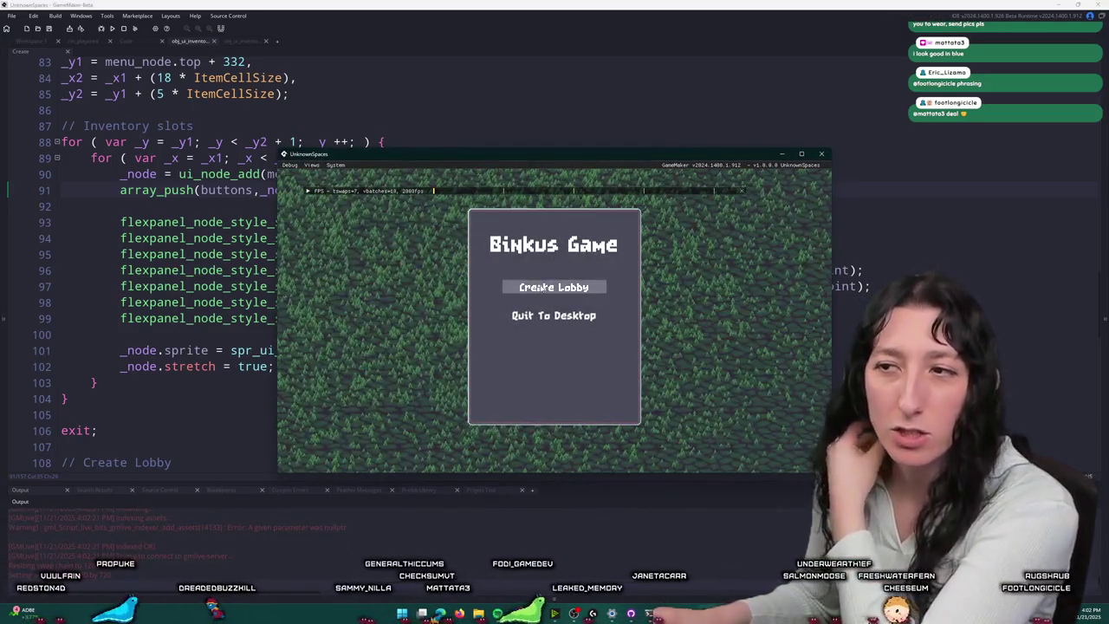
Step: Start a lobby in the running game, then abort after the line 82 code error
left_click(530, 289)
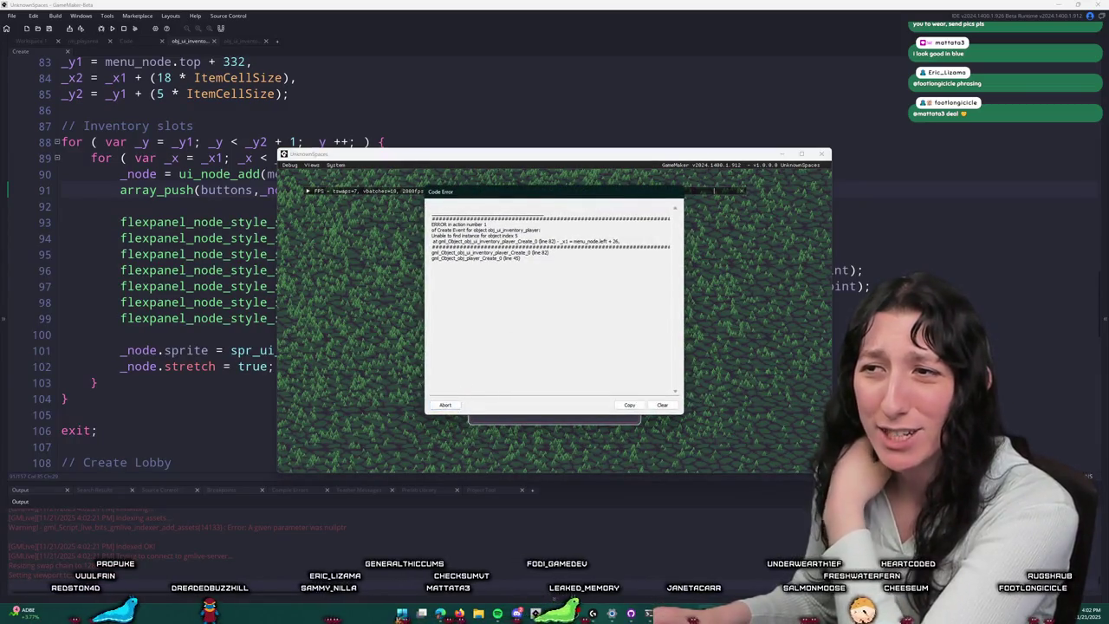
left_click(446, 404)
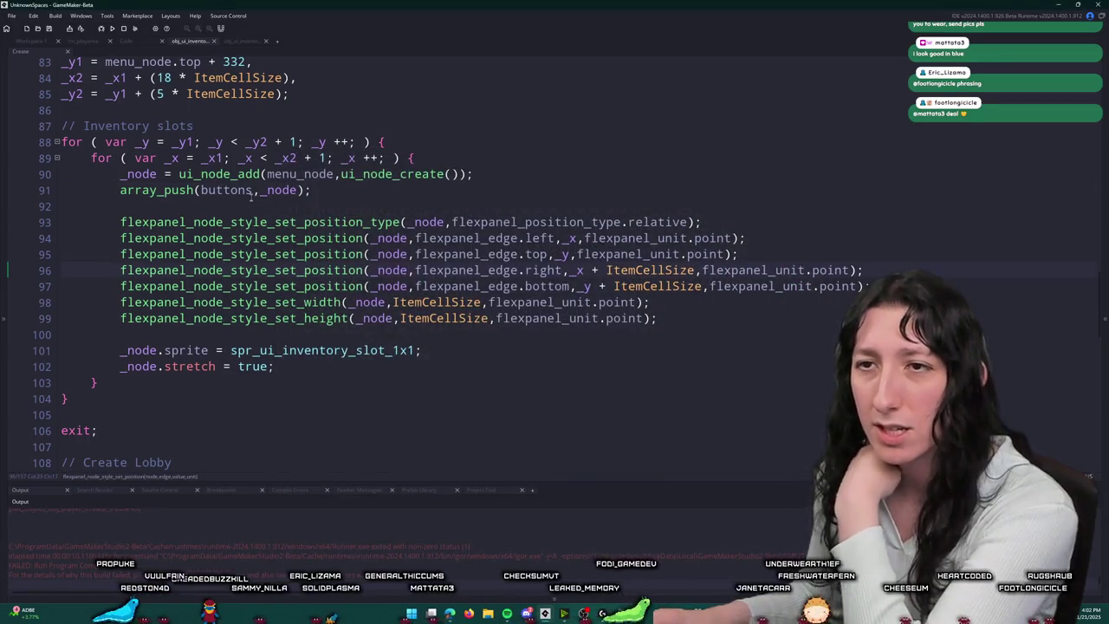
scroll(230, 207, "up", 20)
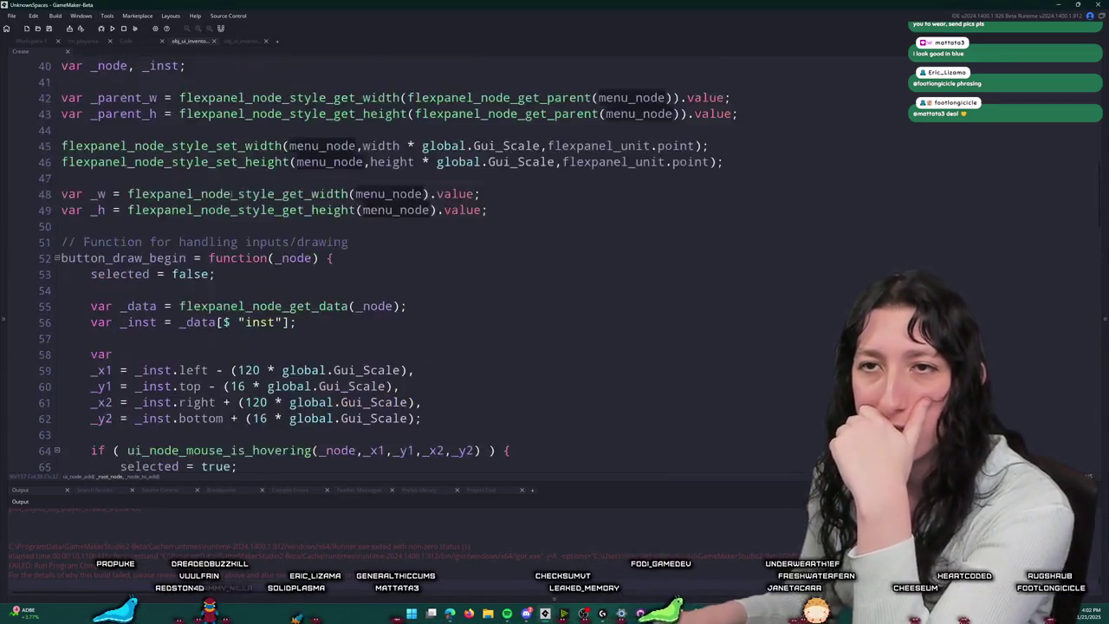
scroll(229, 207, "up", 7)
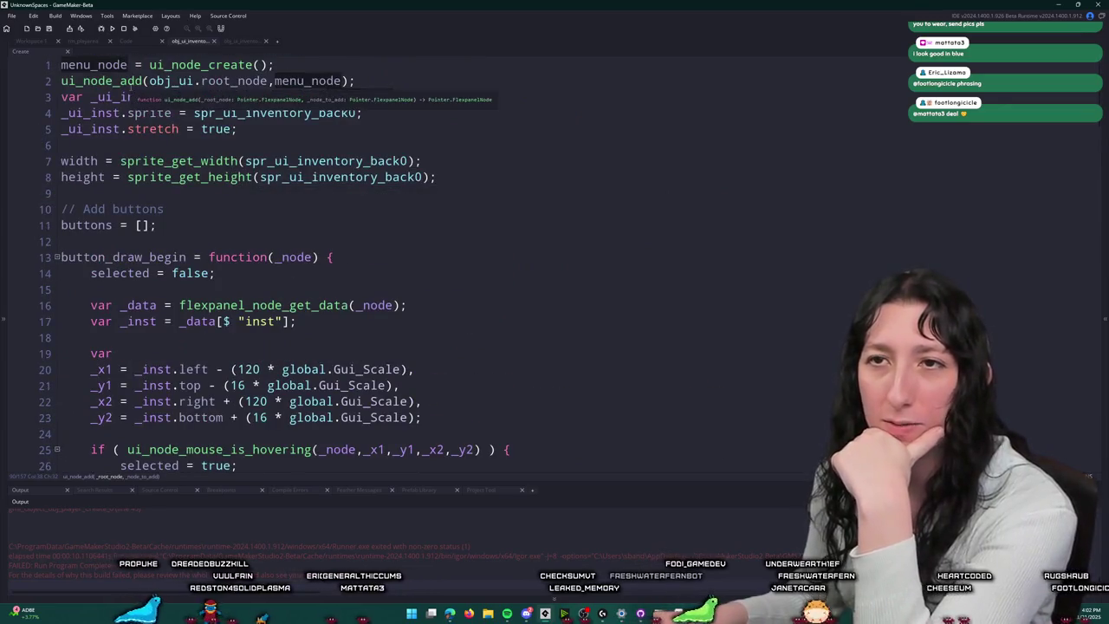
scroll(557, 343, "down", 12)
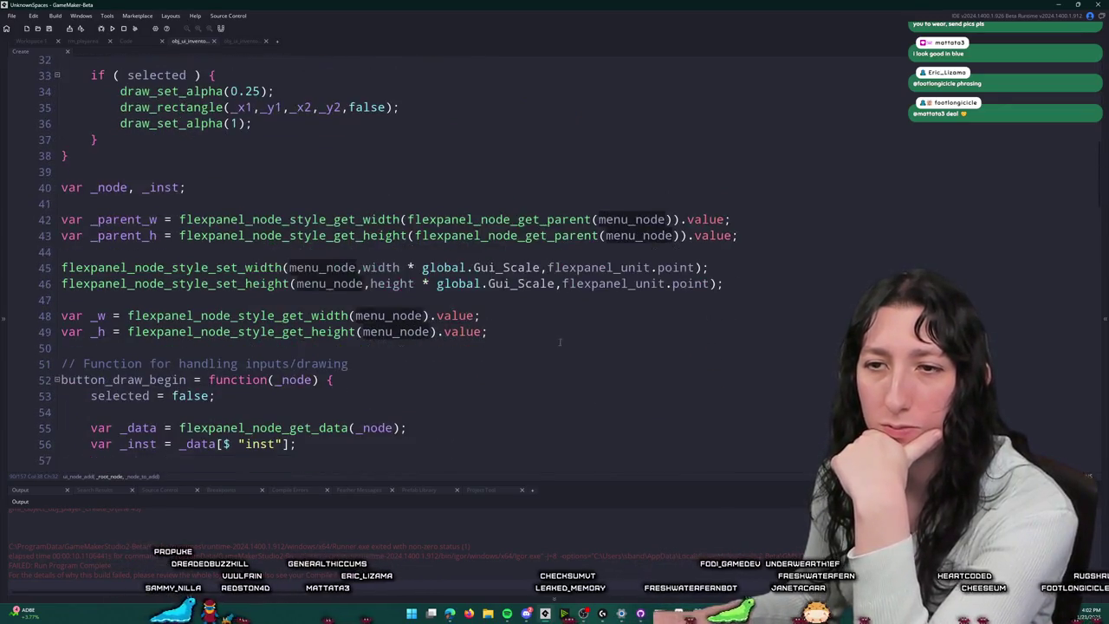
scroll(557, 342, "down", 10)
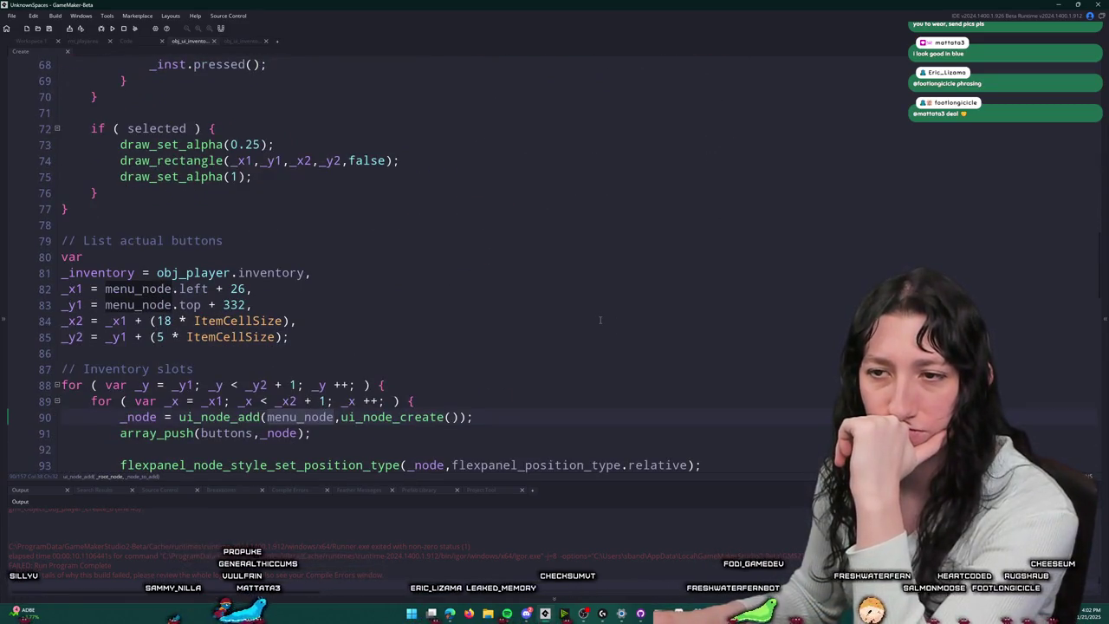
scroll(599, 319, "down", 3)
scroll(227, 469, "up", 1)
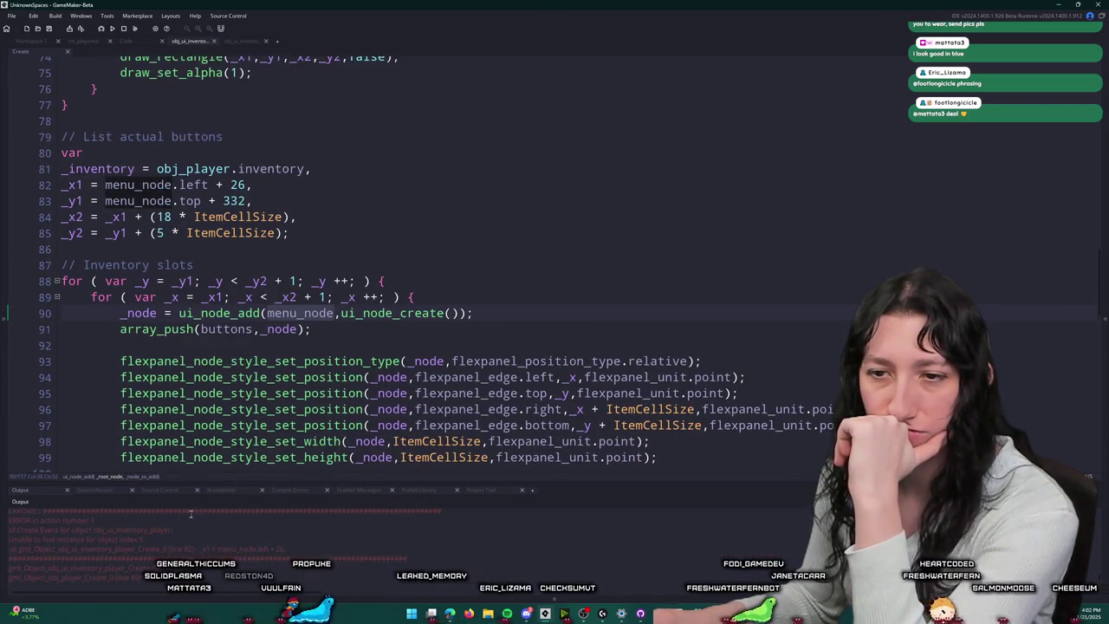
scroll(193, 534, "up", 1)
scroll(271, 411, "down", 1)
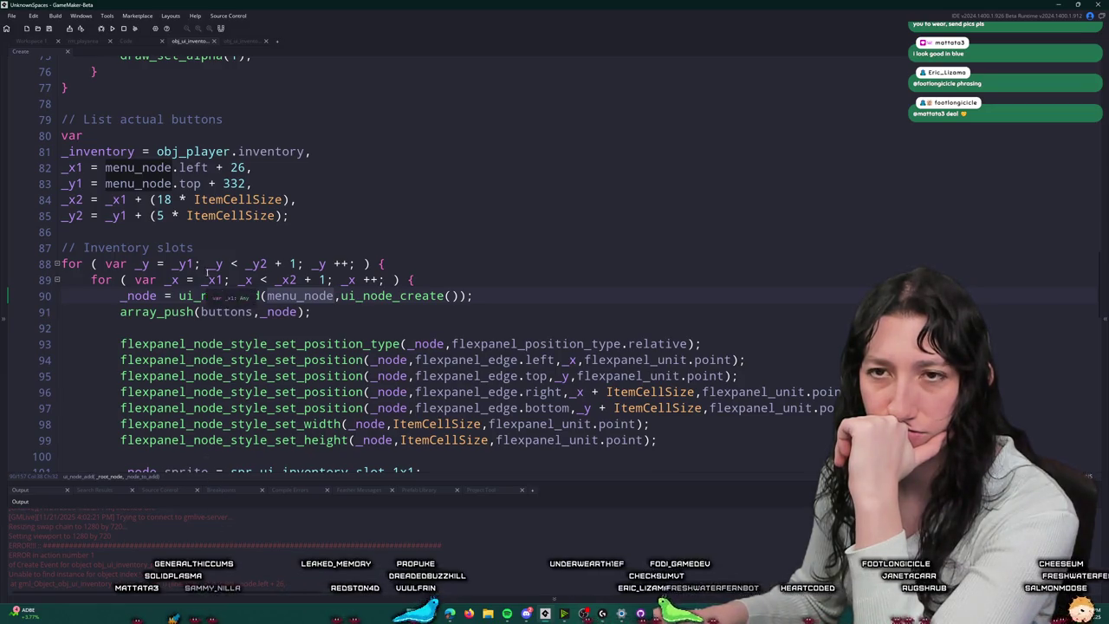
left_click(142, 169)
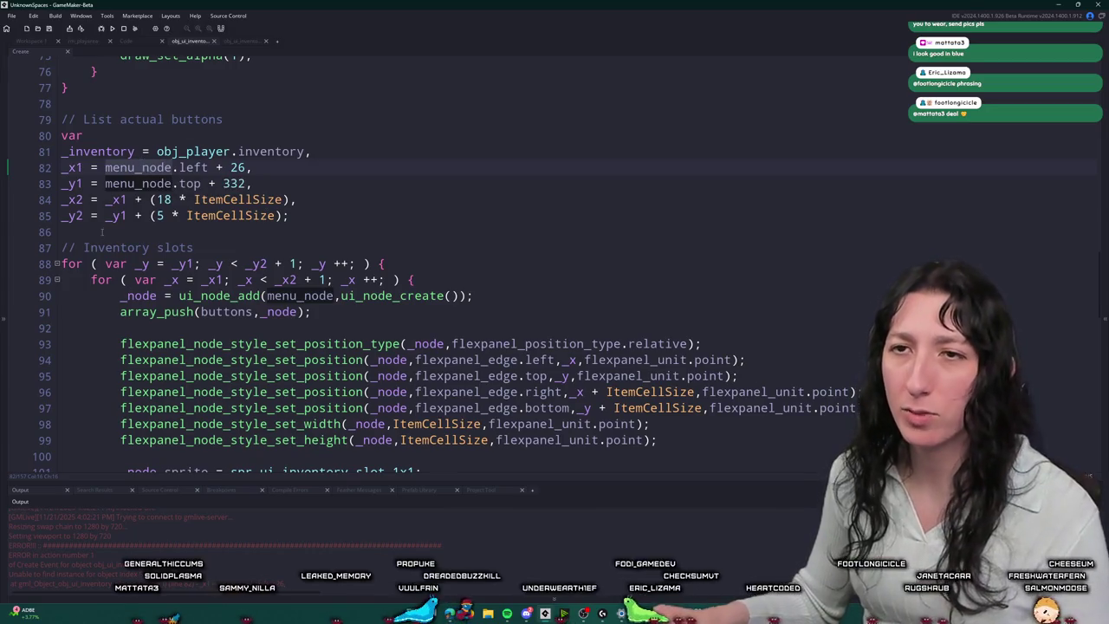
scroll(174, 130, "up", 3)
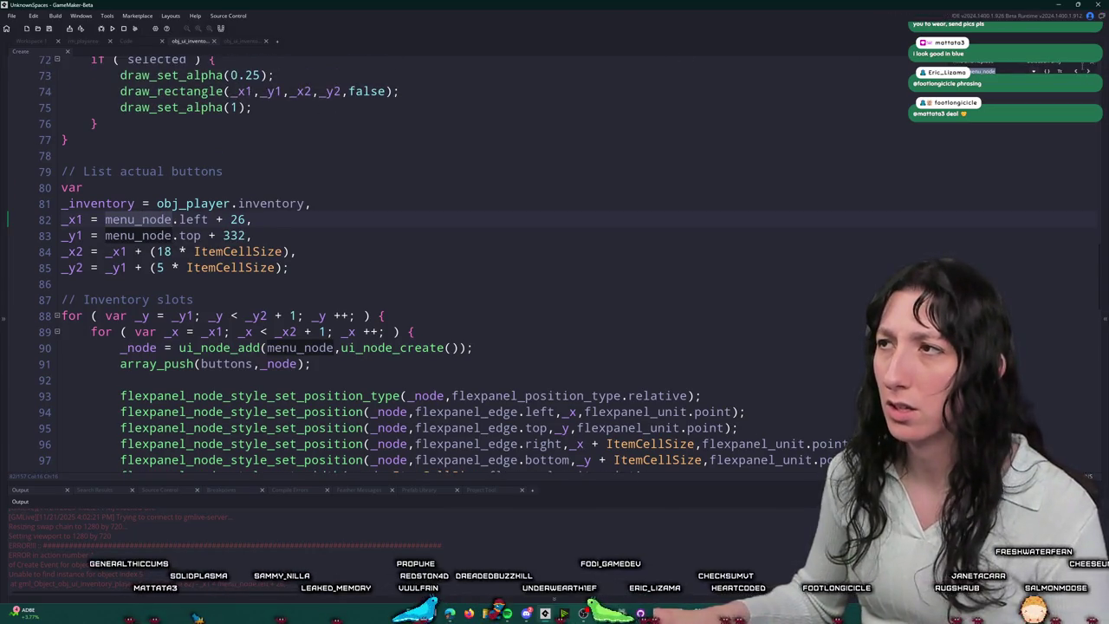
left_click(438, 96)
scroll(346, 260, "up", 9)
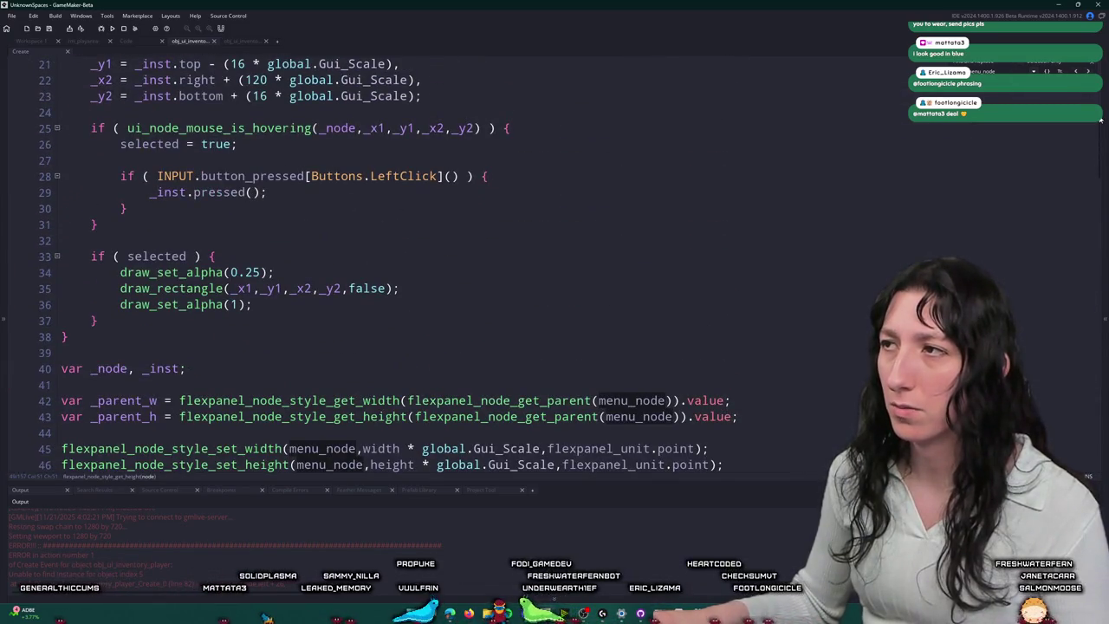
scroll(347, 260, "up", 7)
double_click(113, 59)
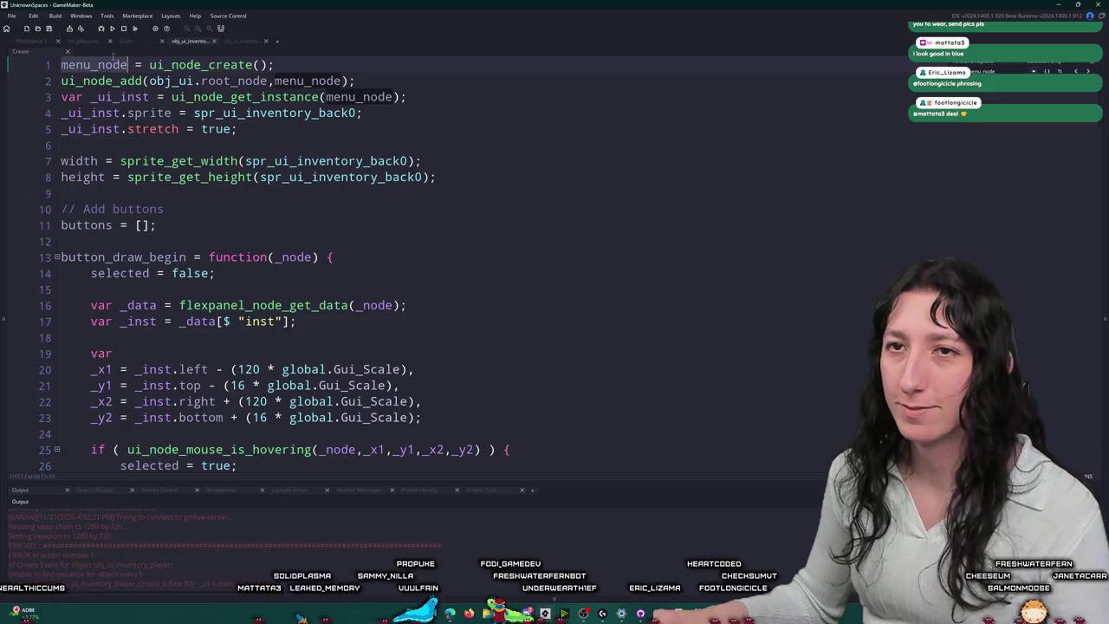
left_click(498, 96)
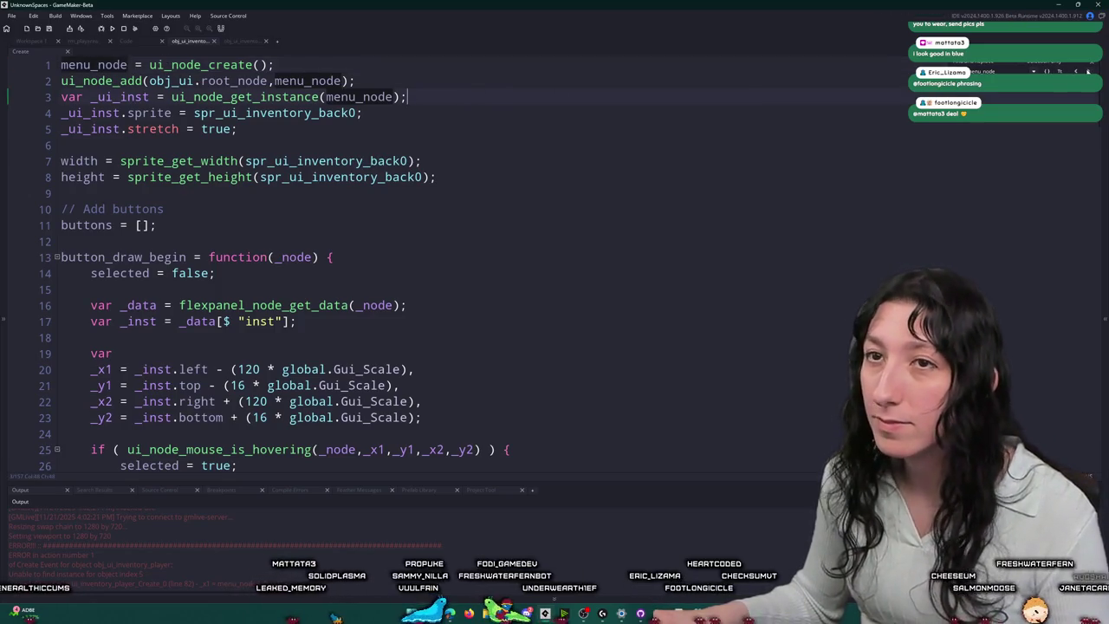
left_click(196, 64)
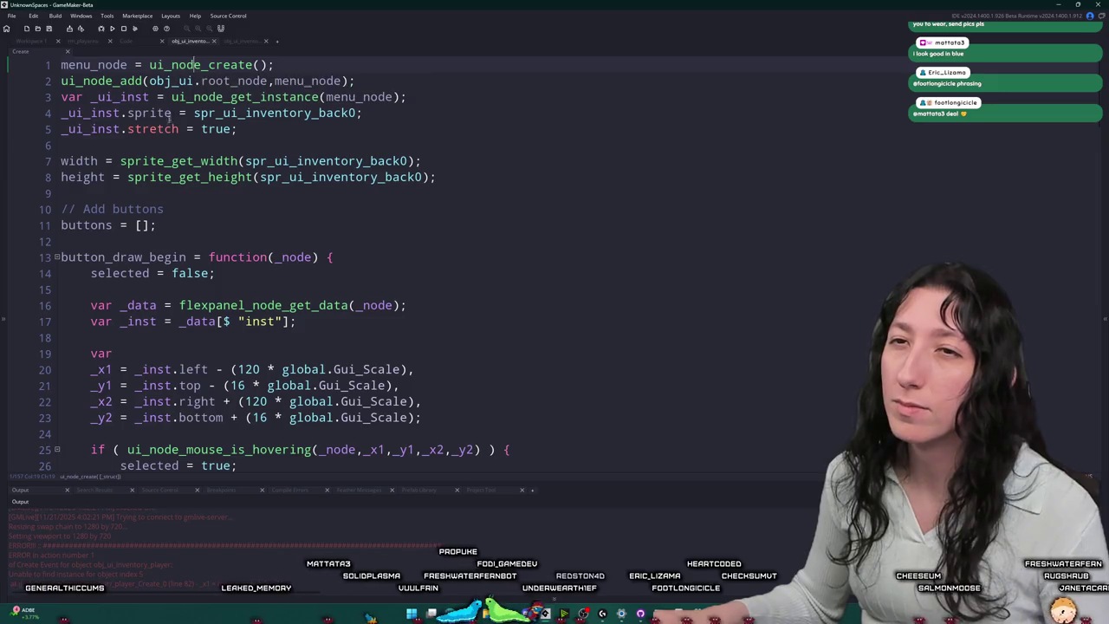
middle_click(148, 65)
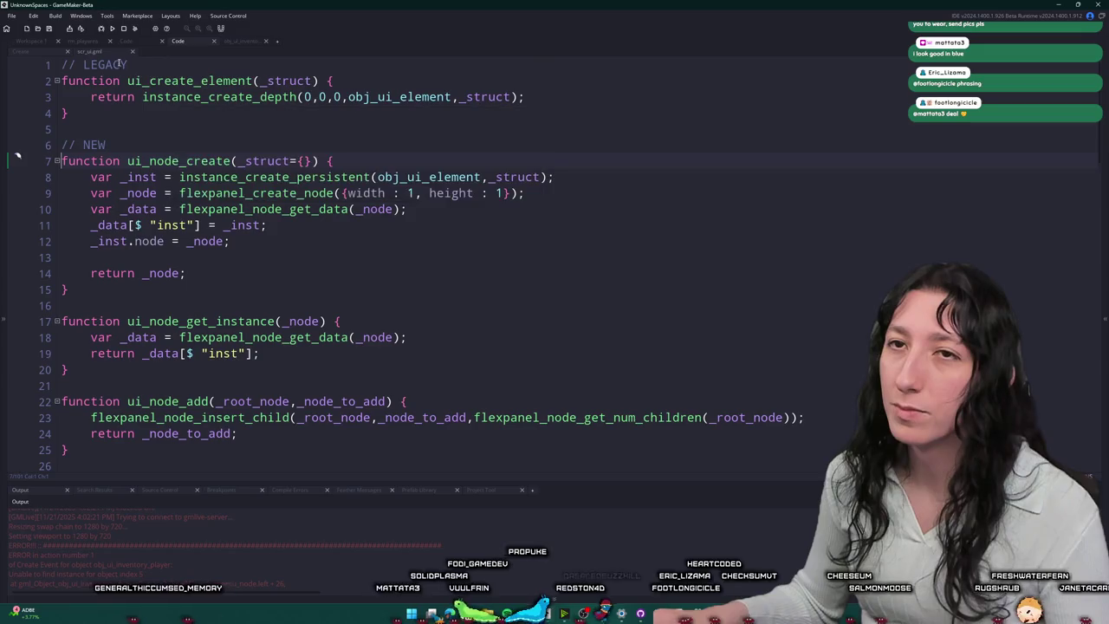
key("ctrl+w")
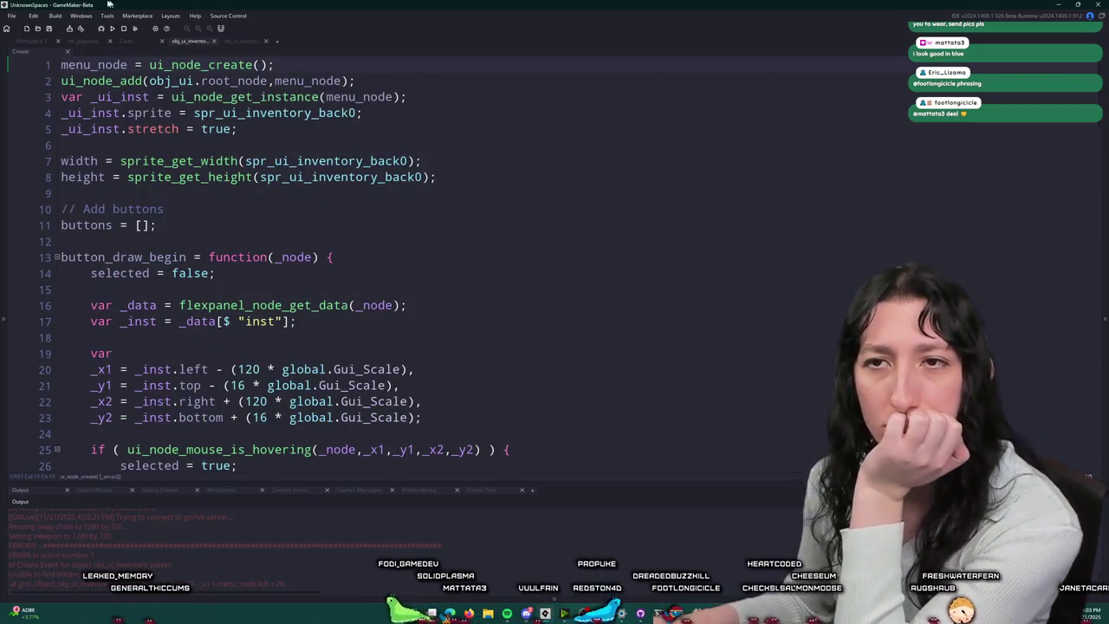
scroll(158, 254, "down", 2)
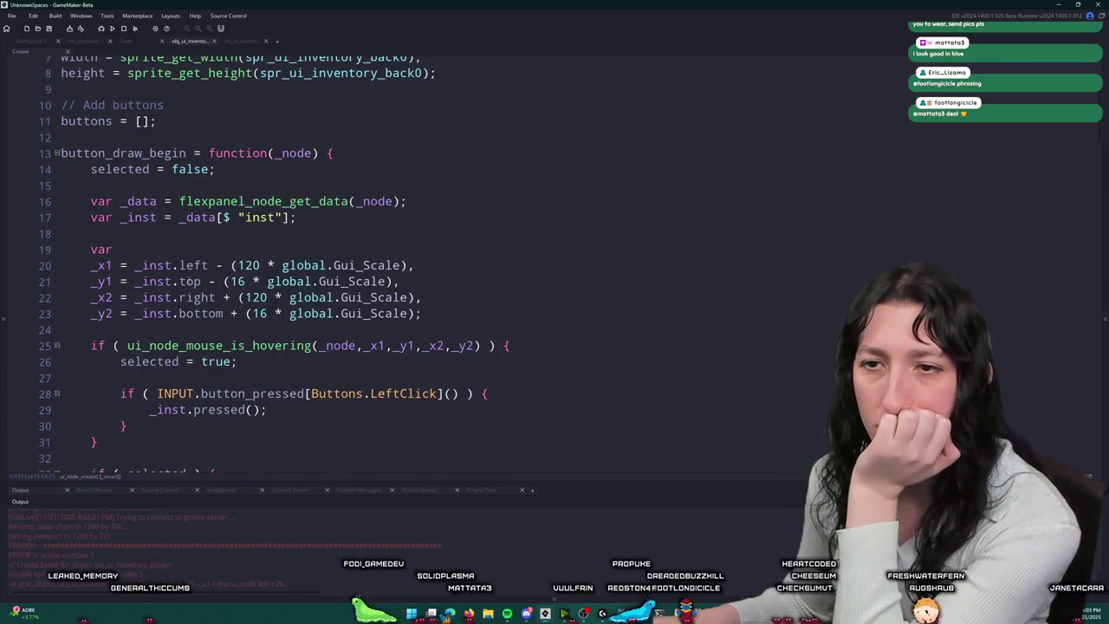
scroll(189, 282, "down", 9)
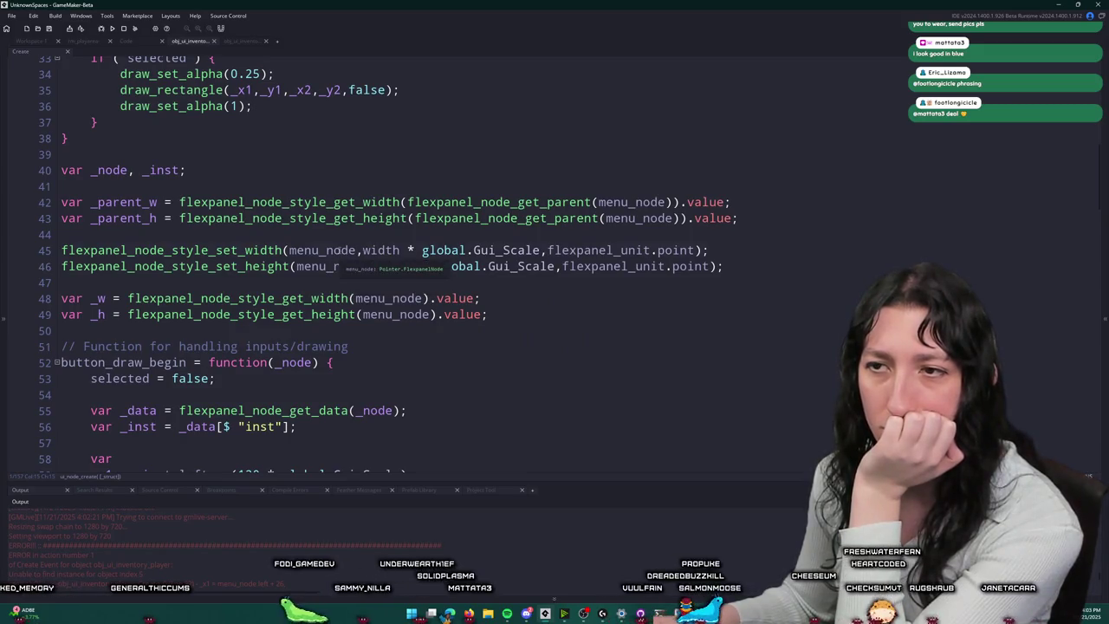
left_click(338, 252)
scroll(338, 251, "down", 1)
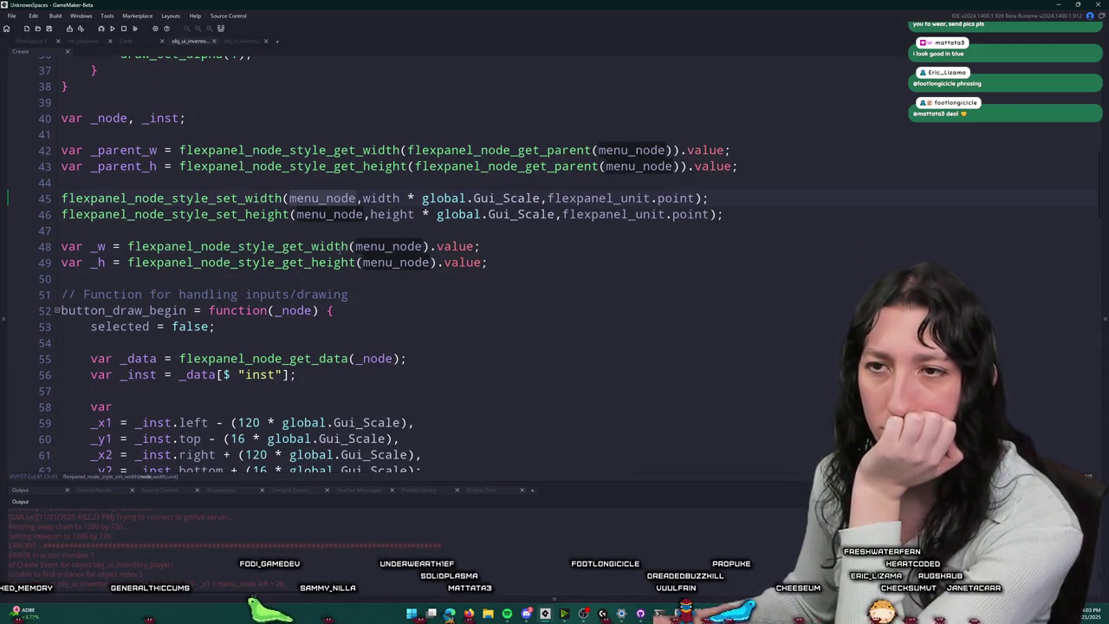
scroll(387, 347, "down", 2)
scroll(387, 347, "down", 1)
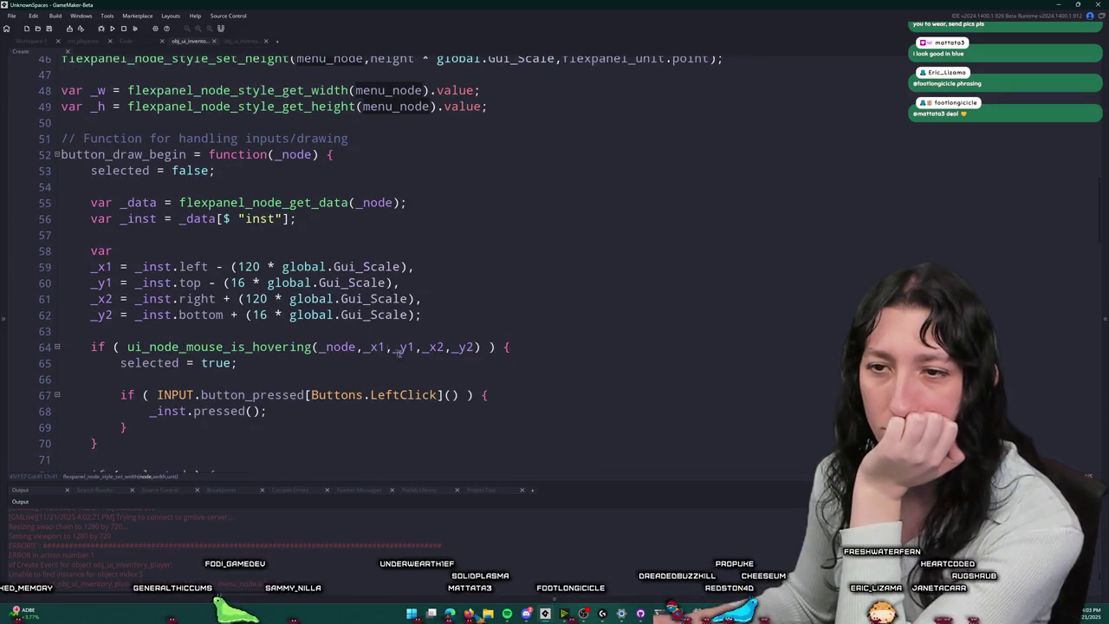
scroll(387, 346, "down", 7)
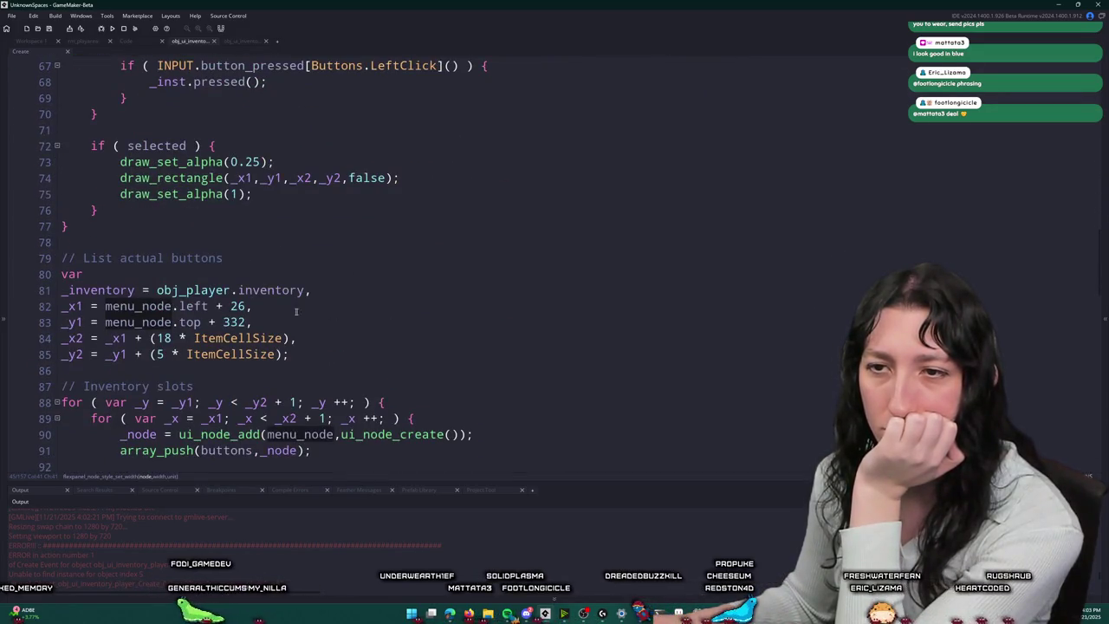
left_click(157, 306)
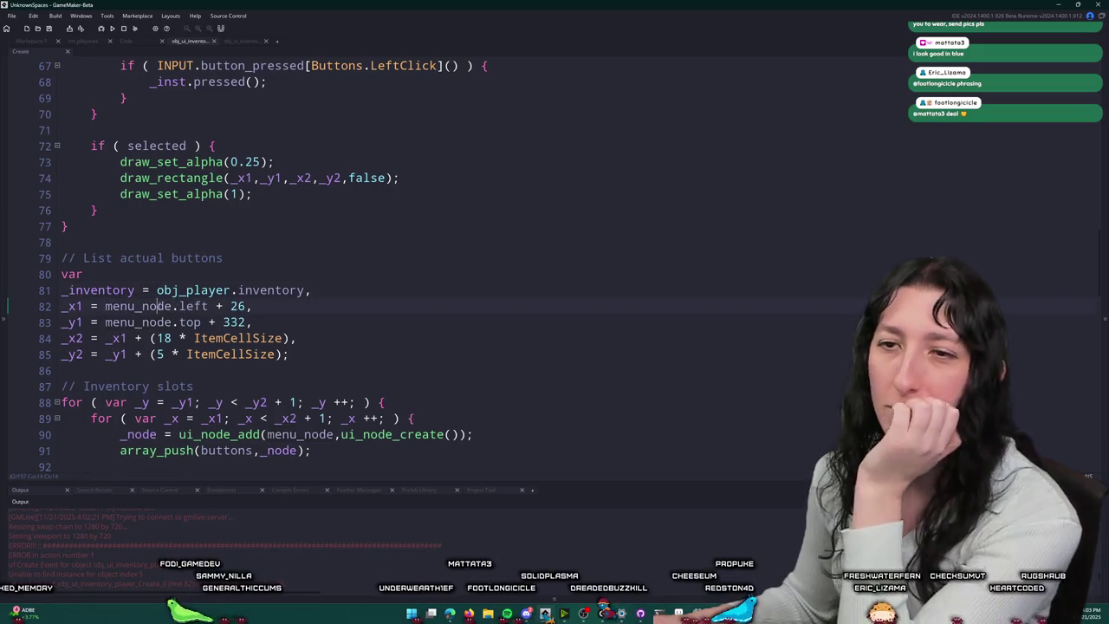
Step: Replace menu_node.left on line 82 with a flexpanel_node_get_struct call
left_click(206, 306)
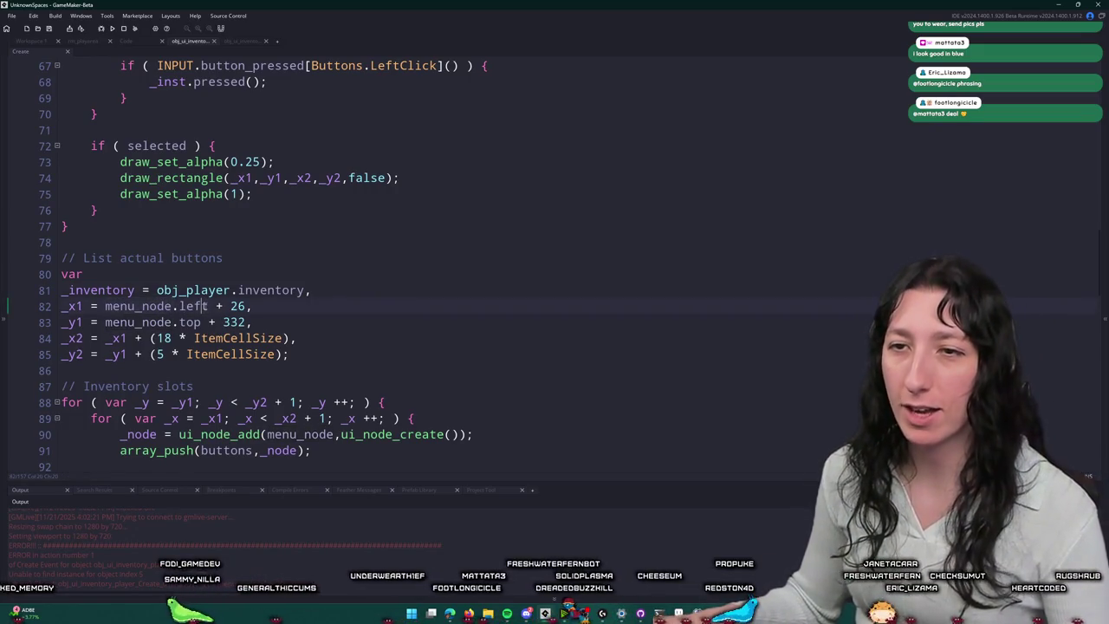
left_click_drag(208, 306, 105, 306)
type("fle")
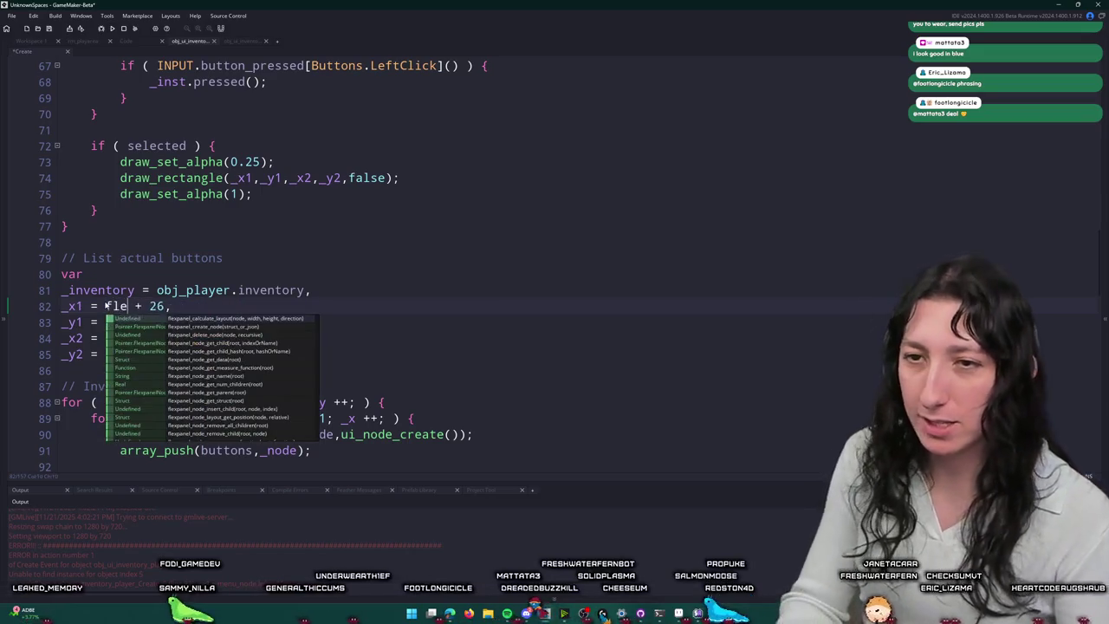
type("xpanel_")
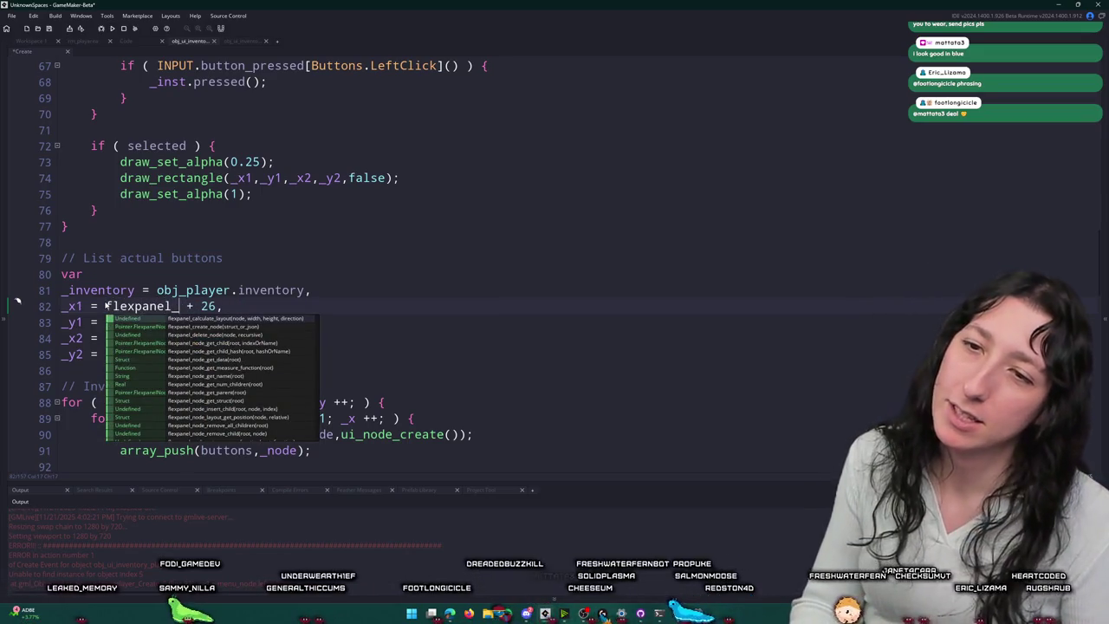
type("node_get")
type("_lef")
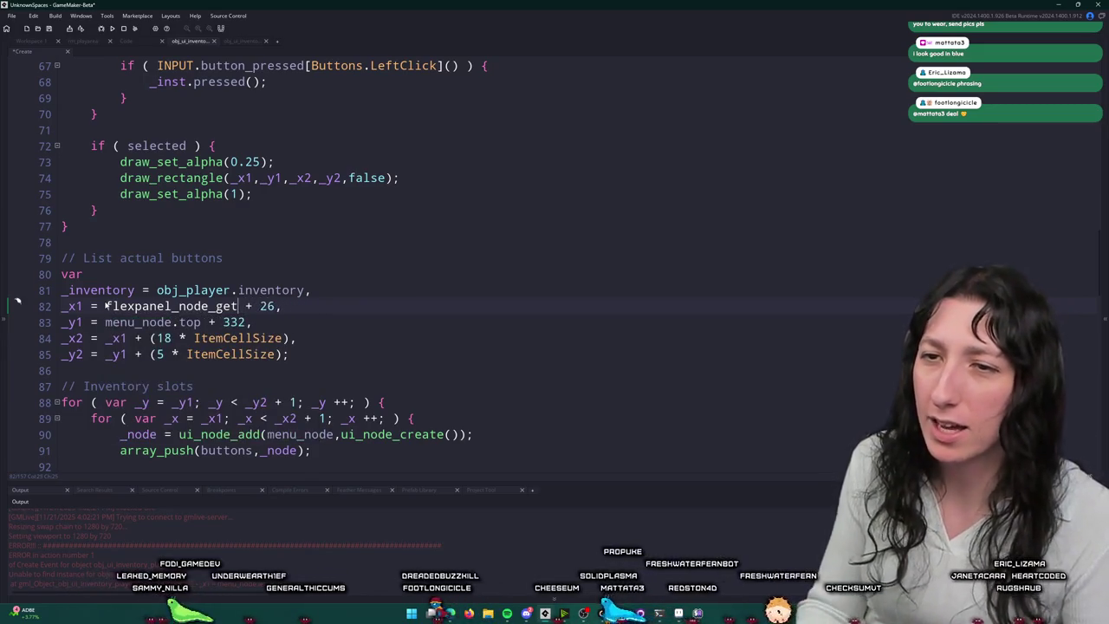
key("BackSpace")
key("BackSpace")
key("BackSpace")
type("styling_")
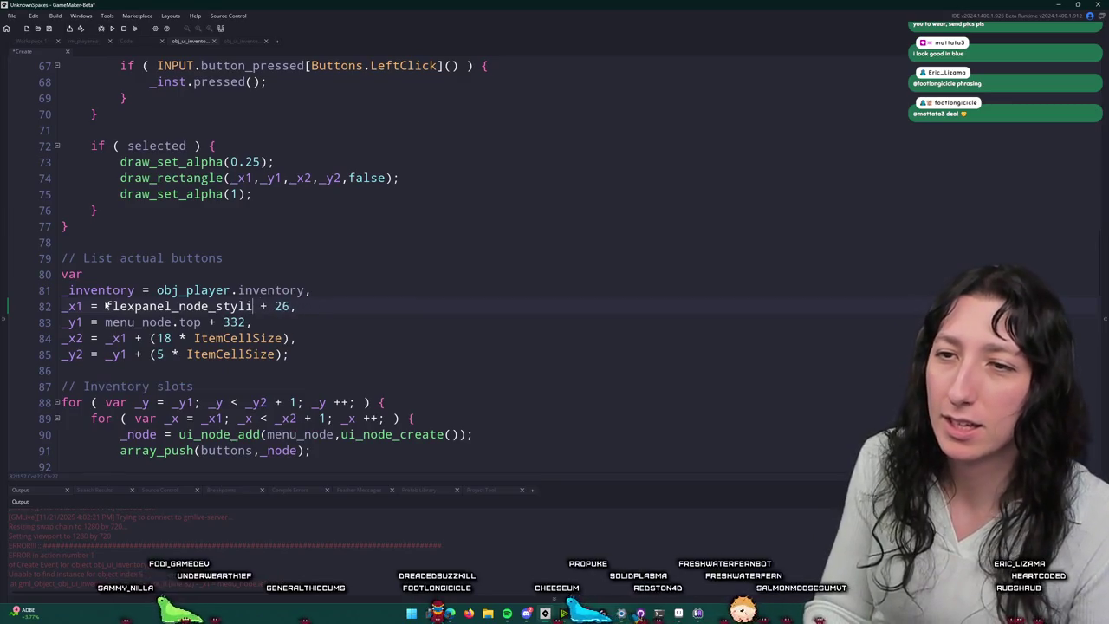
key("BackSpace")
type("e")
type("_get_")
type("l")
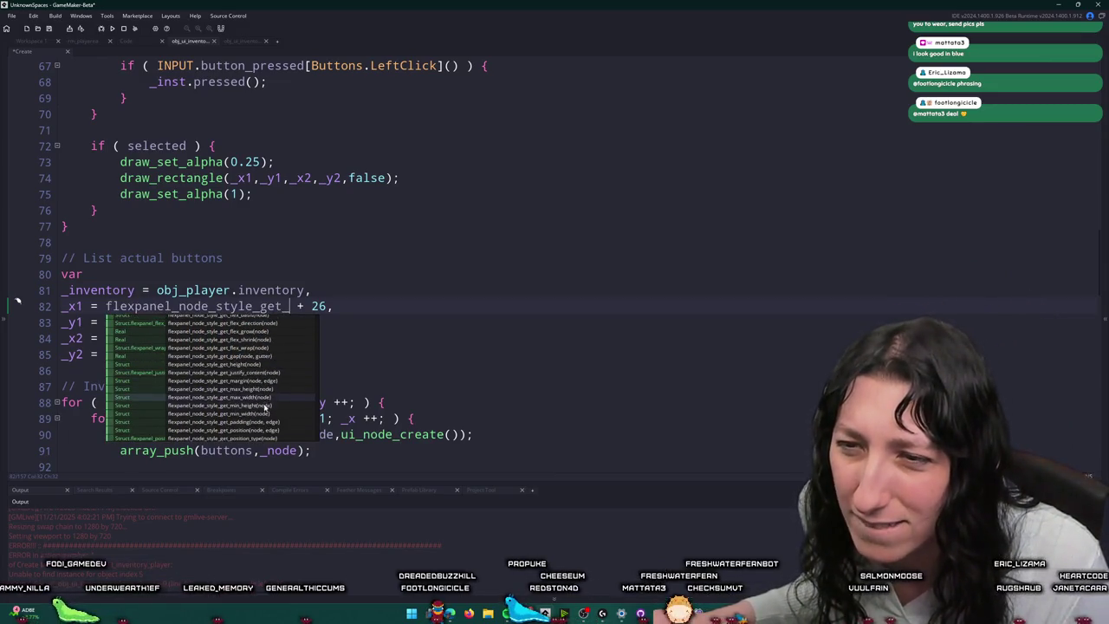
scroll(264, 407, "down", 2)
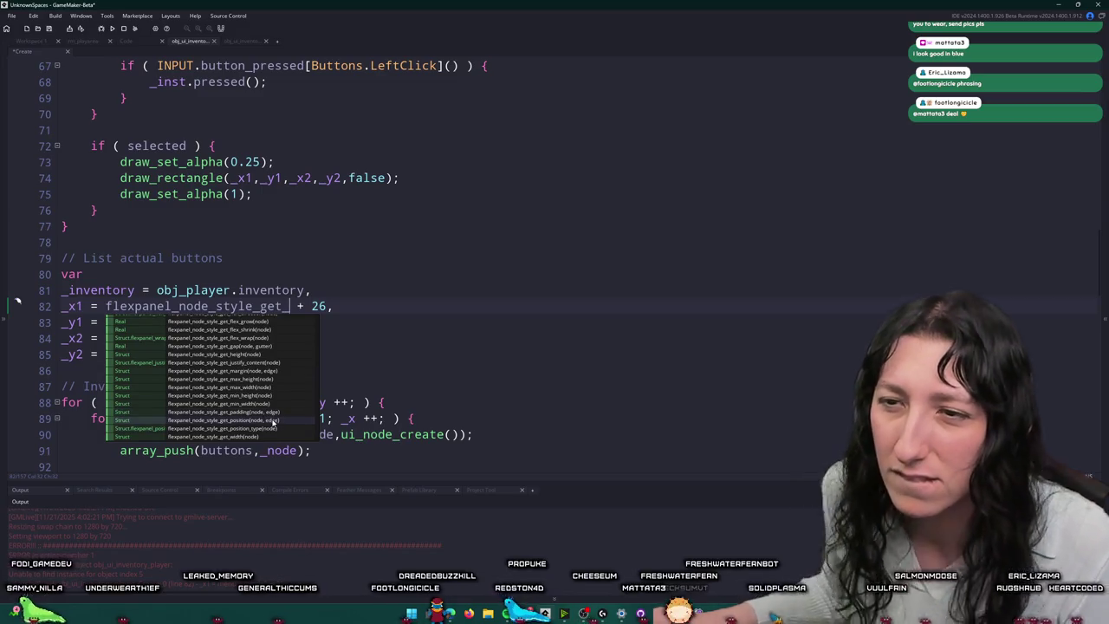
key("BackSpace")
key("BackSpace")
key("BackSpace")
key("BackSpace")
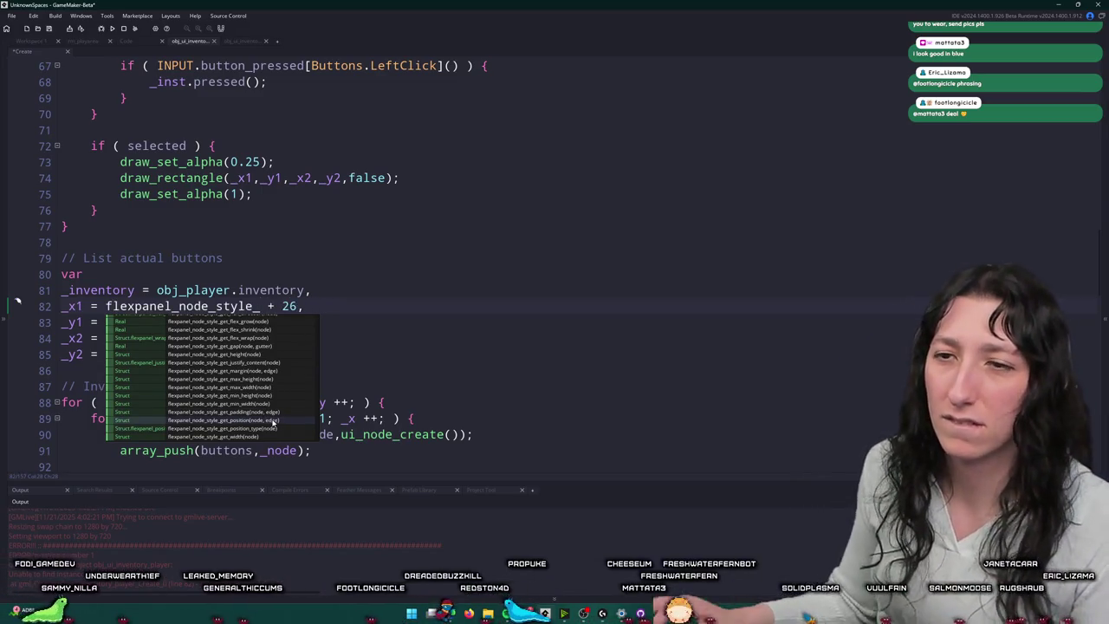
type("get")
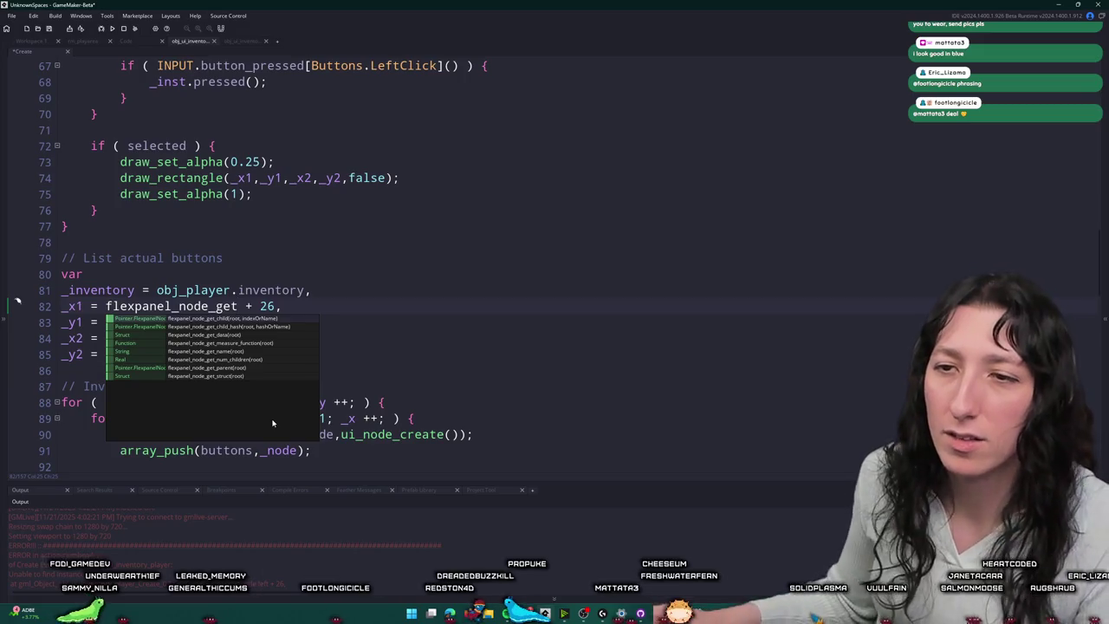
key("BackSpace")
key("BackSpace")
key("BackSpace")
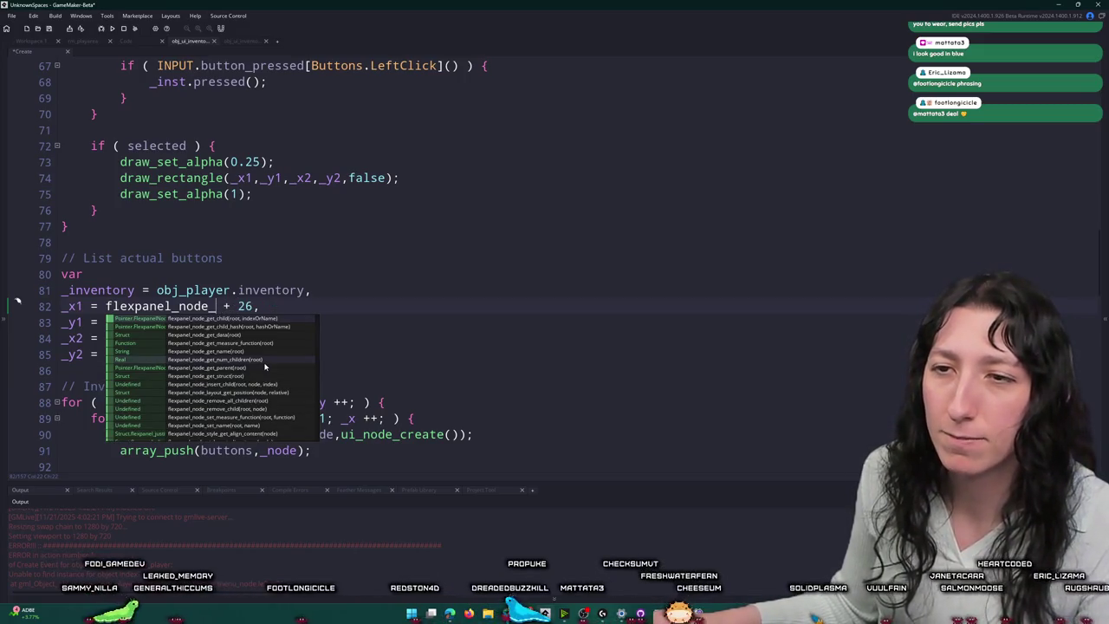
type("get")
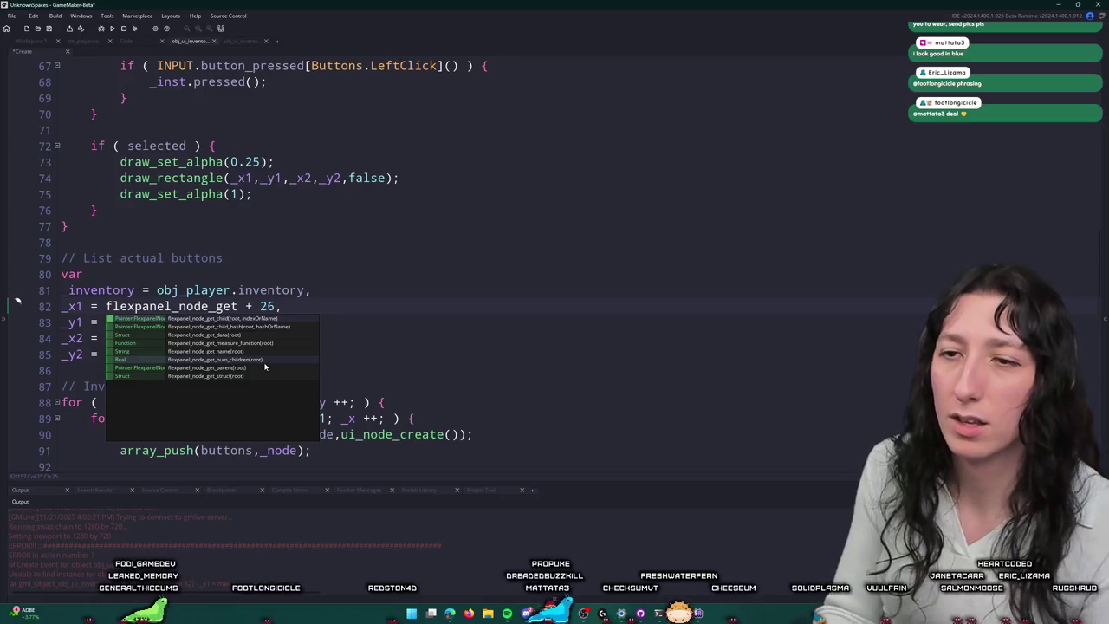
type("_struc")
key("Return")
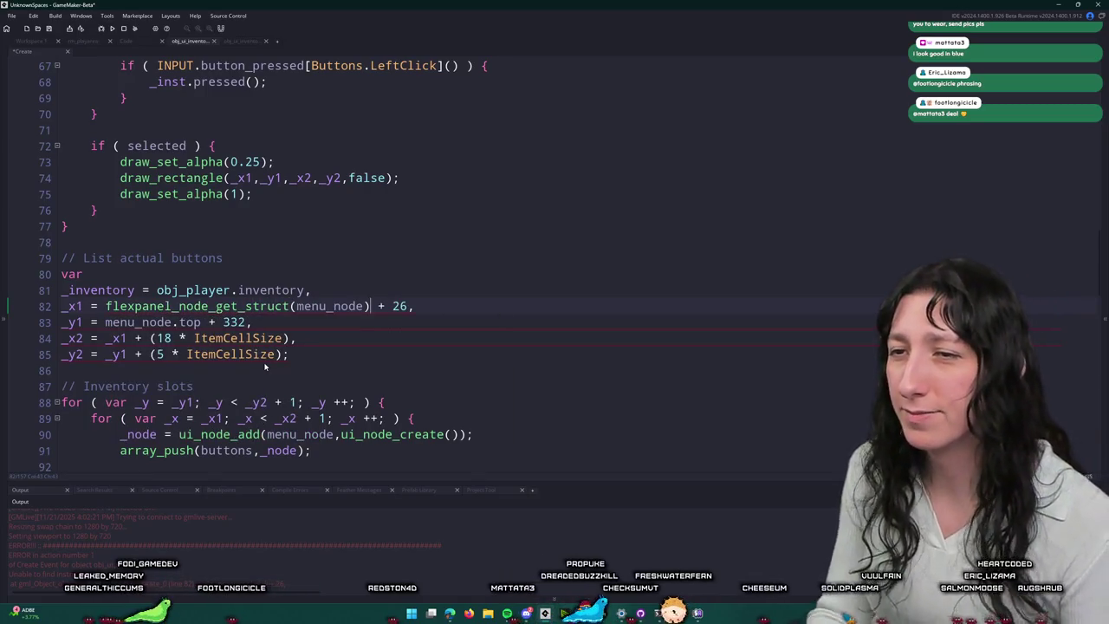
left_click(113, 308)
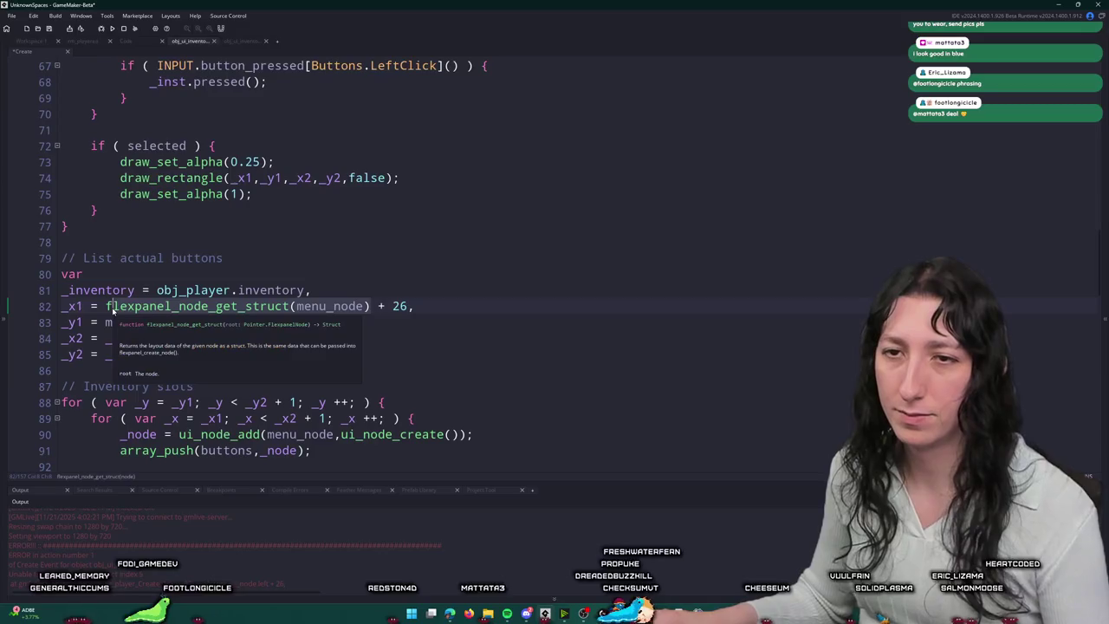
Step: Declare _menu_struct = flexpanel_node_get_struct(menu_node) and read _x1, _y1 from its left and top
left_click(260, 275)
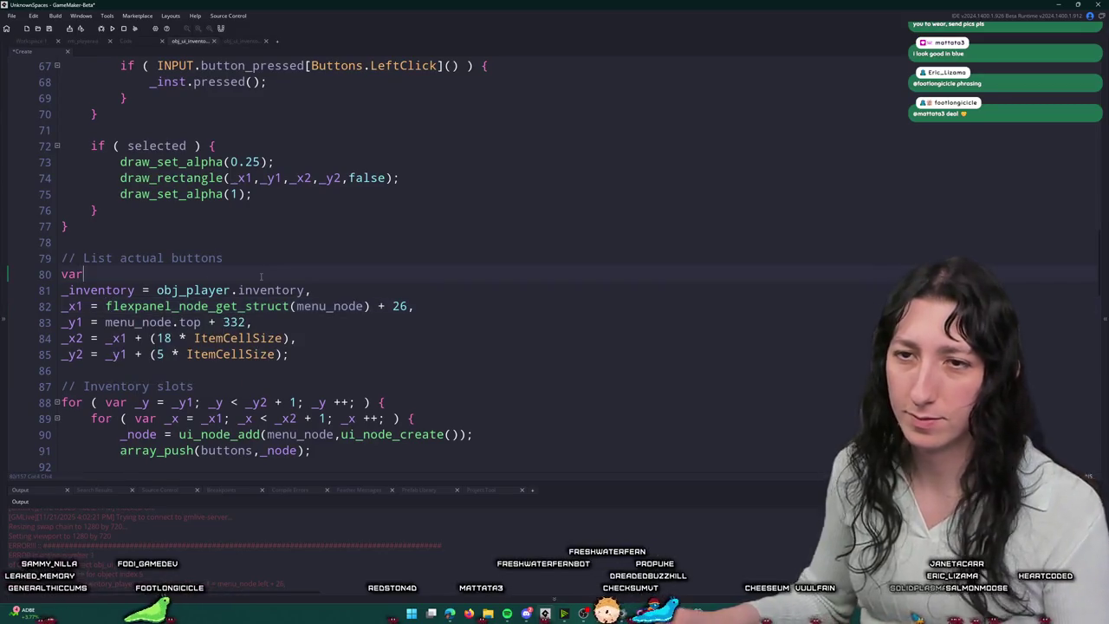
key("Return")
type("_menu_s")
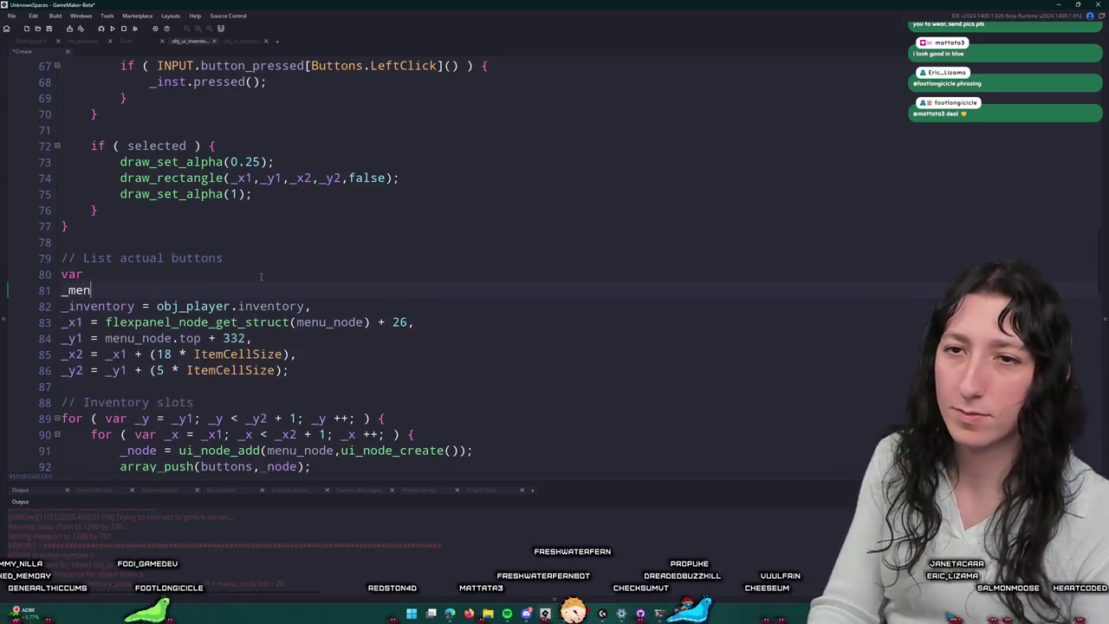
type("truct = flexpanel_node_get_struct(menu_node),")
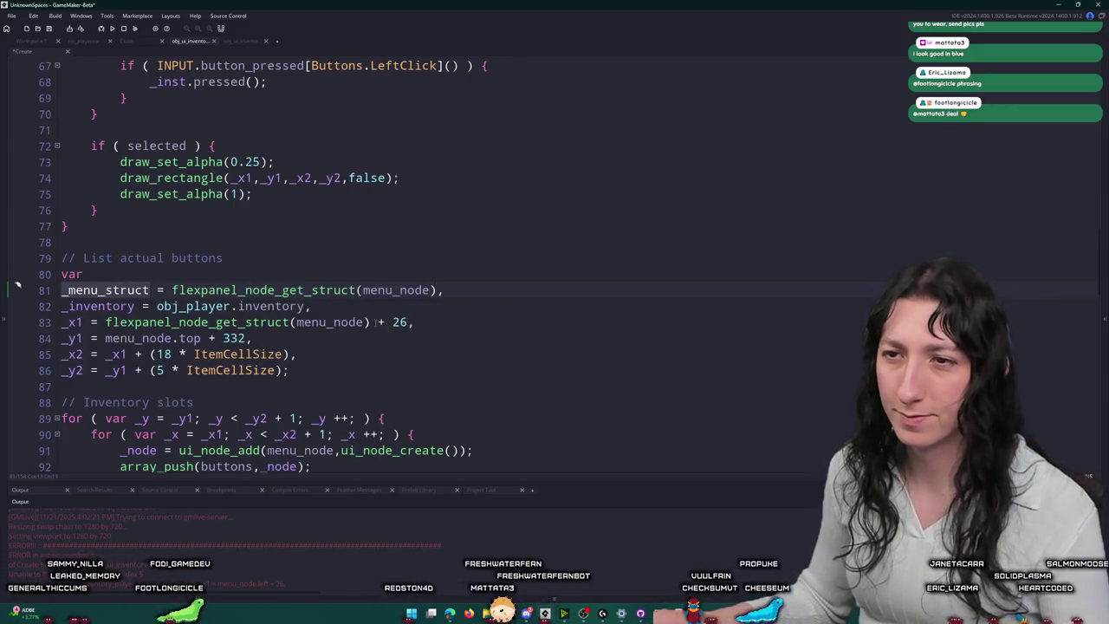
left_click_drag(375, 322, 106, 321)
type("_menu_struct.left")
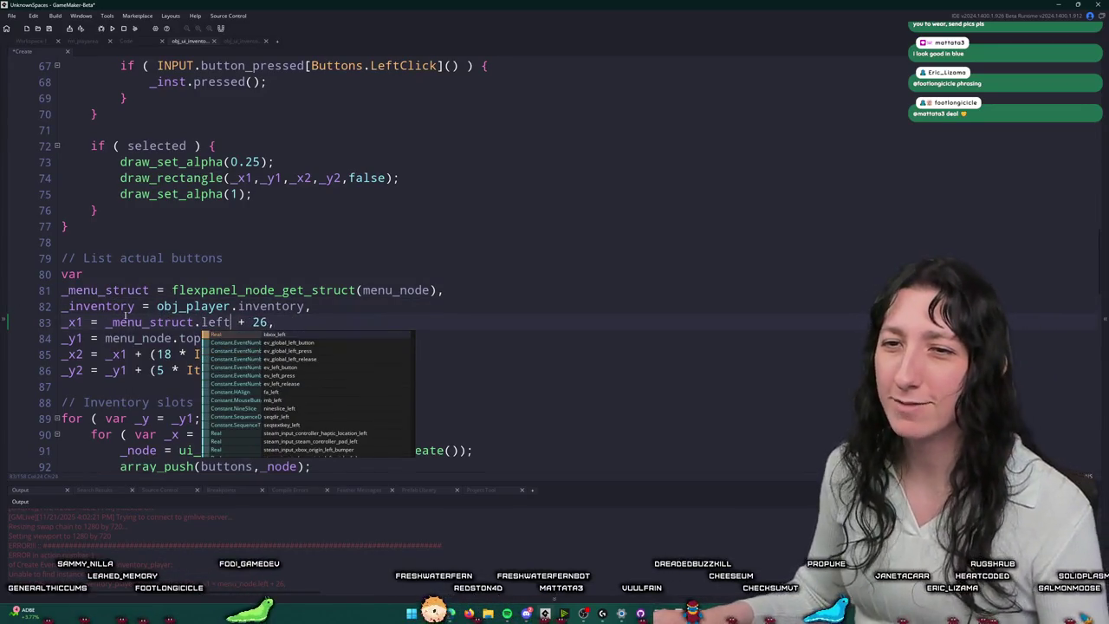
key("Escape")
double_click(137, 337)
type("_menu_struct")
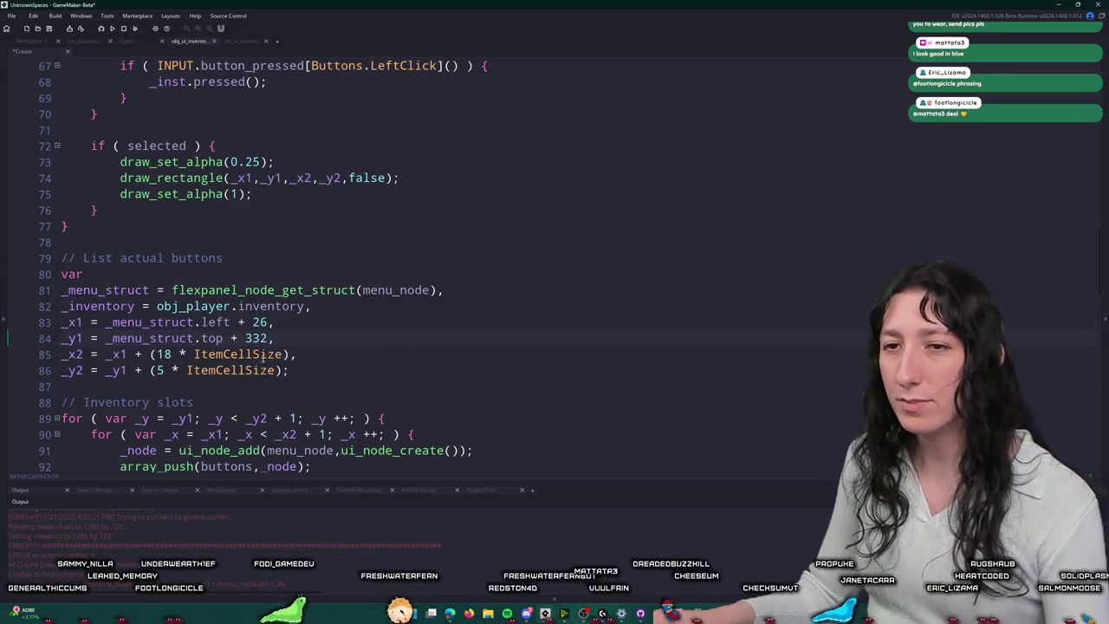
Step: Build and run the game to test the change
scroll(260, 364, "down", 1)
key("F5")
scroll(260, 364, "down", 1)
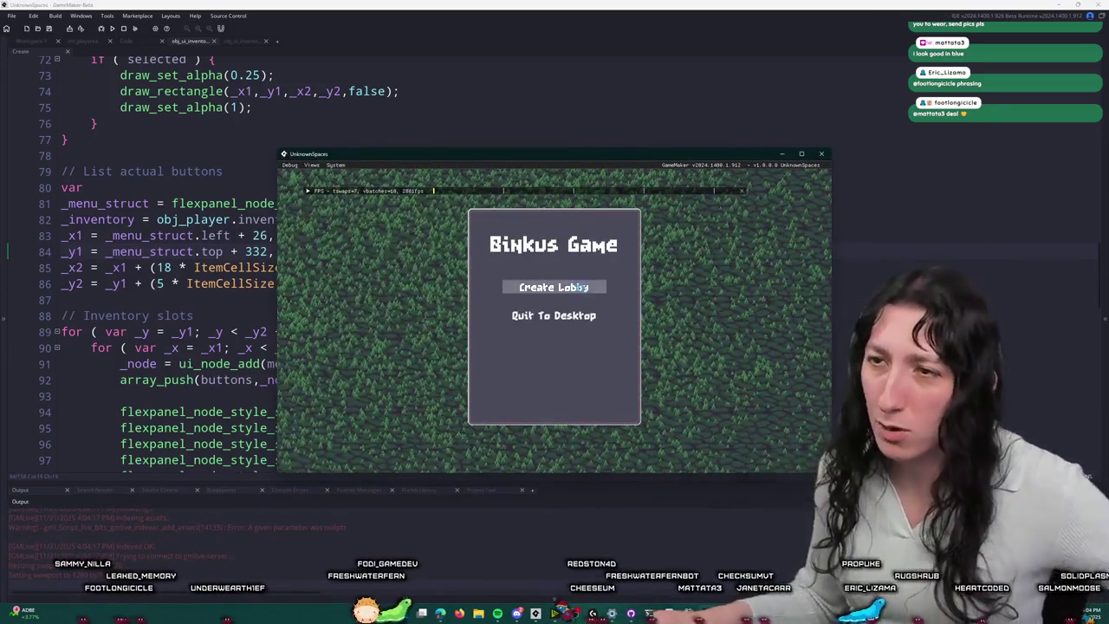
Step: Start a lobby, abort on the code error, and open the manual for flexpanel_node_get_struct
left_click(554, 287)
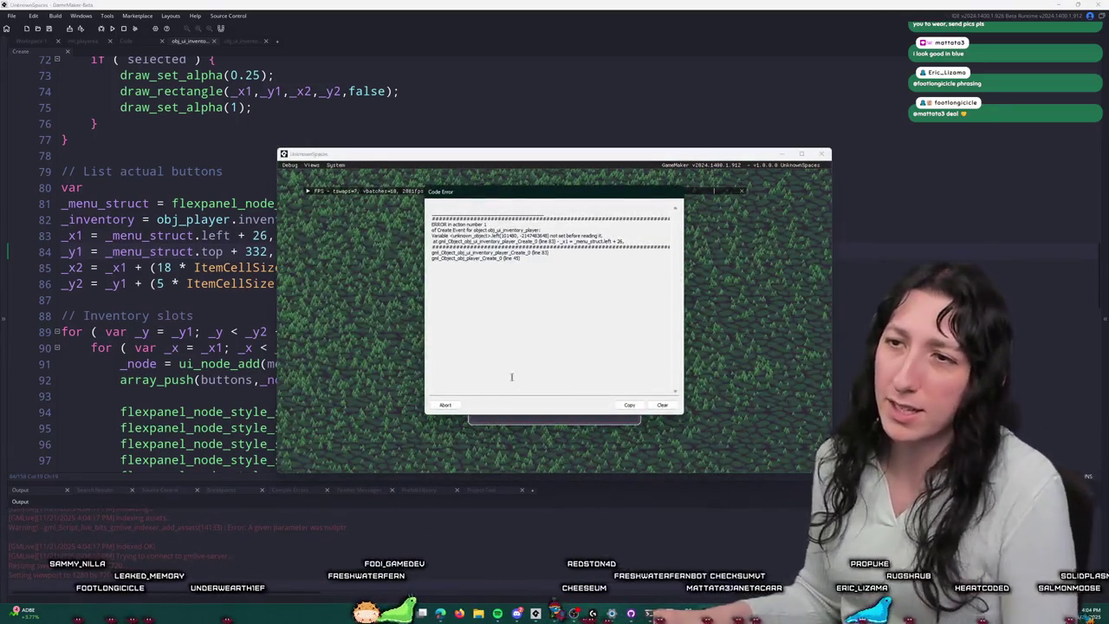
left_click(444, 405)
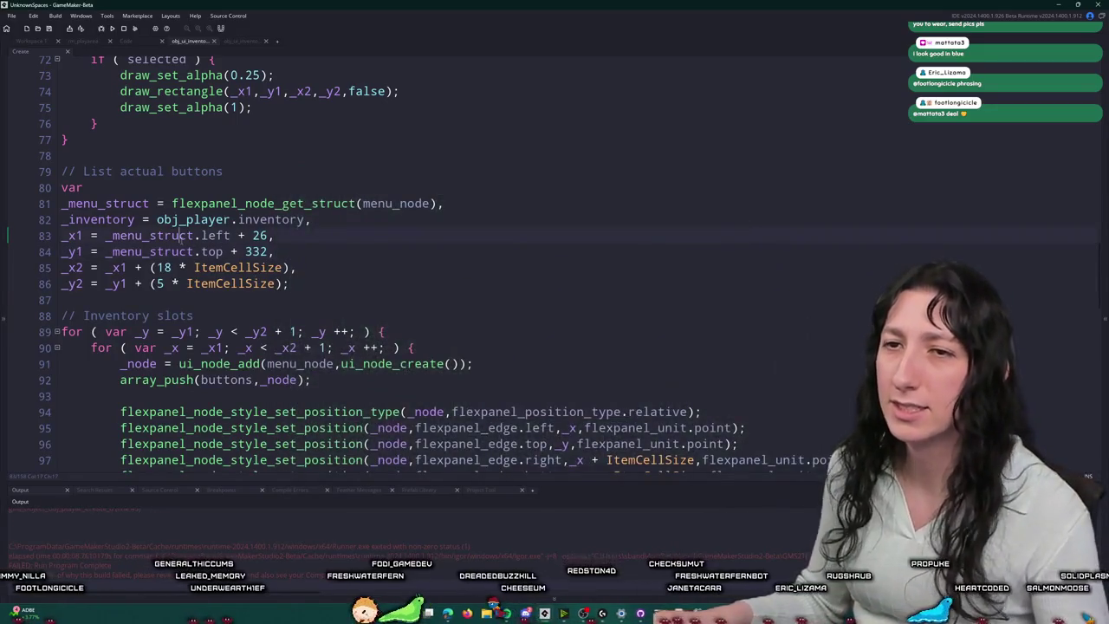
key("Up")
key("Up")
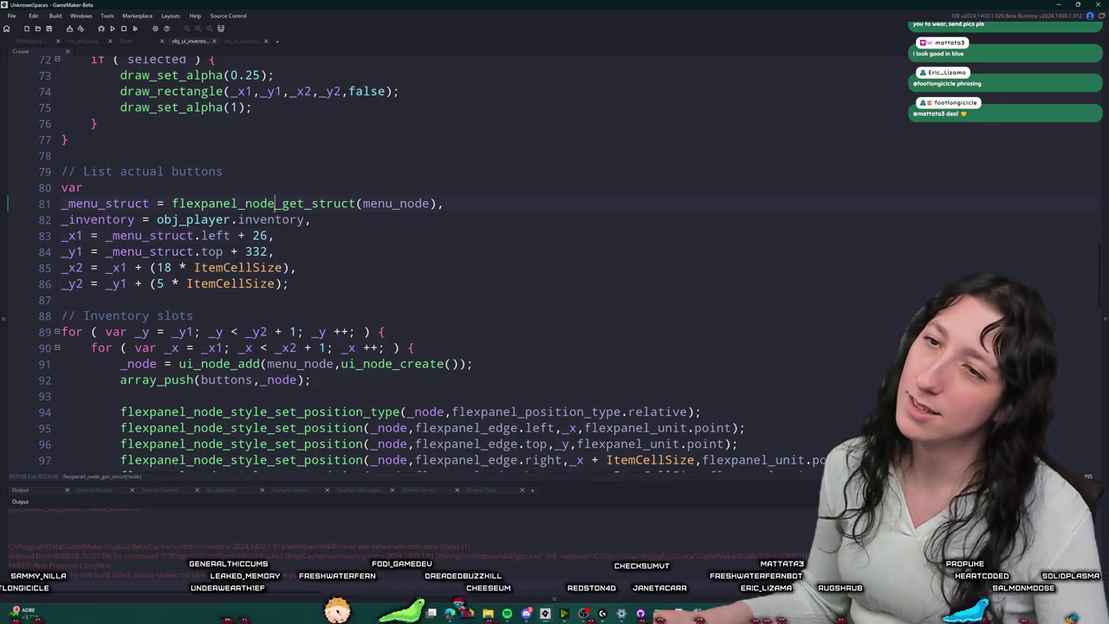
key("F1")
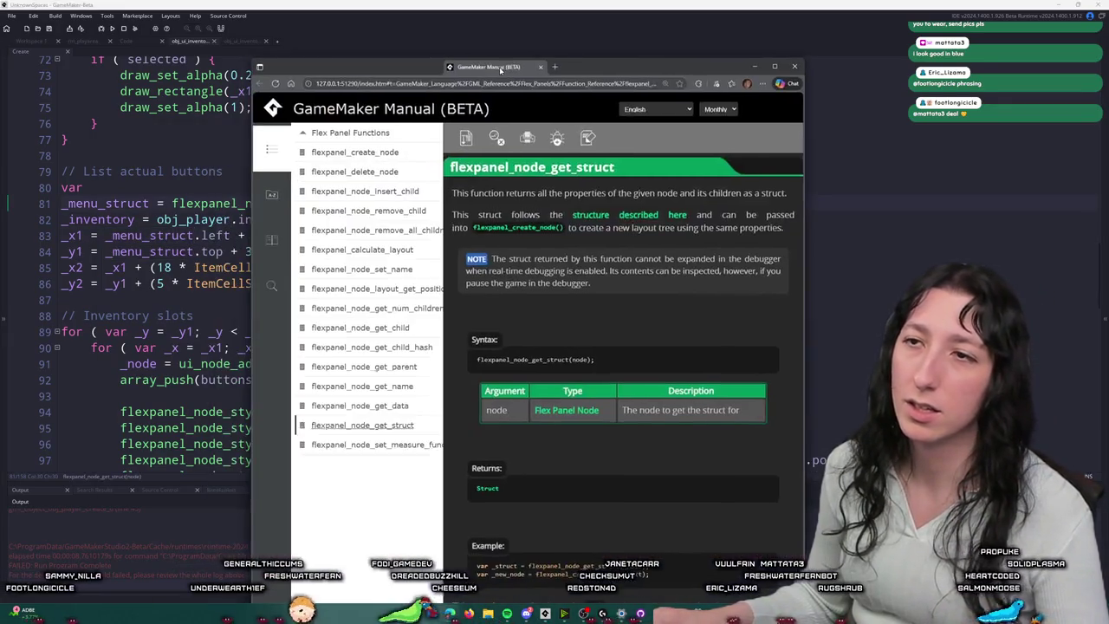
Step: Browse the Flex Panel Functions manual, reading the flexpanel_node_get_data page
double_click(513, 59)
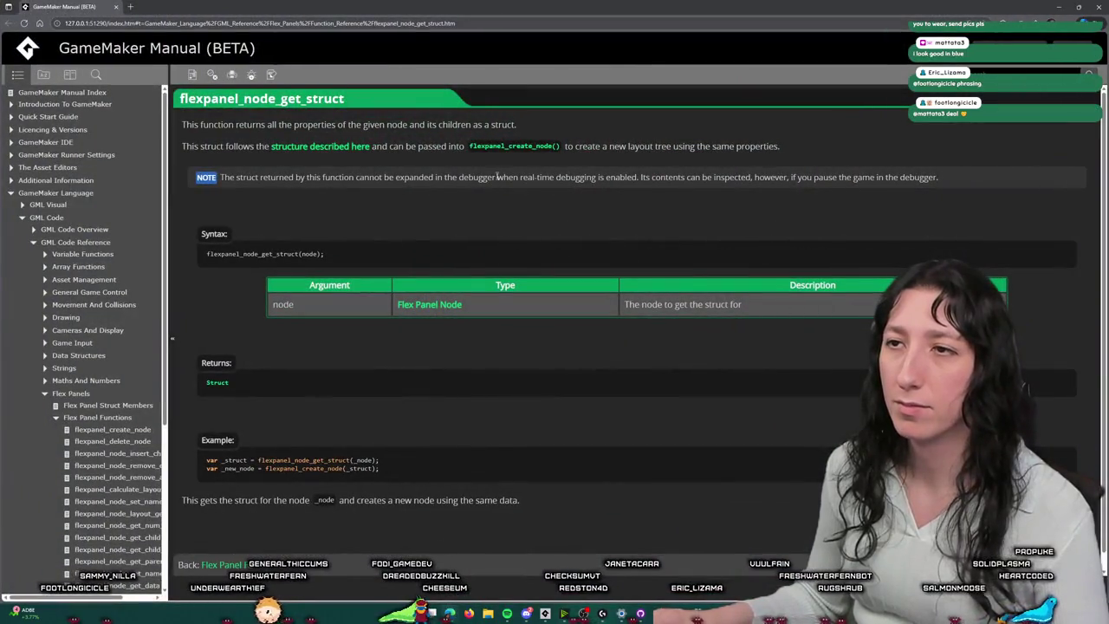
scroll(437, 333, "down", 1)
left_click(268, 549)
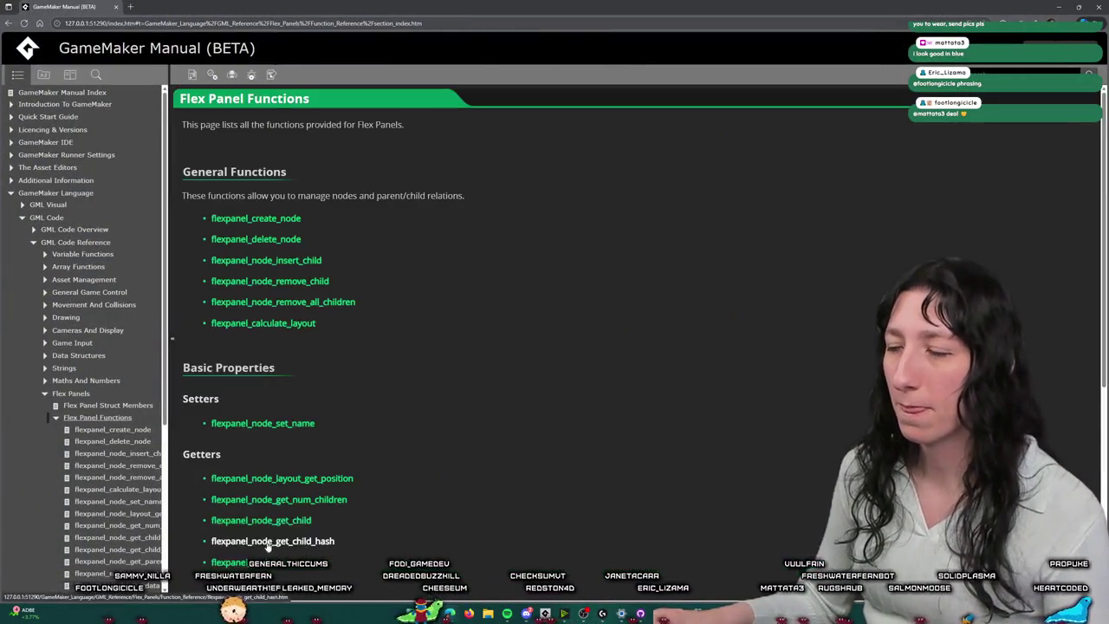
scroll(306, 310, "down", 3)
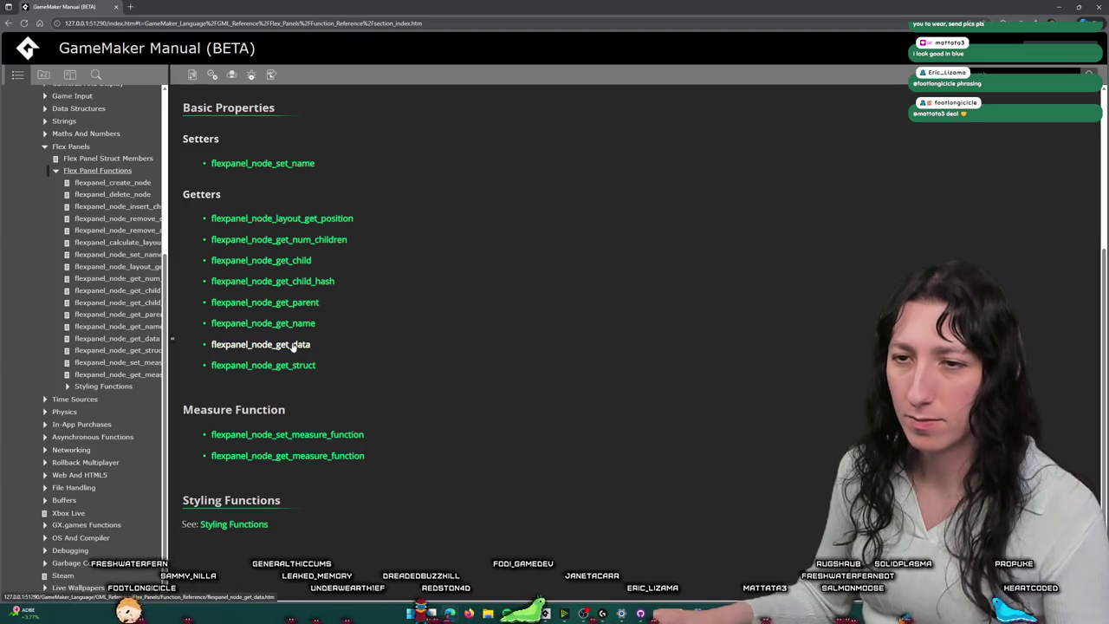
left_click(293, 345)
scroll(339, 251, "down", 2)
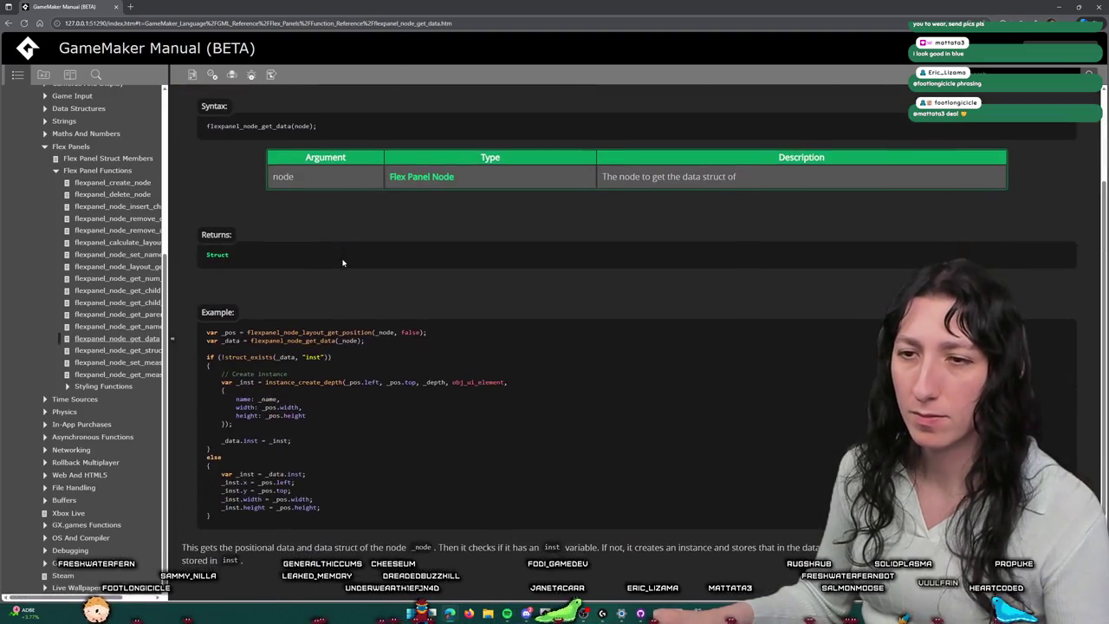
left_click(8, 24)
Step: Read the flexpanel_node_style_get_position reference, then return to the code and undo the _menu_struct edits
scroll(290, 425, "down", 5)
left_click(243, 485)
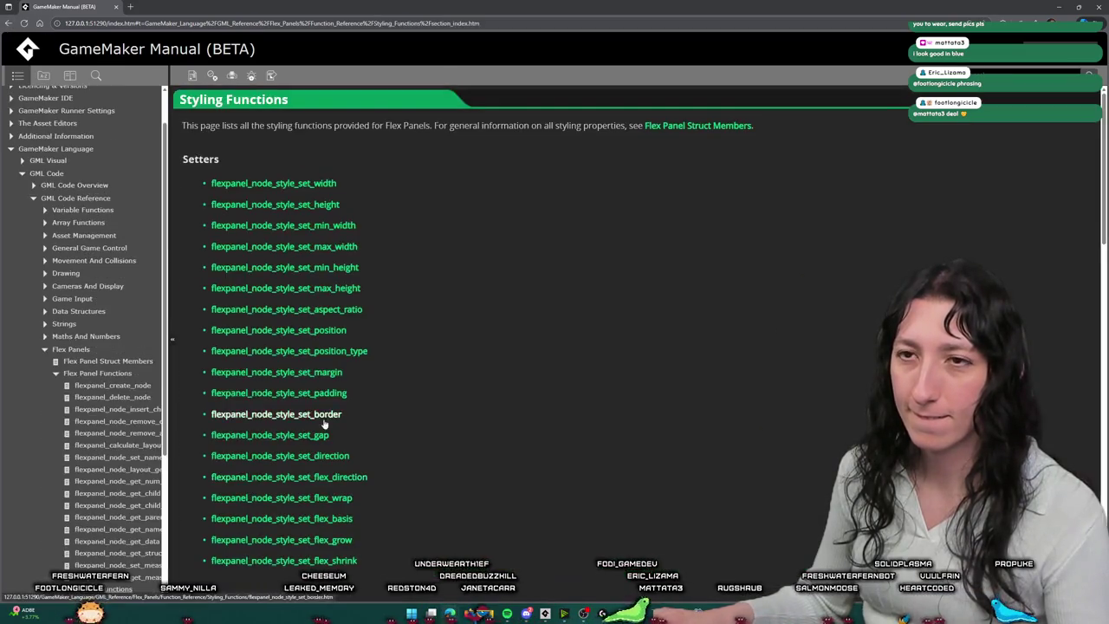
scroll(313, 198, "down", 2)
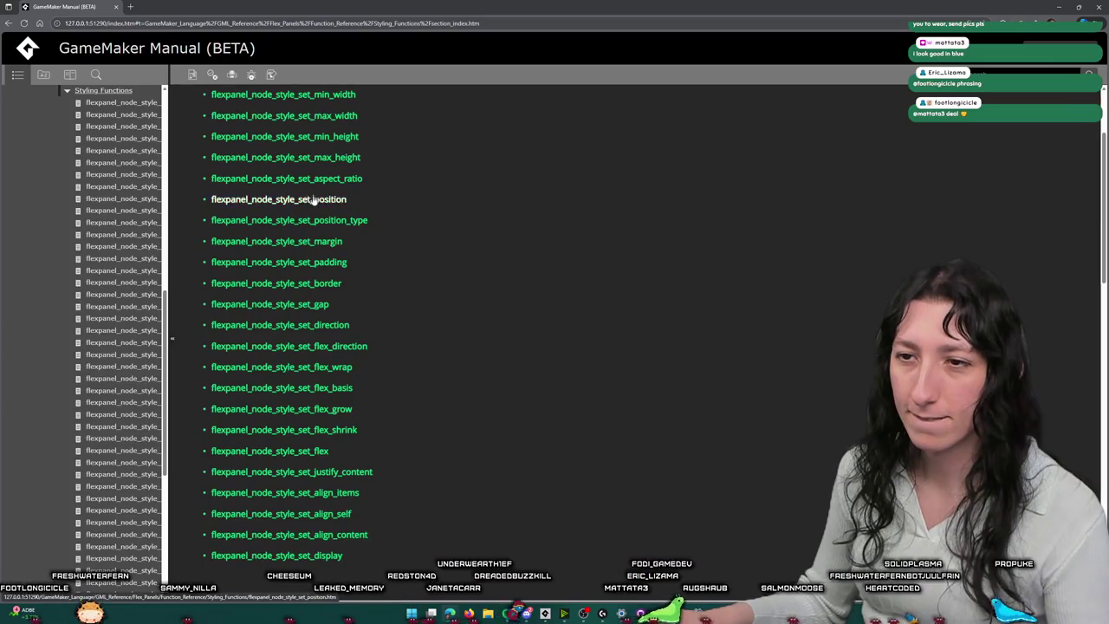
scroll(292, 484, "down", 6)
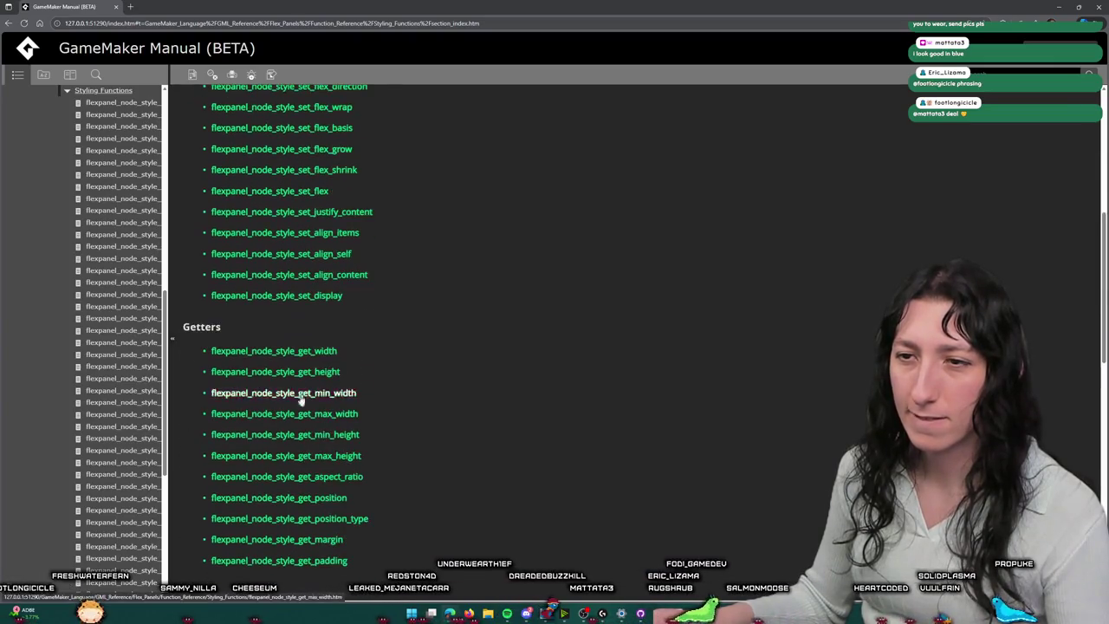
left_click(301, 369)
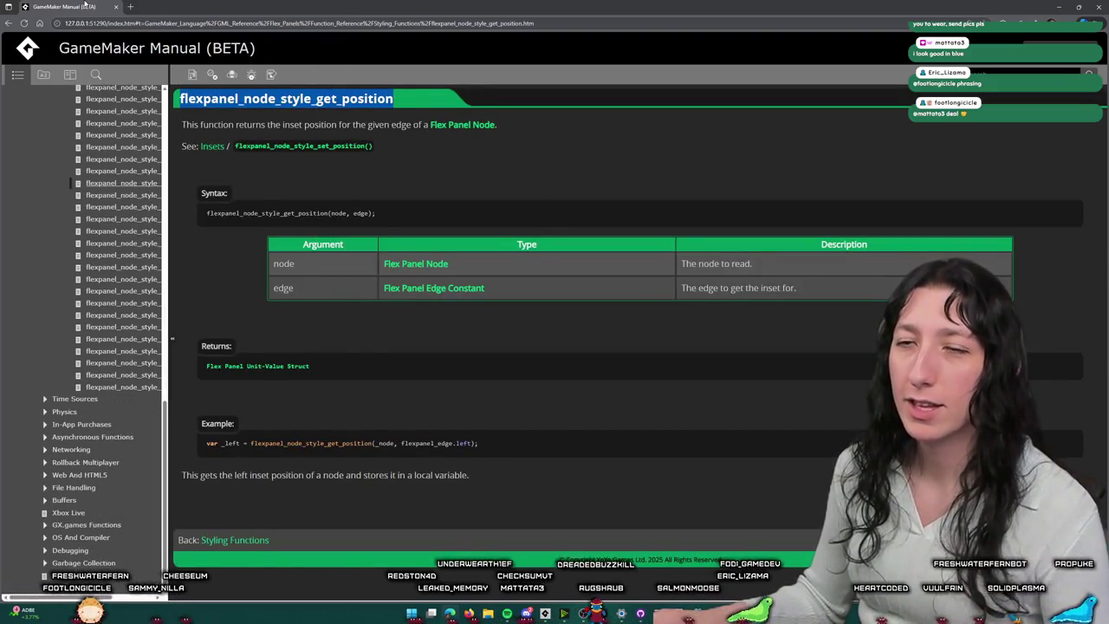
key("alt+Tab")
key("ctrl+z")
key("ctrl+z")
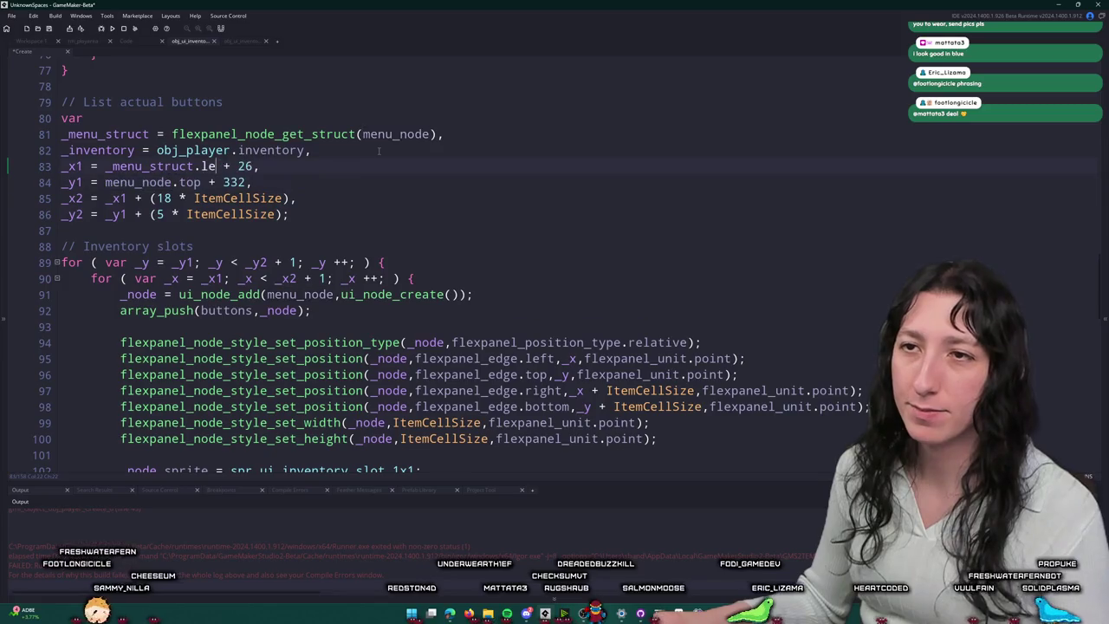
Step: Set _x1 and _y1 via flexpanel_node_style_get_position on menu_node's left and top edges, then run
key("ctrl+z")
key("ctrl+z")
key("ctrl+z")
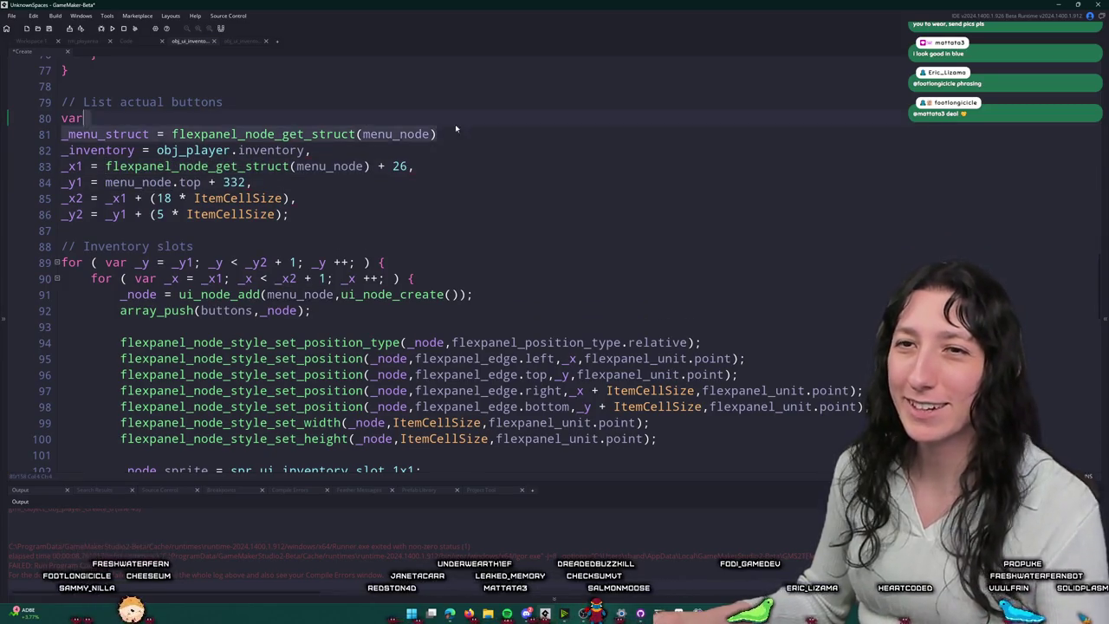
key("ctrl+z")
key("ctrl+z")
key("ctrl+z")
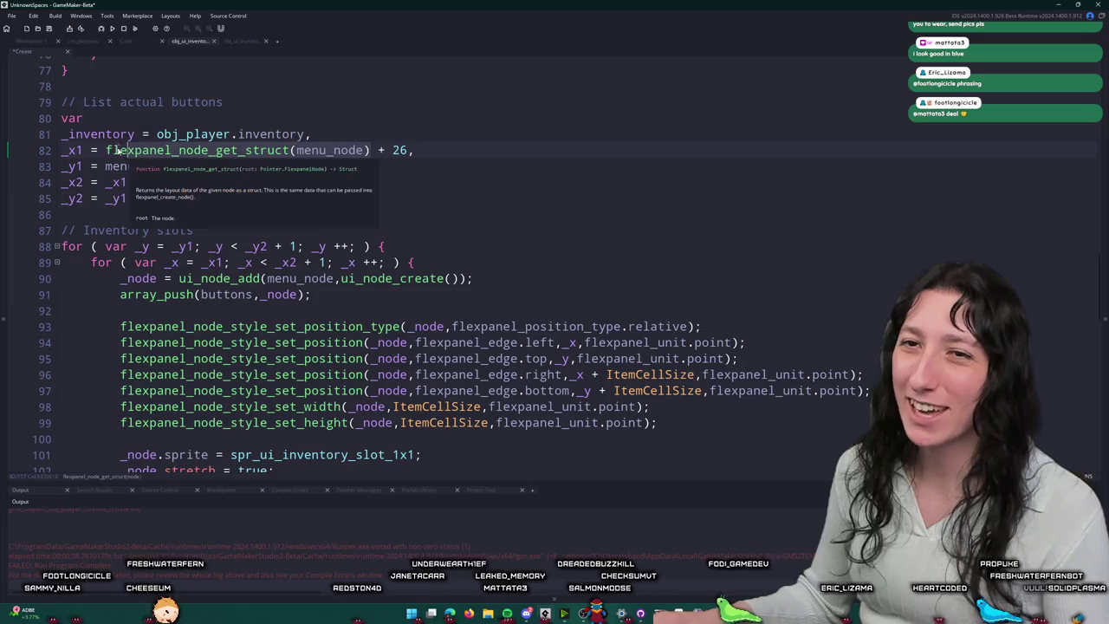
type("(men")
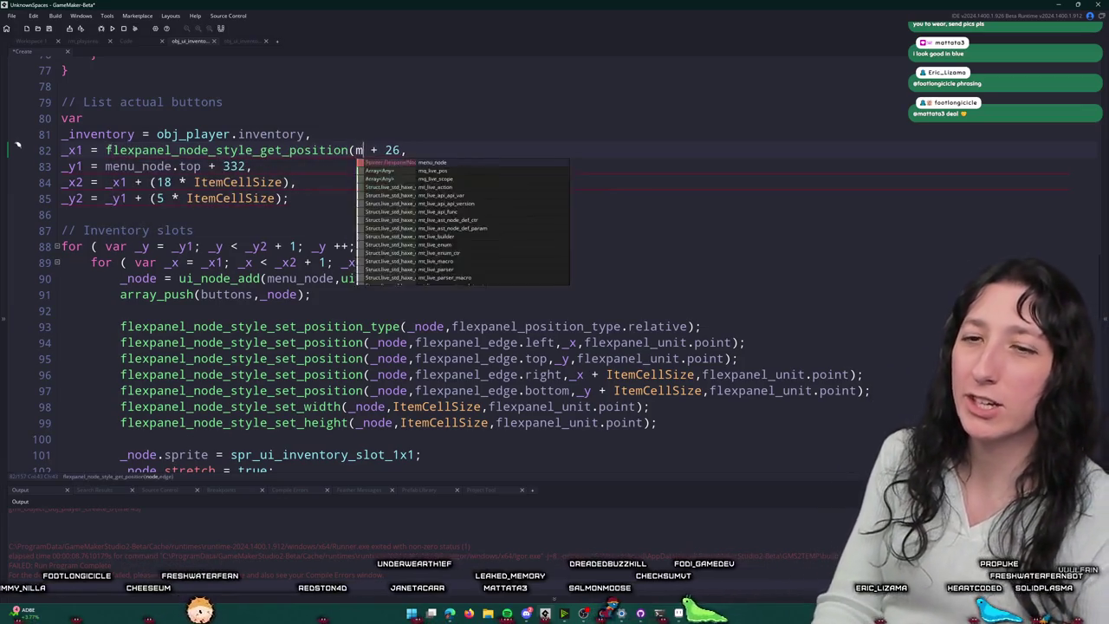
type("u_node,")
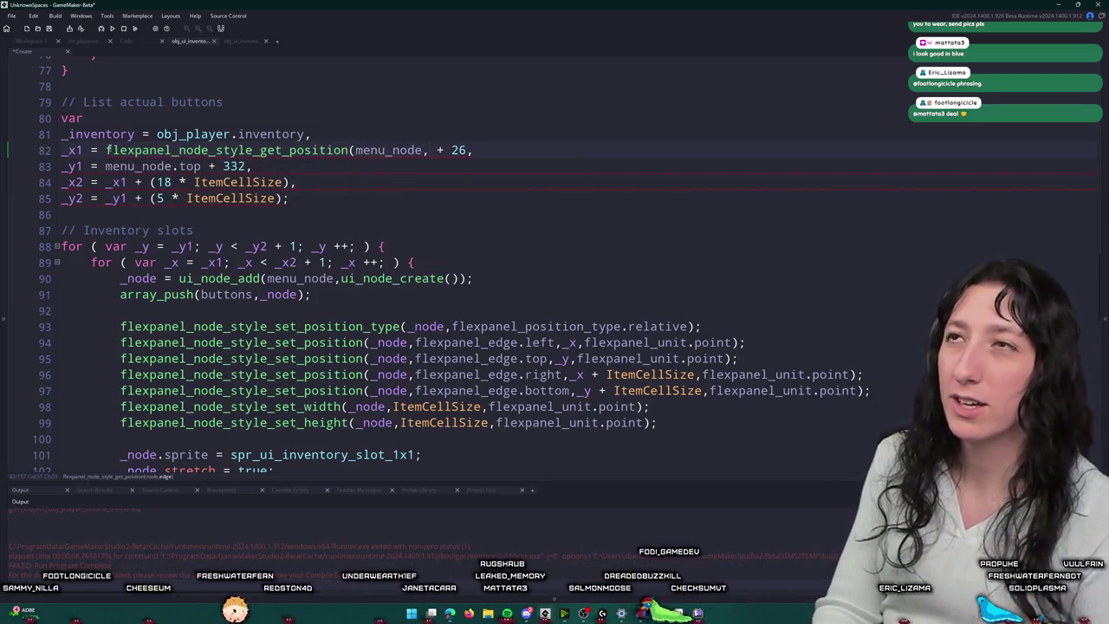
type("flexpanel_edge.")
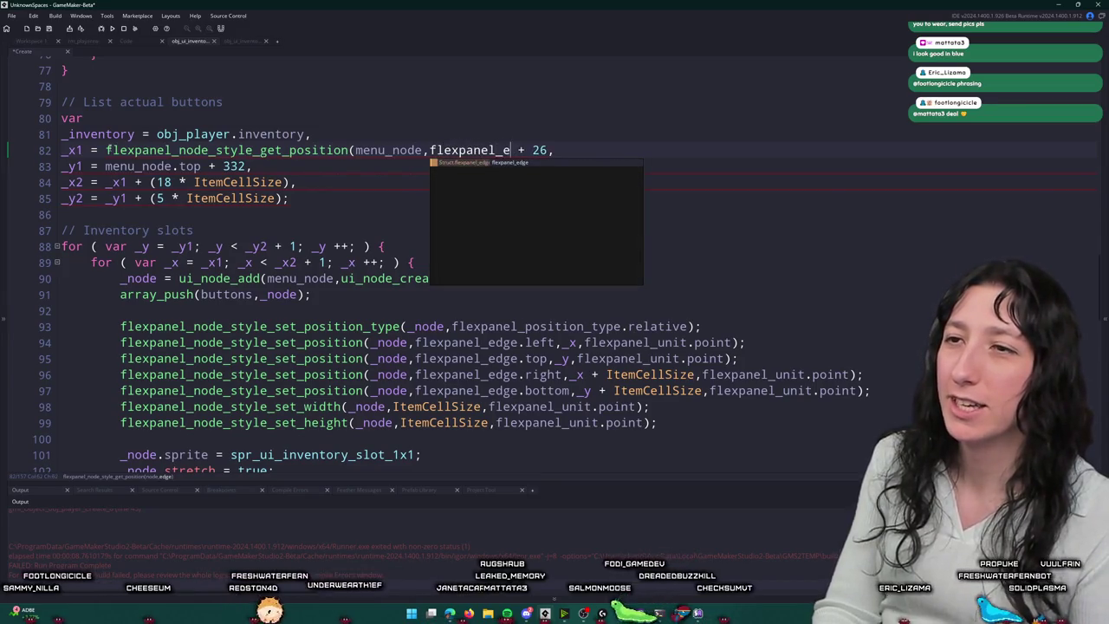
type("left)")
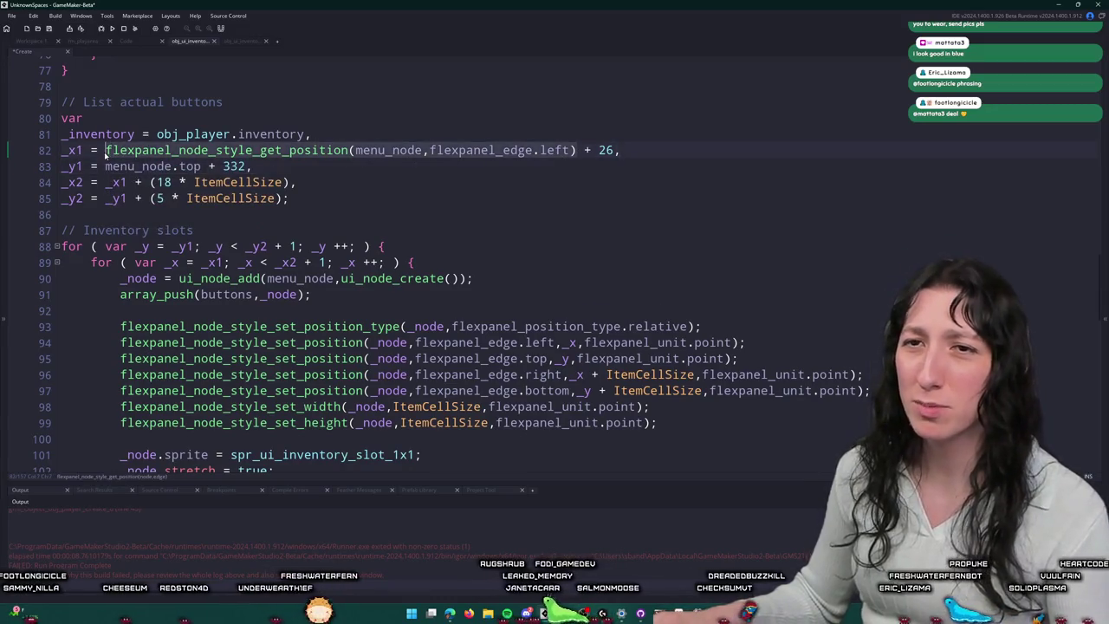
left_click_drag(106, 166, 201, 166)
type("flexpanel_node_style_get_position(menu_node,flexpanel_edge.left)")
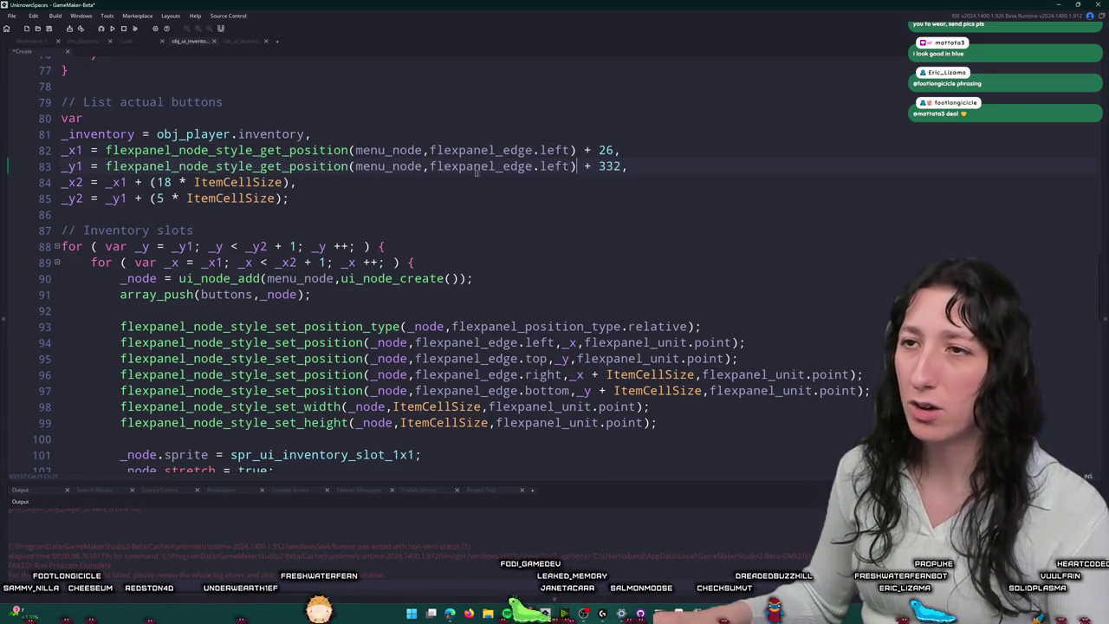
double_click(555, 165)
type("top")
key("F5")
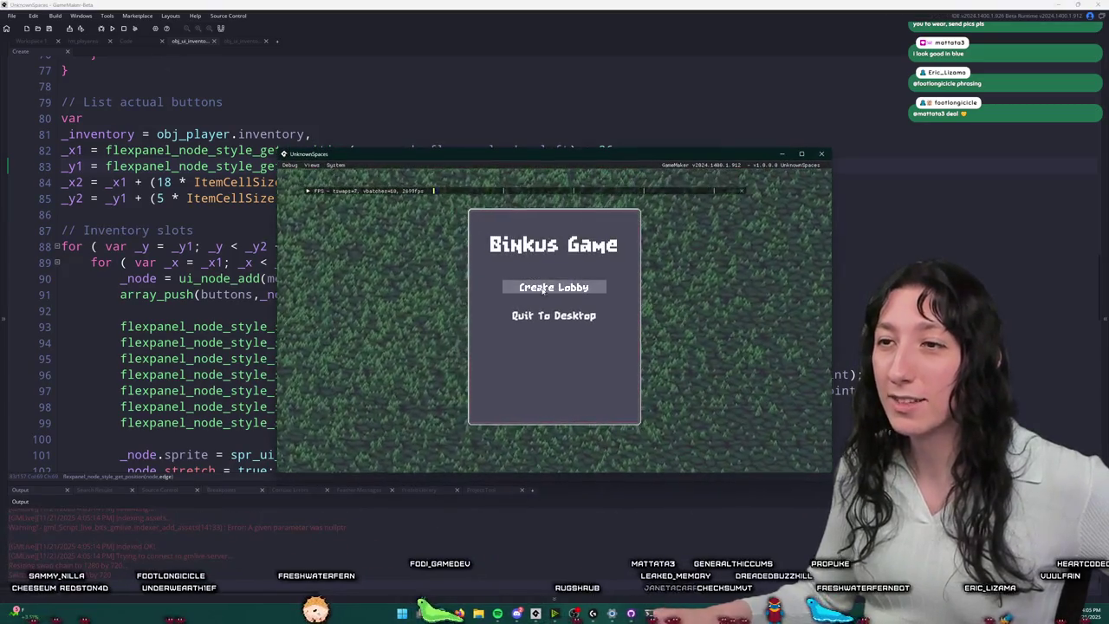
Step: Start a lobby, abort after the code error, and inspect line 83's edge argument
left_click(555, 286)
left_click(447, 406)
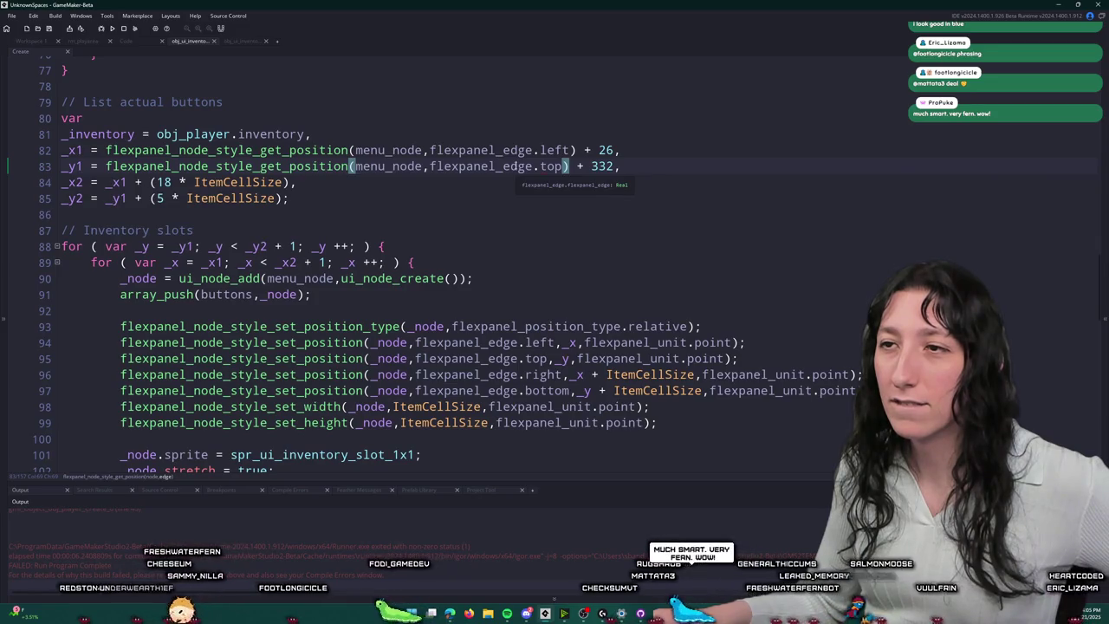
left_click(528, 165)
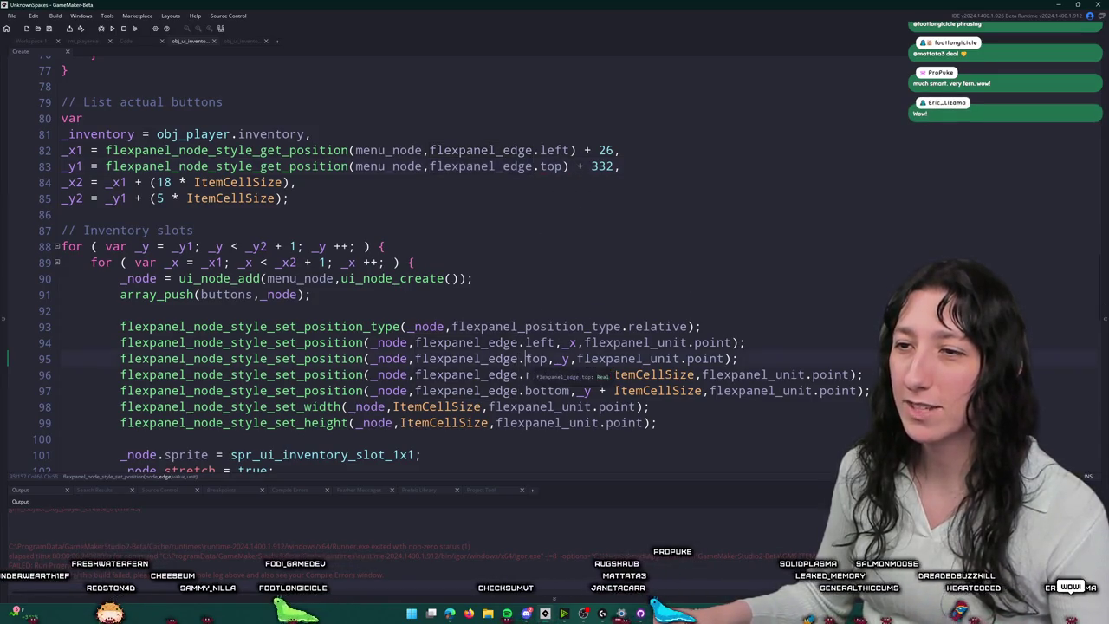
left_click(546, 167)
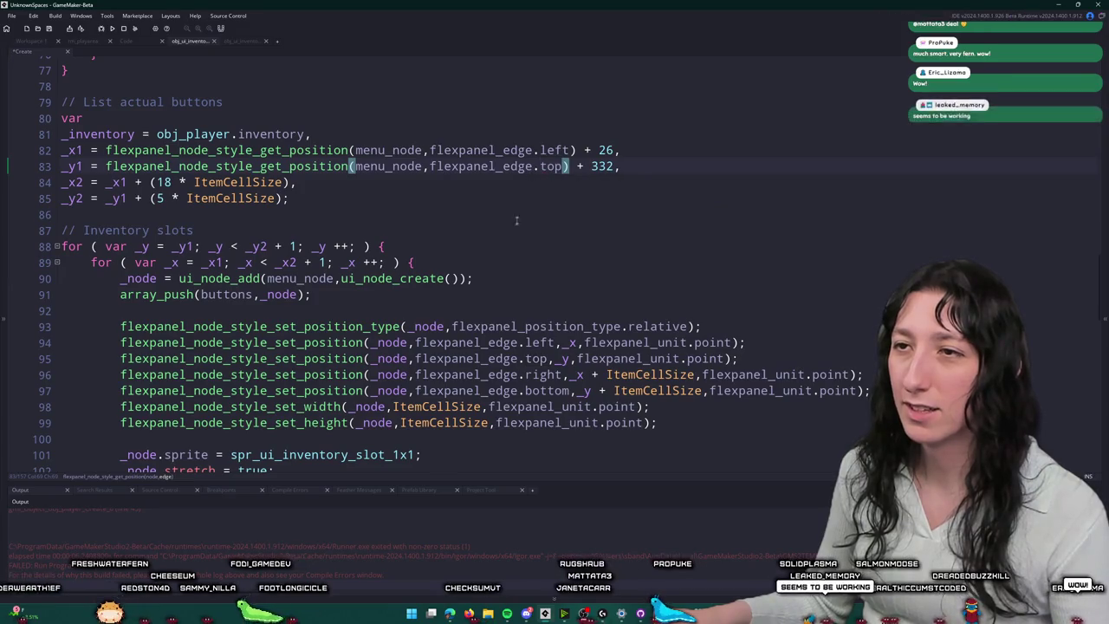
Step: Compare flexpanel_edge usage on lines 83 and 94, then rebuild and start a lobby again
double_click(505, 166)
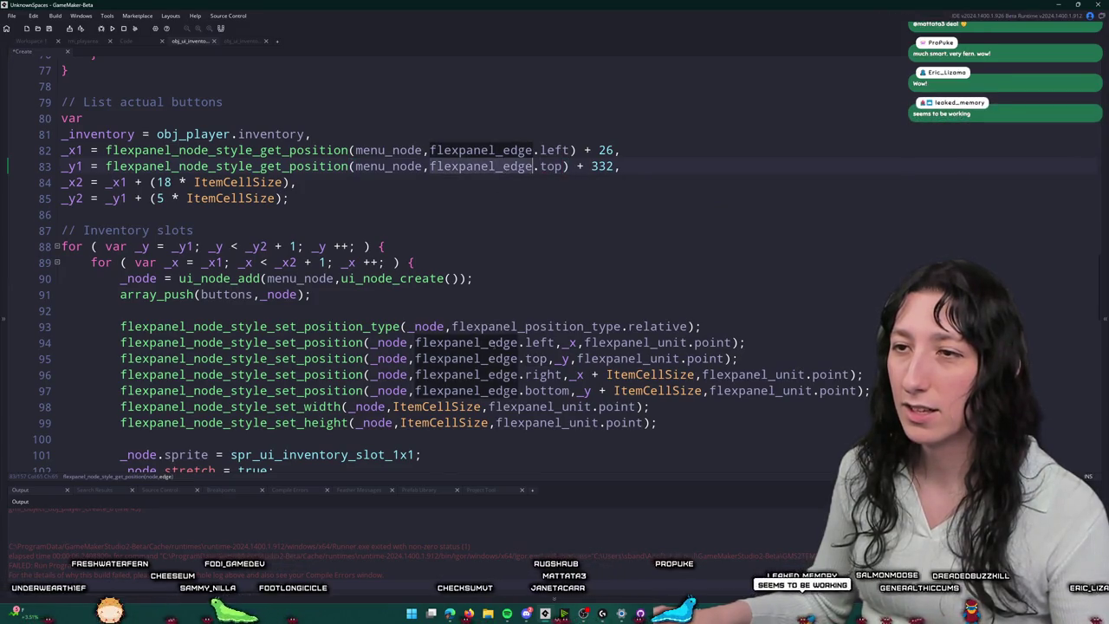
left_click(523, 261)
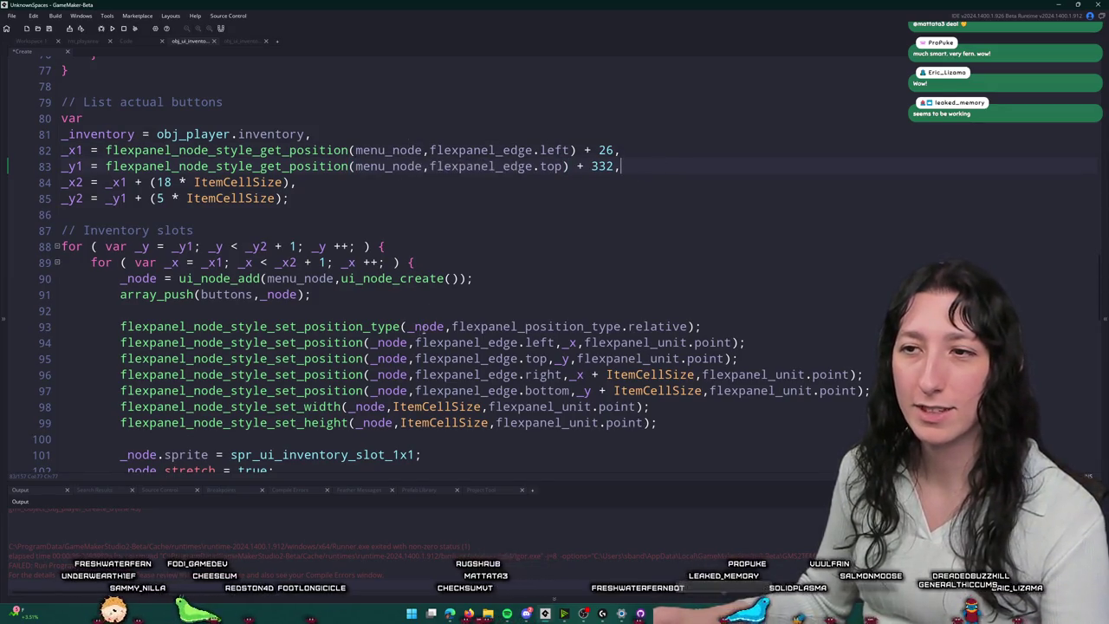
double_click(424, 343)
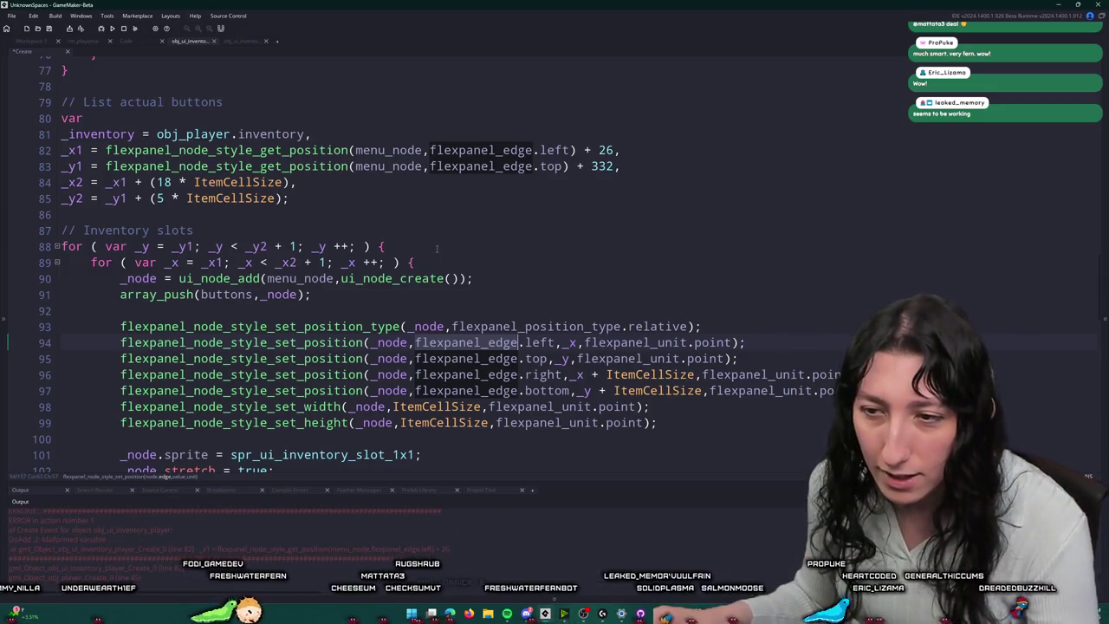
key("F5")
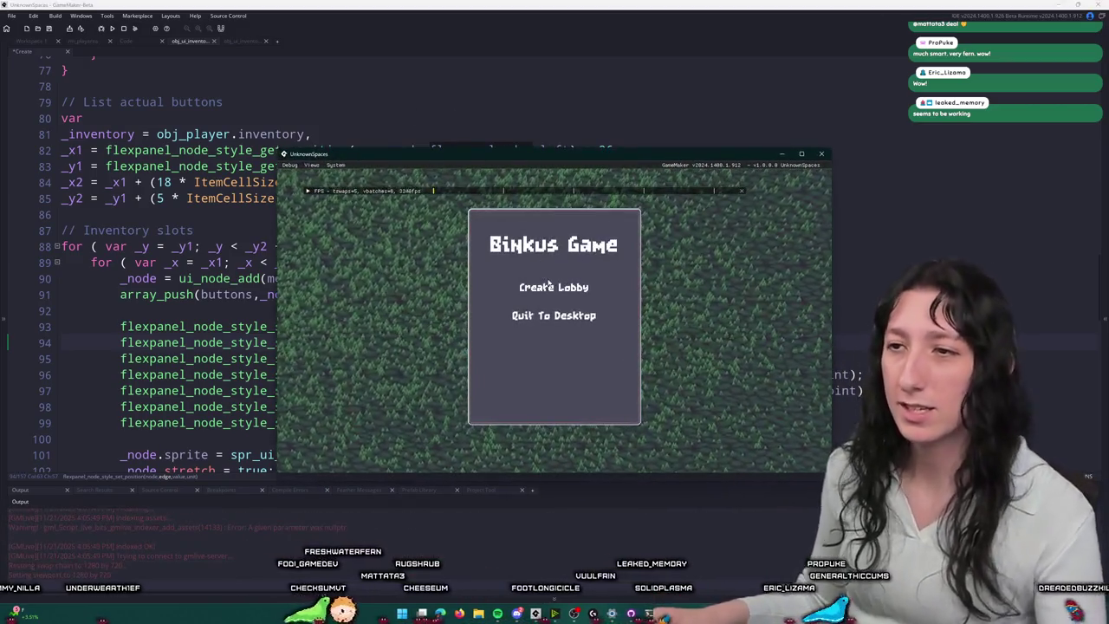
left_click(553, 287)
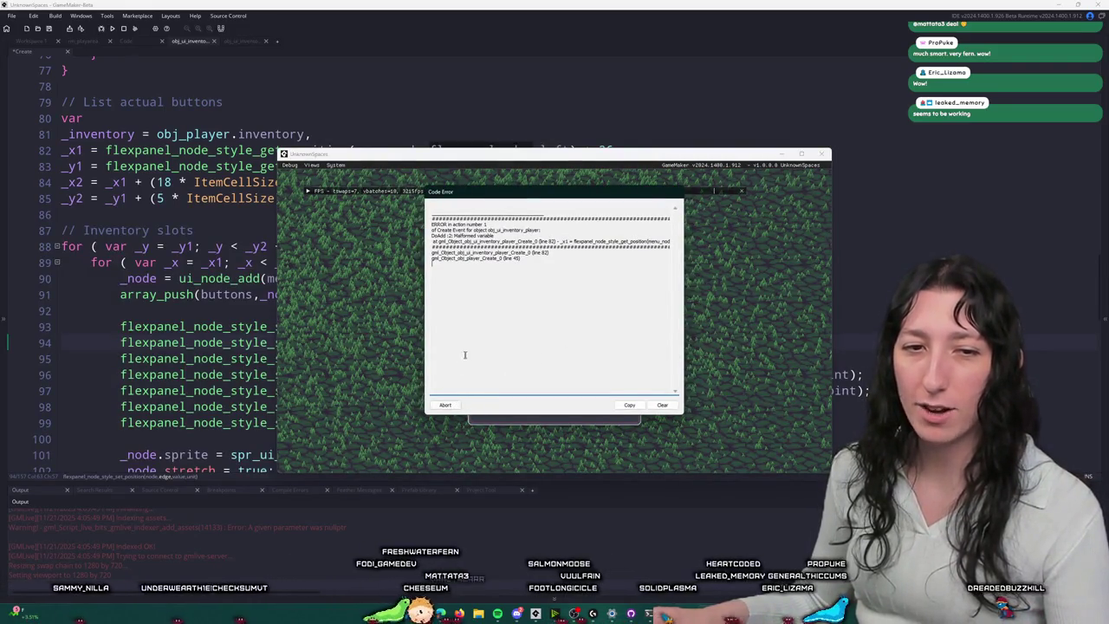
left_click(445, 405)
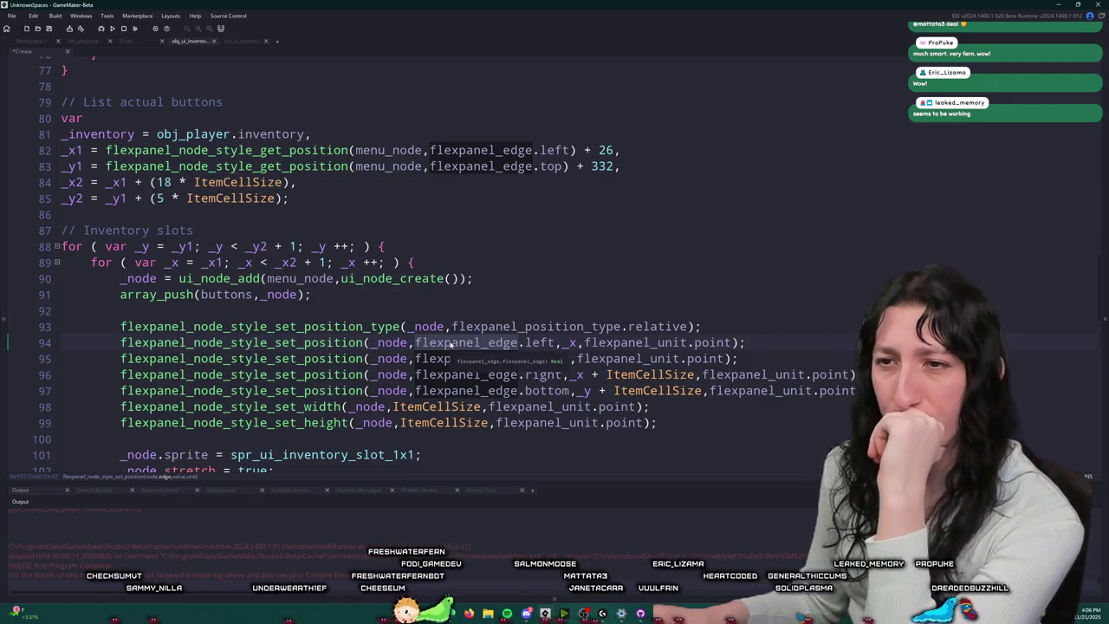
double_click(460, 150)
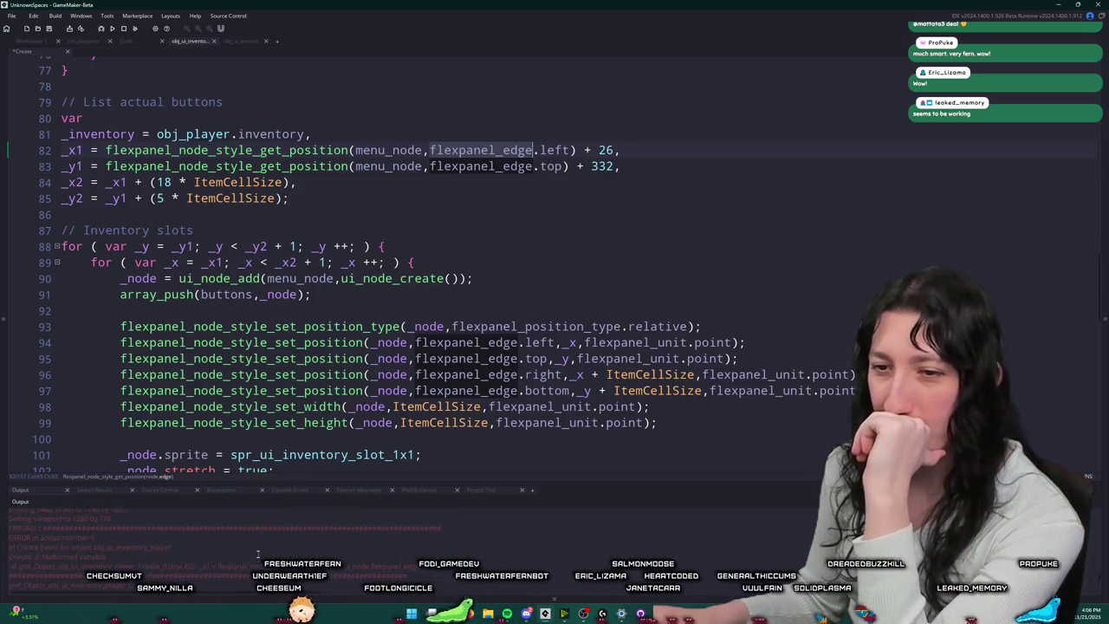
scroll(365, 192, "up", 2)
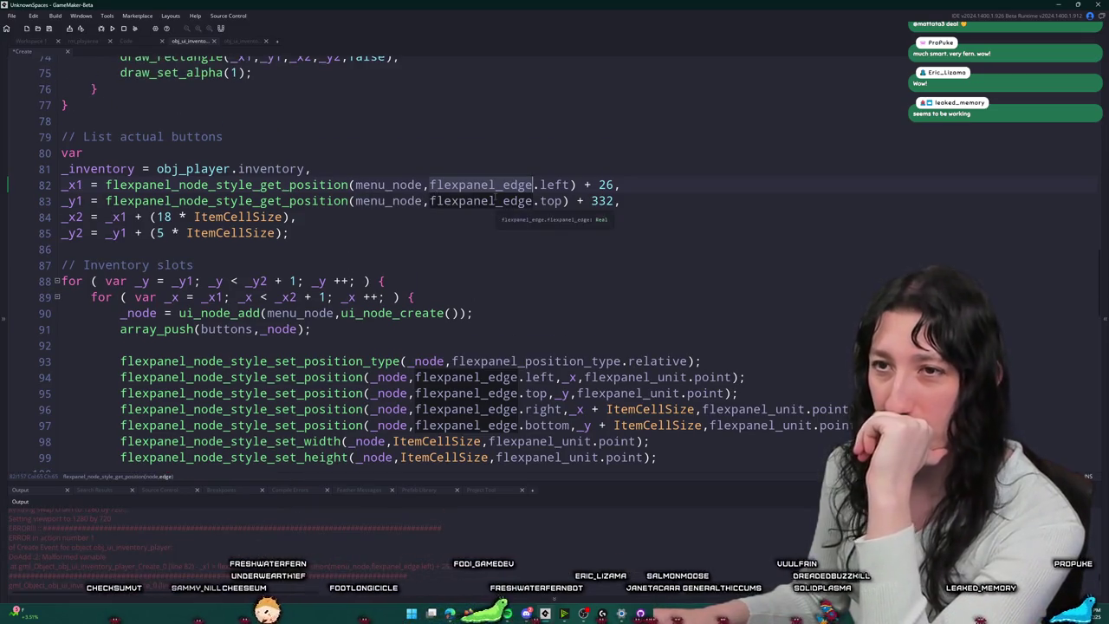
scroll(508, 212, "up", 3)
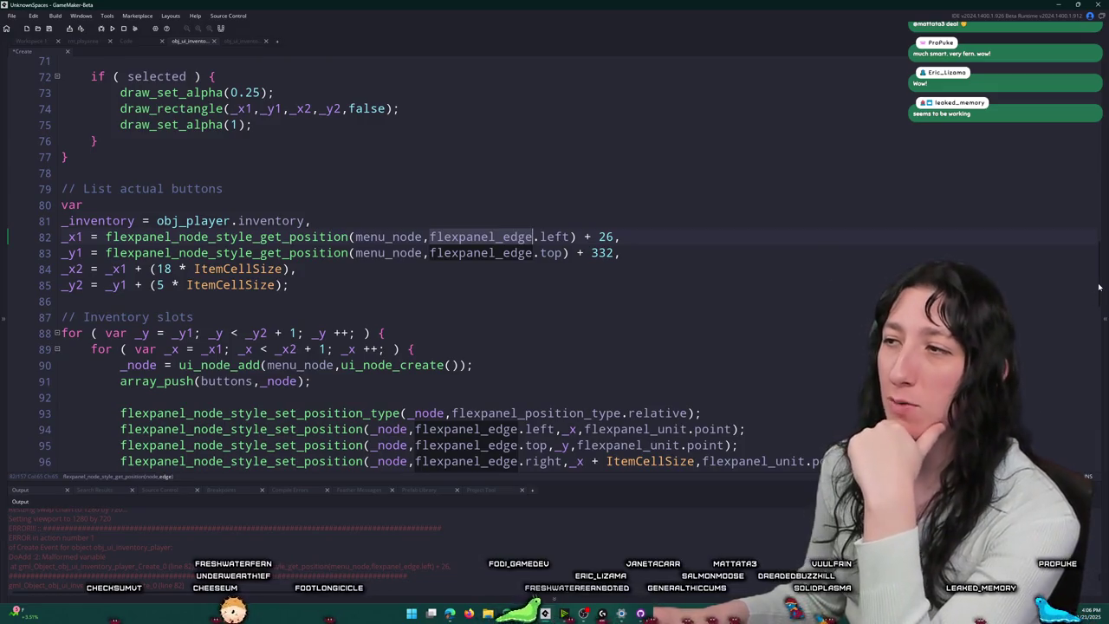
scroll(1092, 99, "up", 15)
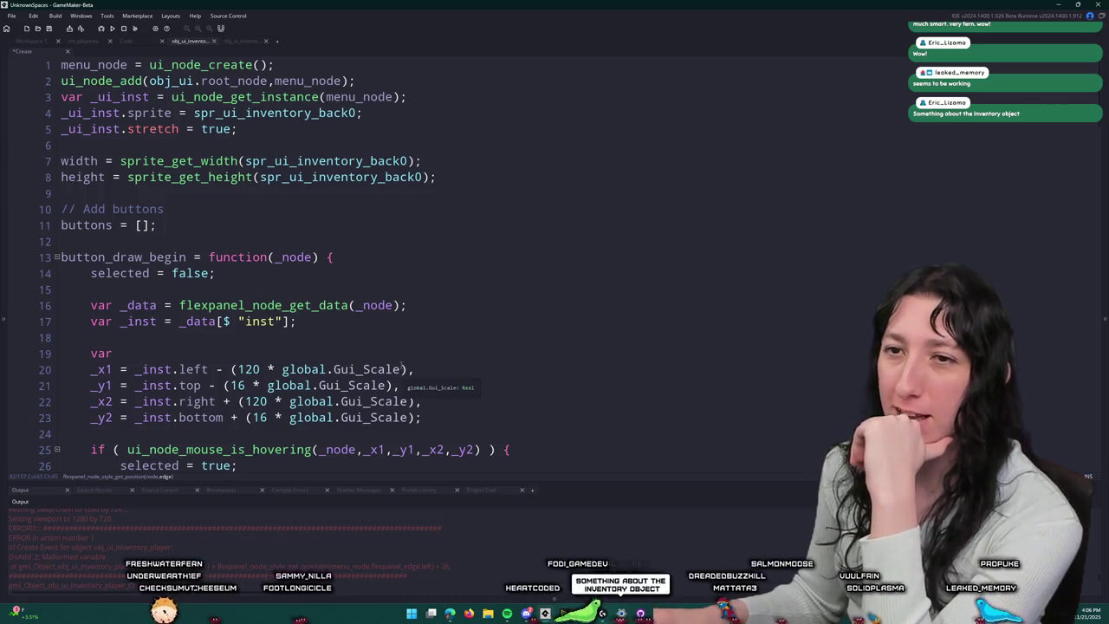
scroll(425, 360, "down", 10)
scroll(425, 360, "down", 2)
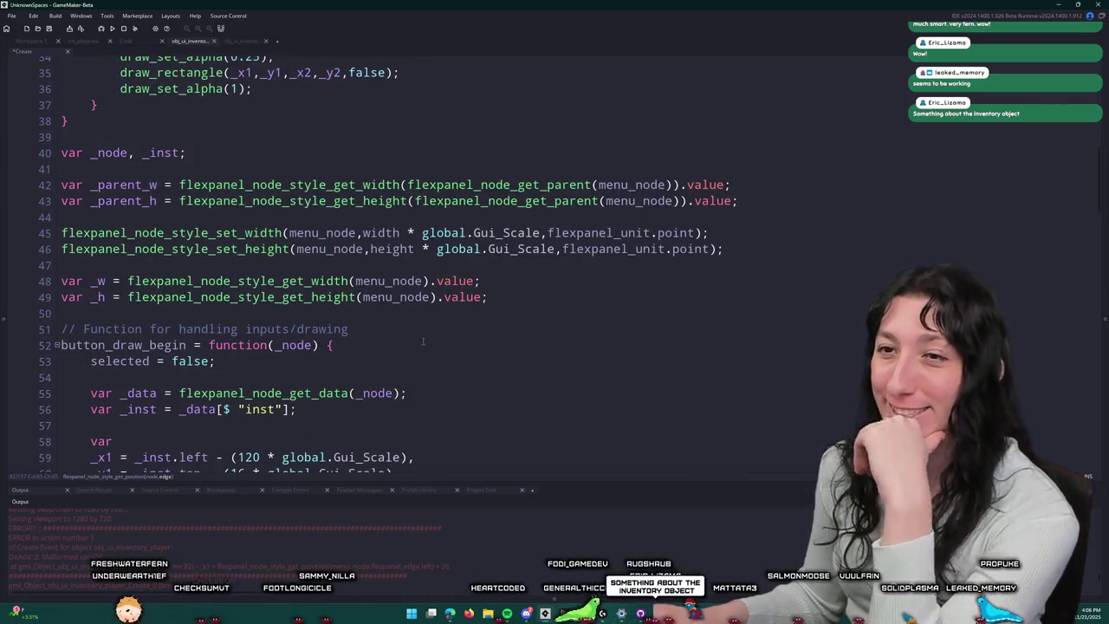
scroll(425, 324, "down", 5)
scroll(425, 324, "down", 5)
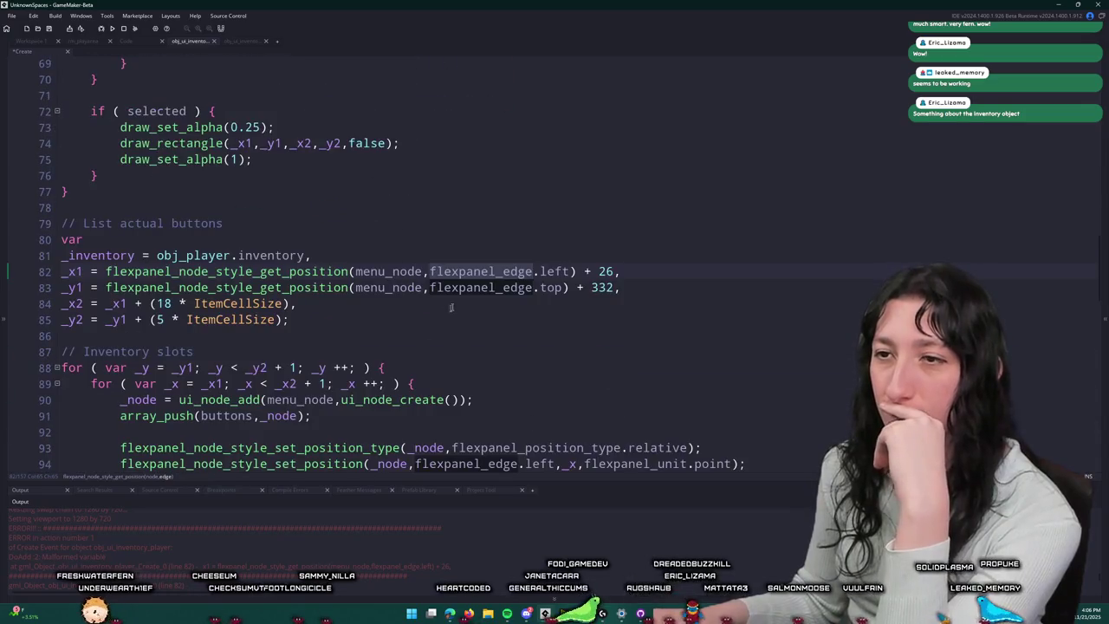
Step: Copy the menu node's four edge-positioning calls from the inventory Step event
left_click(241, 41)
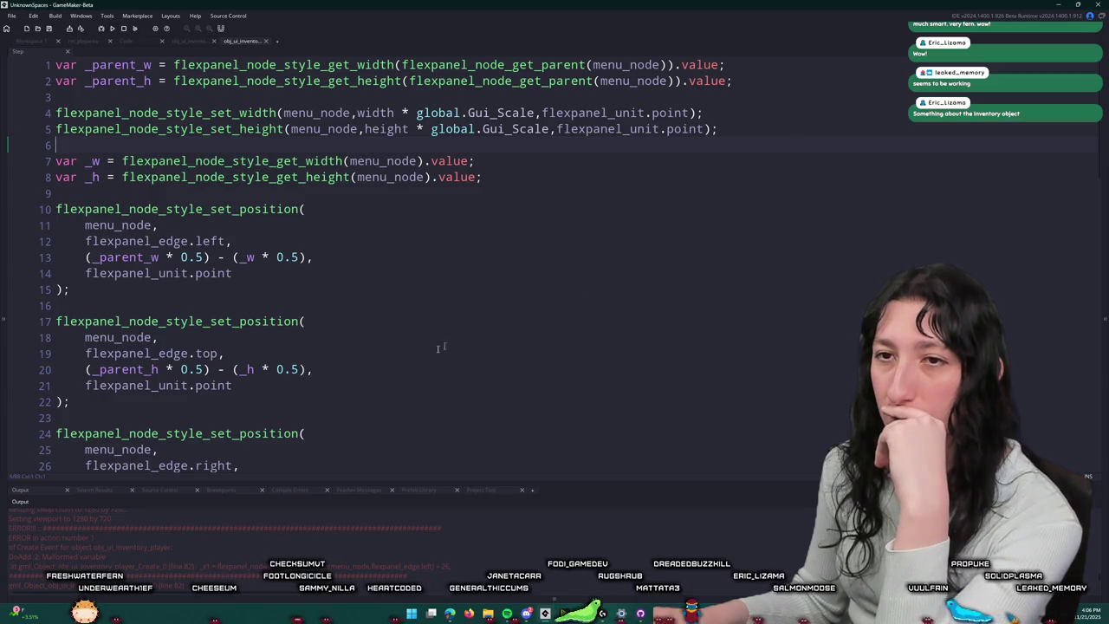
scroll(470, 333, "down", 5)
scroll(128, 295, "up", 3)
left_click(129, 297)
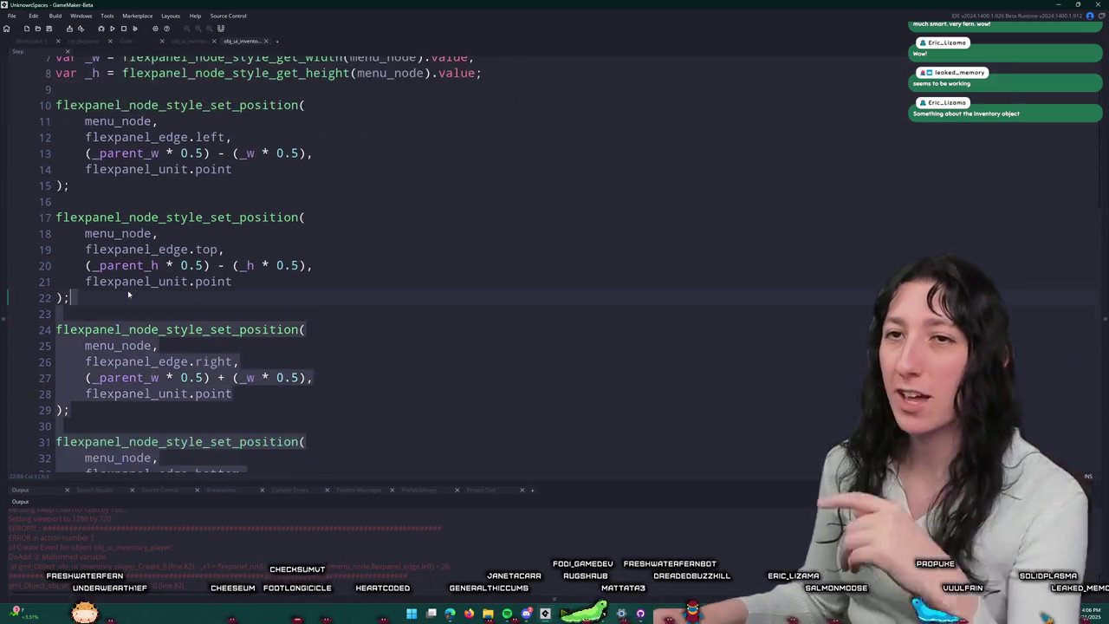
key("ctrl+Home")
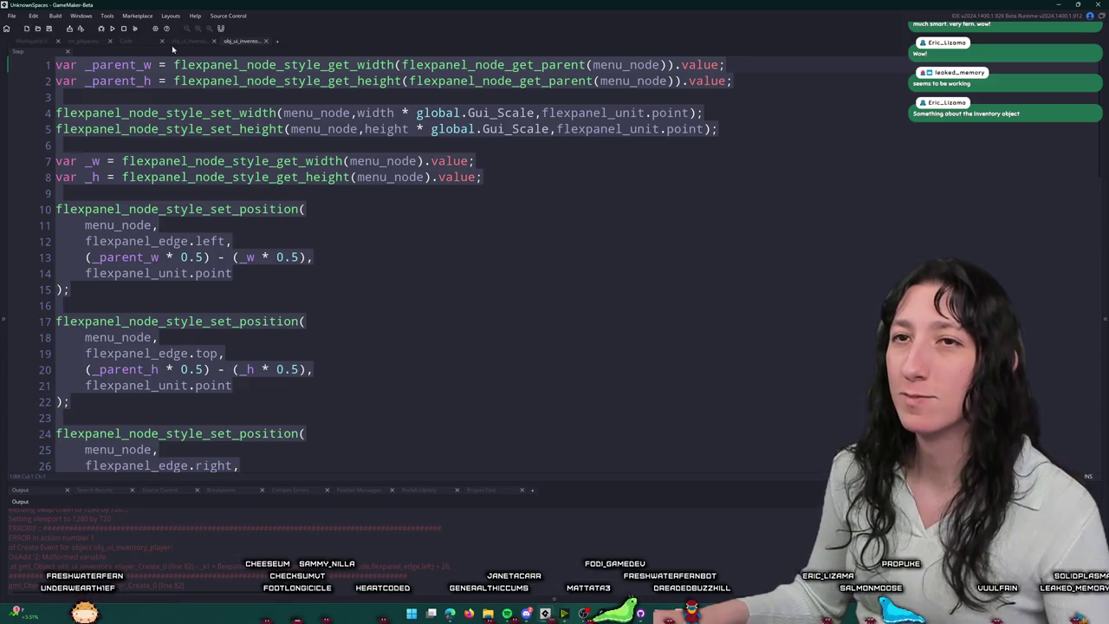
Step: Paste the positioning calls into the Create event after line 49 and start a build
left_click(186, 40)
scroll(390, 260, "up", 9)
scroll(494, 297, "up", 4)
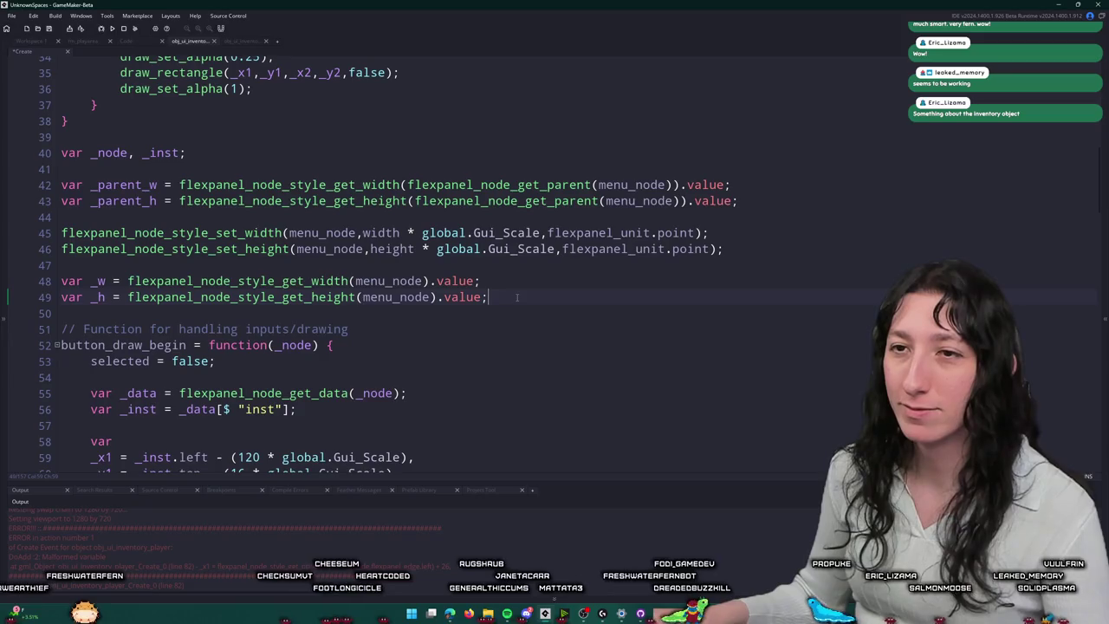
key("ctrl+v")
scroll(108, 223, "up", 5)
scroll(108, 223, "down", 7)
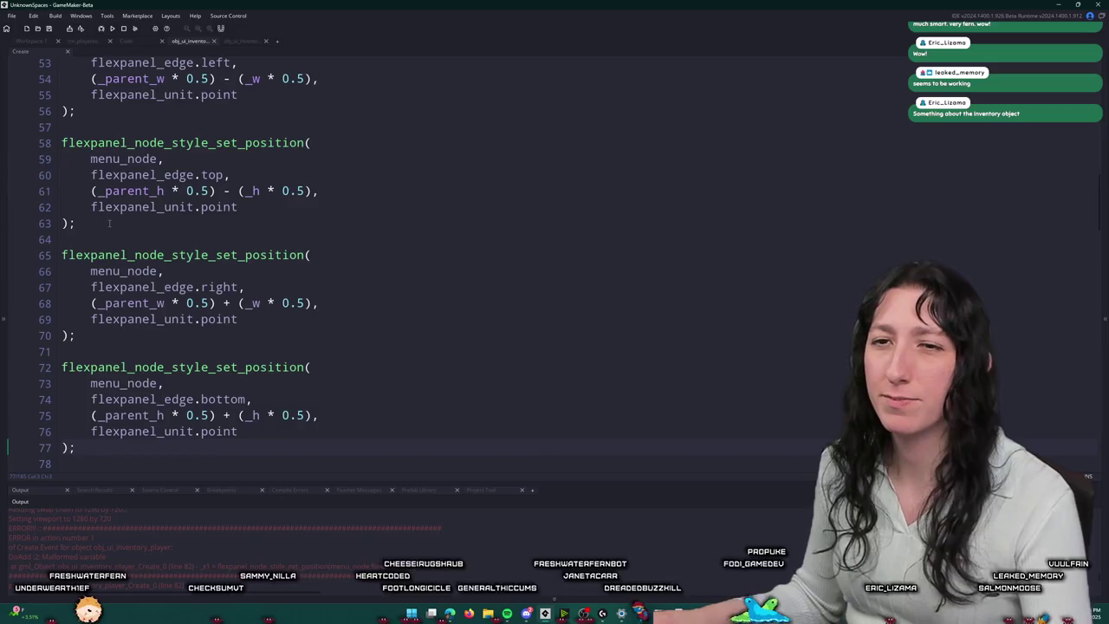
key("F5")
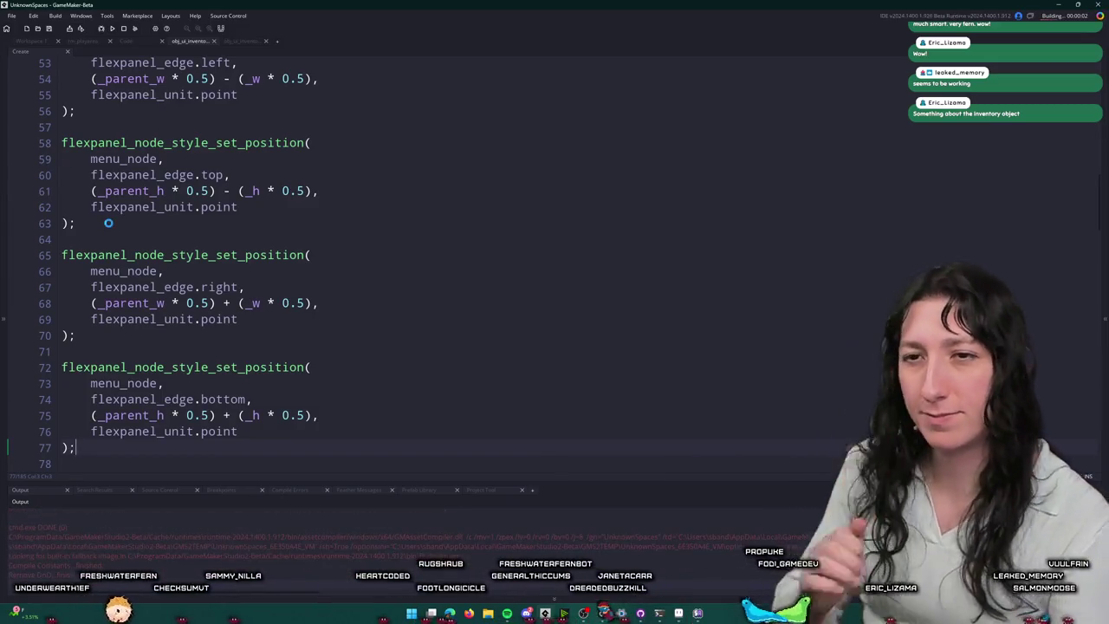
scroll(108, 223, "down", 2)
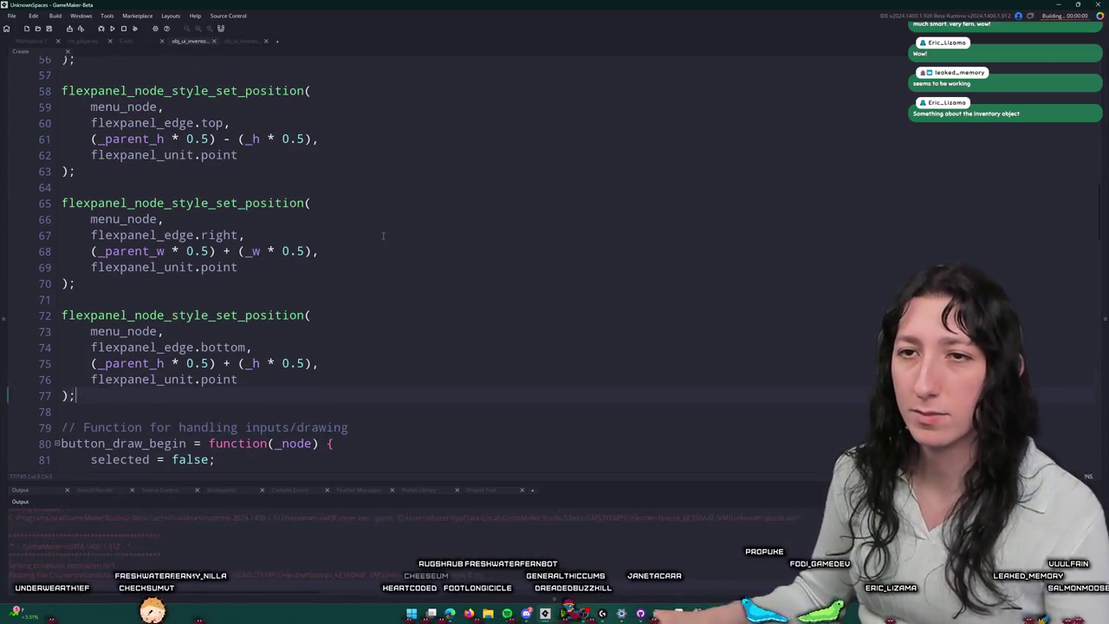
scroll(385, 236, "up", 2)
left_click(553, 287)
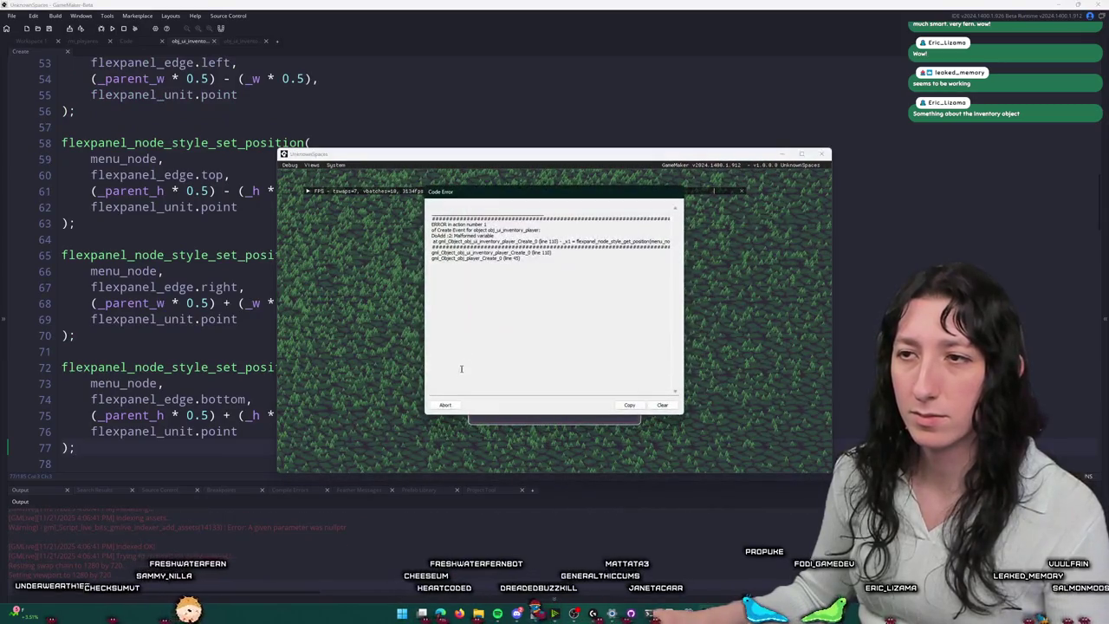
left_click(447, 405)
scroll(321, 264, "up", 4)
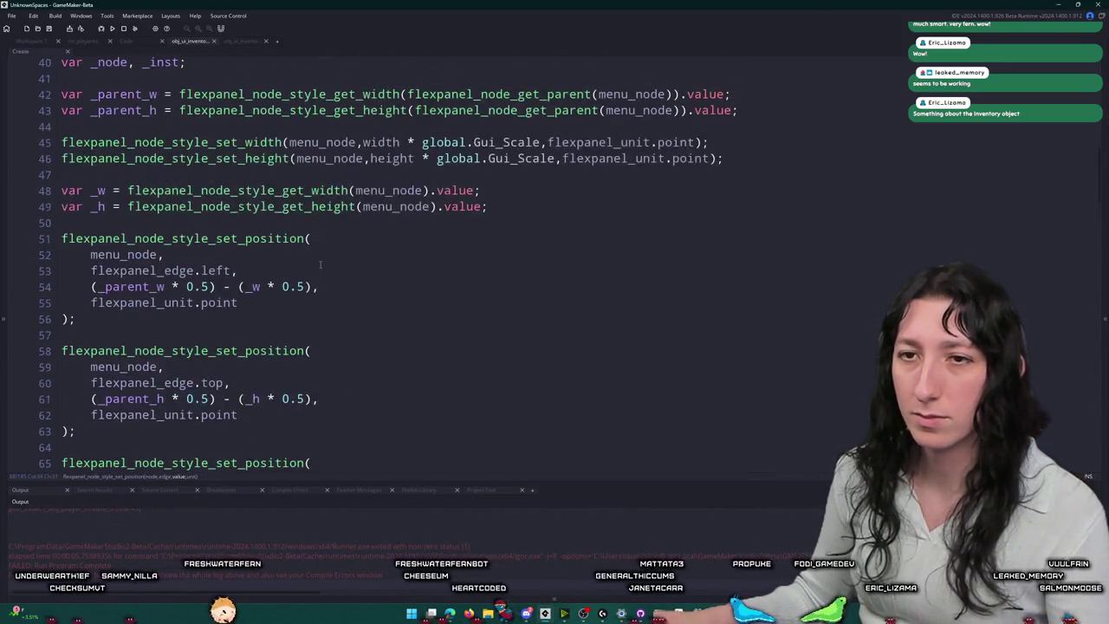
left_click(243, 41)
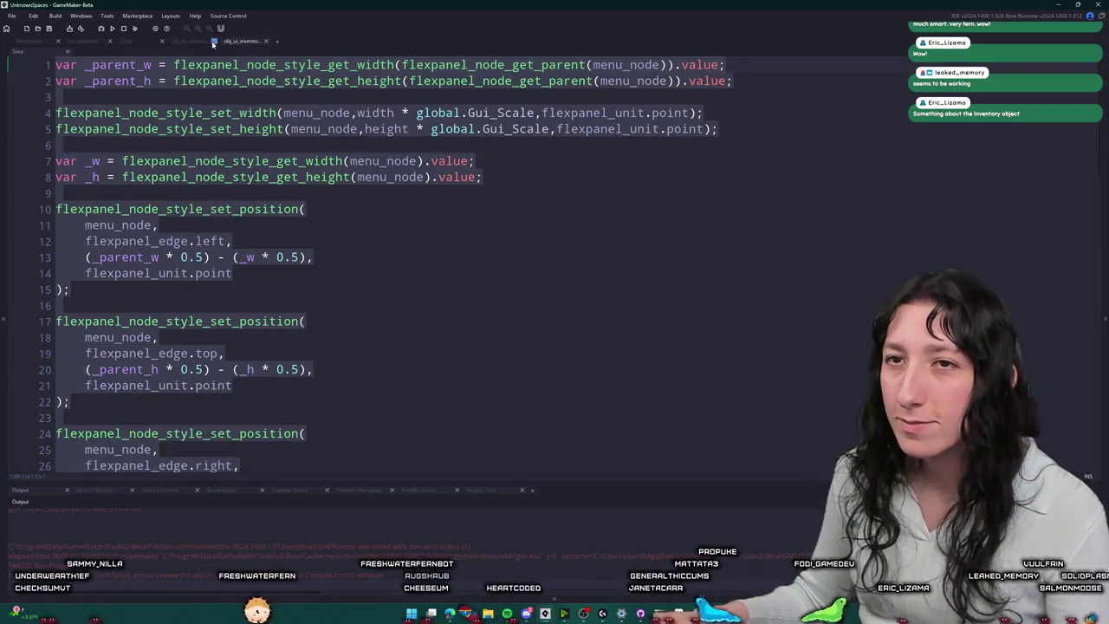
scroll(226, 90, "down", 5)
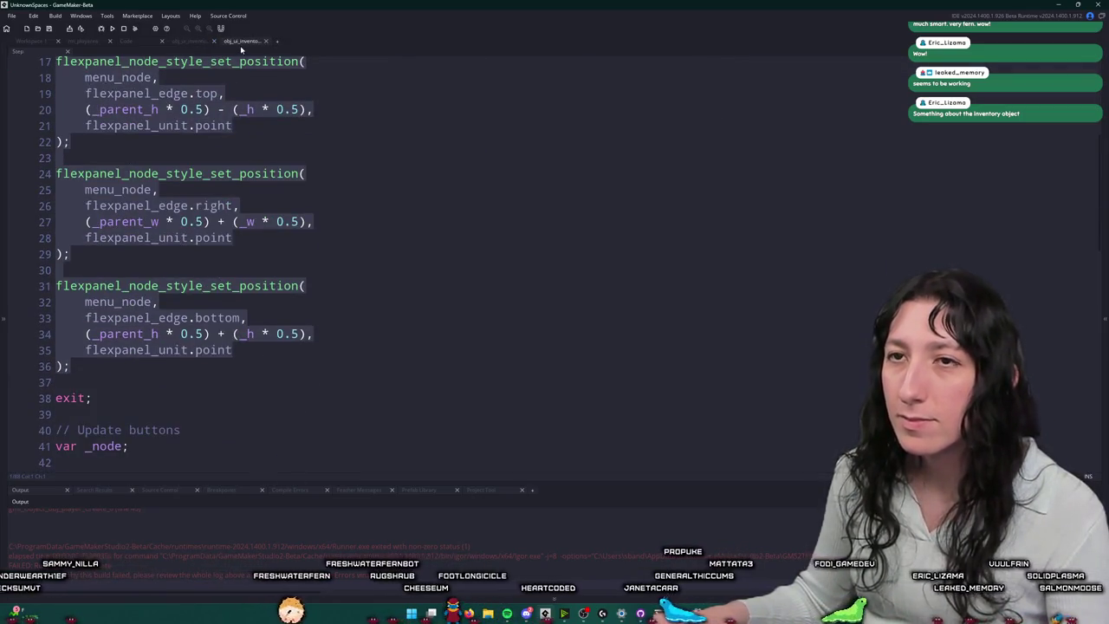
left_click(201, 41)
scroll(192, 314, "down", 8)
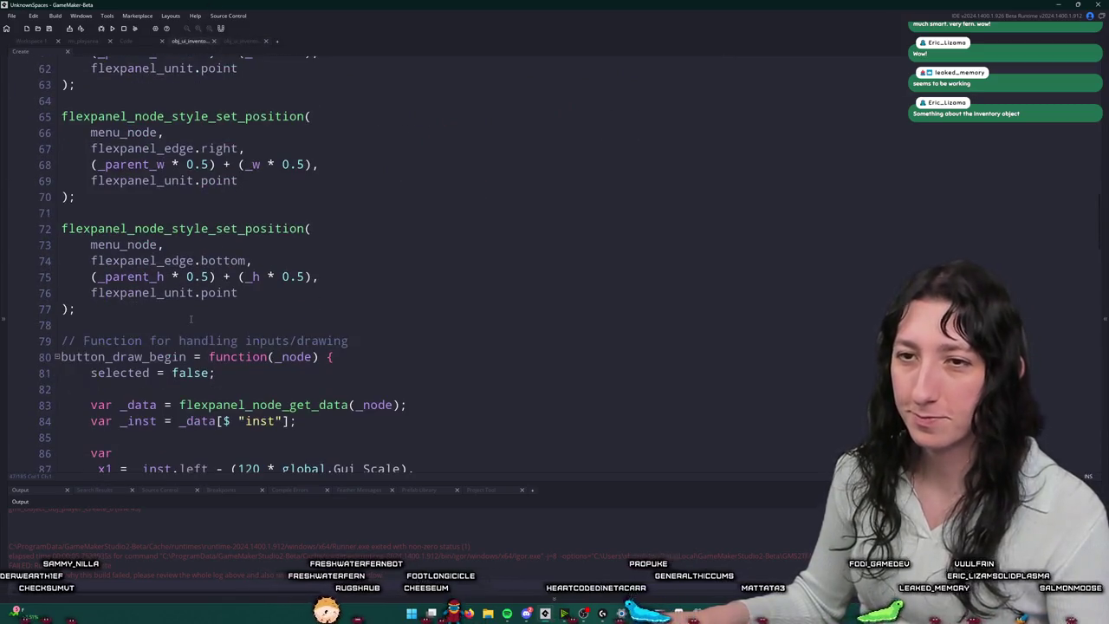
scroll(192, 314, "down", 1)
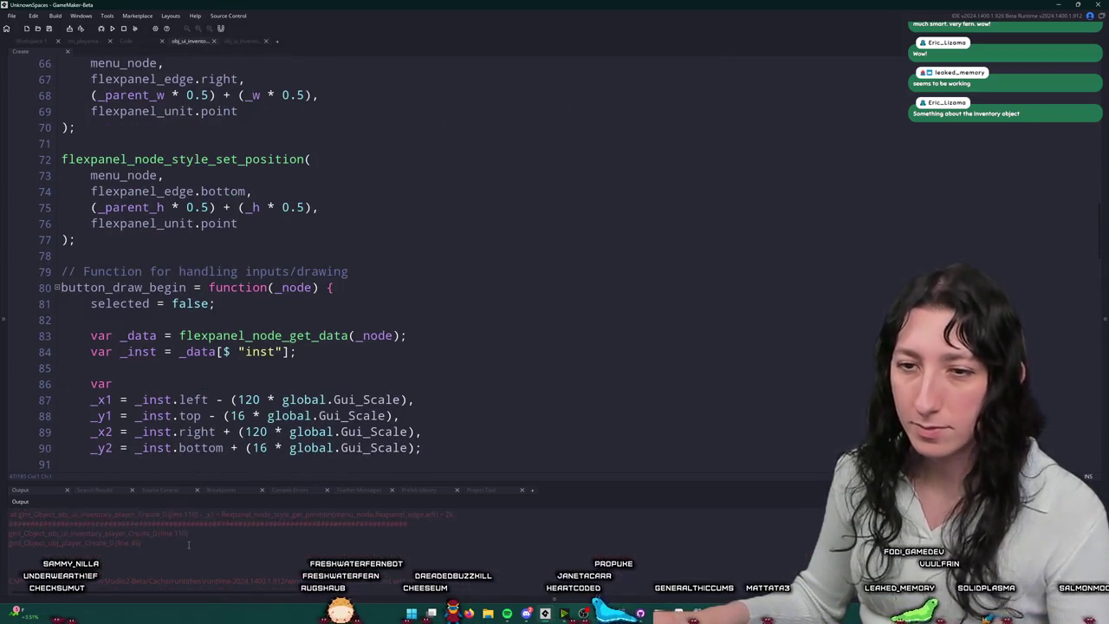
scroll(209, 369, "down", 4)
scroll(209, 369, "down", 4)
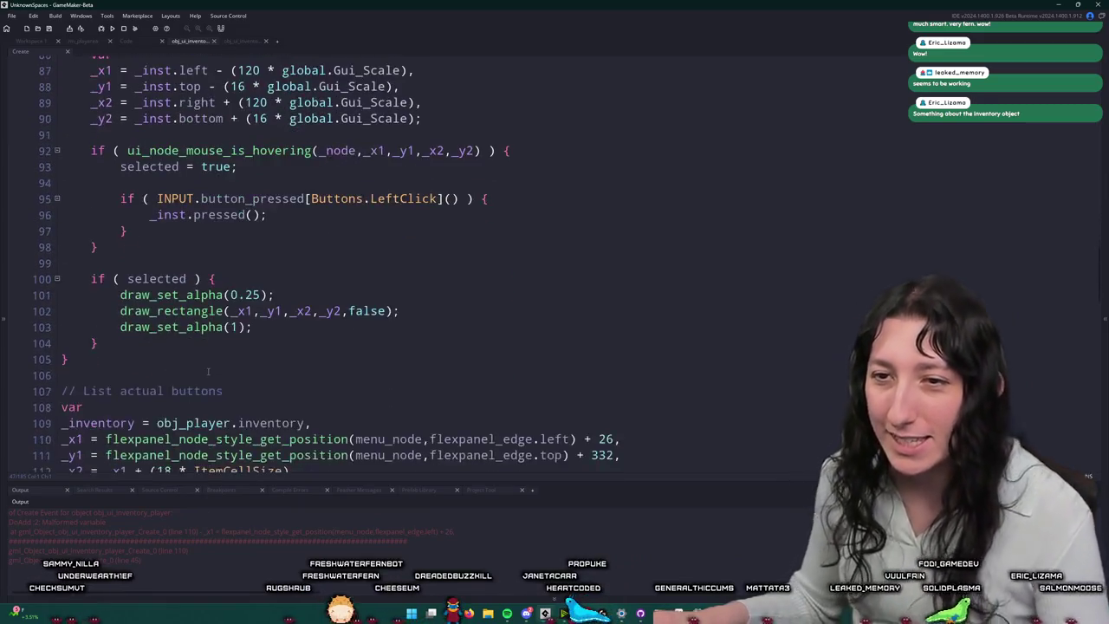
left_click(276, 368)
key("Up")
key("ctrl+Right")
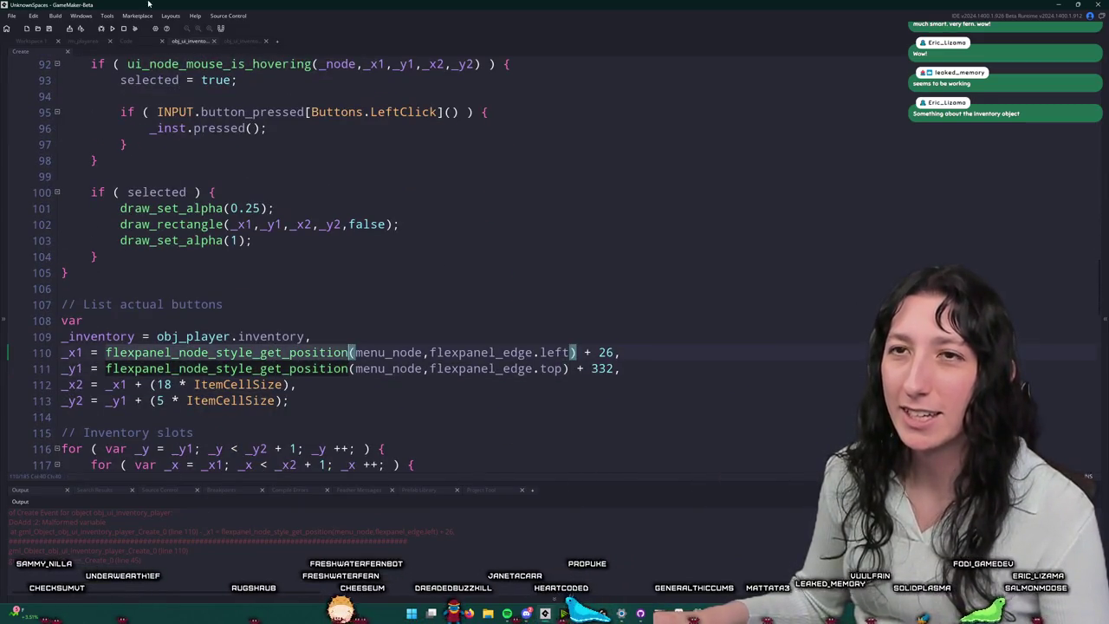
left_click(241, 41)
scroll(266, 249, "down", 7)
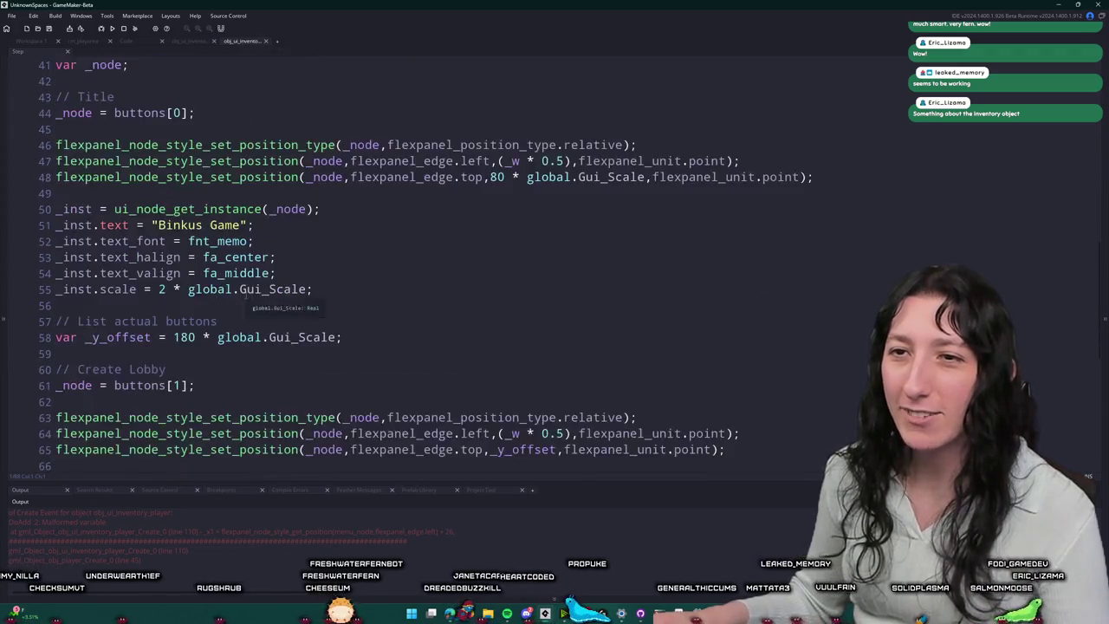
scroll(266, 248, "down", 5)
left_click(385, 273)
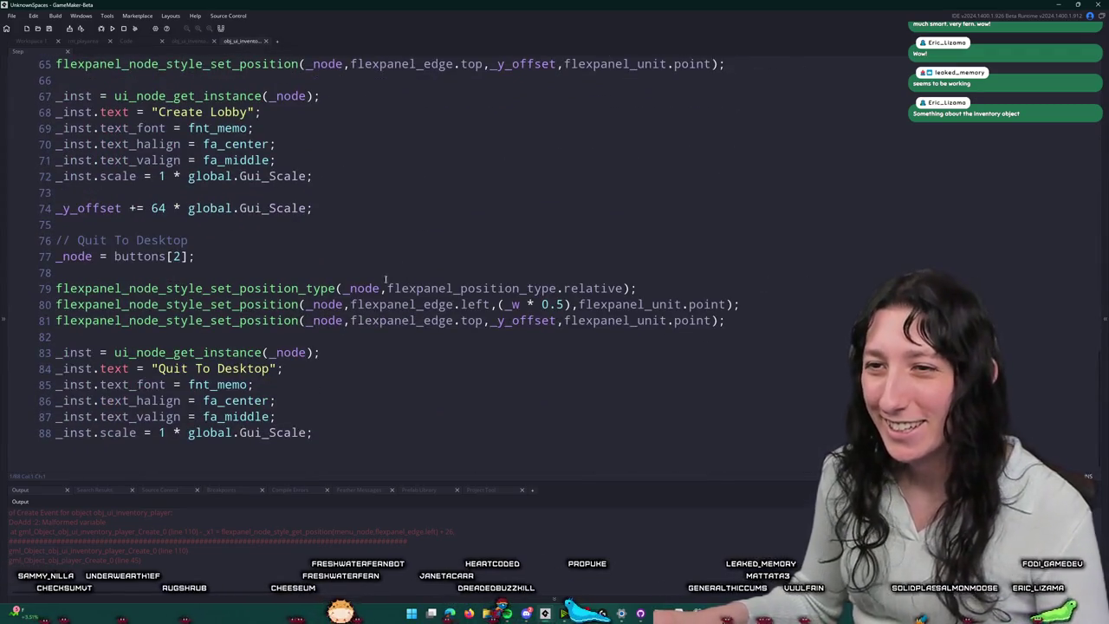
key("Down")
key("Down")
key("ctrl+Right")
key("ctrl+Right")
key("ctrl+Right")
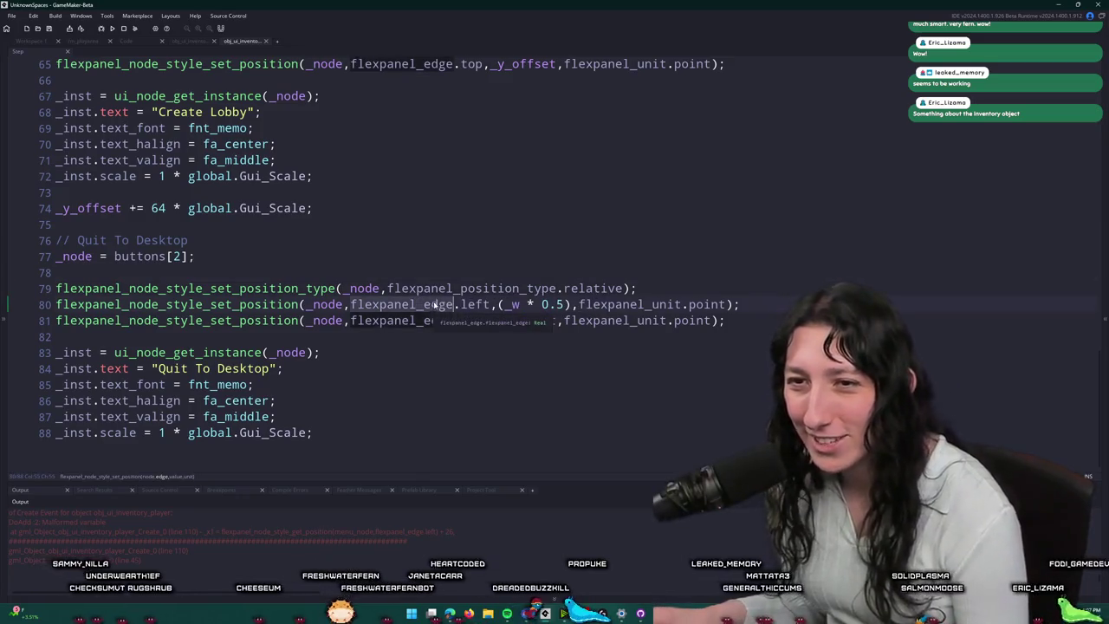
scroll(394, 242, "up", 12)
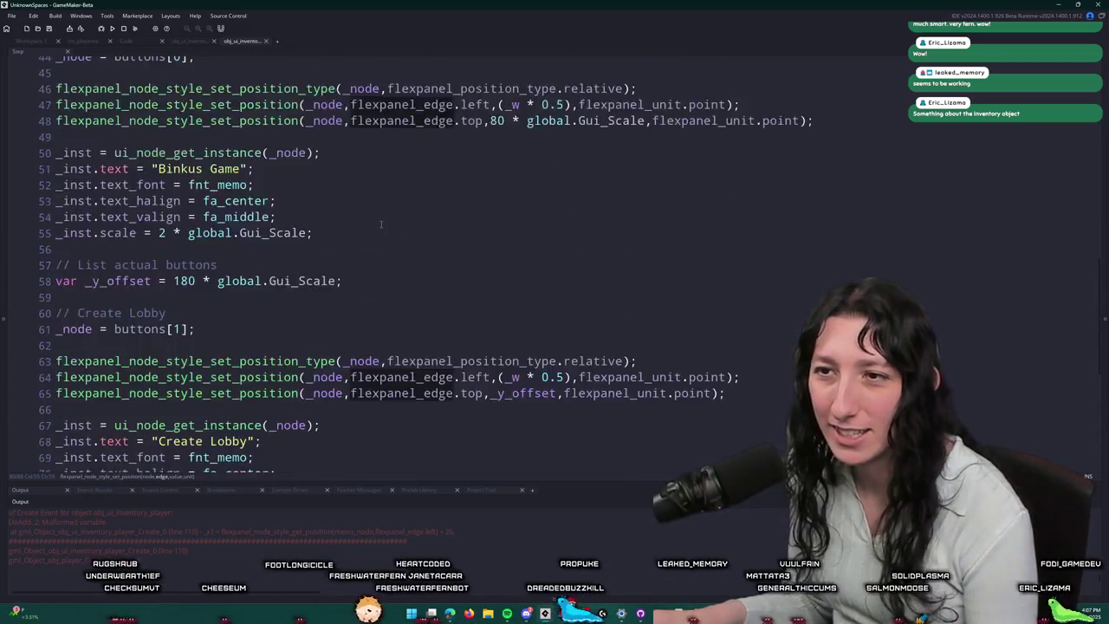
scroll(373, 204, "up", 10)
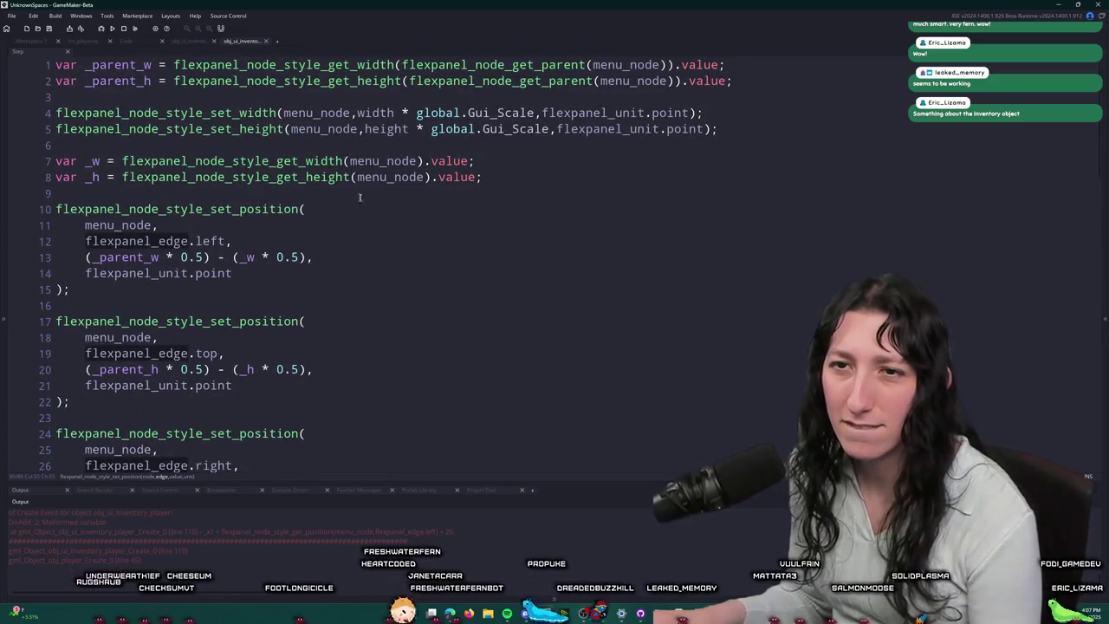
left_click(144, 225)
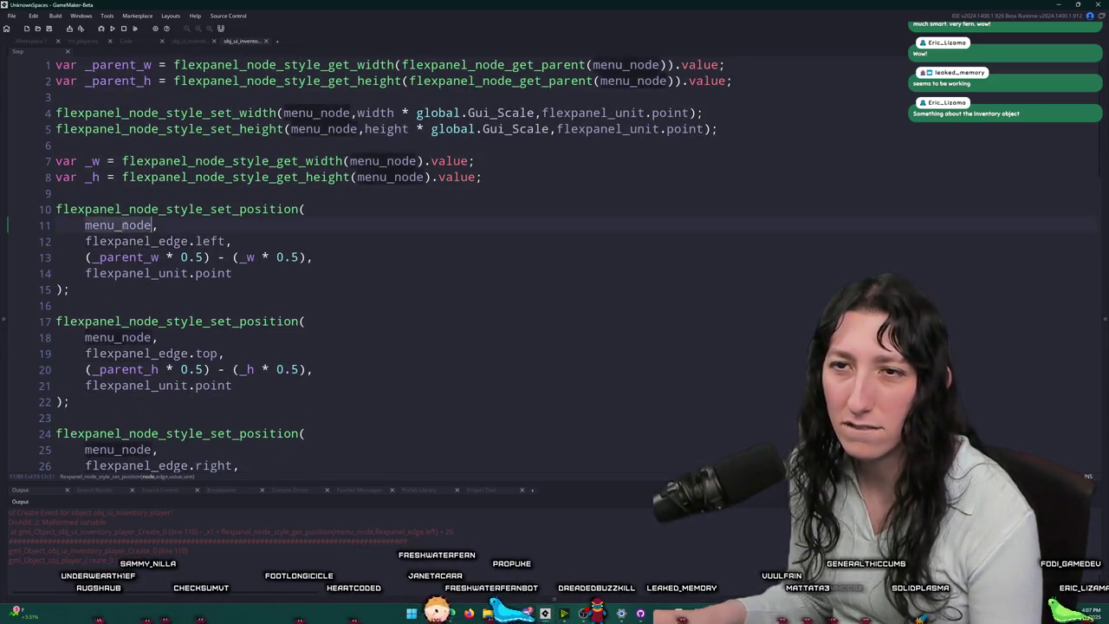
scroll(286, 334, "down", 12)
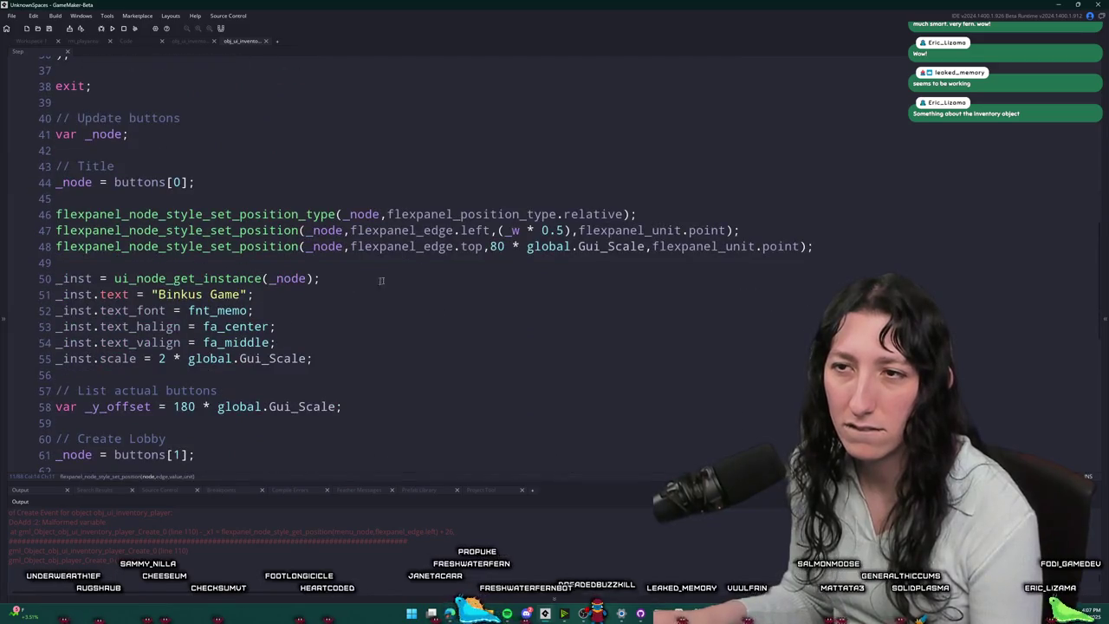
double_click(397, 231)
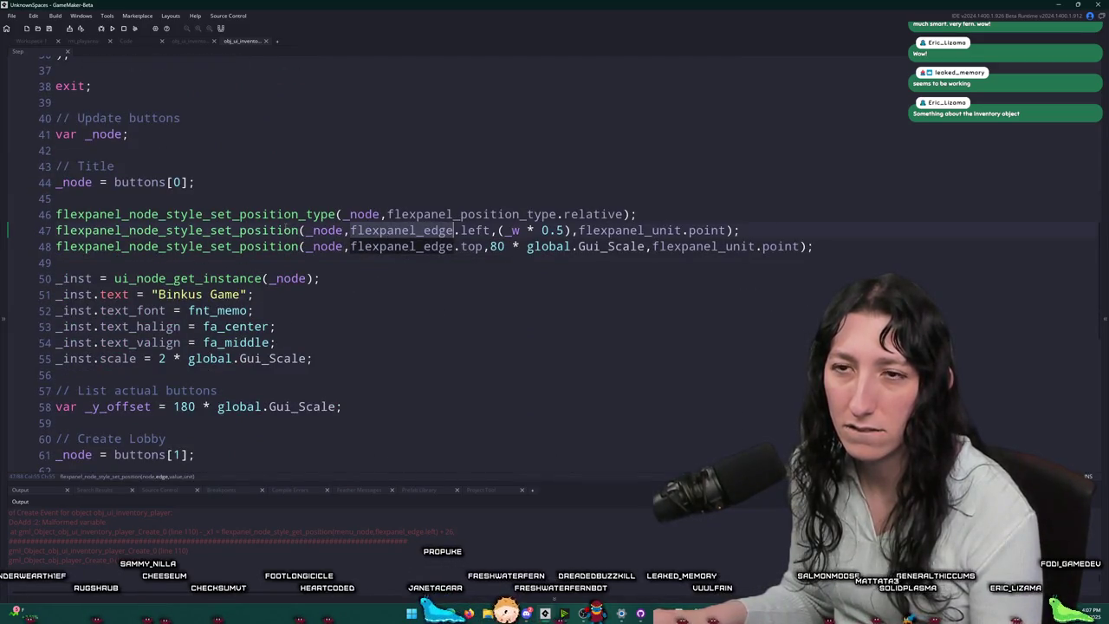
scroll(89, 309, "down", 3)
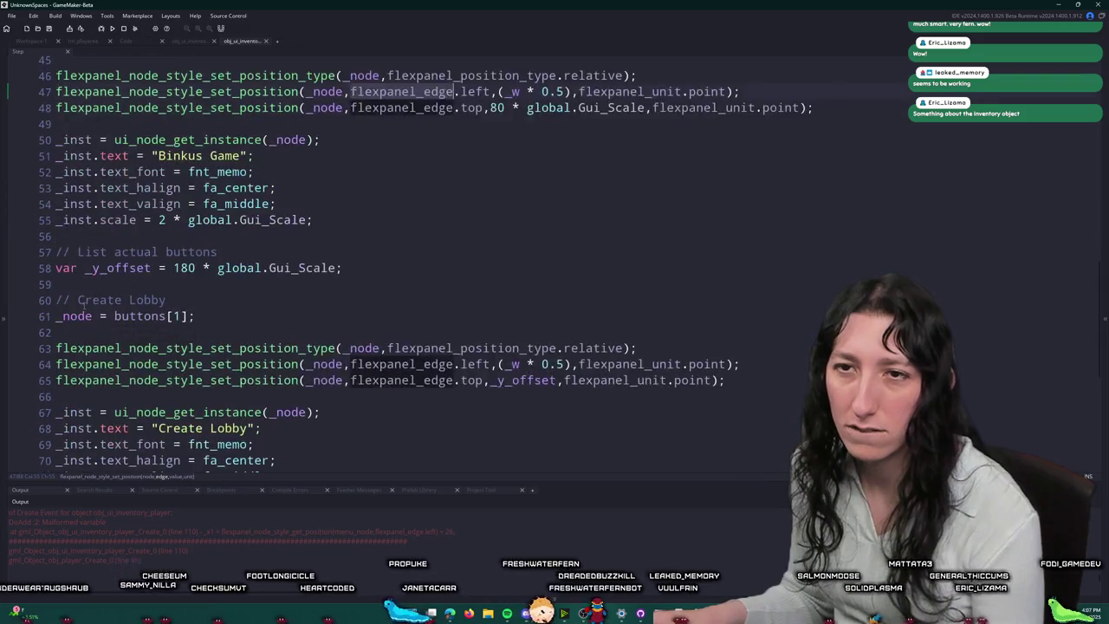
scroll(170, 84, "up", 2)
left_click(460, 177)
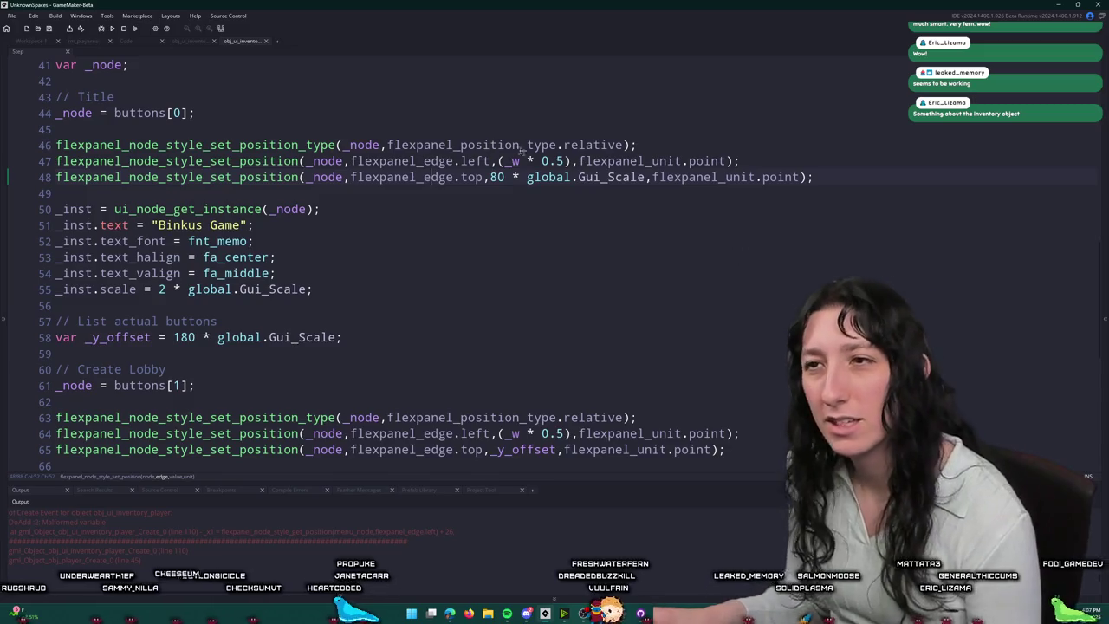
scroll(438, 155, "up", 4)
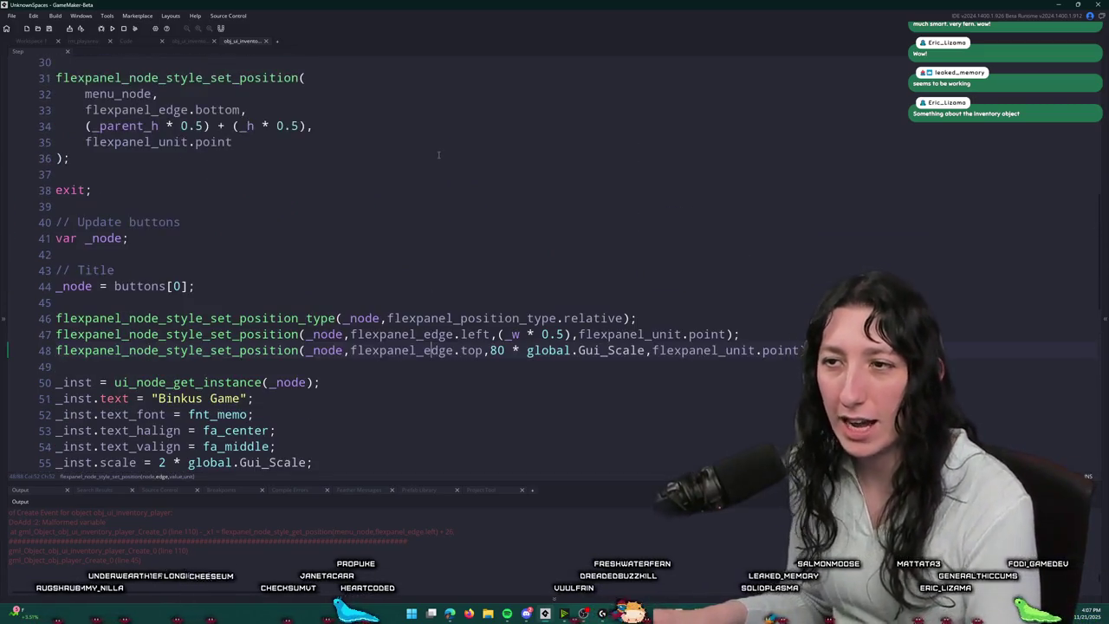
scroll(438, 155, "up", 10)
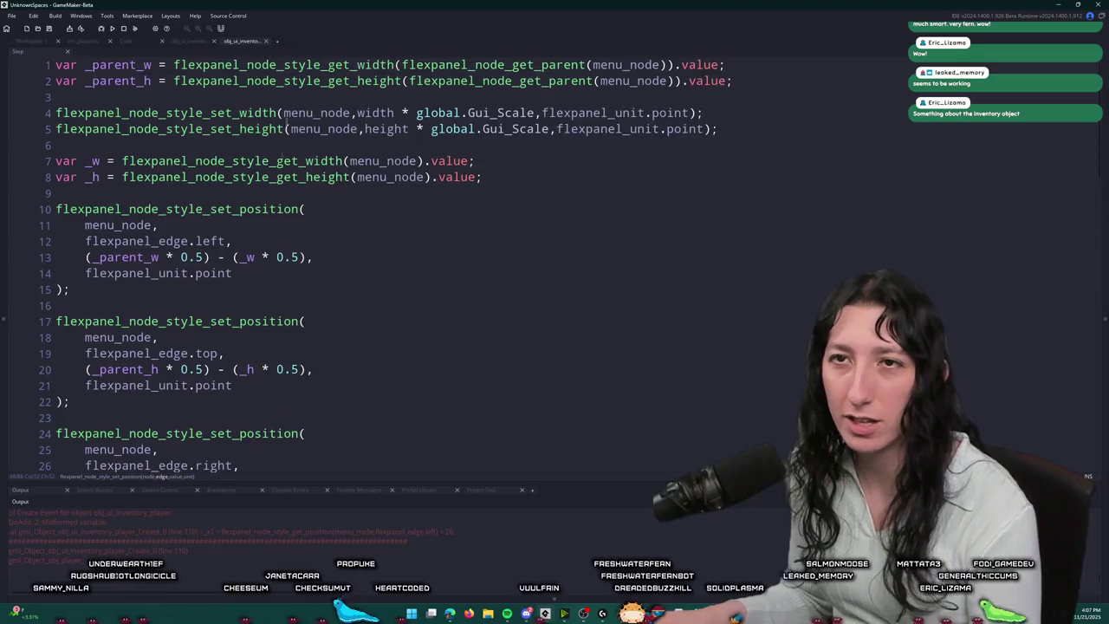
left_click(197, 42)
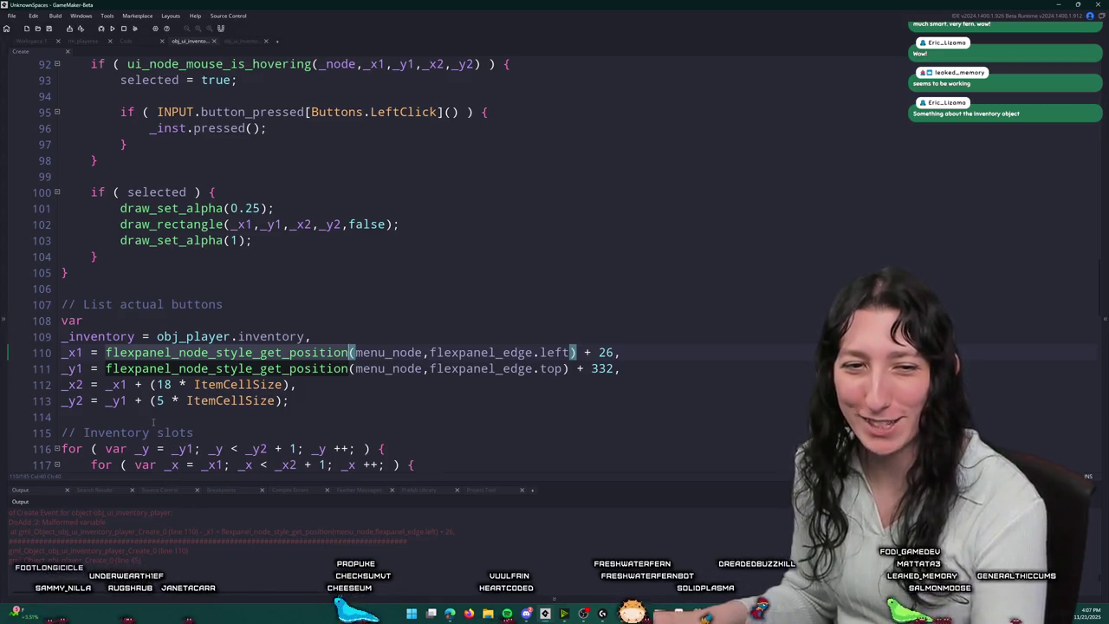
left_click(306, 351)
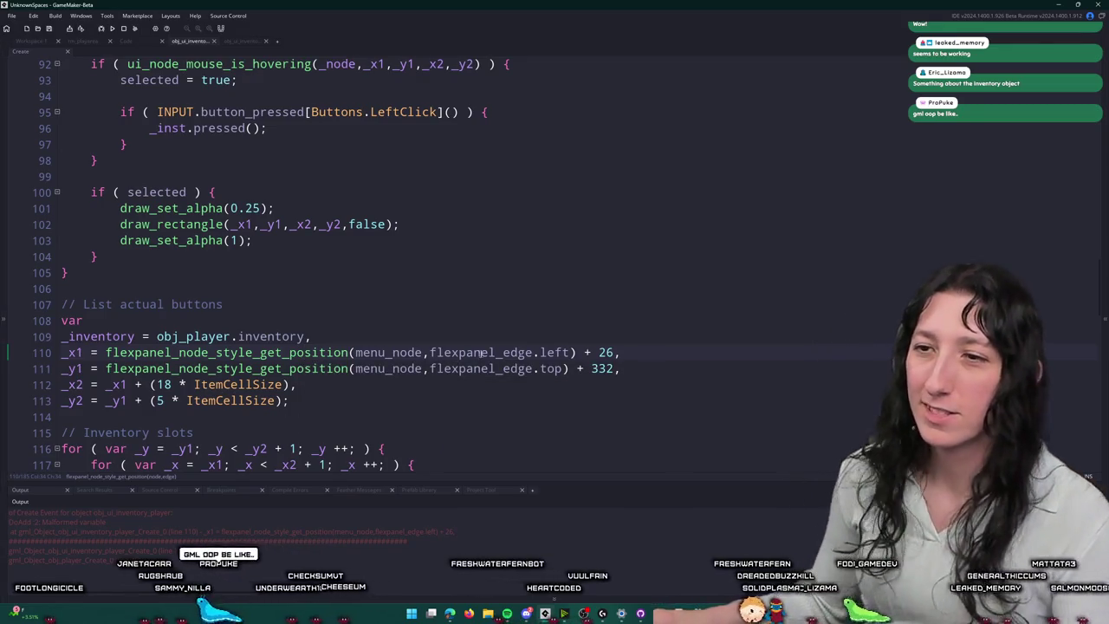
left_click(352, 353)
key("F1")
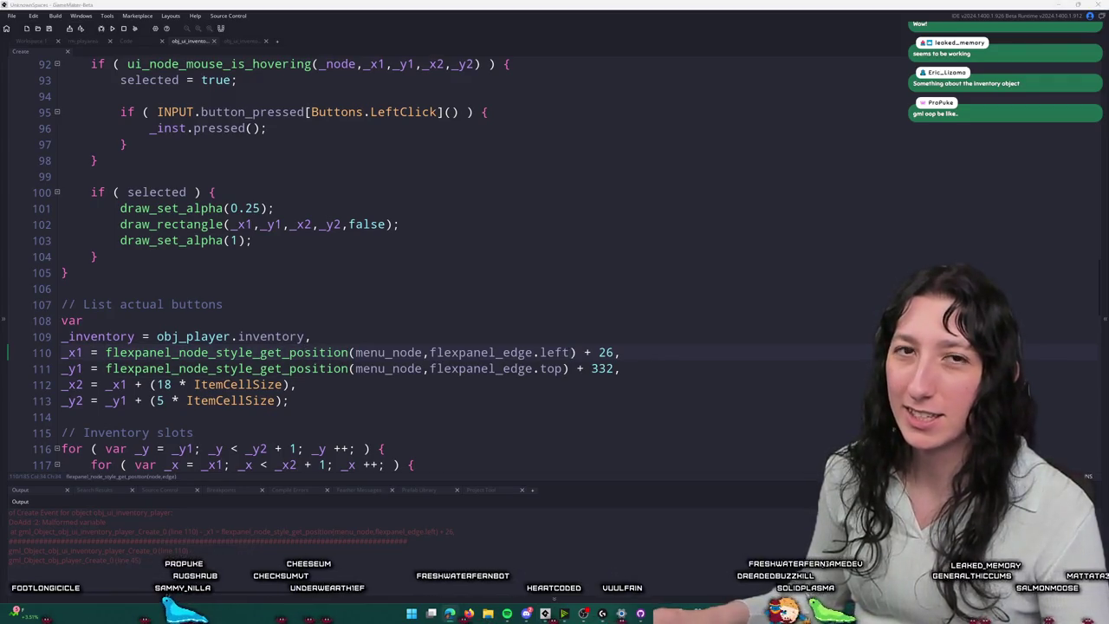
Step: Maximize the manual and widen its function list to read flexpanel_node_style_get_position's return value
double_click(372, 152)
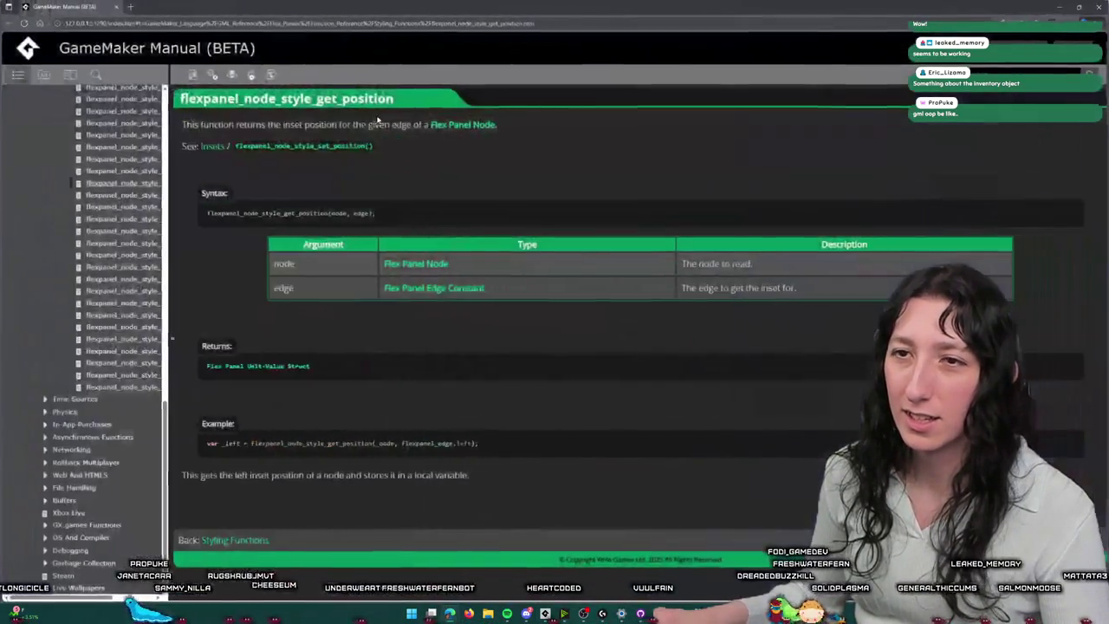
mouse_move(167, 217)
left_mouse_down()
mouse_move(206, 164)
mouse_move(291, 169)
left_mouse_up()
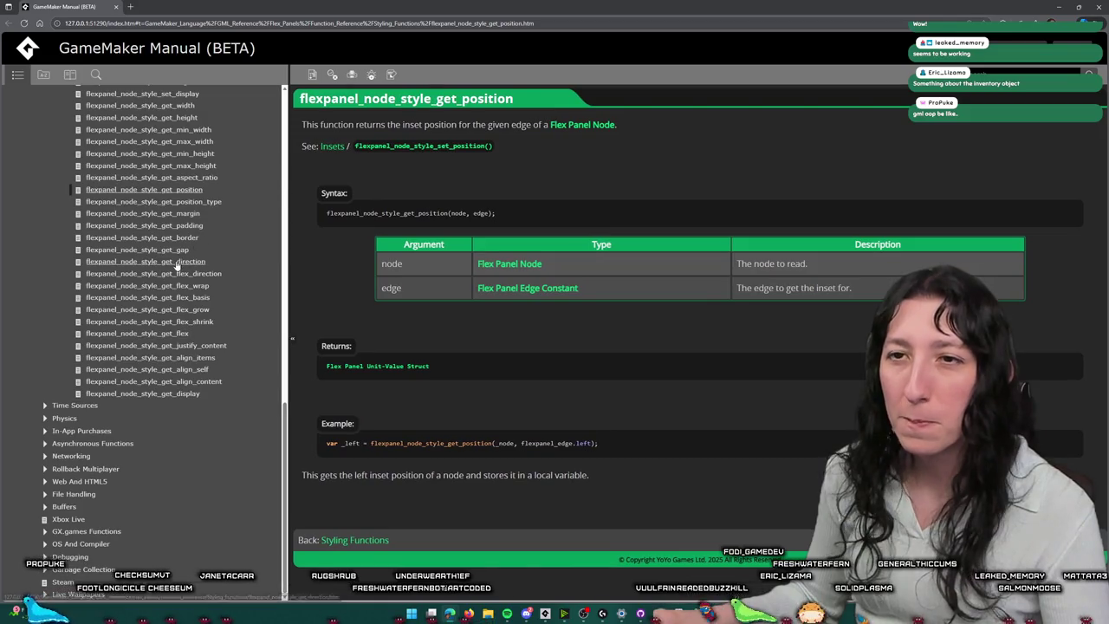
scroll(191, 390, "up", 4)
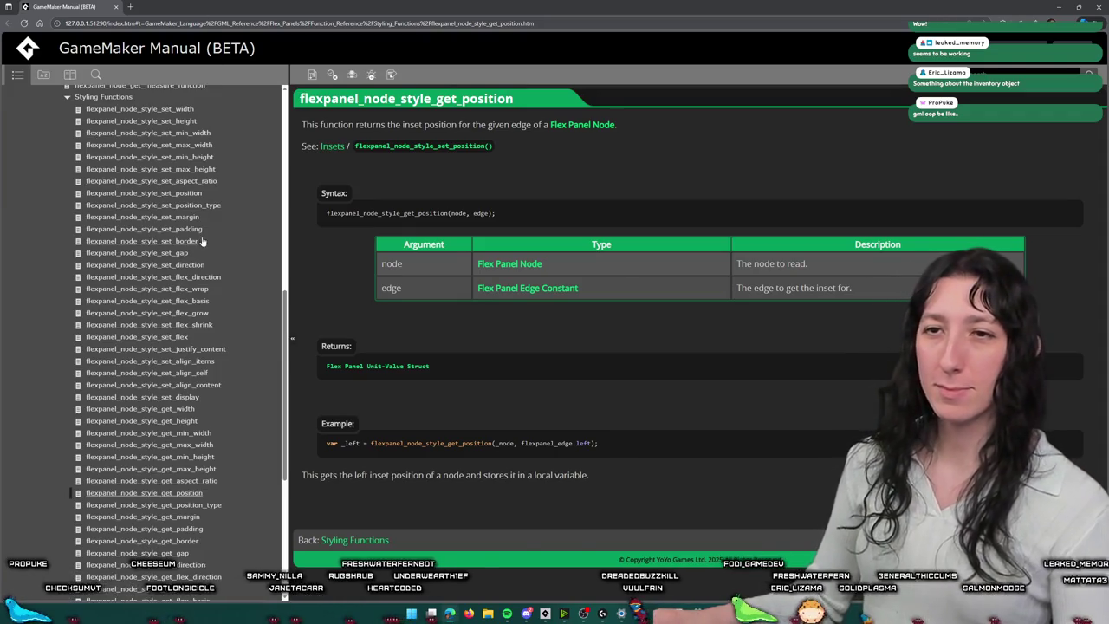
scroll(189, 242, "down", 3)
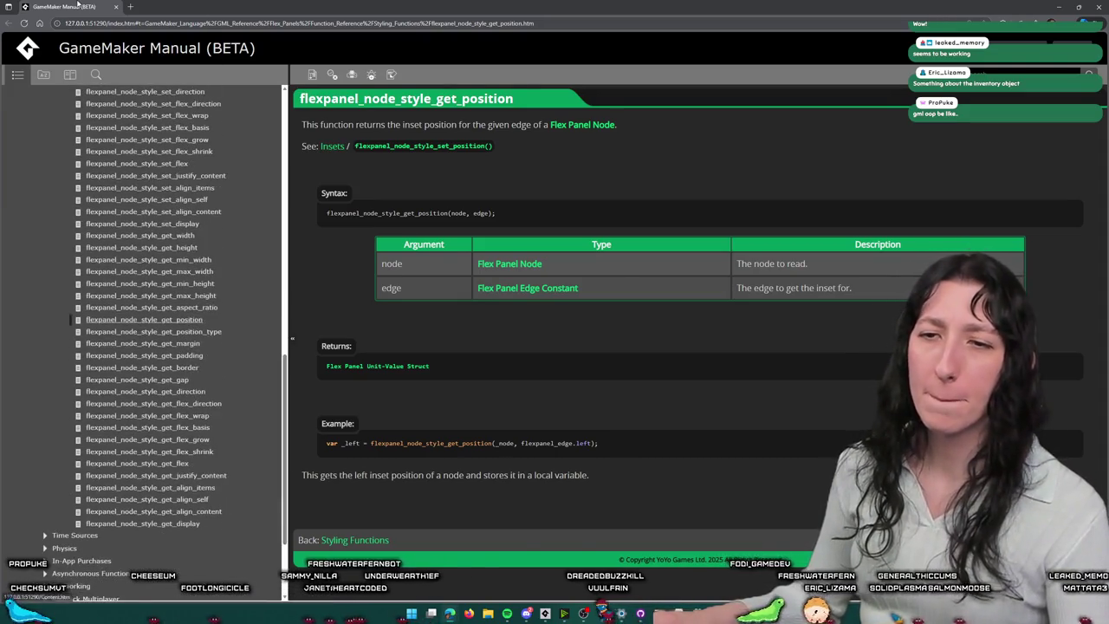
Step: Return to the GameMaker code editor and launch a new test build with F5
key("alt+Tab")
left_click(401, 224)
key("F5")
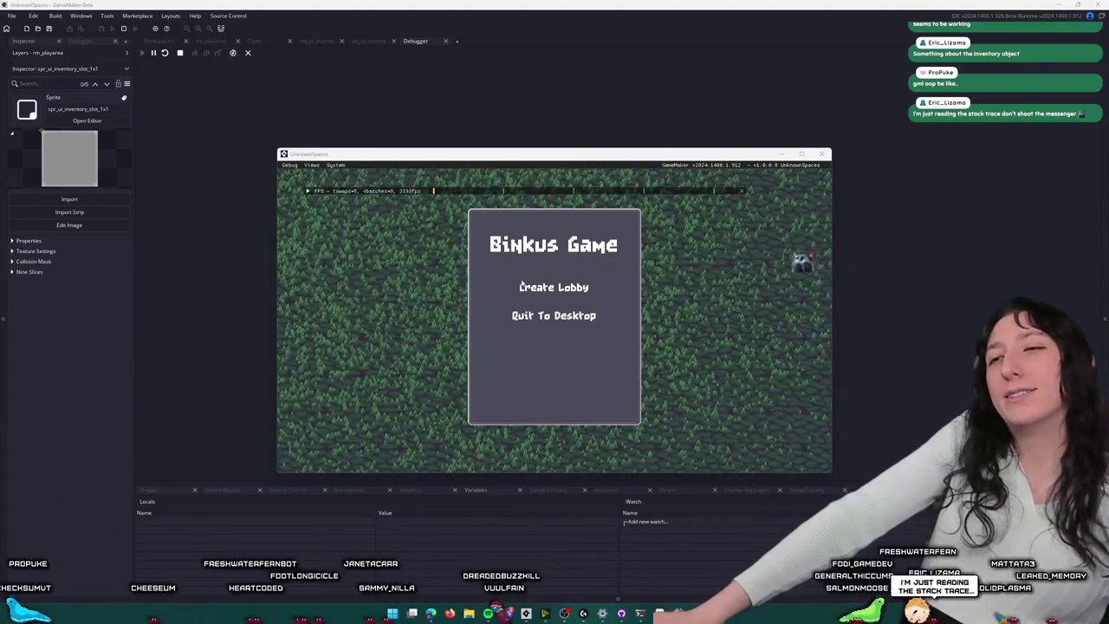
Step: Click Create Lobby, enlarge the debugger variables panel and move the line 110 error aside
left_click(527, 289)
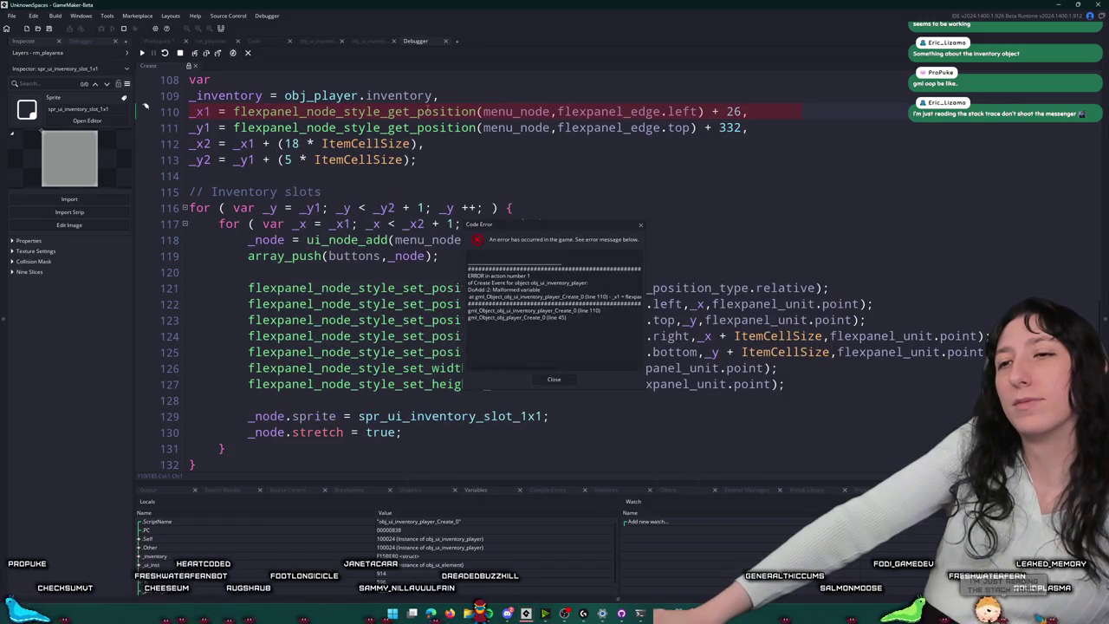
mouse_move(520, 128)
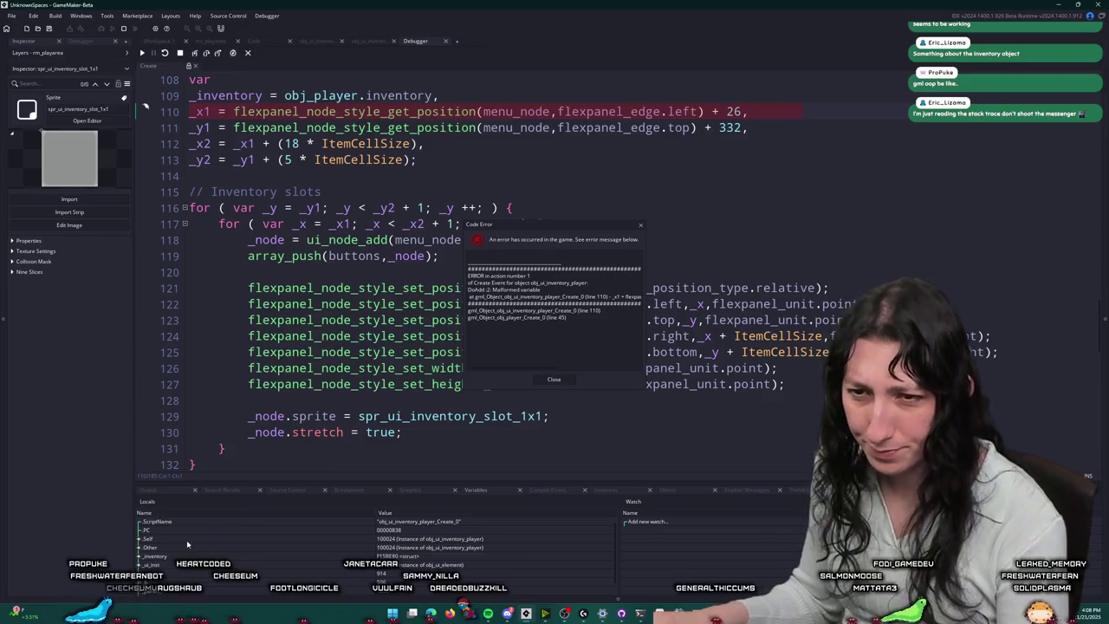
left_click_drag(213, 482, 212, 348)
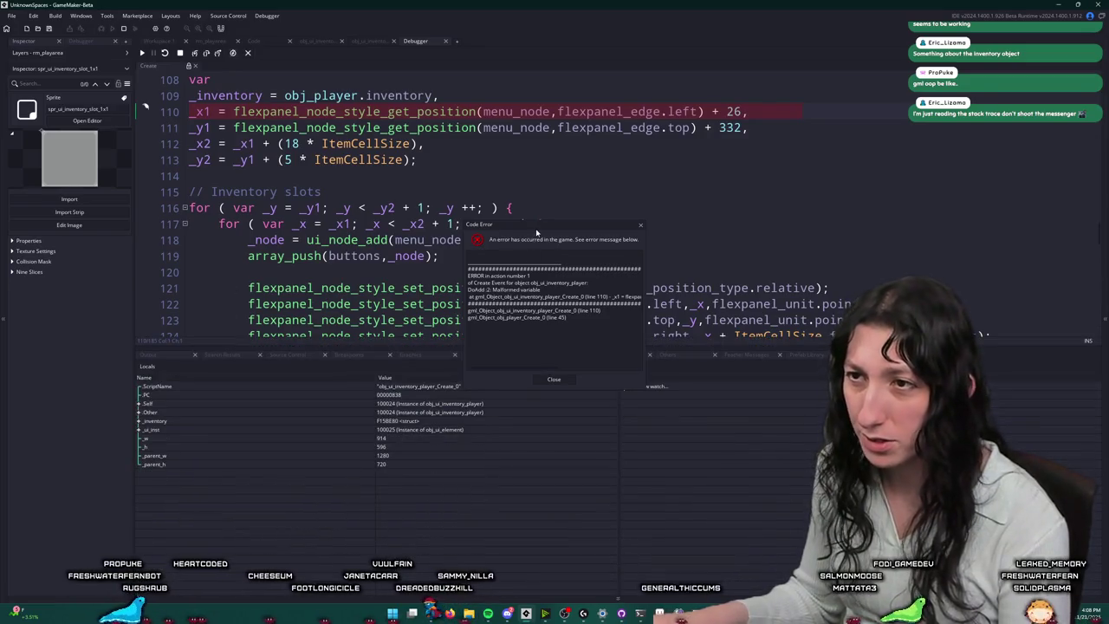
left_click_drag(537, 224, 882, 144)
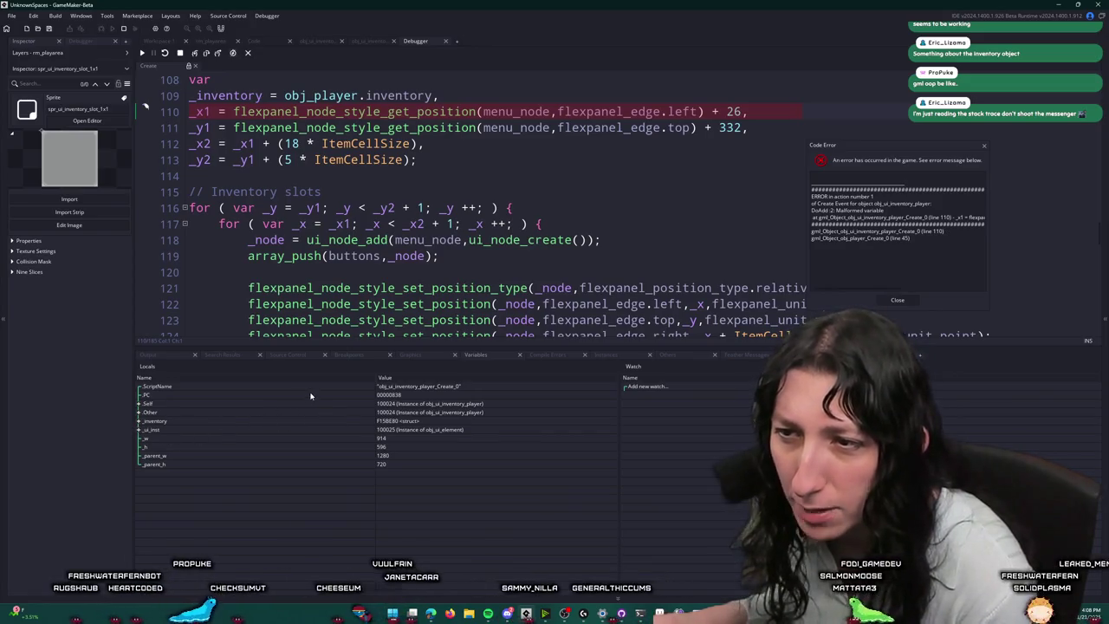
Step: Expand Self and menu_node in Locals to inspect its position and data values
left_click(139, 404)
left_click(145, 421)
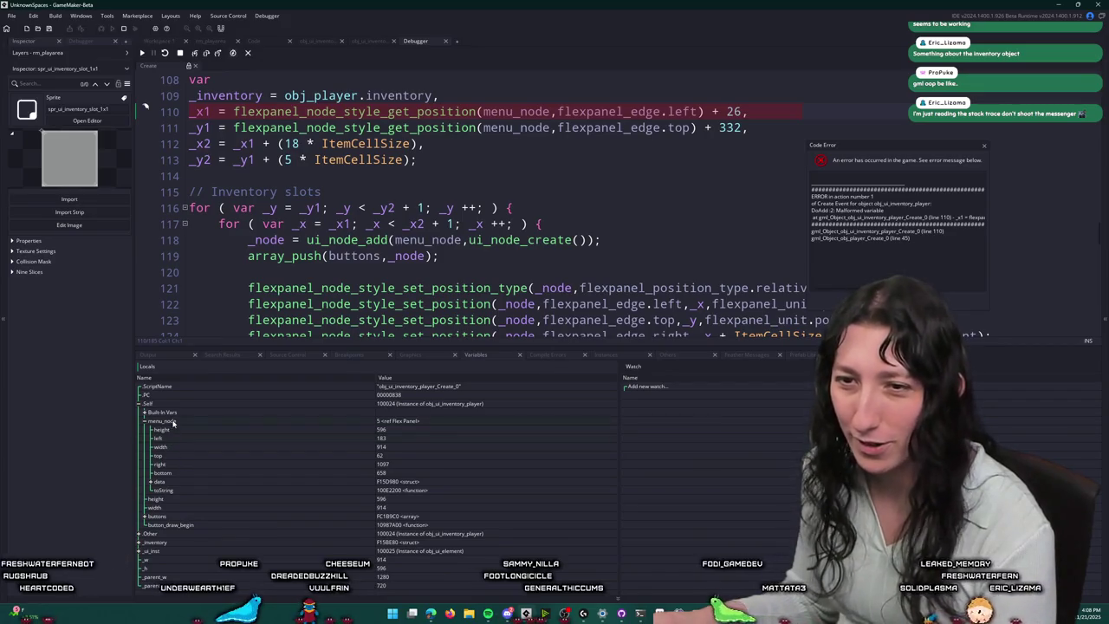
left_click(150, 481)
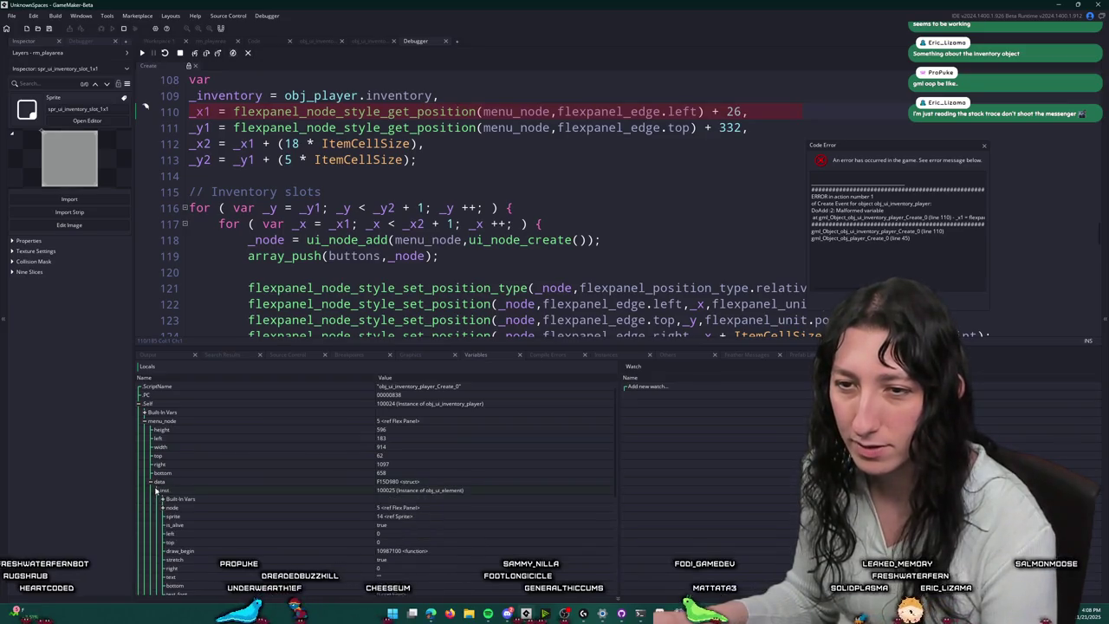
left_click(151, 482)
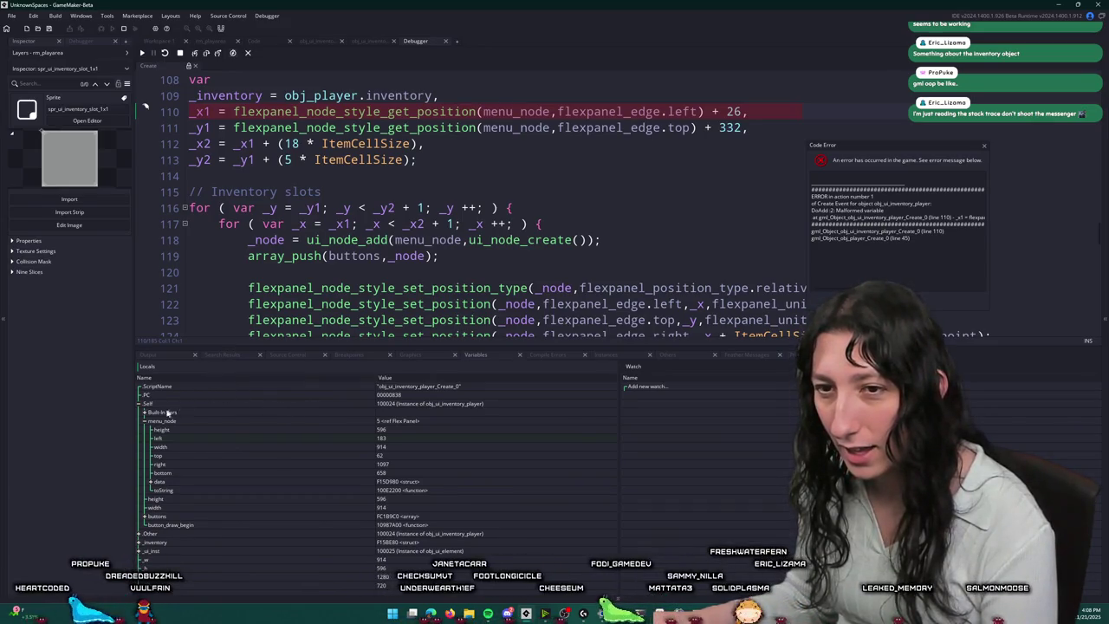
mouse_move(279, 226)
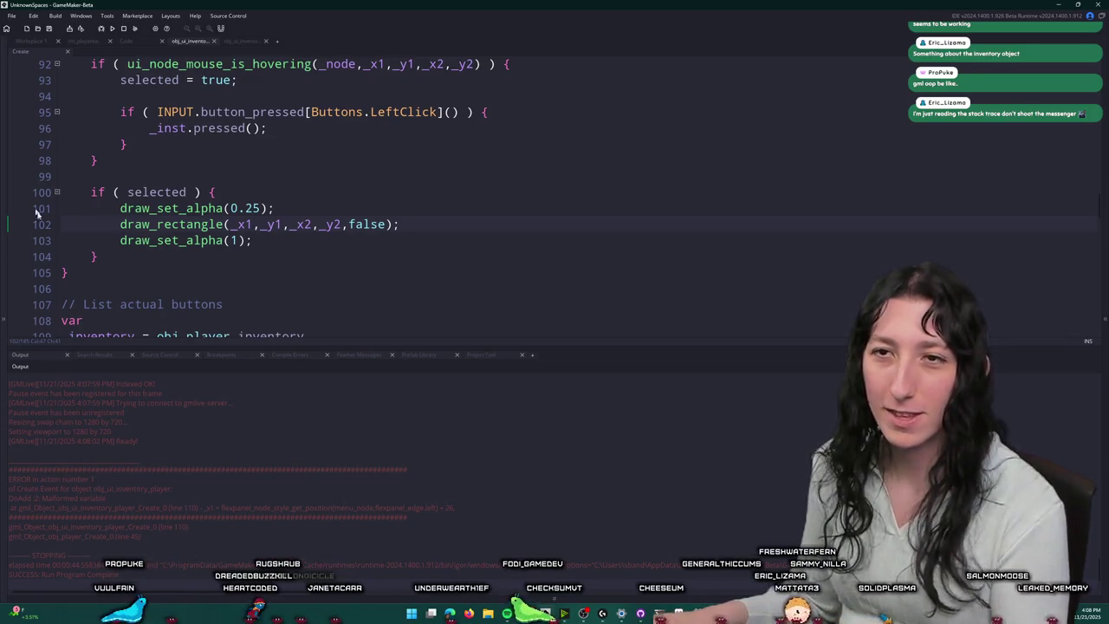
left_click_drag(282, 348, 282, 440)
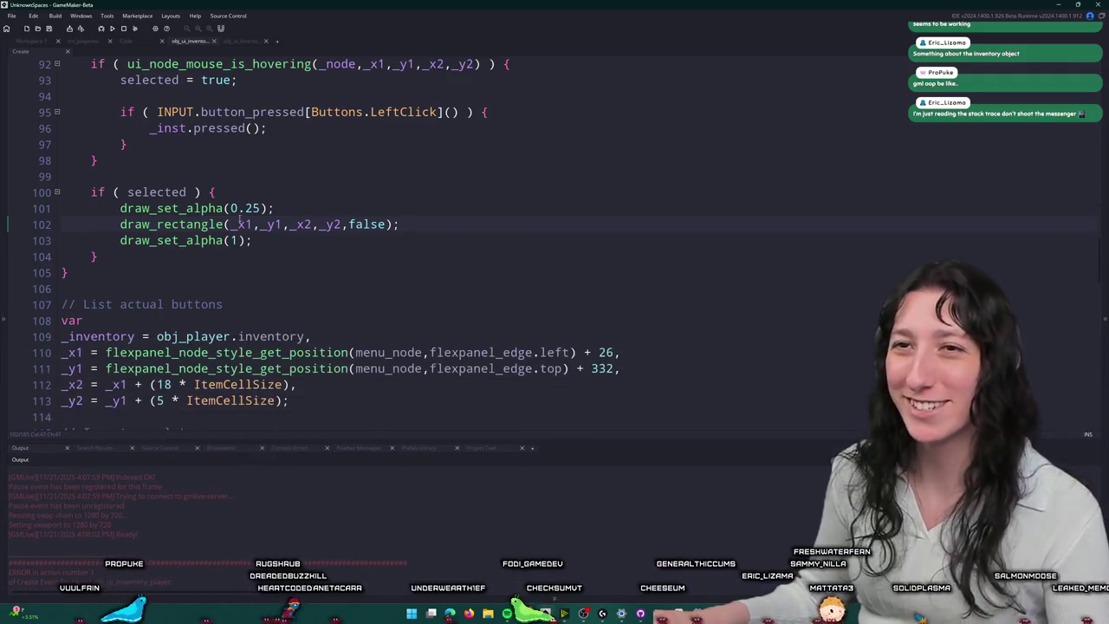
scroll(253, 242, "up", 10)
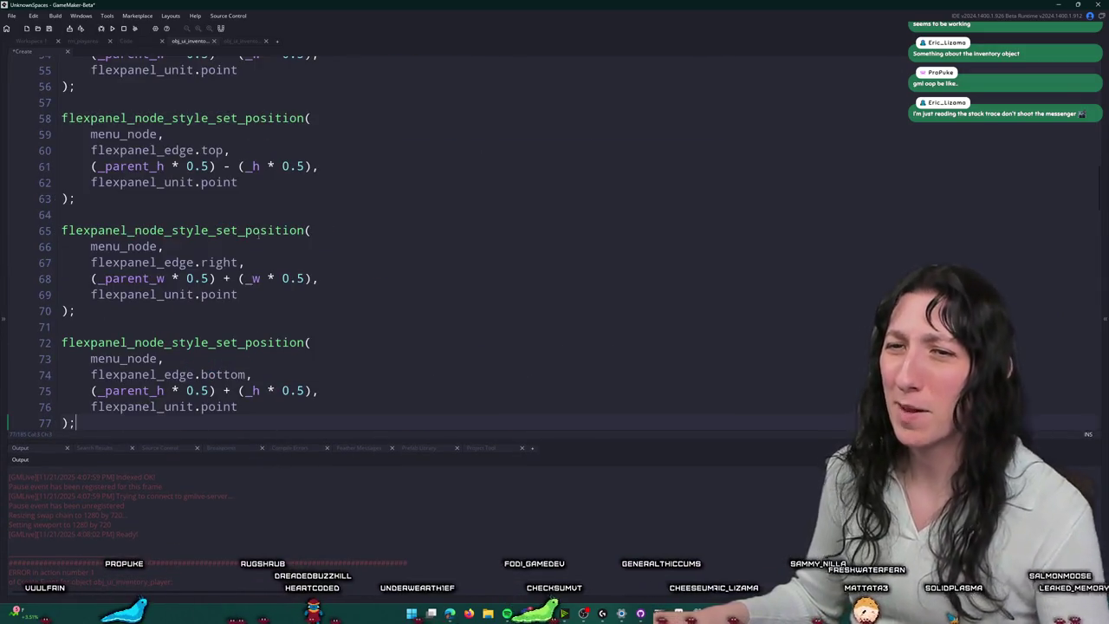
scroll(316, 211, "down", 5)
scroll(263, 295, "down", 5)
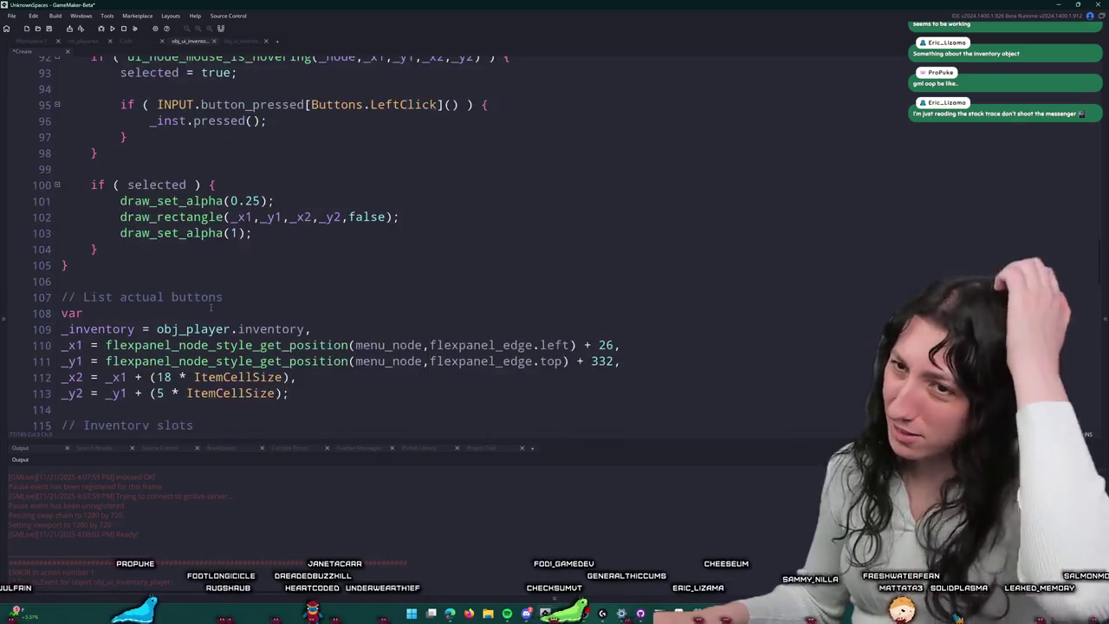
double_click(403, 257)
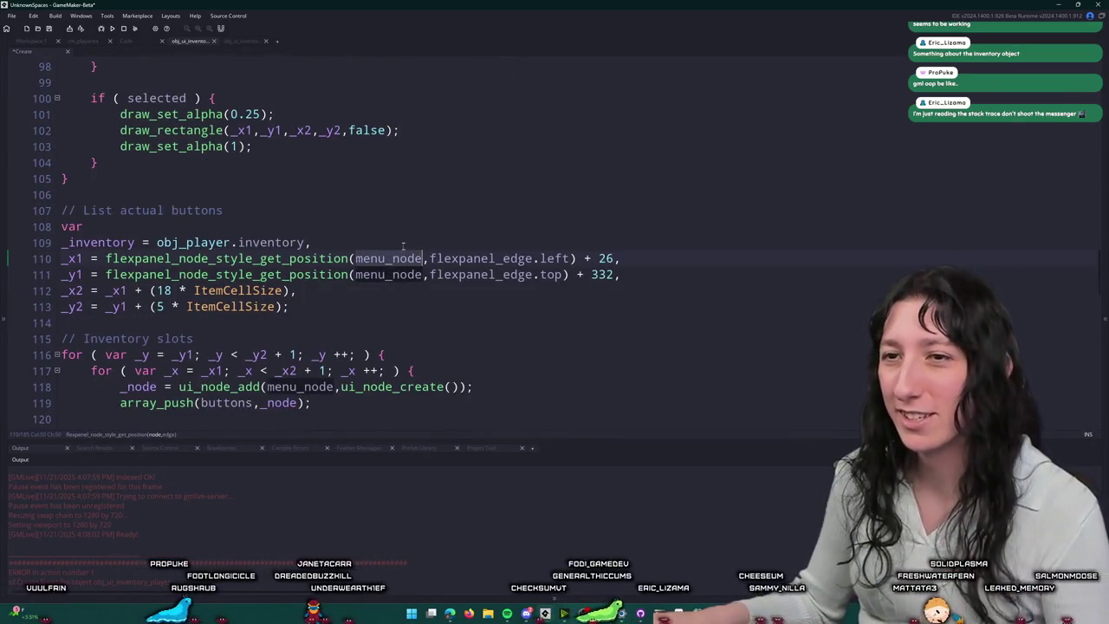
left_click(405, 237)
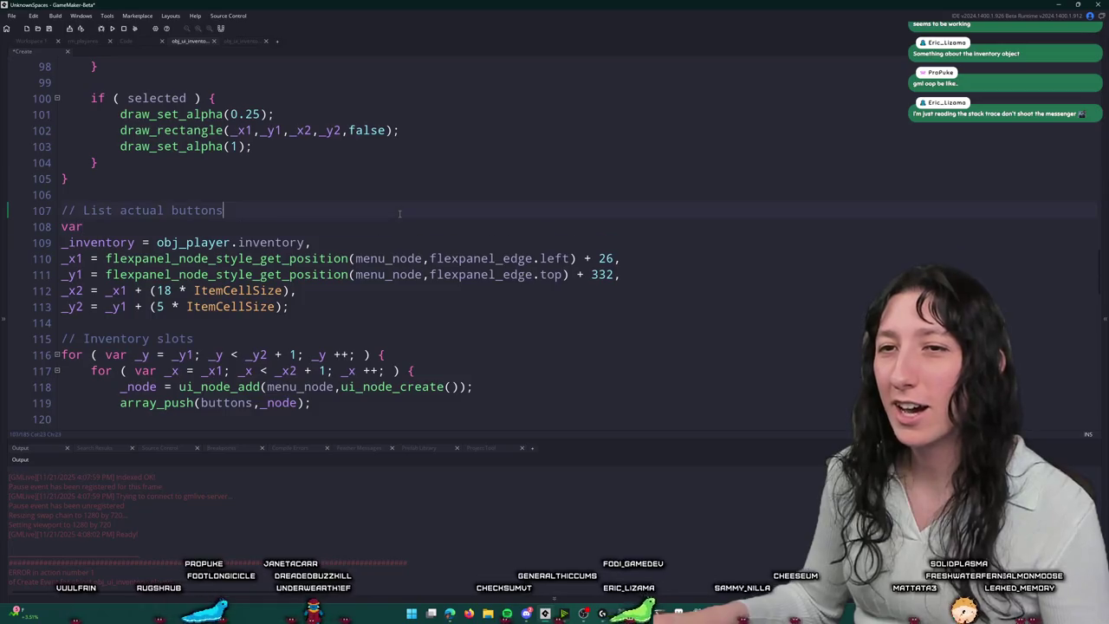
key("Return")
type("show_me")
type("ssage(menu_node")
key("ctrl+BackSpace")
type("n")
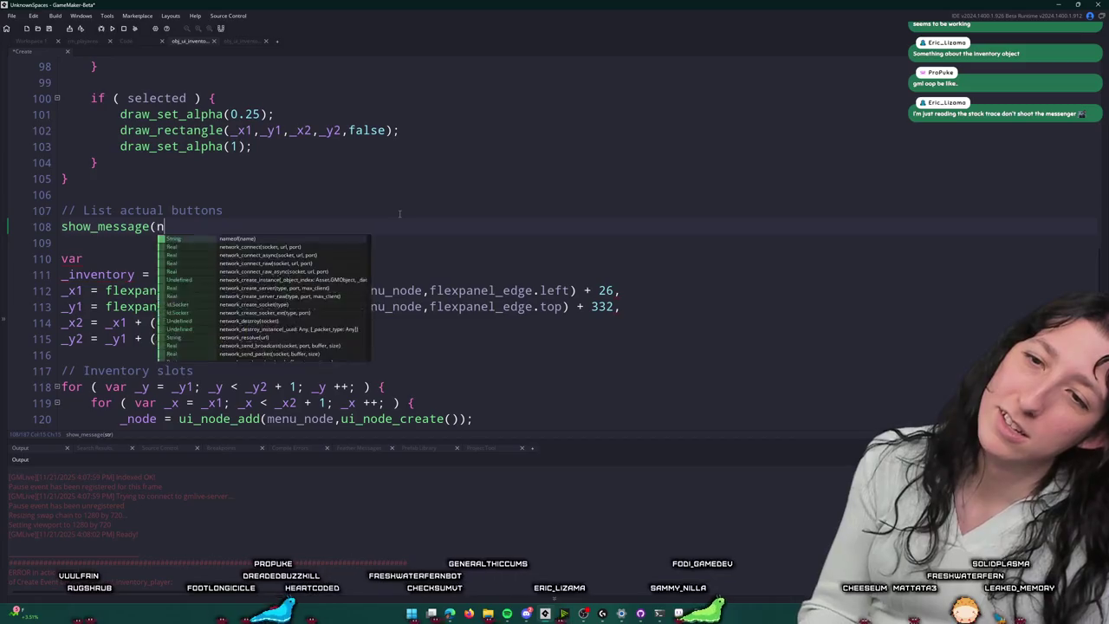
key("BackSpace")
type("flexpanel_node_get_struct(menu_node));")
key("F5")
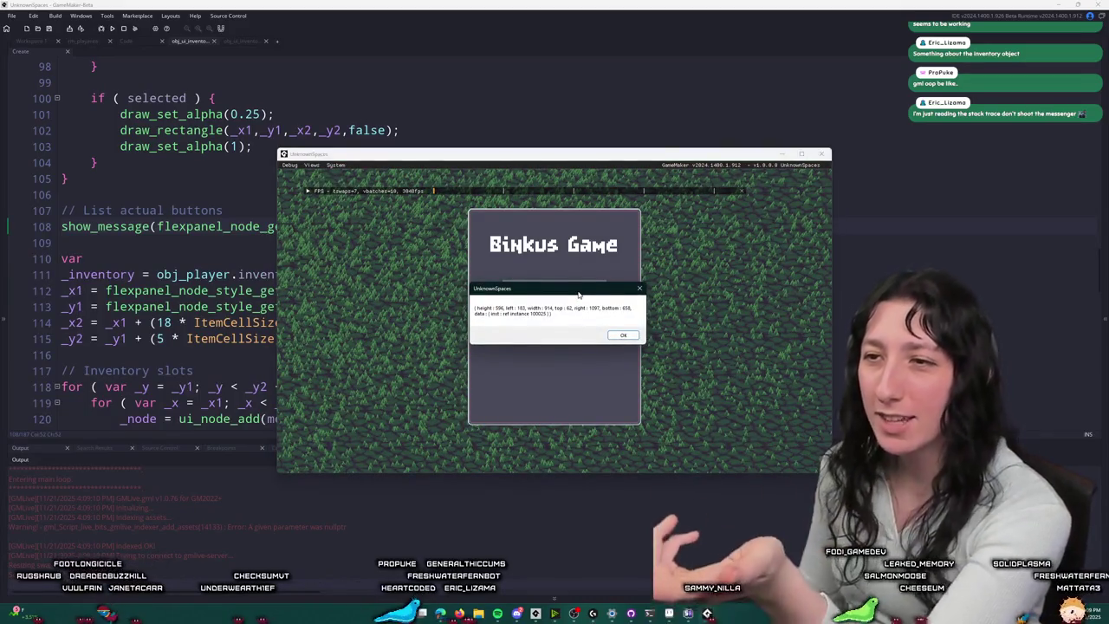
key("Return")
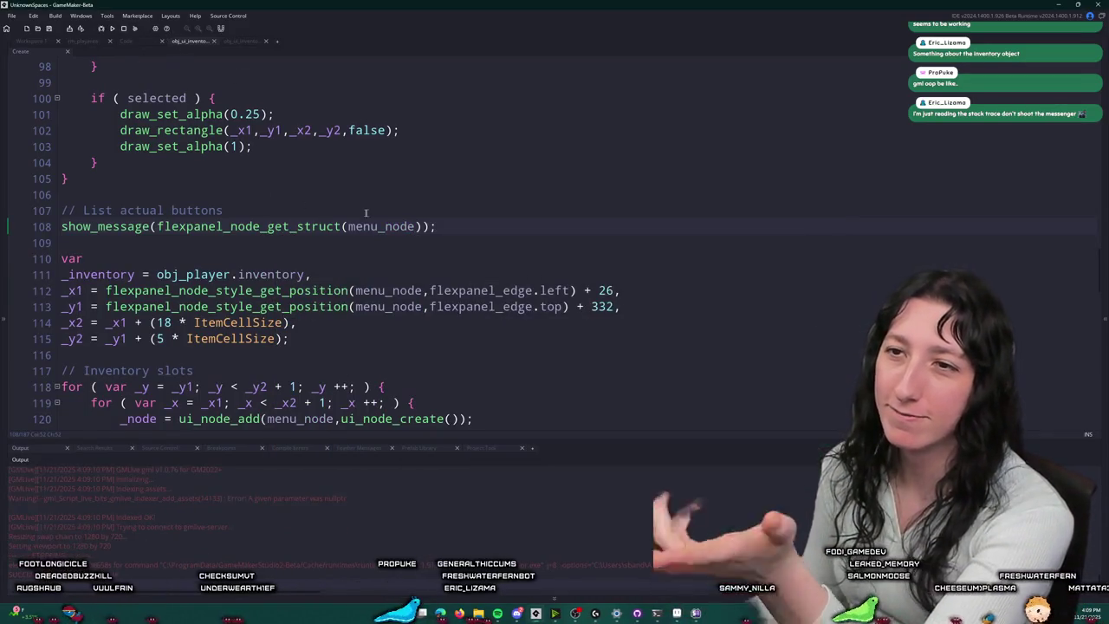
left_click(158, 227)
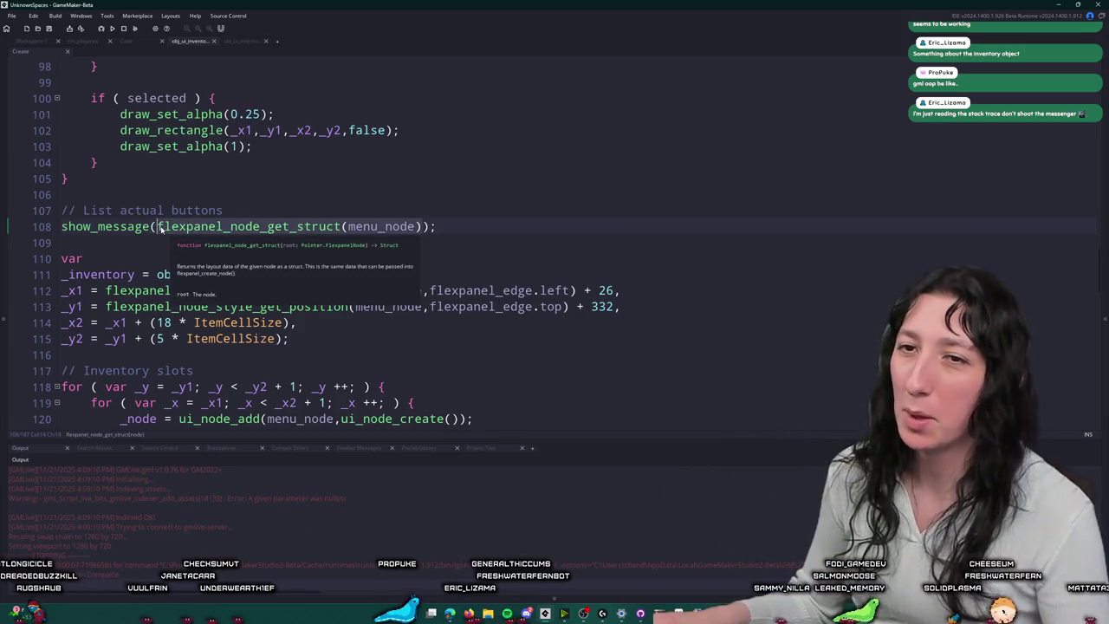
left_click_drag(438, 227, 61, 226)
key("BackSpace")
key("Delete")
key("Delete")
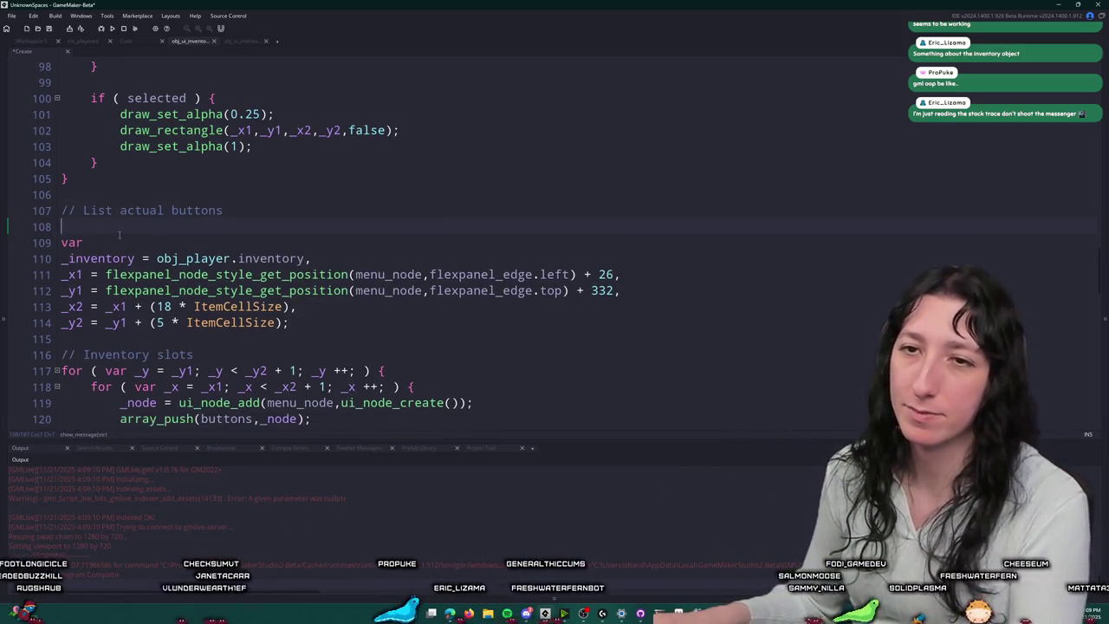
Step: Add _node_struct = flexpanel_node_get_struct(menu_node) on a new line after the inventory variable
key("End")
left_click(338, 248)
key("Return")
type("_k")
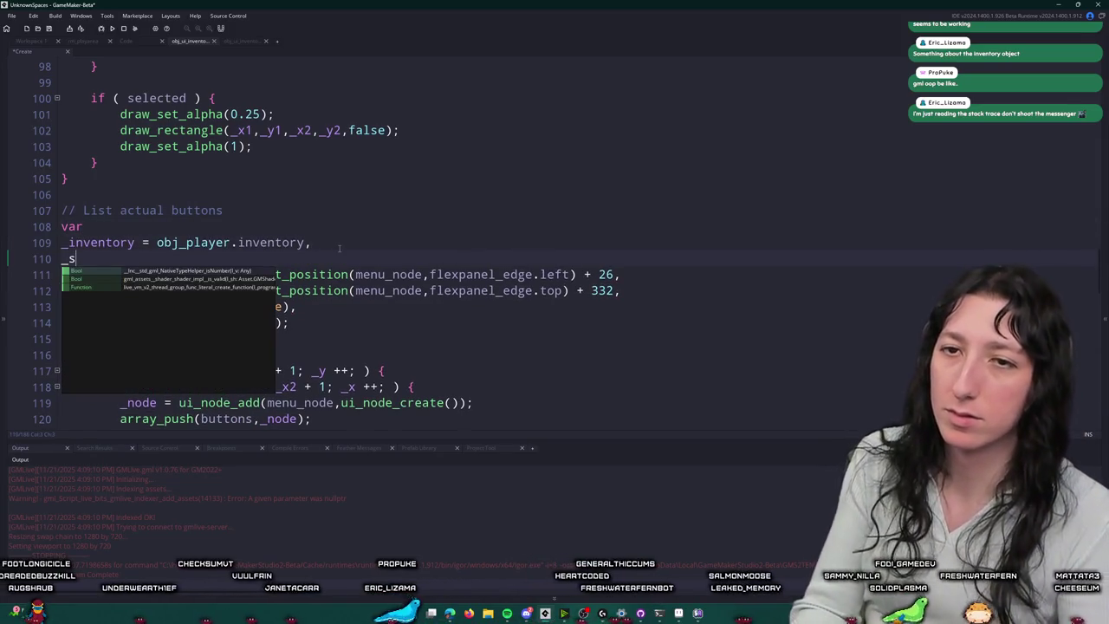
key("BackSpace")
type("node_struct ")
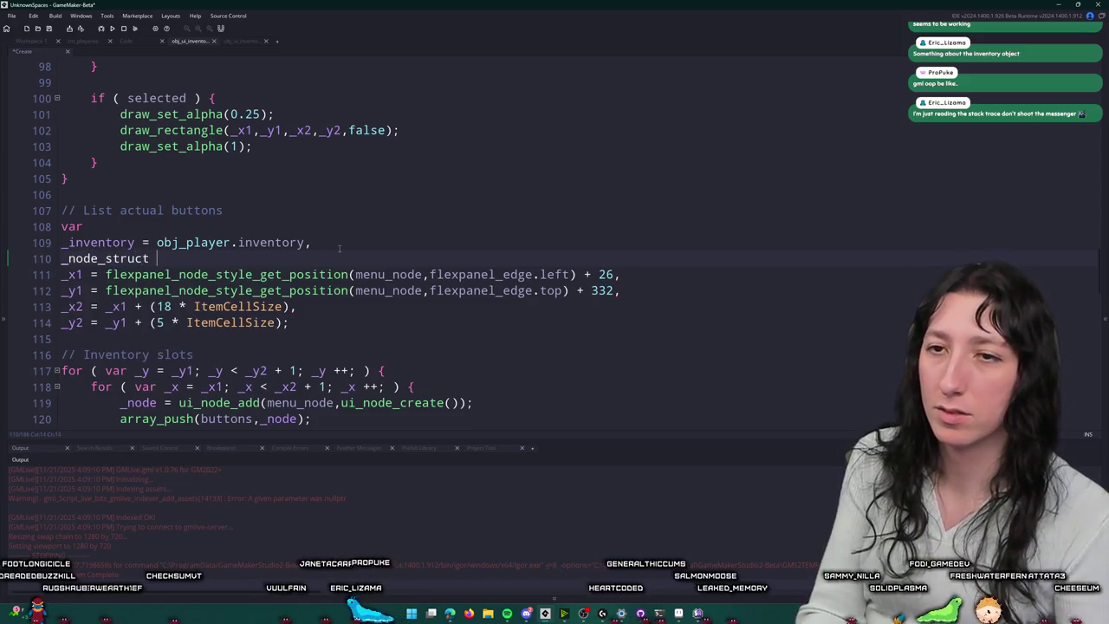
type("= flexpanel_node_get_struct(menu_node),")
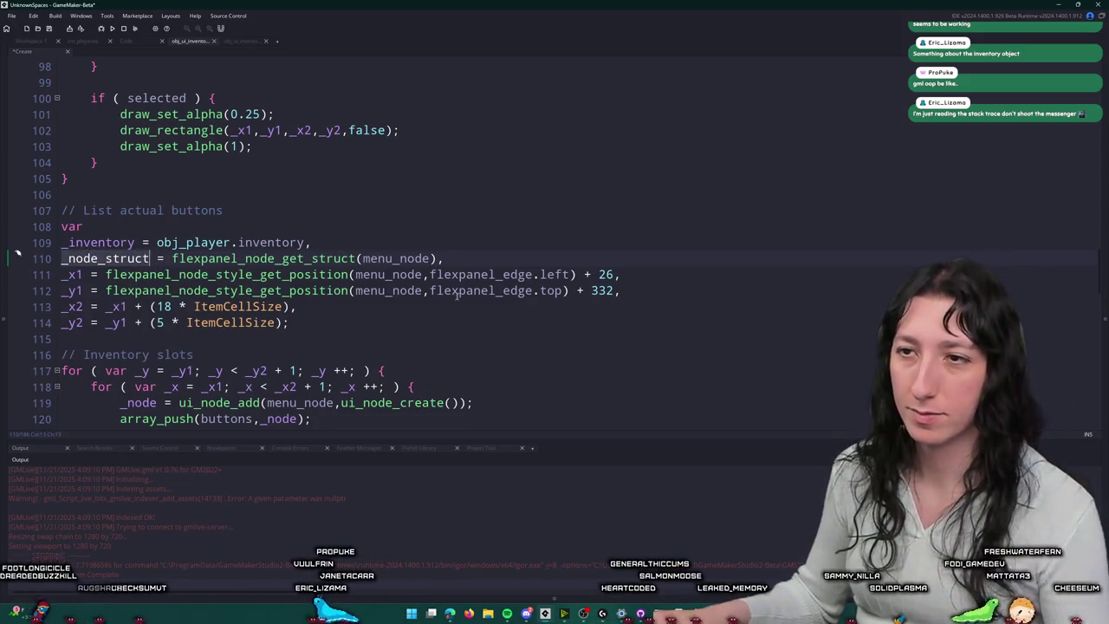
Step: Replace the _x1 and _y1 get_position calls with _node_struct.left and _node_struct.top, then build
left_click(456, 274)
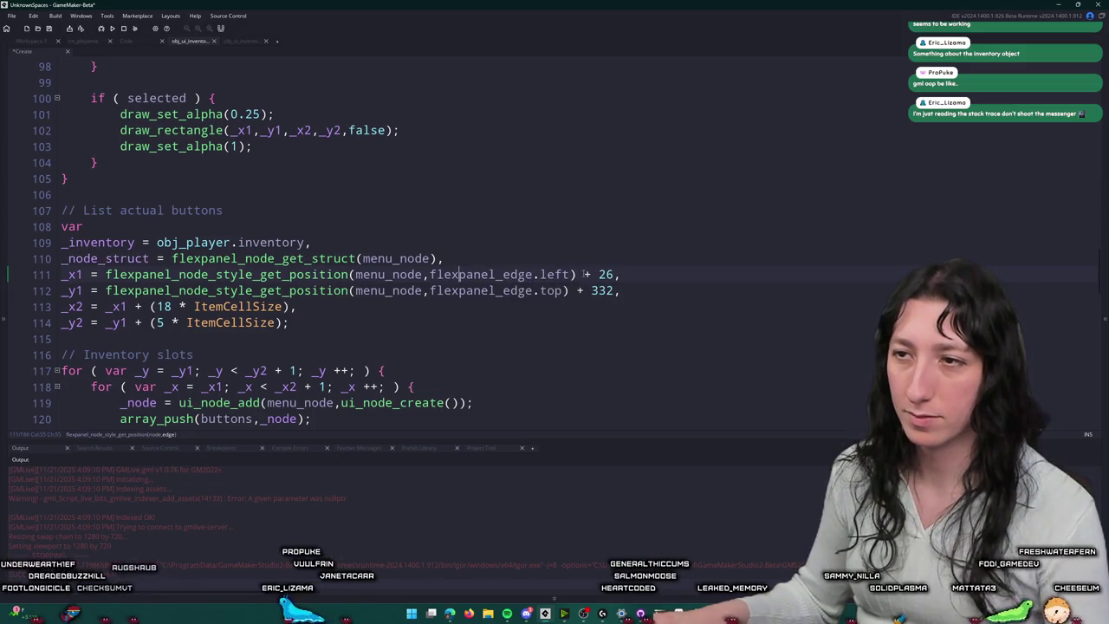
left_click(111, 275)
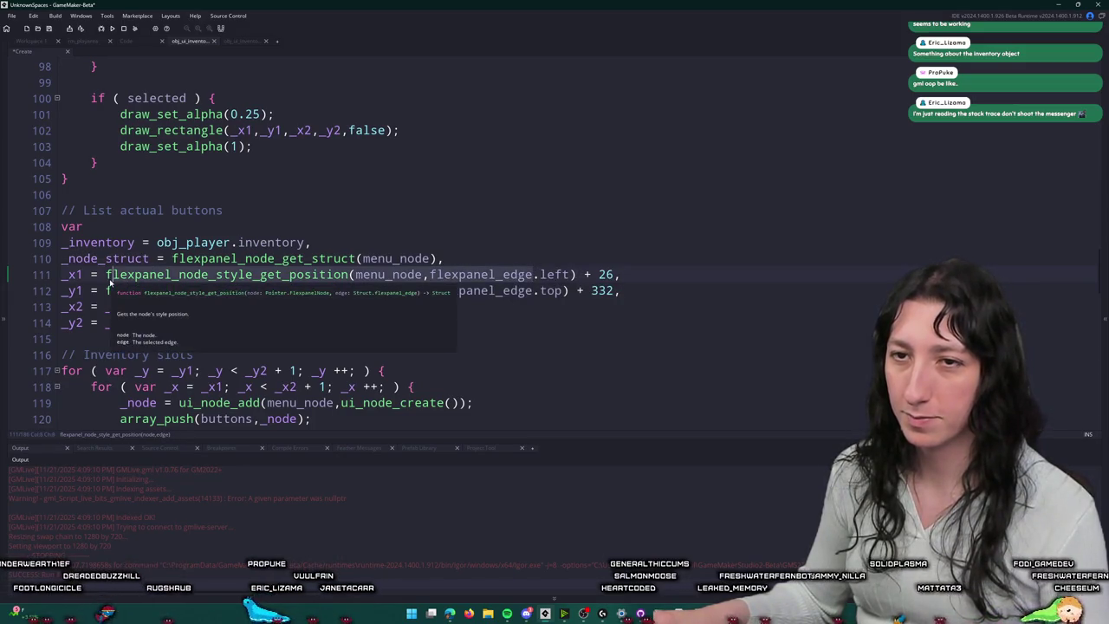
left_click_drag(106, 274, 532, 274)
type("_node_struct")
left_click(107, 290)
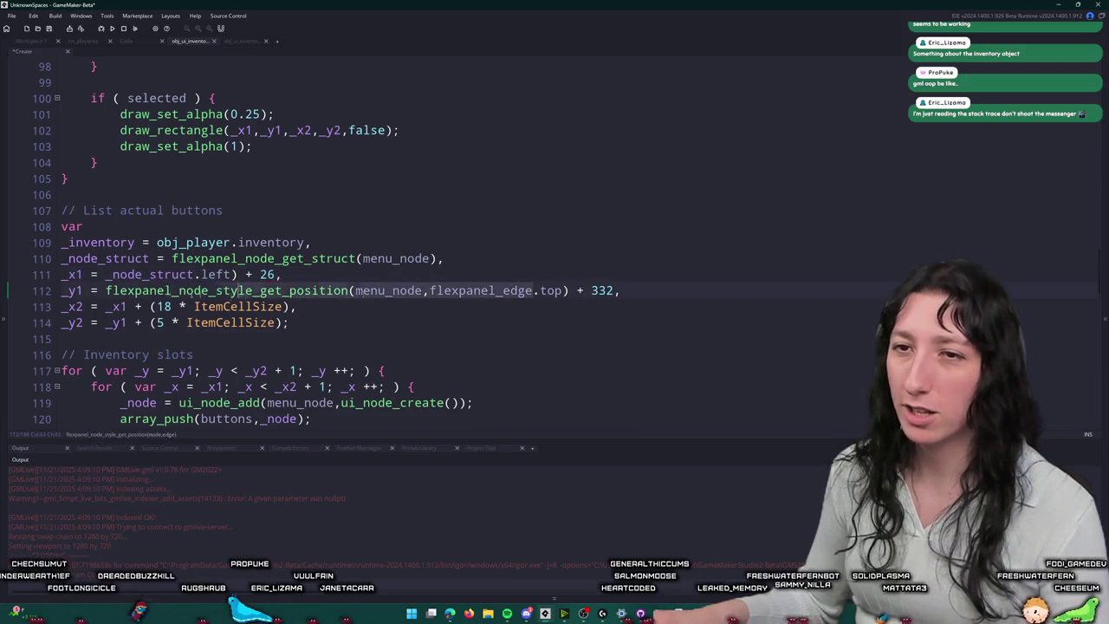
left_click_drag(108, 290, 532, 290)
type("_node_struct")
key("BackSpace")
key("Return")
key("ctrl+z")
key("Up")
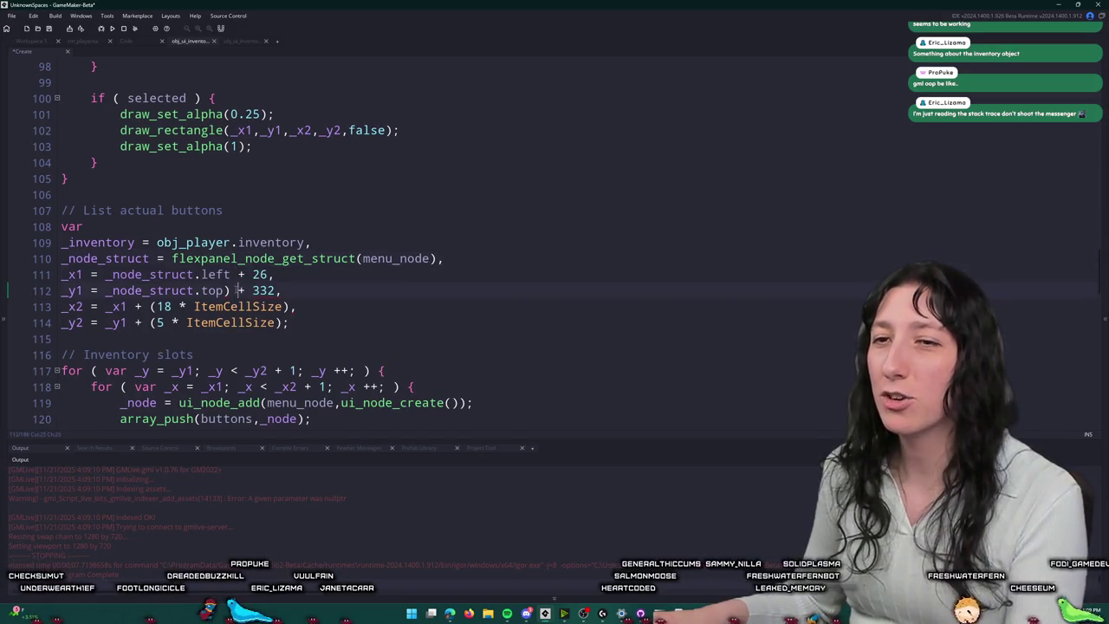
key("BackSpace")
left_click(558, 258)
key("F5")
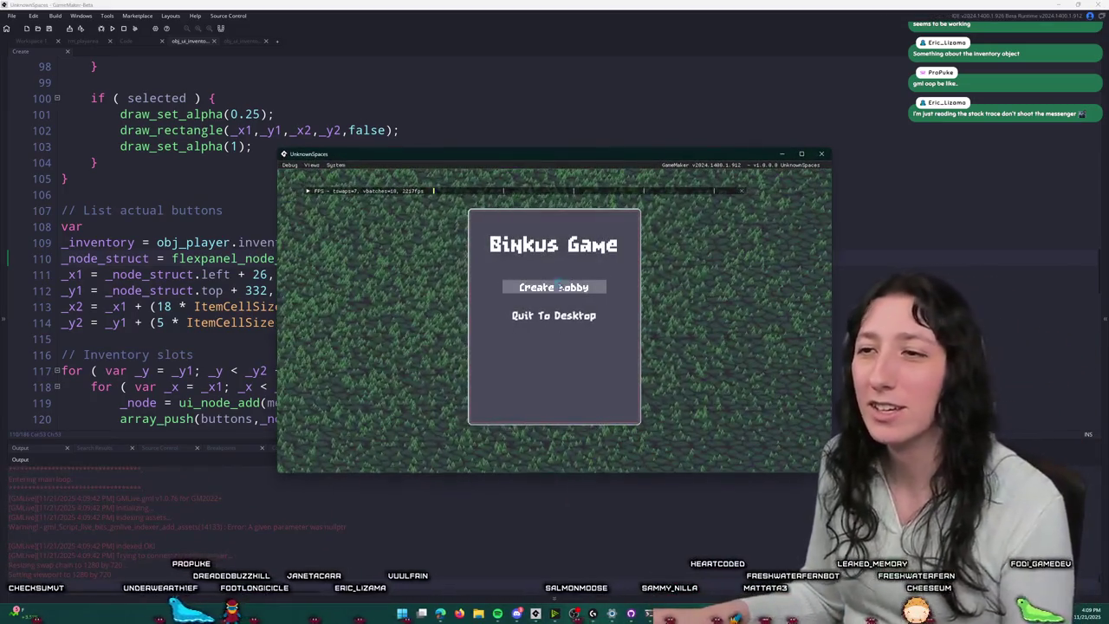
Step: Start a lobby, dismiss the code error, and locate the slot sprite assignment and _node creation
left_click(557, 287)
left_click(444, 405)
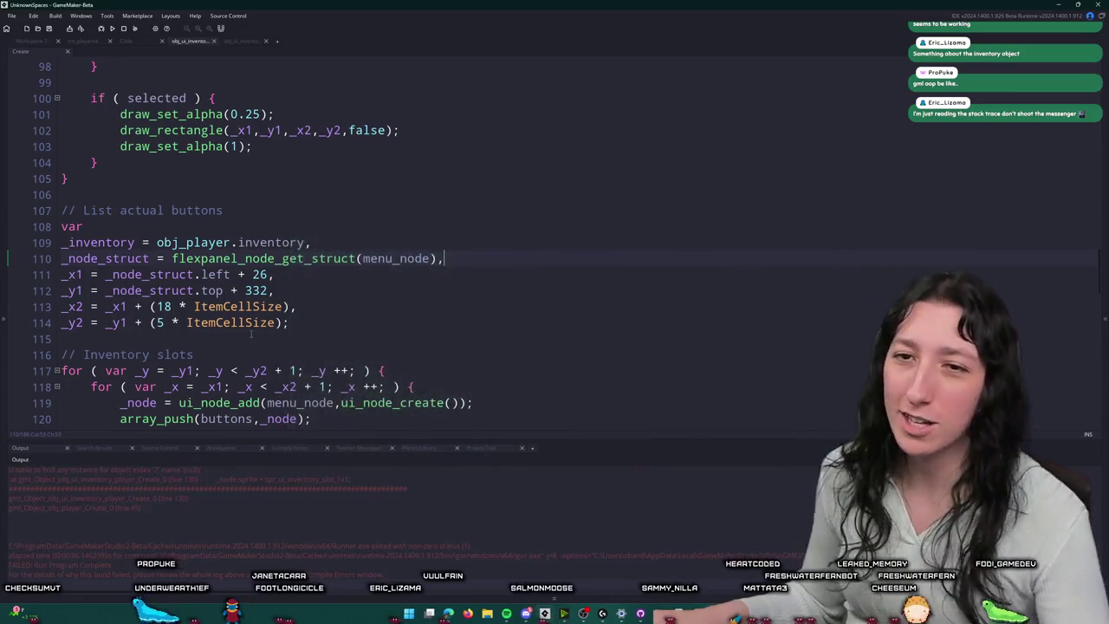
scroll(293, 334, "down", 6)
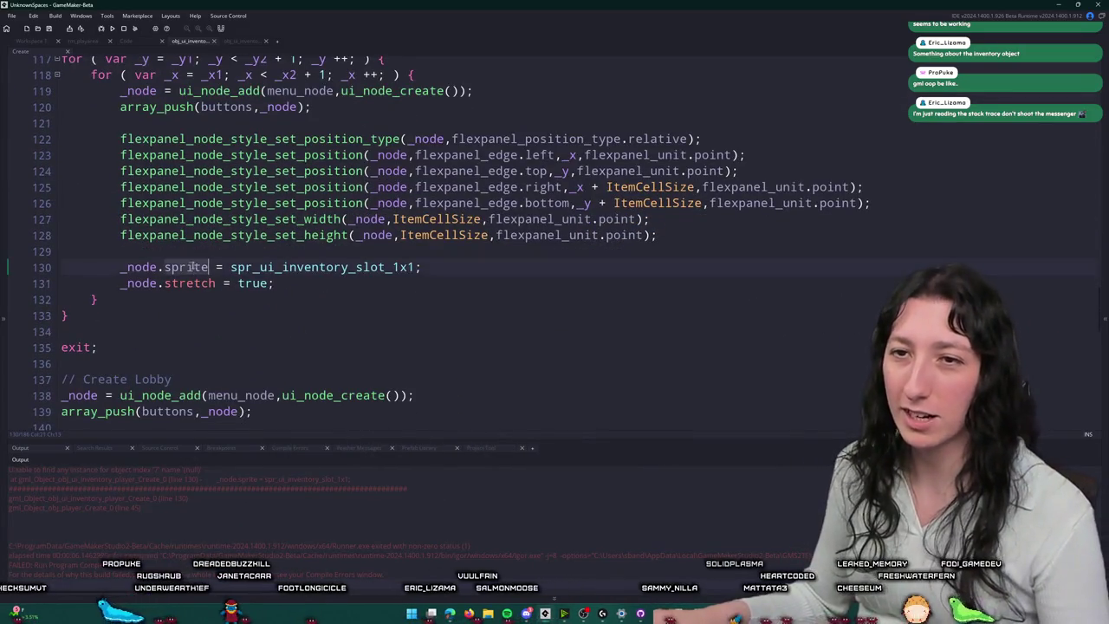
left_click(143, 267)
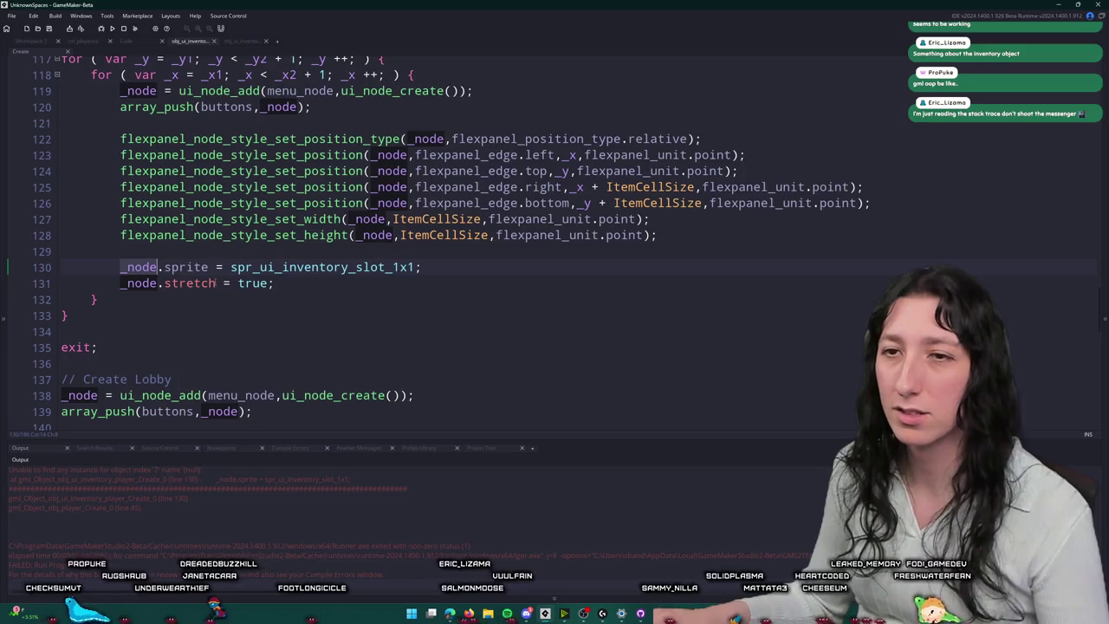
scroll(185, 269, "up", 1)
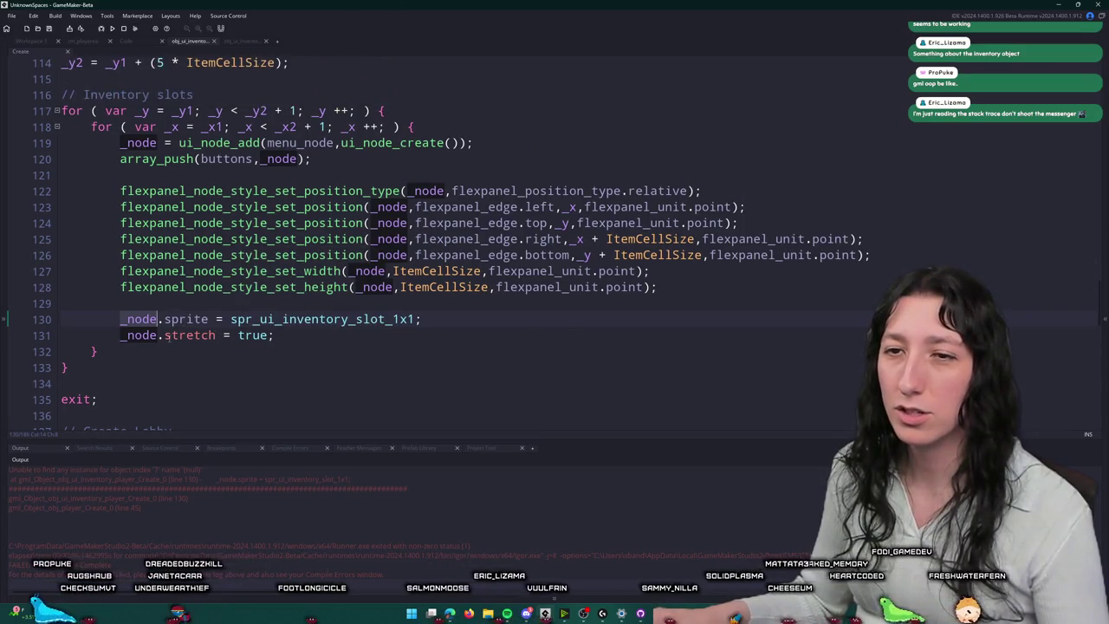
double_click(159, 143)
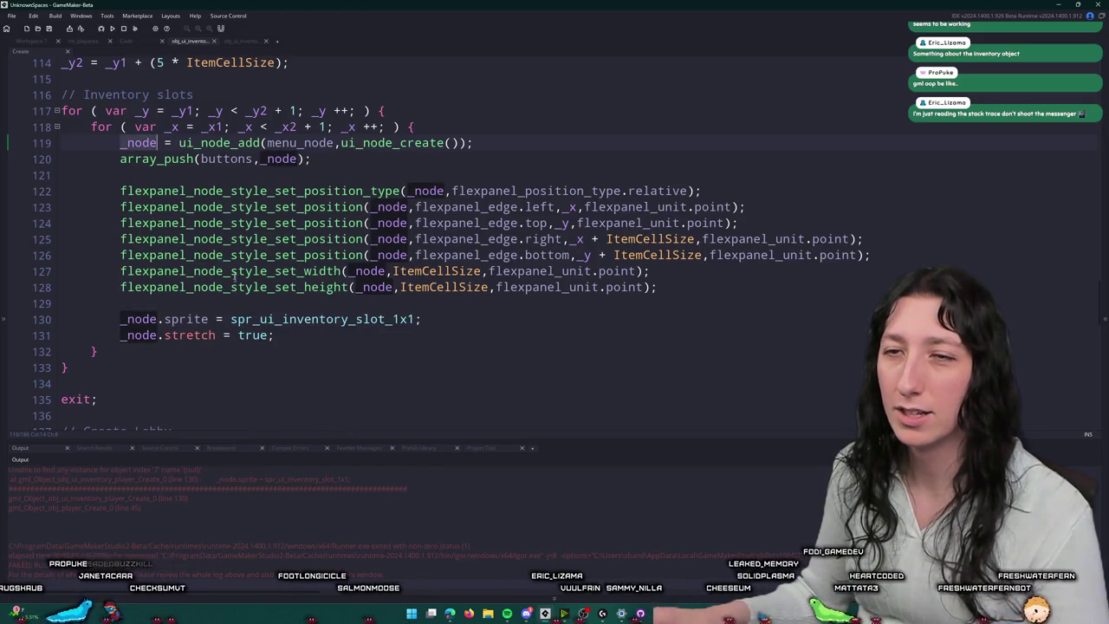
left_click(139, 319)
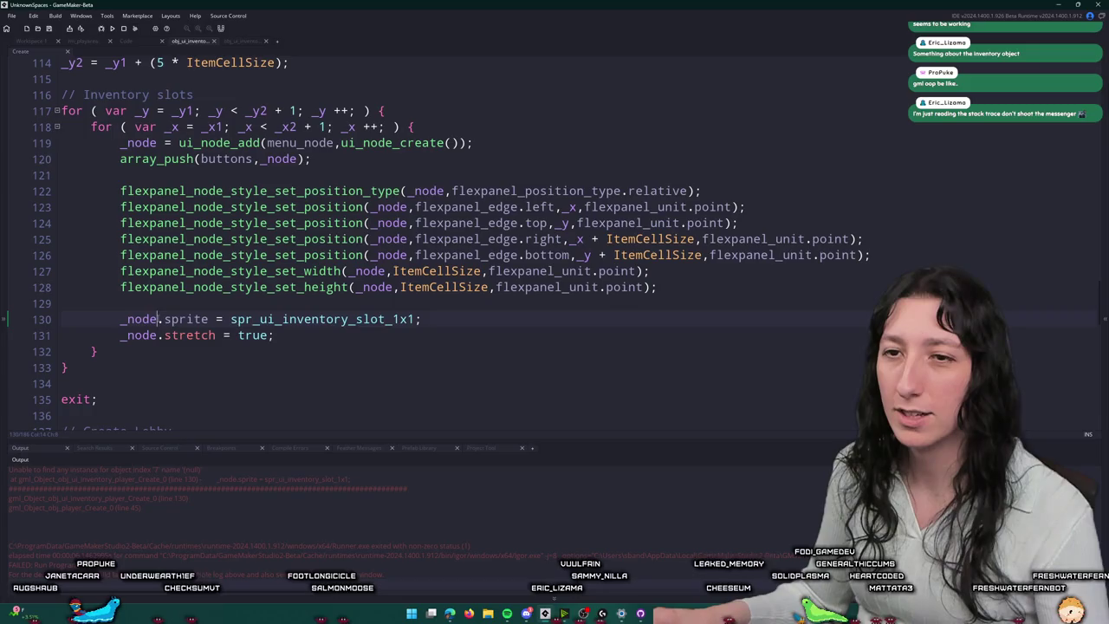
scroll(145, 192, "up", 3)
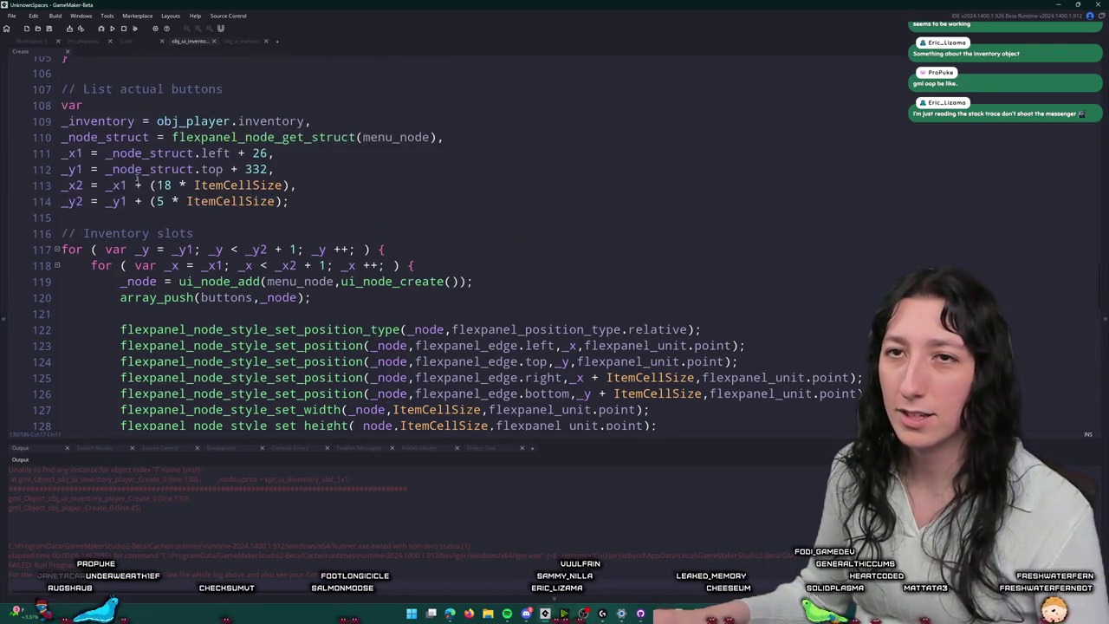
Step: Add a _parent suffix to the menu node's _node_struct variable, including its _x1 line reference
double_click(91, 137)
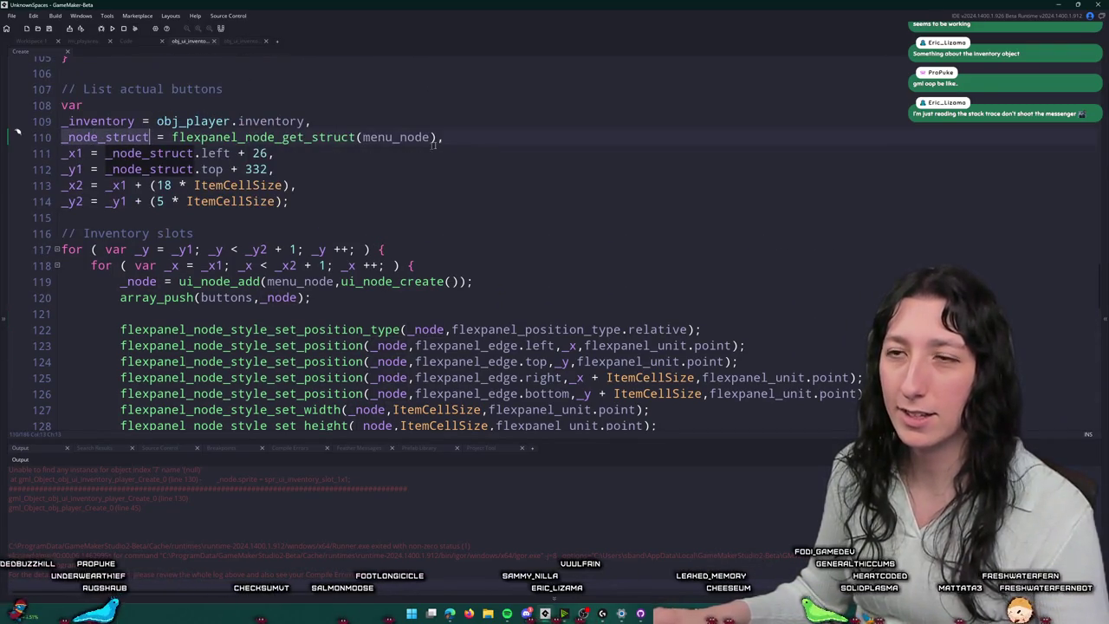
left_click(105, 137)
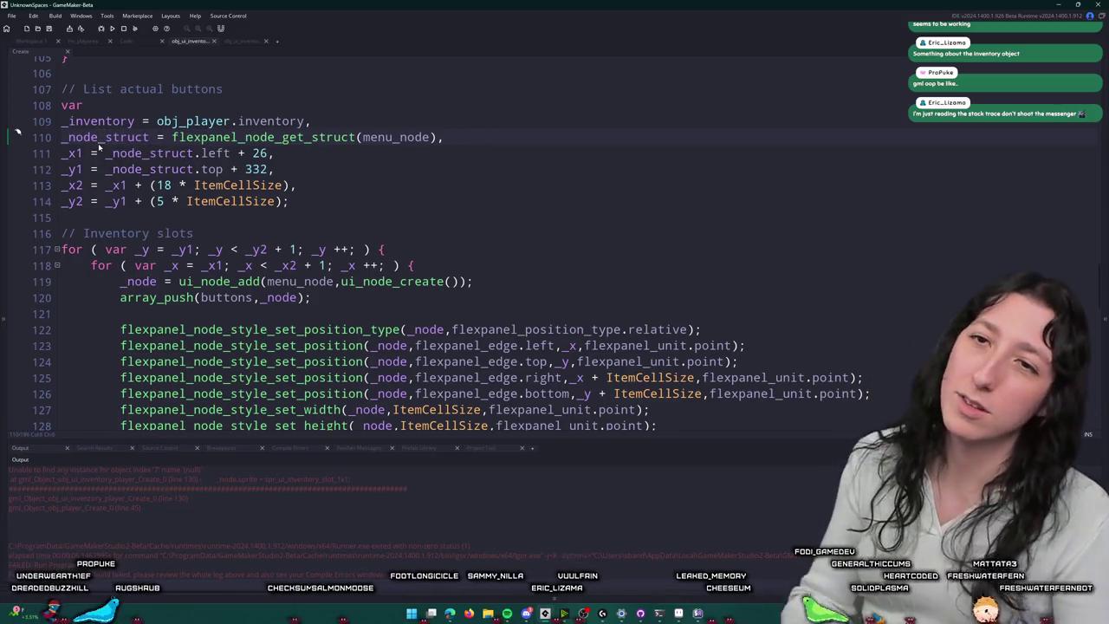
type("_parent")
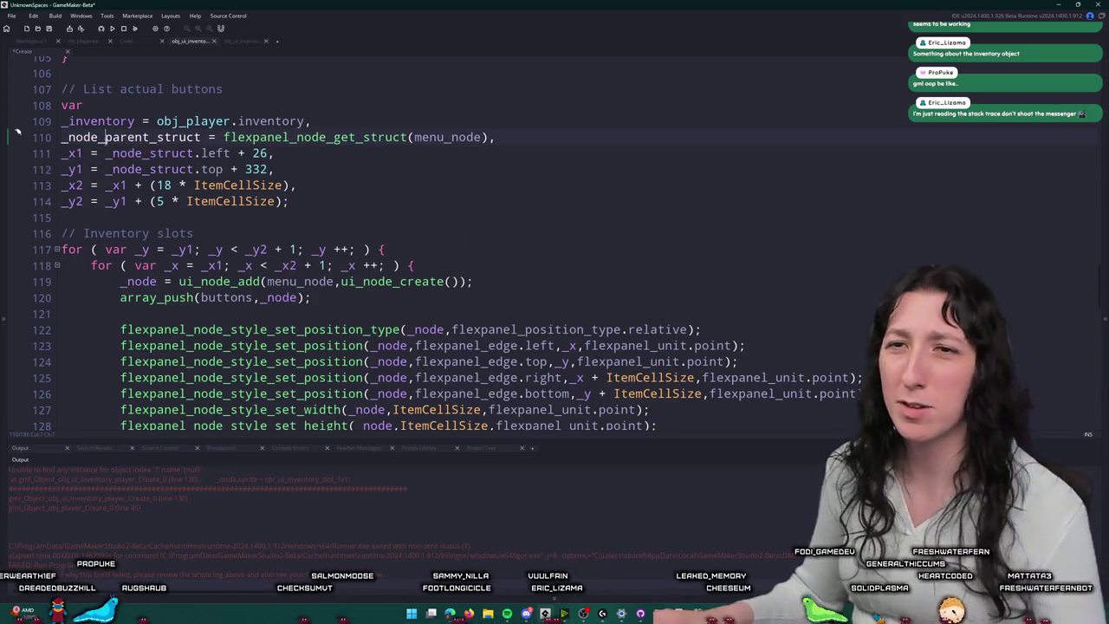
left_click(158, 153)
double_click(158, 153)
type("_node_parent_struct")
left_click(155, 169)
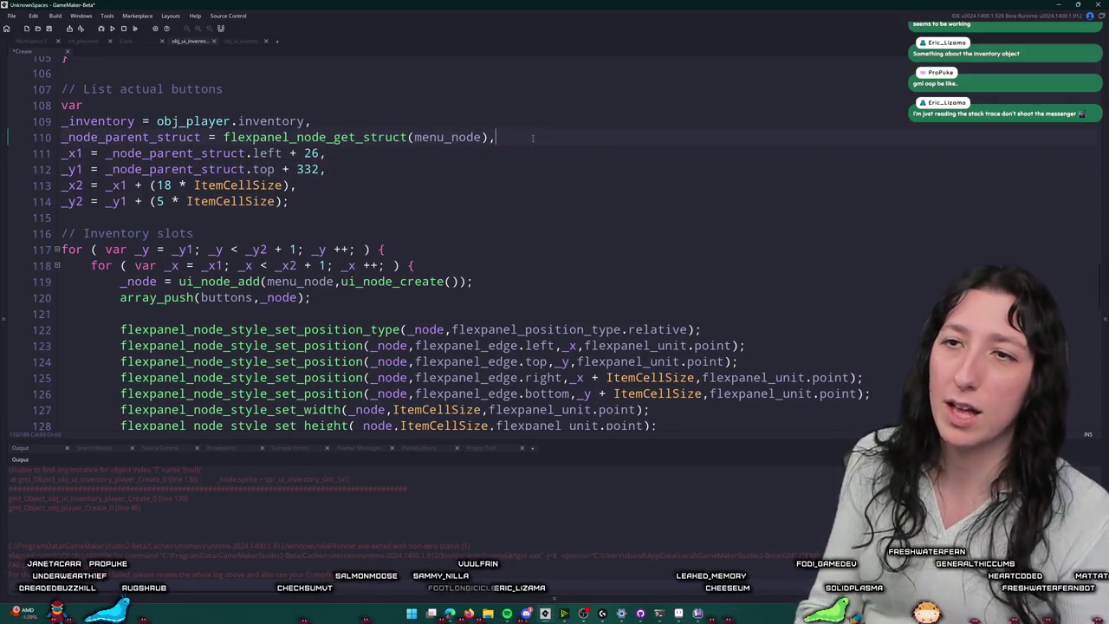
Step: Add a _node_struct = flexpanel_node_get_struct(...) line for the slot node above the sprite assignment
key("Up")
key("Up")
key("Return")
key("BackSpace")
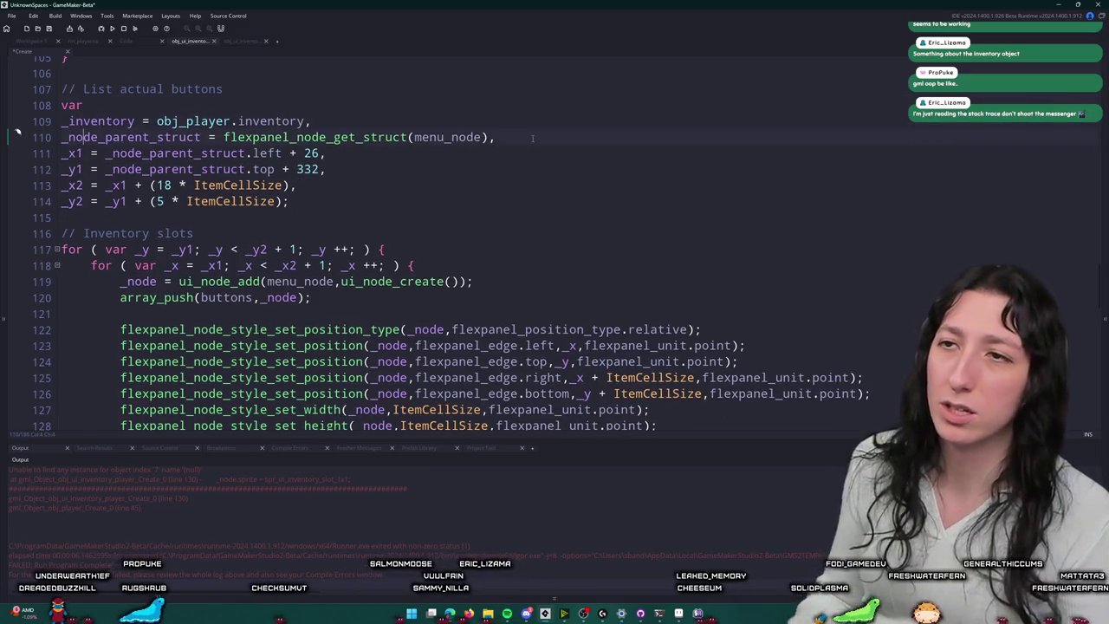
key("Return")
type("_node_struct,")
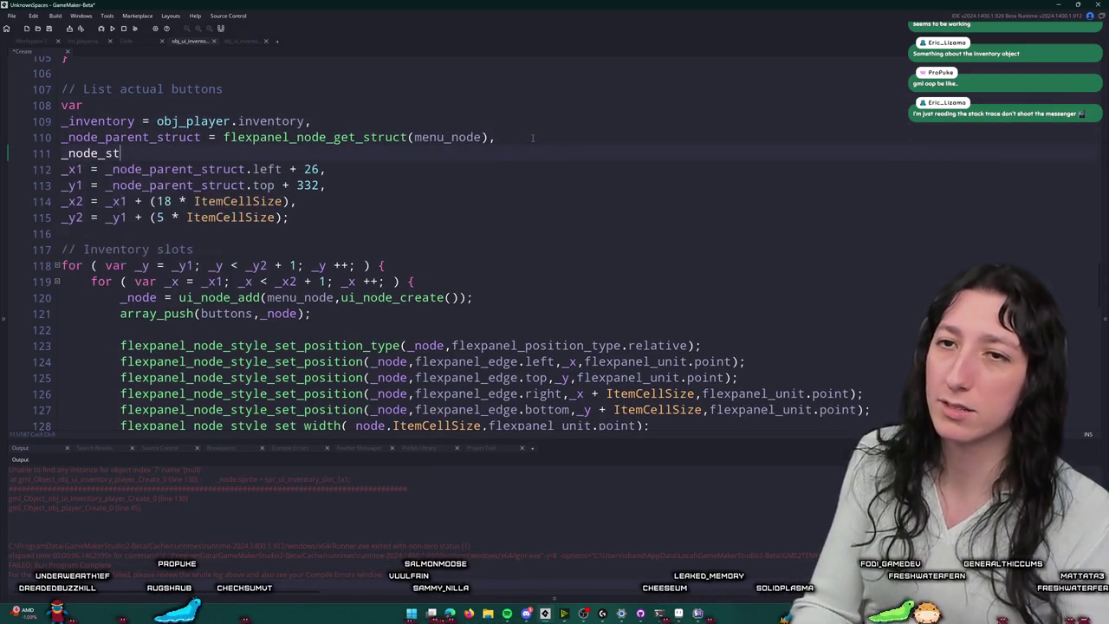
scroll(228, 248, "down", 6)
scroll(206, 232, "up", 1)
left_click(205, 232)
key("Return")
type("_node_struct = nod")
key("BackSpace")
key("BackSpace")
key("BackSpace")
type("nel_get_")
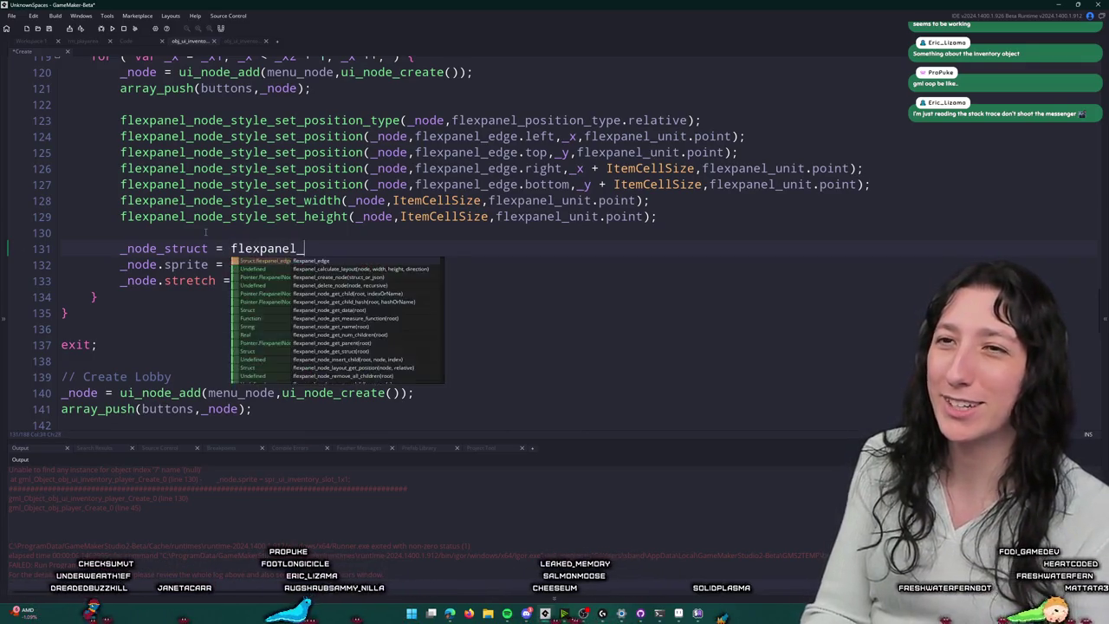
key("BackSpace")
type("node_get_sr")
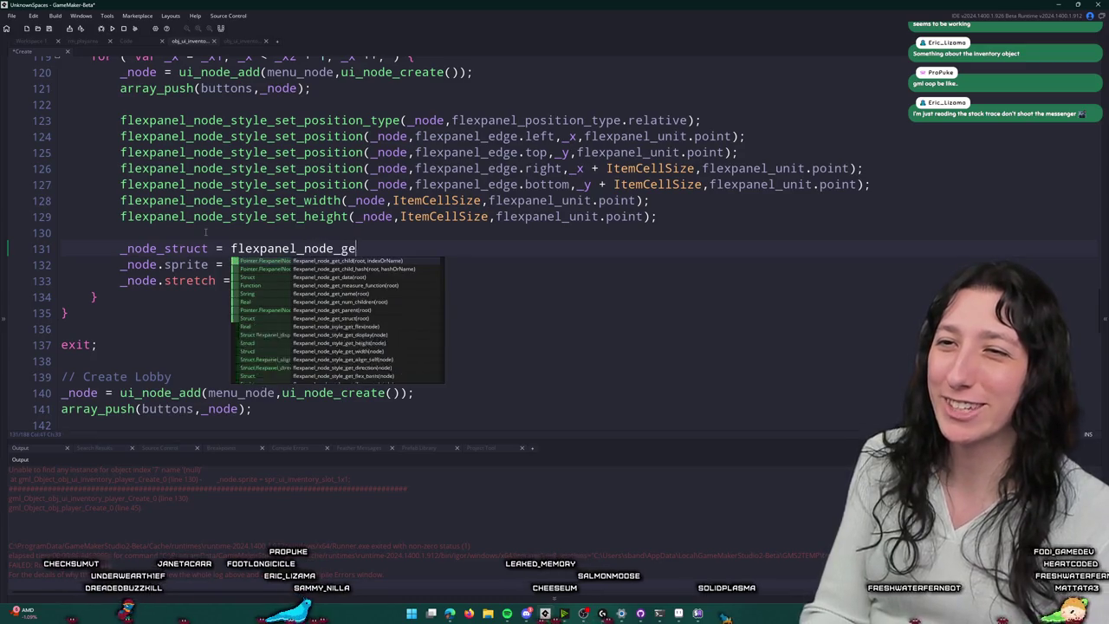
key("BackSpace")
type("truc")
key("BackSpace")
key("BackSpace")
key("BackSpace")
type("rc")
key("BackSpace")
key("BackSpace")
type("uct(_node")
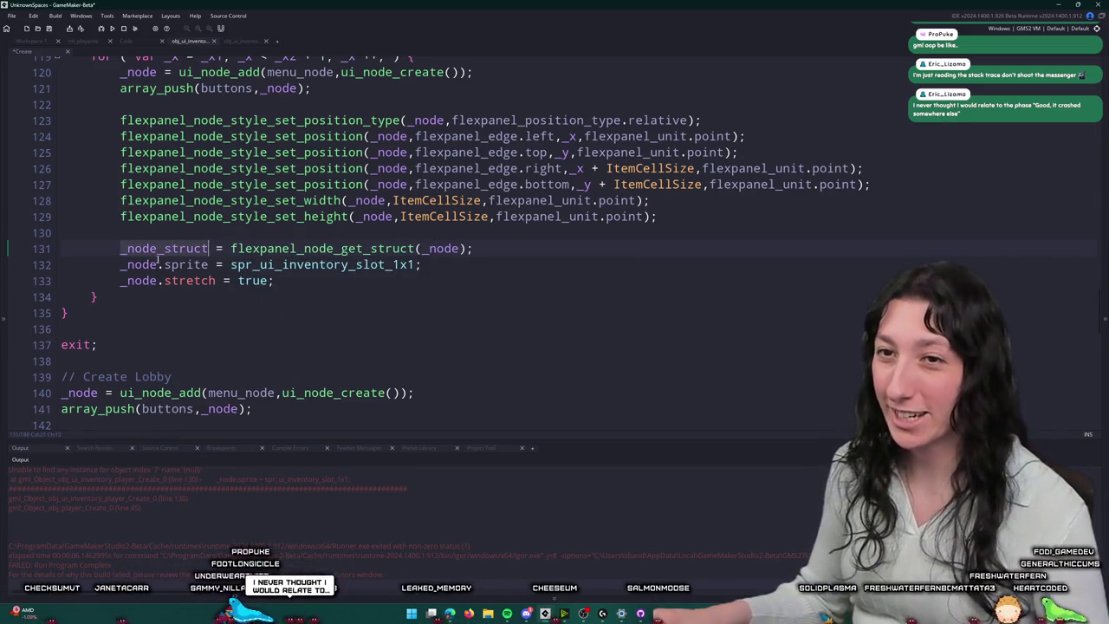
type("_struct")
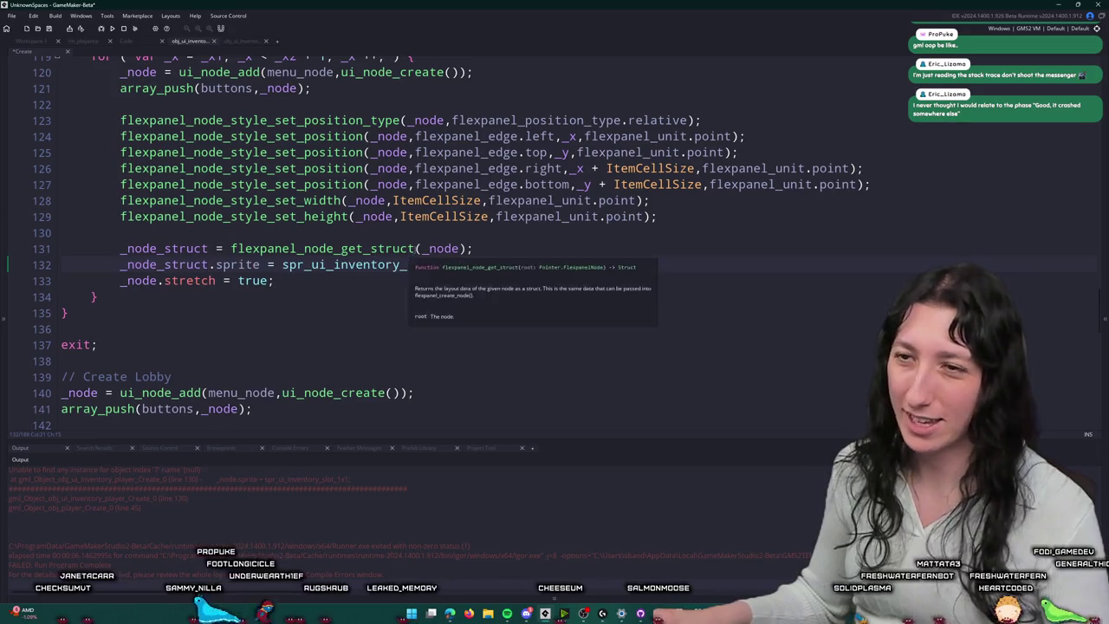
Step: Change the slot node's get_struct call to flexpanel_node_get_data on line 131
left_click(371, 249)
key("Delete")
key("Delete")
key("Delete")
type("data")
Step: Make the sprite and stretch assignments use _node_struct.inst.sprite and _node_struct.inst.stretch
left_click(210, 249)
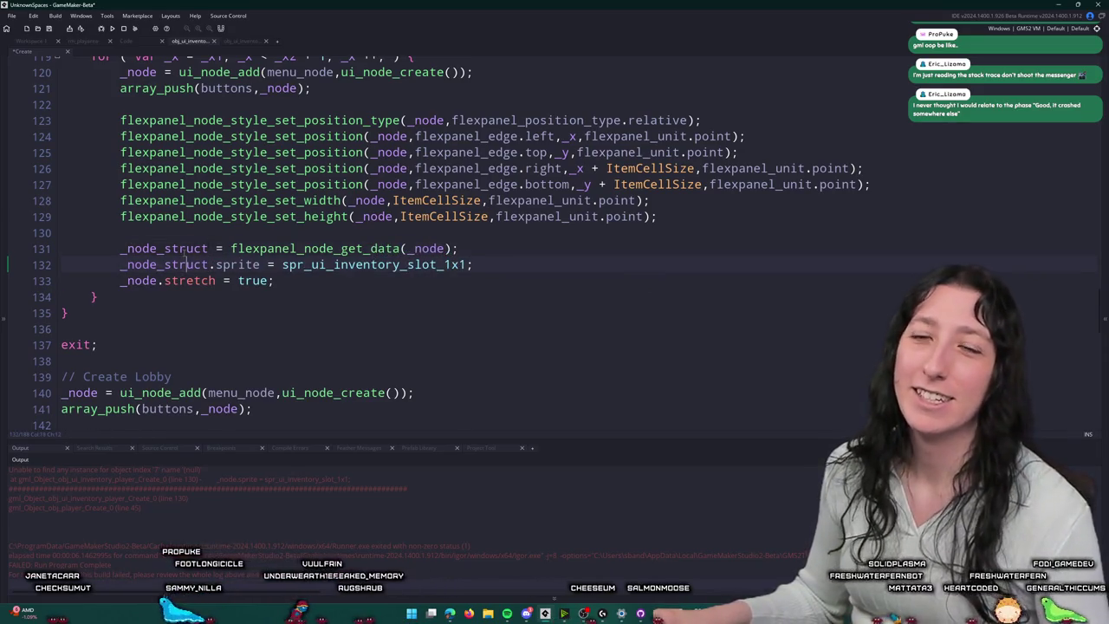
key("Down")
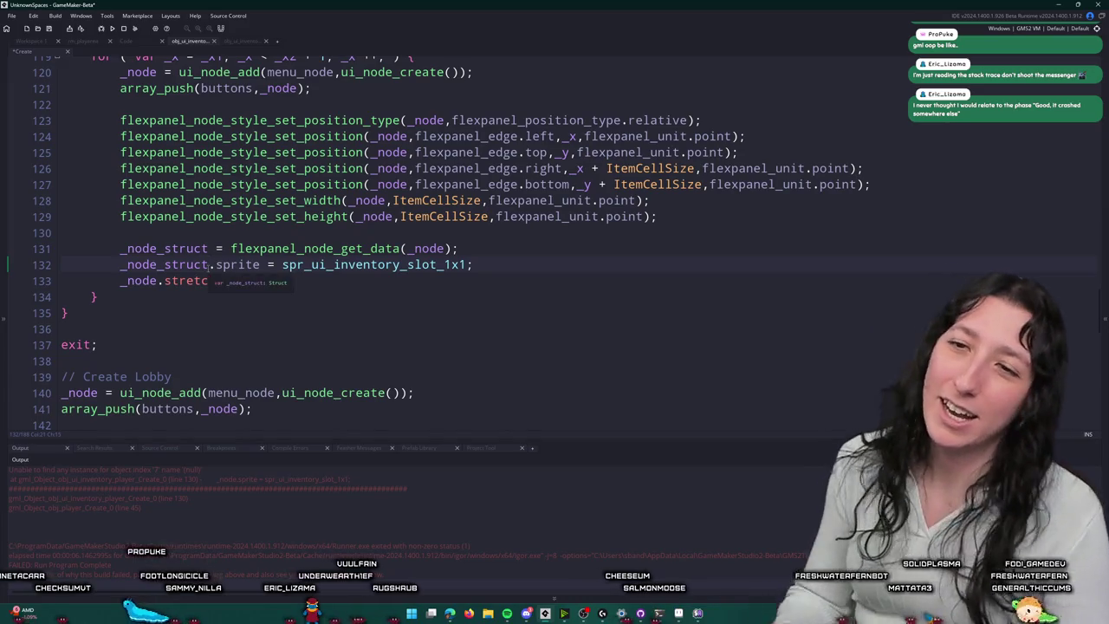
type("In")
key("BackSpace")
key("BackSpace")
type(".inst")
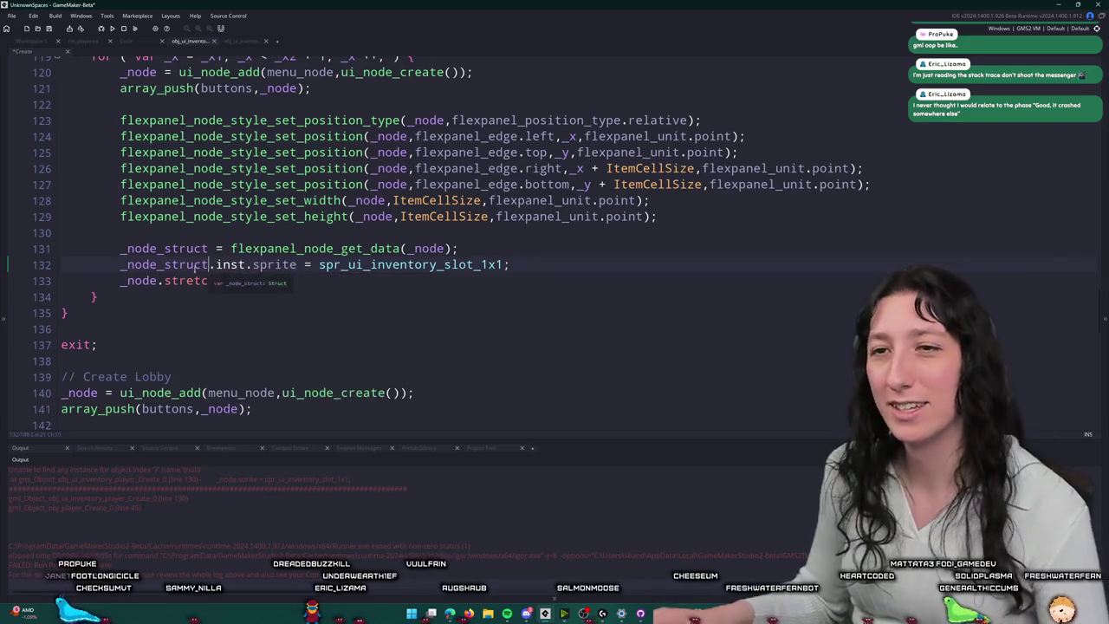
key("shift+Home")
key("ctrl+c")
key("Down")
key("ctrl+shift+Right")
key("ctrl+v")
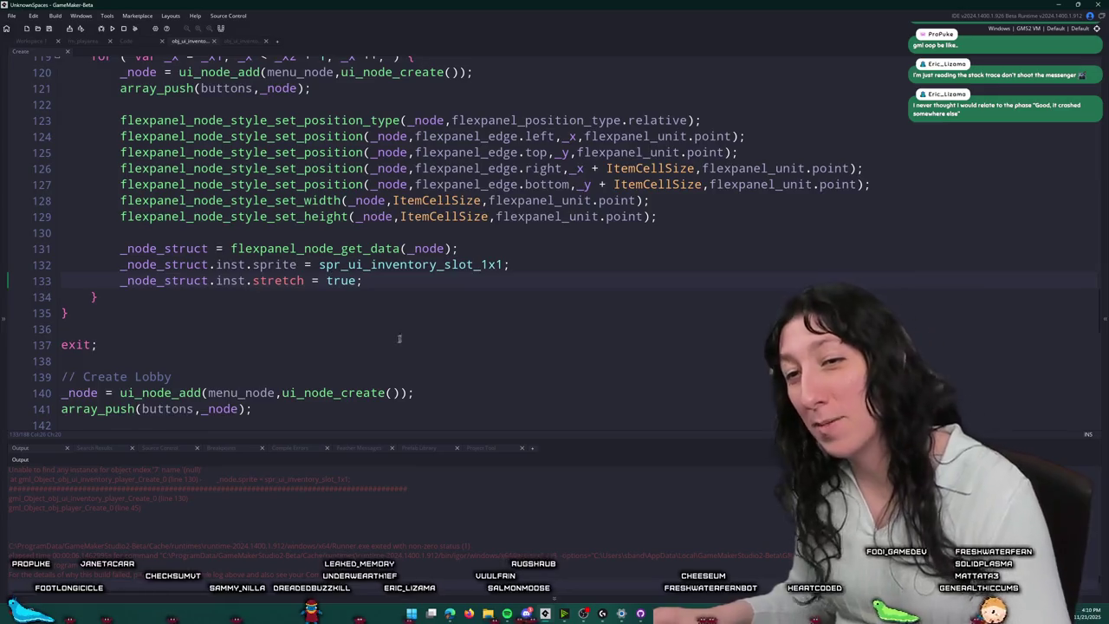
Step: Run the game to test the slot changes, then stop it
scroll(347, 338, "down", 2)
key("F5")
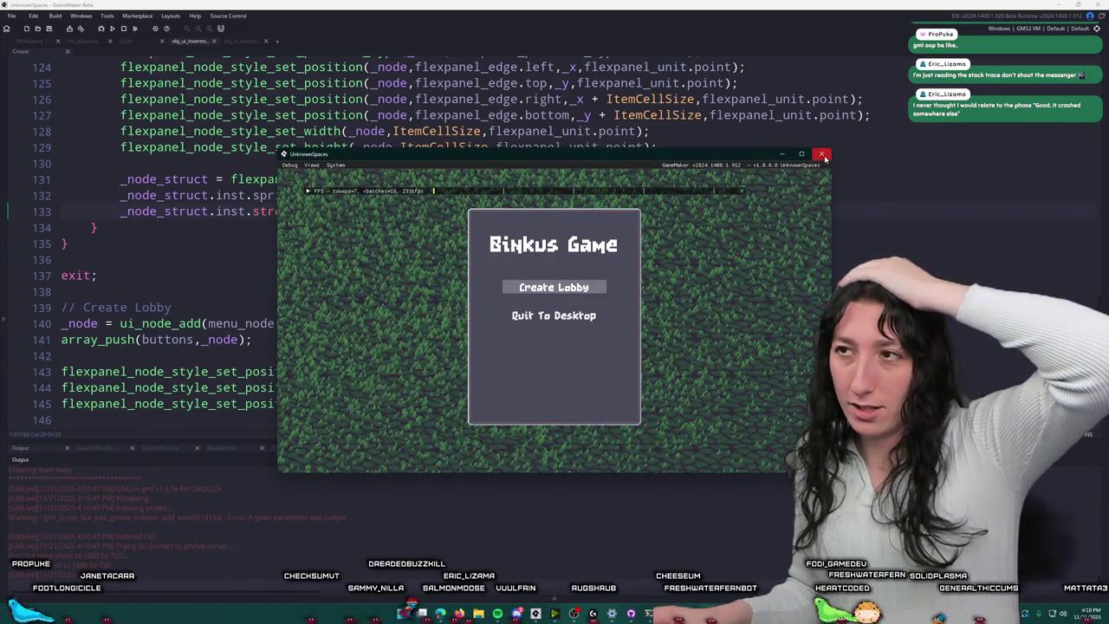
left_click(123, 29)
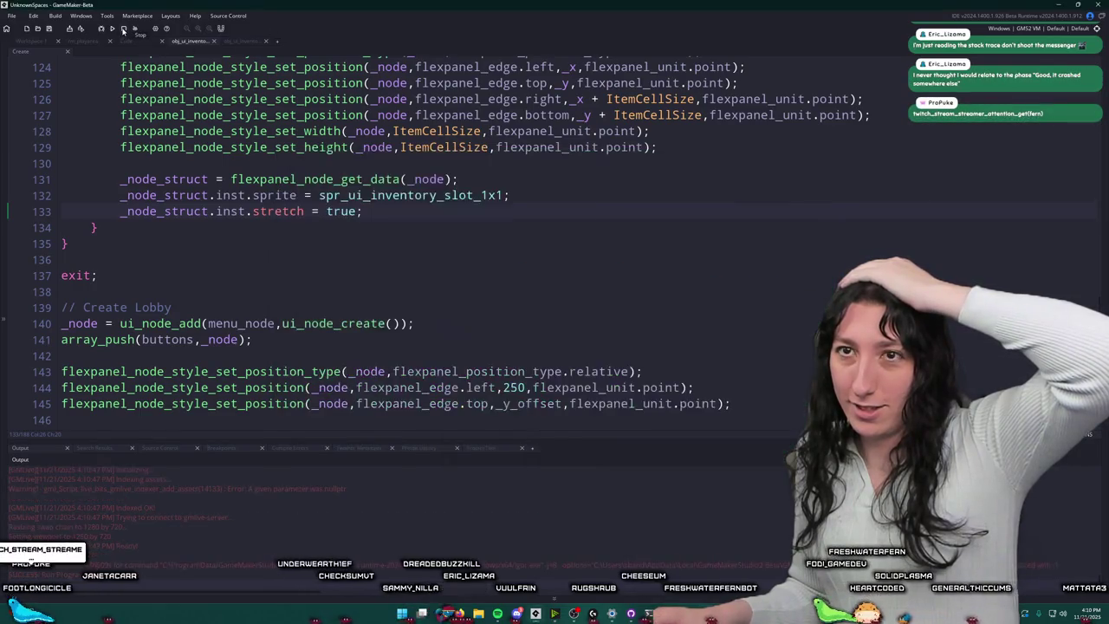
Step: Change the _x ++ and _y ++ loop increments on lines 118–119 to += ItemCellSize, then rebuild
scroll(333, 179, "up", 5)
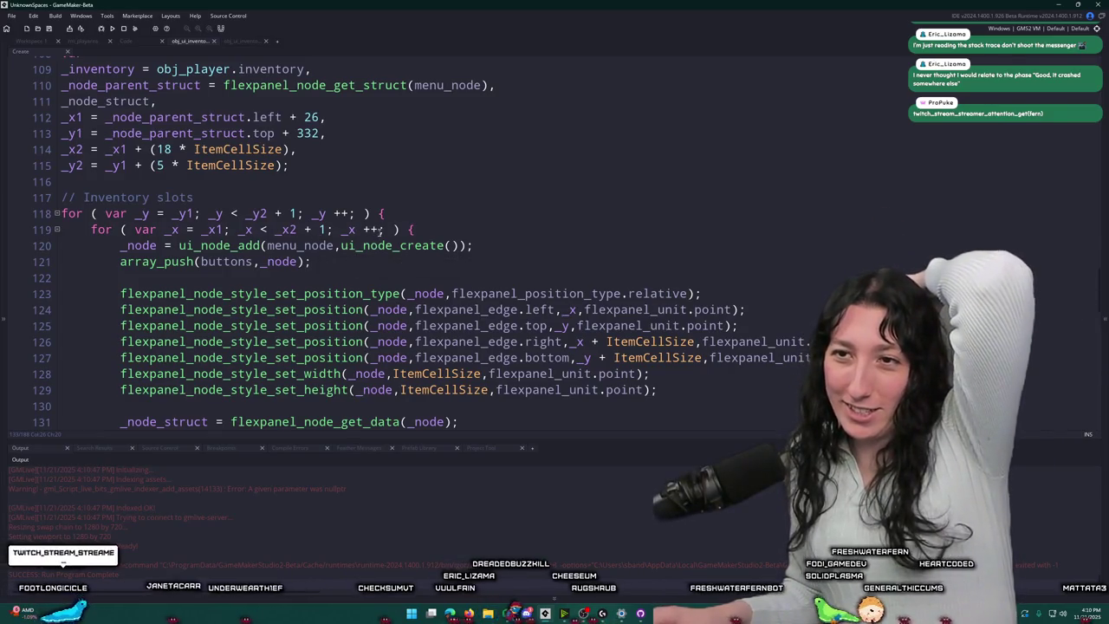
left_click(702, 358)
left_click(385, 230)
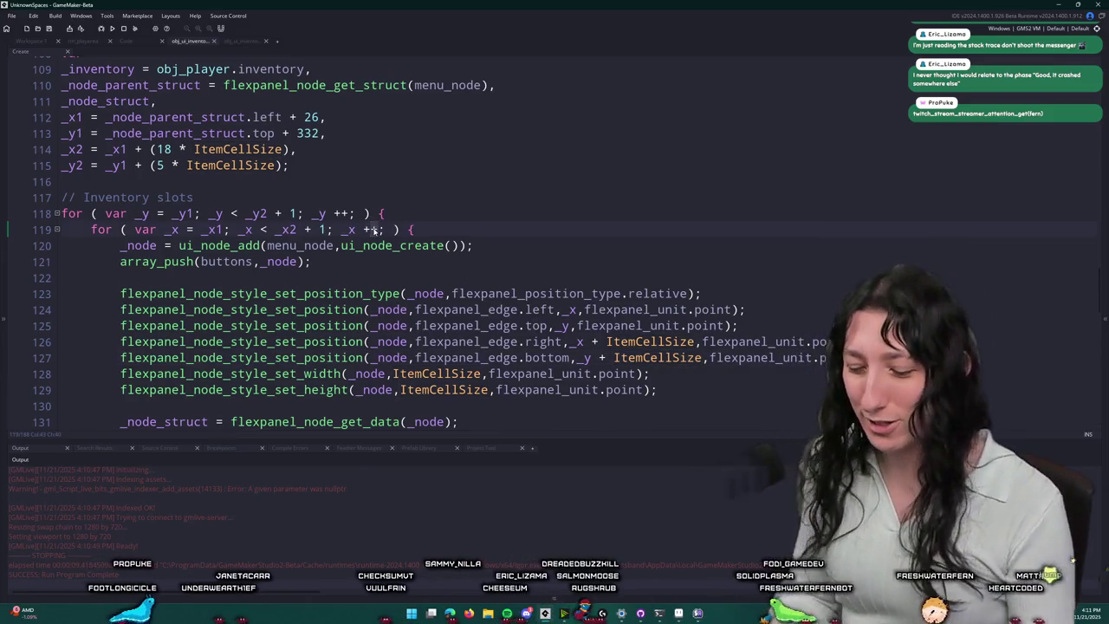
type("ItemCellSize")
left_click_drag(364, 230, 427, 230)
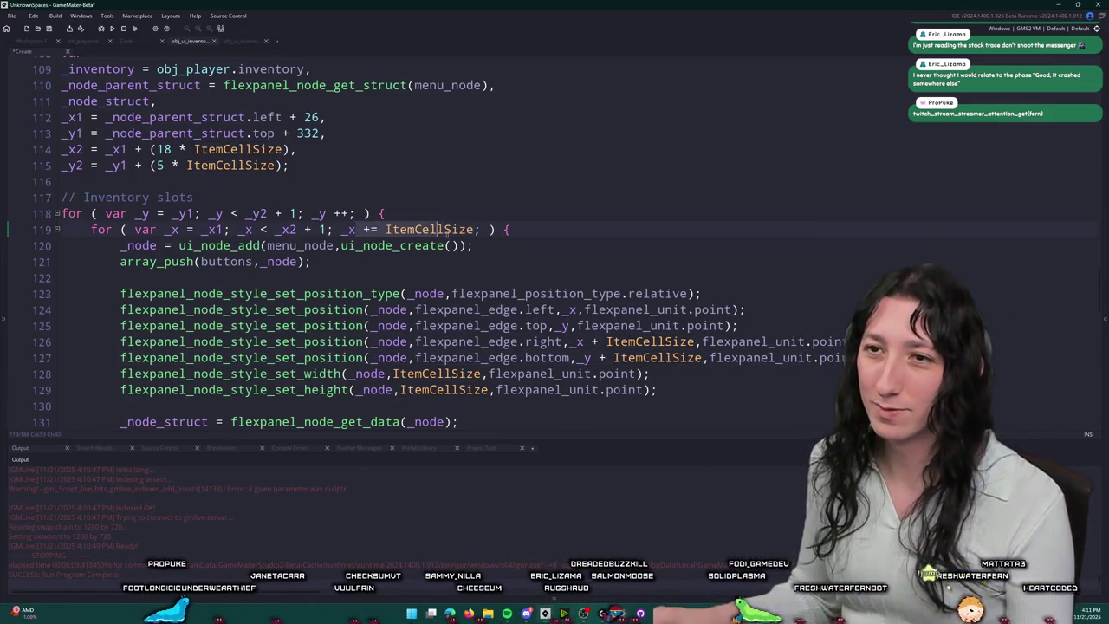
left_click(337, 214)
type("= ItemCellSize")
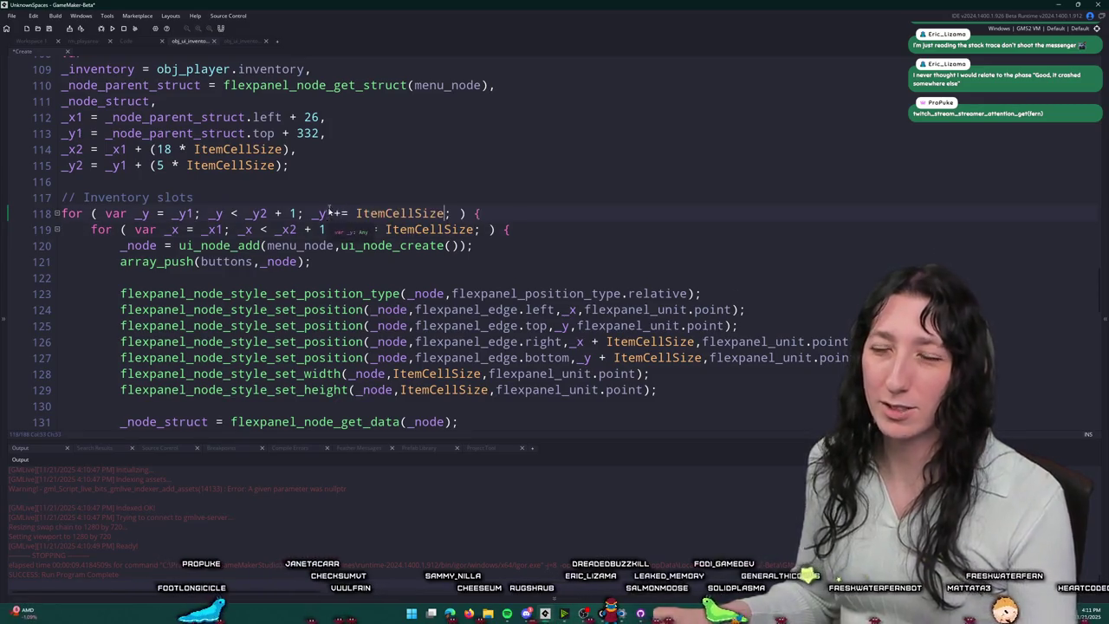
key("F5")
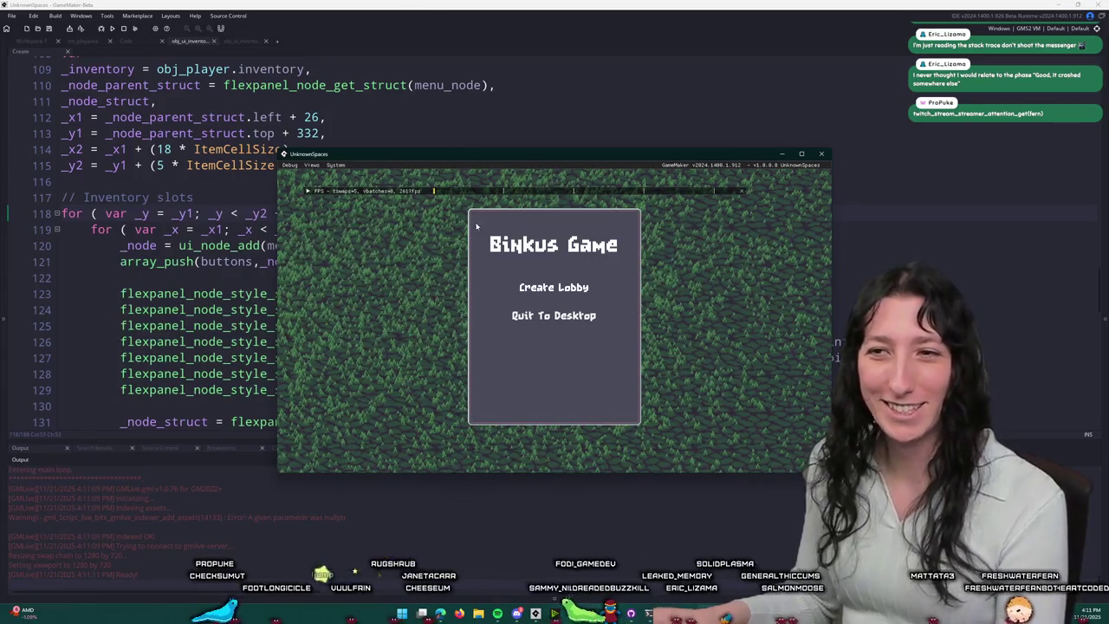
Step: Open the lobby and resize and move the game window to inspect the diagonal slot line
left_click(545, 286)
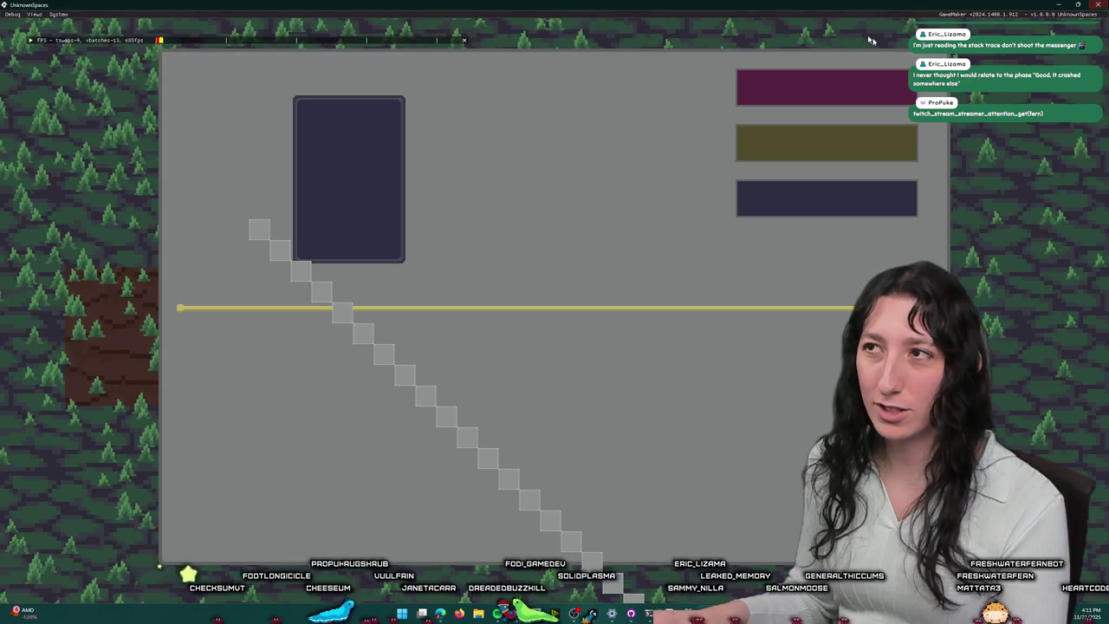
double_click(984, 5)
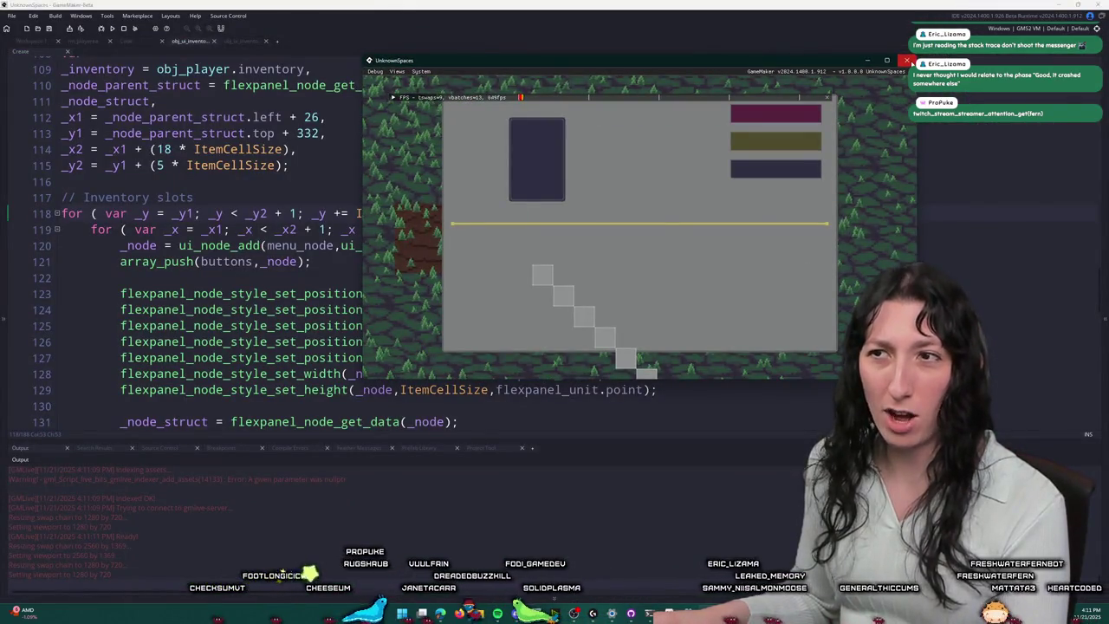
double_click(842, 68)
left_click_drag(850, 7, 860, 74)
Step: Close the game window and scroll through the Steam Morsels store page that appears
left_click(902, 79)
scroll(328, 246, "down", 3)
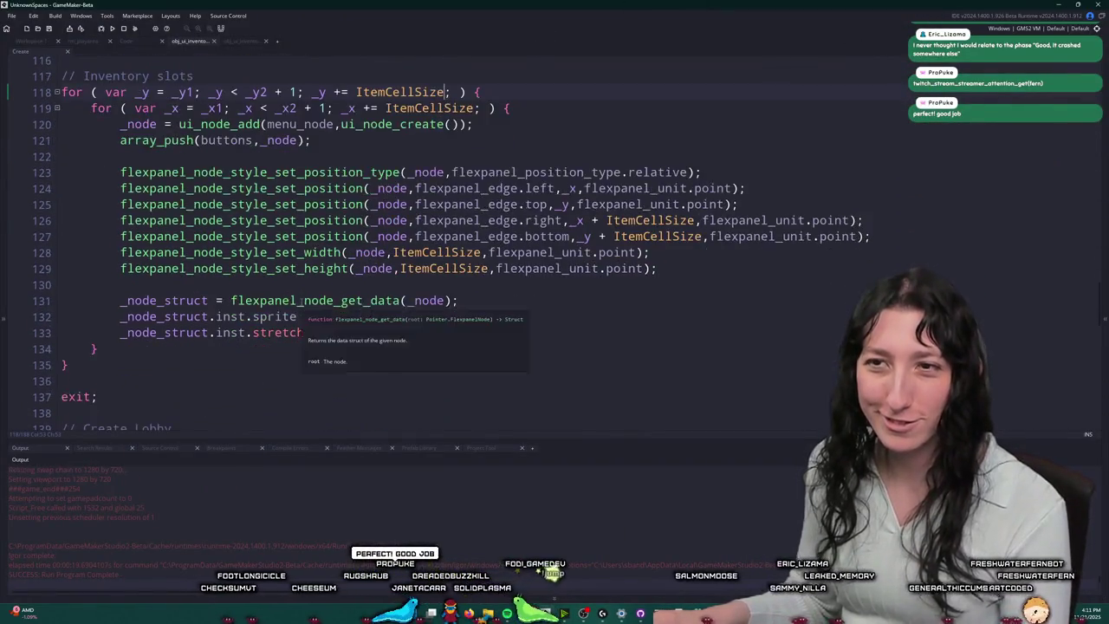
scroll(174, 196, "up", 2)
scroll(416, 243, "down", 2)
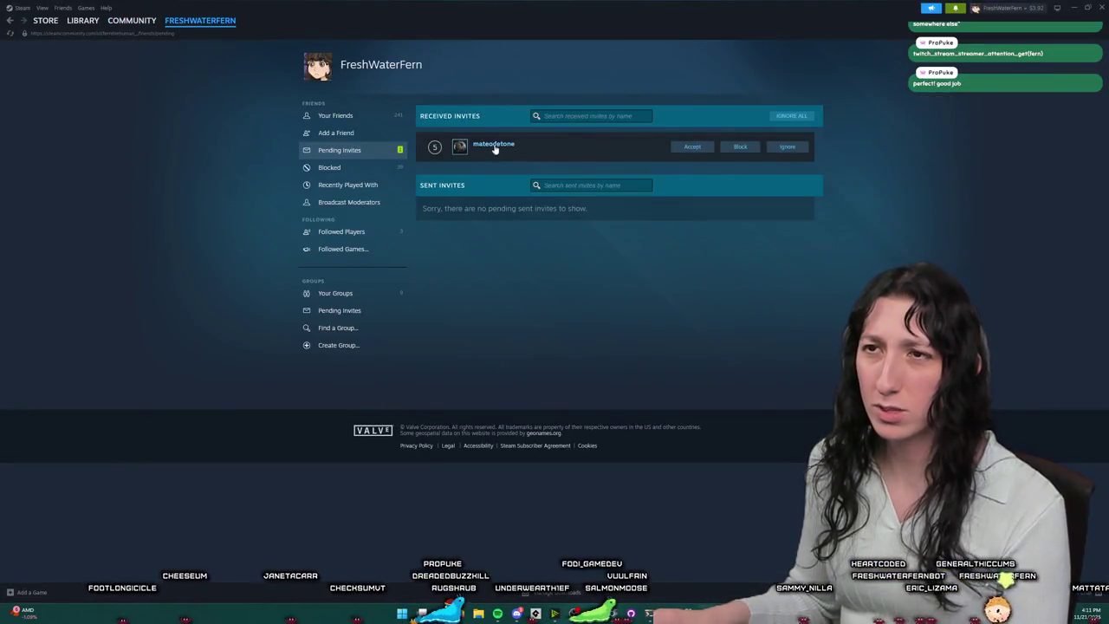
mouse_move(495, 148)
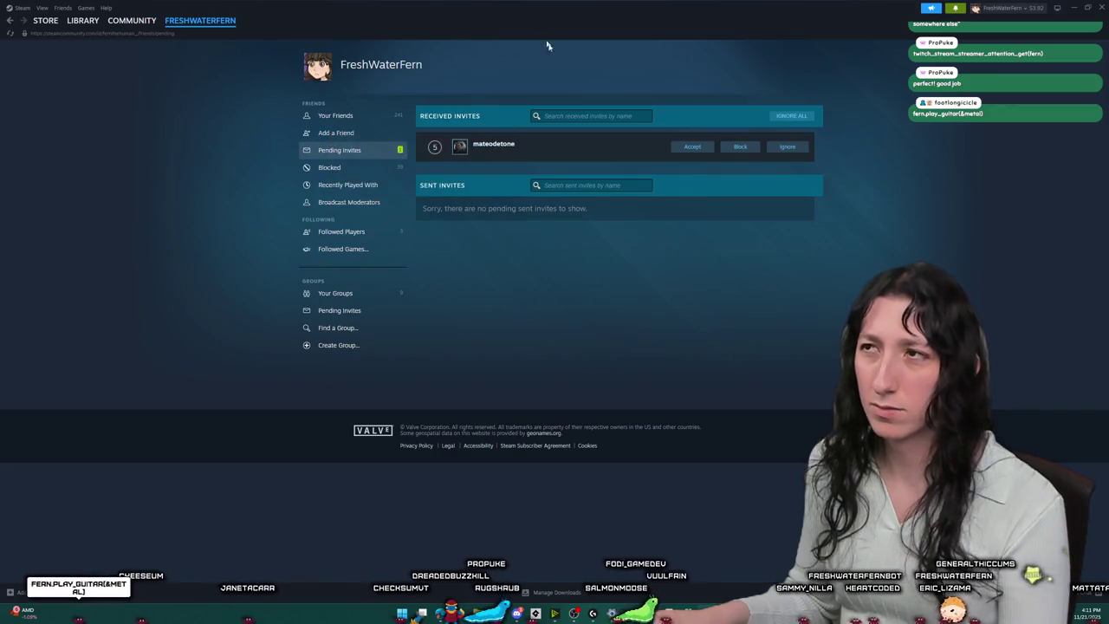
key("alt+Tab")
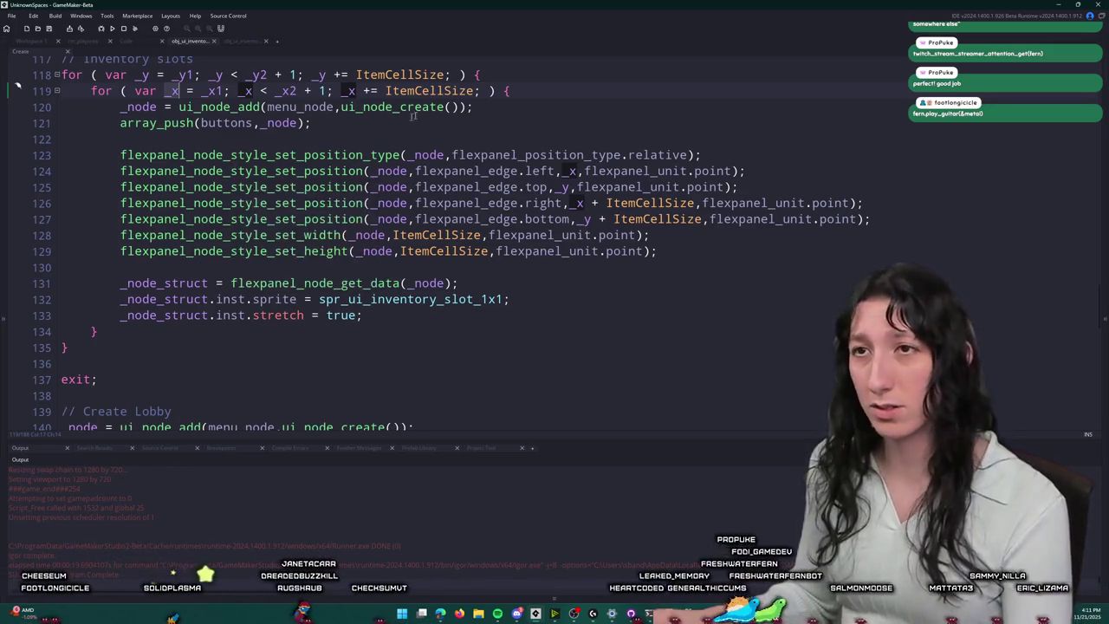
Step: Check the _x2 loop condition and the uses of _x in the Create event's slot loop
left_click(286, 90)
scroll(286, 90, "up", 1)
scroll(173, 216, "up", 3)
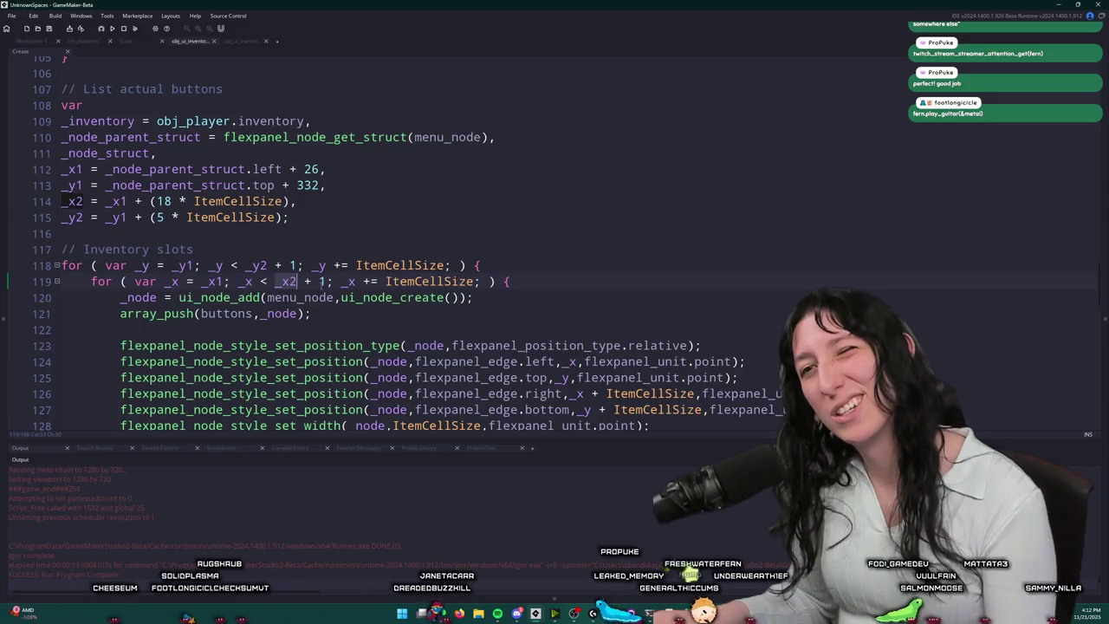
scroll(390, 290, "down", 3)
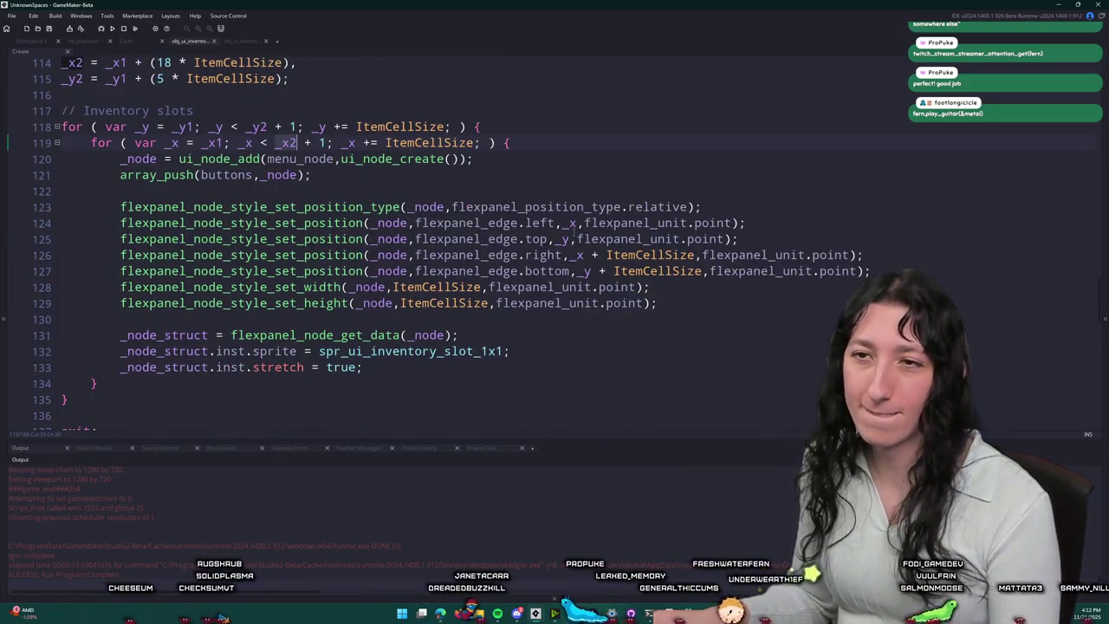
left_click(571, 223)
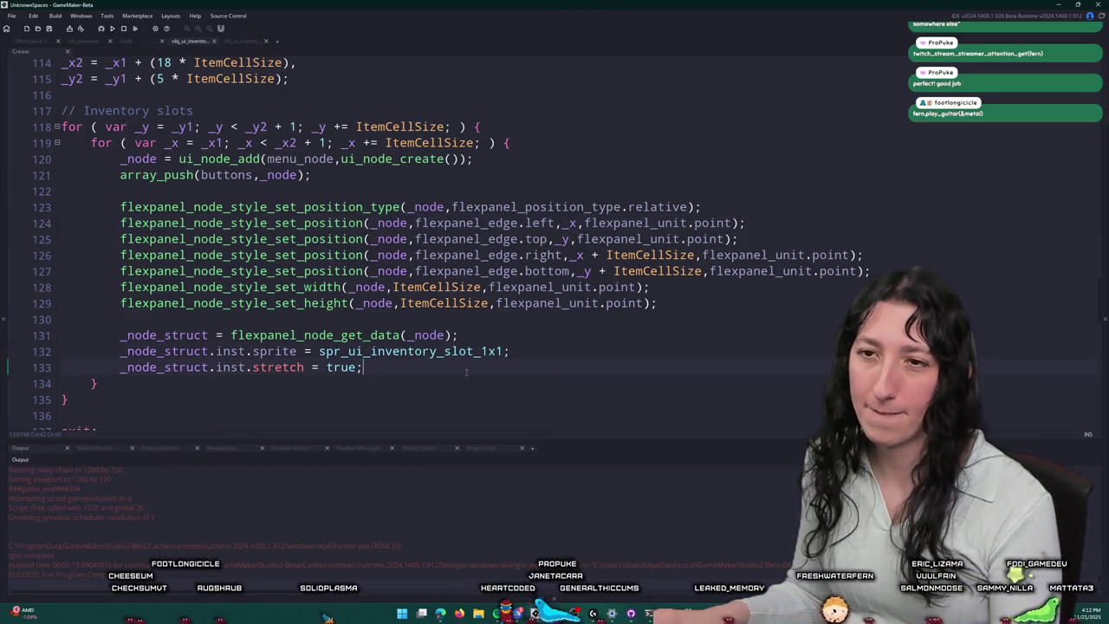
scroll(466, 373, "down", 1)
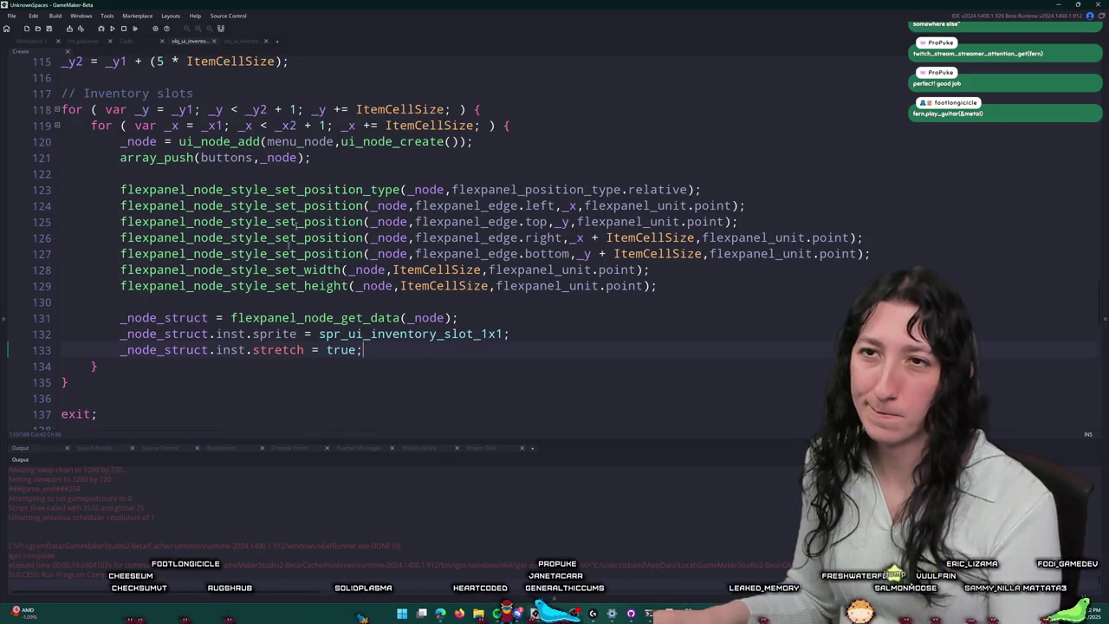
Step: Look through the inventory object's other event code, then return to the slot creation code
left_click(202, 43)
scroll(381, 336, "down", 5)
scroll(381, 336, "down", 8)
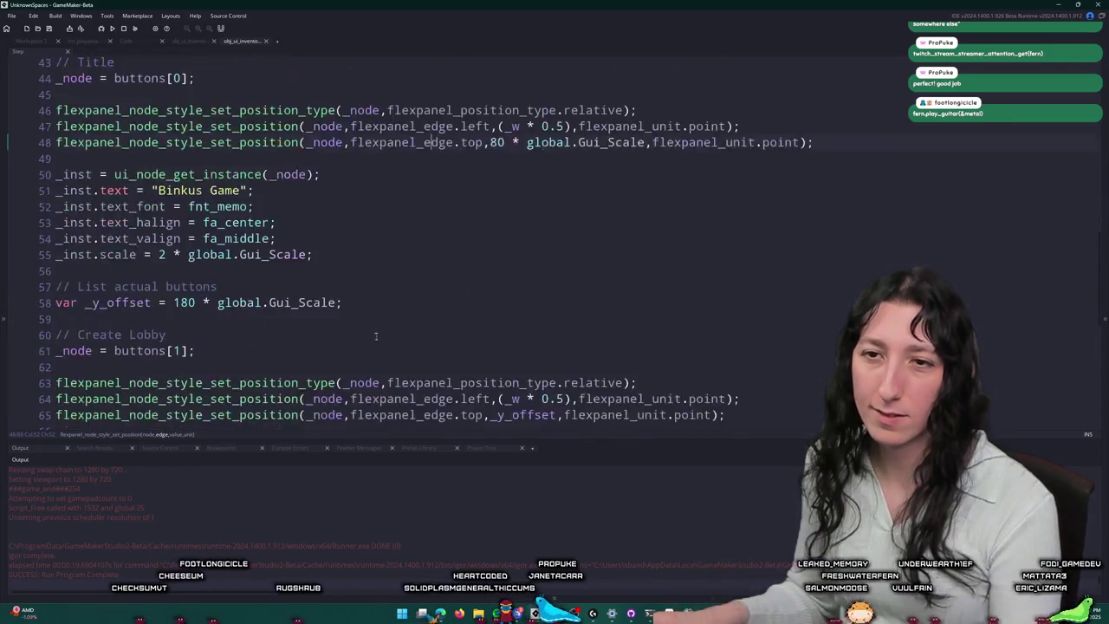
scroll(399, 308, "down", 4)
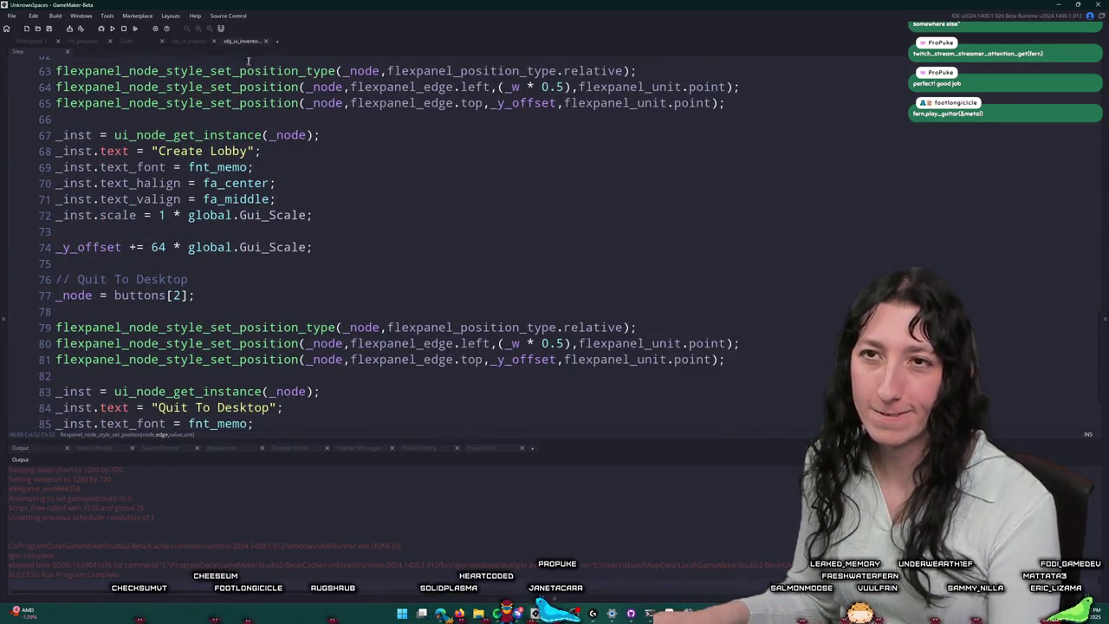
scroll(306, 197, "down", 2)
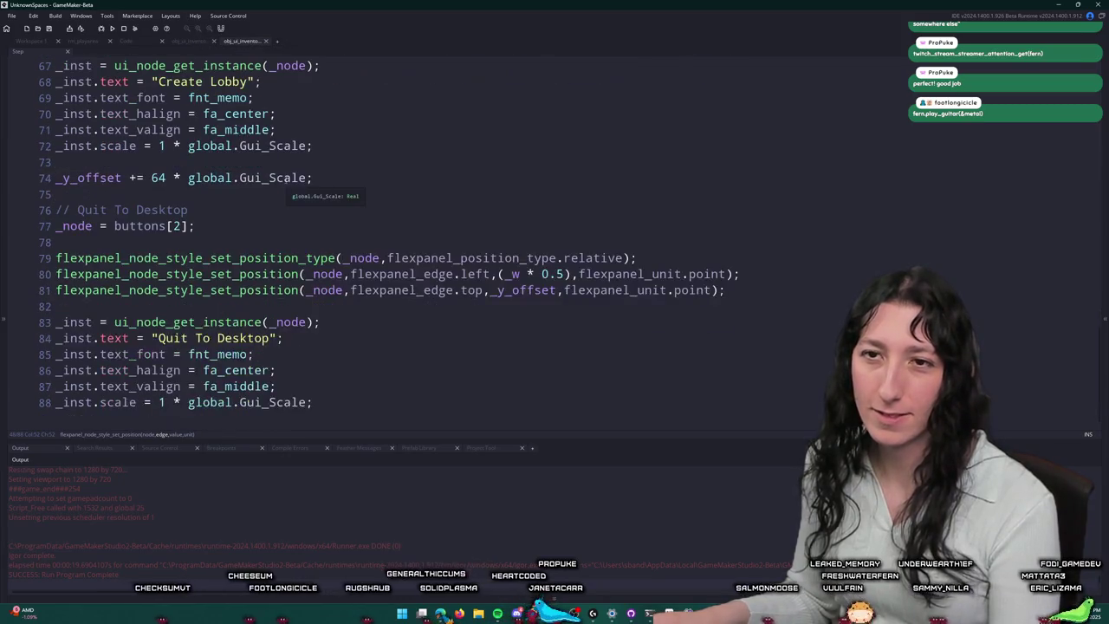
scroll(306, 196, "up", 12)
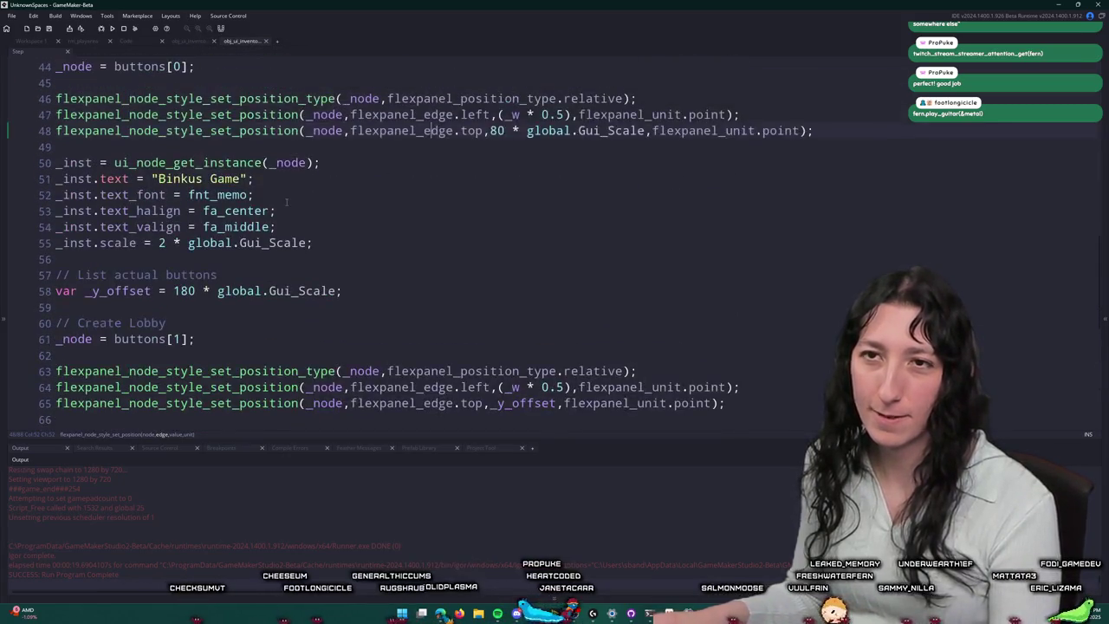
left_click(194, 43)
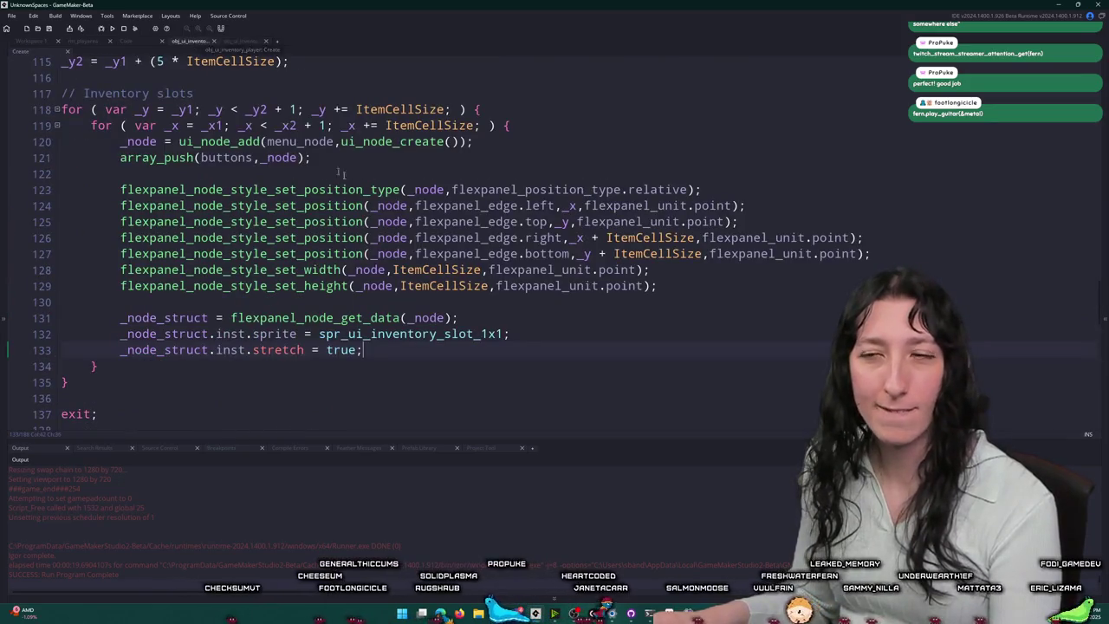
scroll(310, 202, "up", 1)
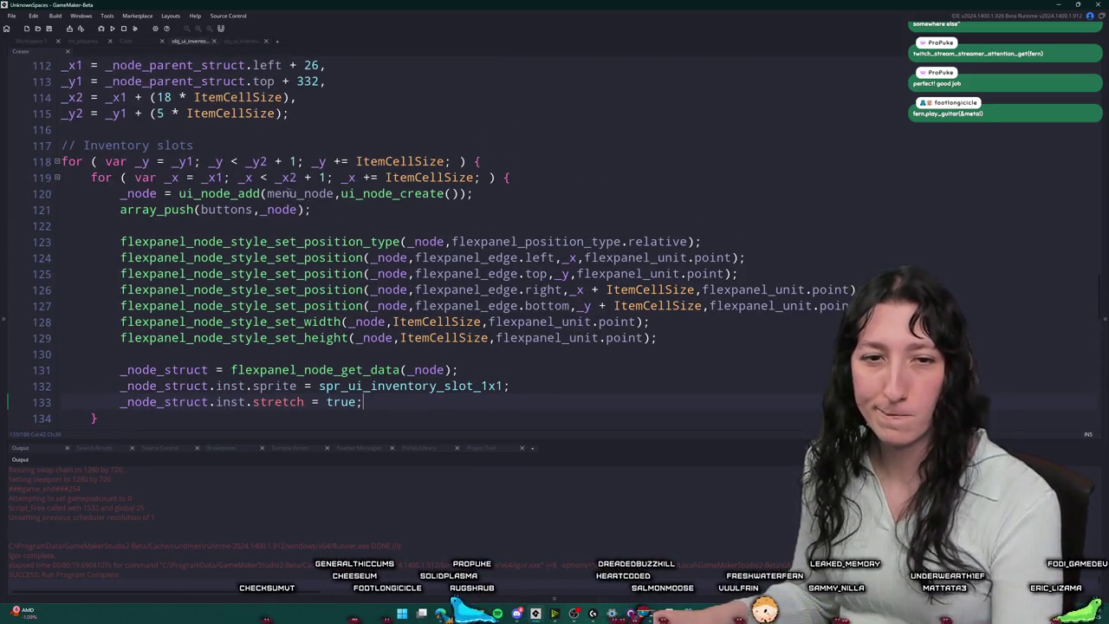
scroll(282, 195, "up", 3)
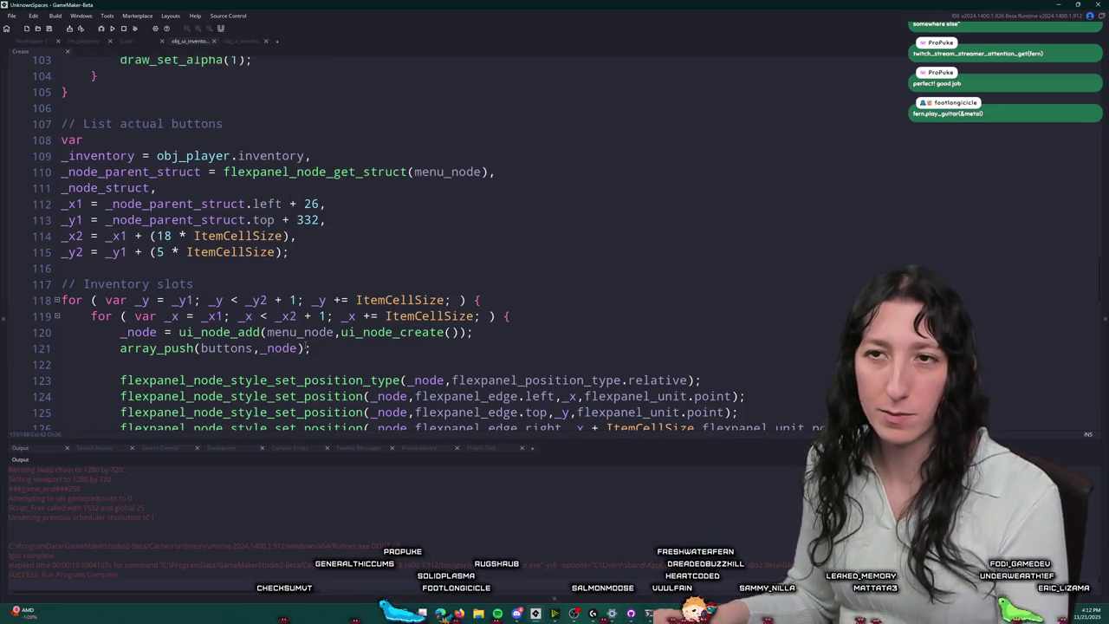
Step: Select the ui_node_add line 120 and the flexpanel style lines 122–130 in the slot loop
left_click_drag(490, 331, 132, 332)
scroll(130, 331, "down", 7)
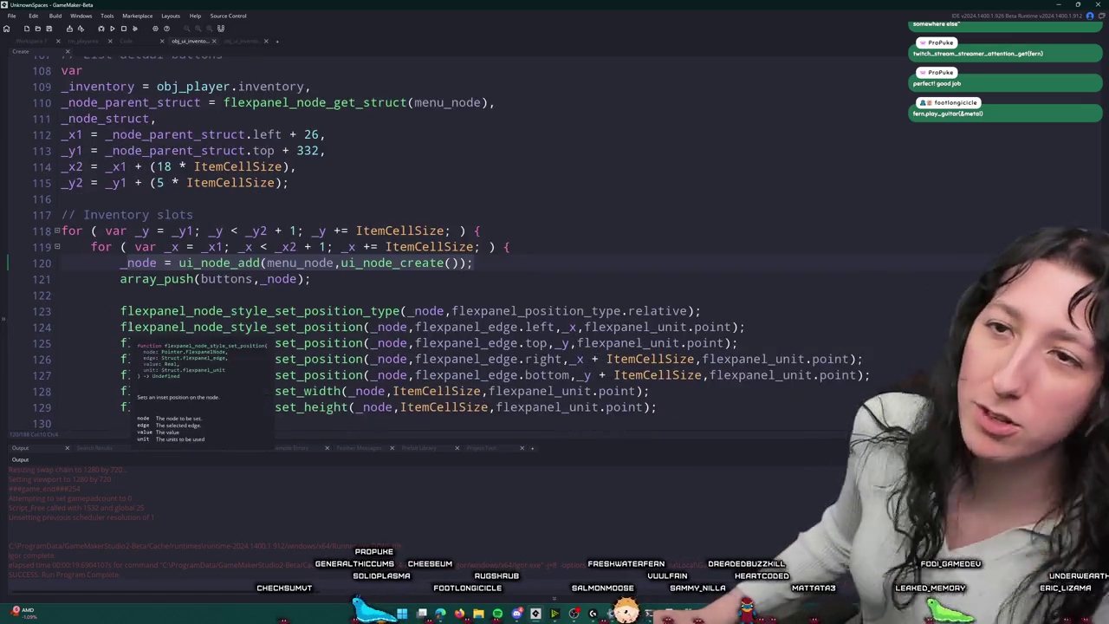
mouse_move(97, 264)
left_mouse_down()
mouse_move(60, 291)
mouse_move(48, 132)
mouse_move(124, 292)
mouse_move(113, 199)
mouse_move(93, 217)
mouse_move(71, 293)
left_mouse_up()
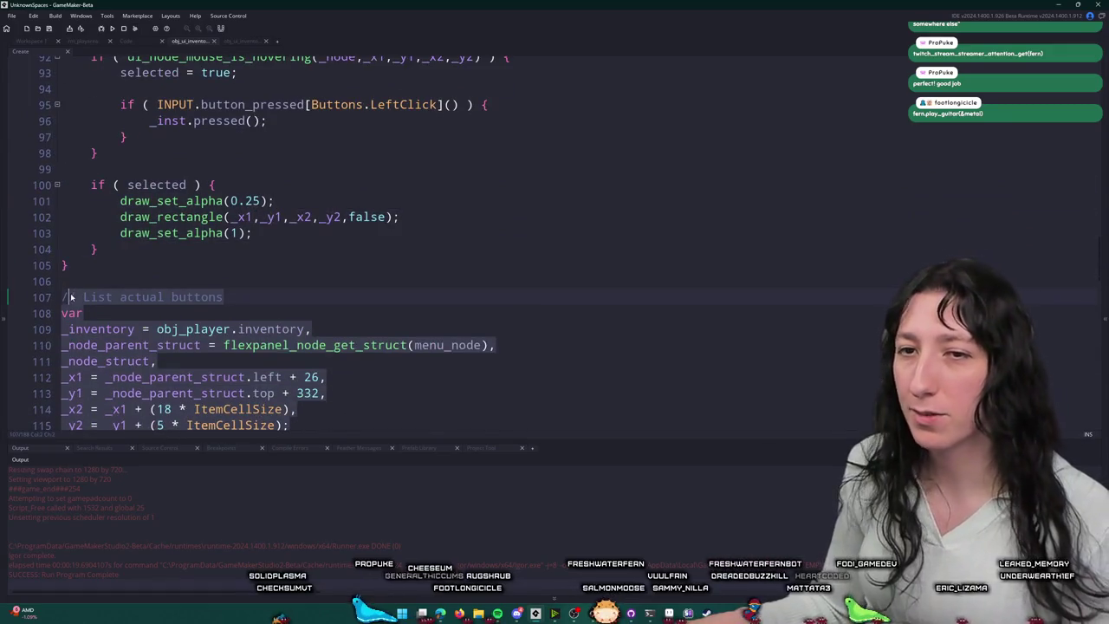
scroll(329, 344, "down", 7)
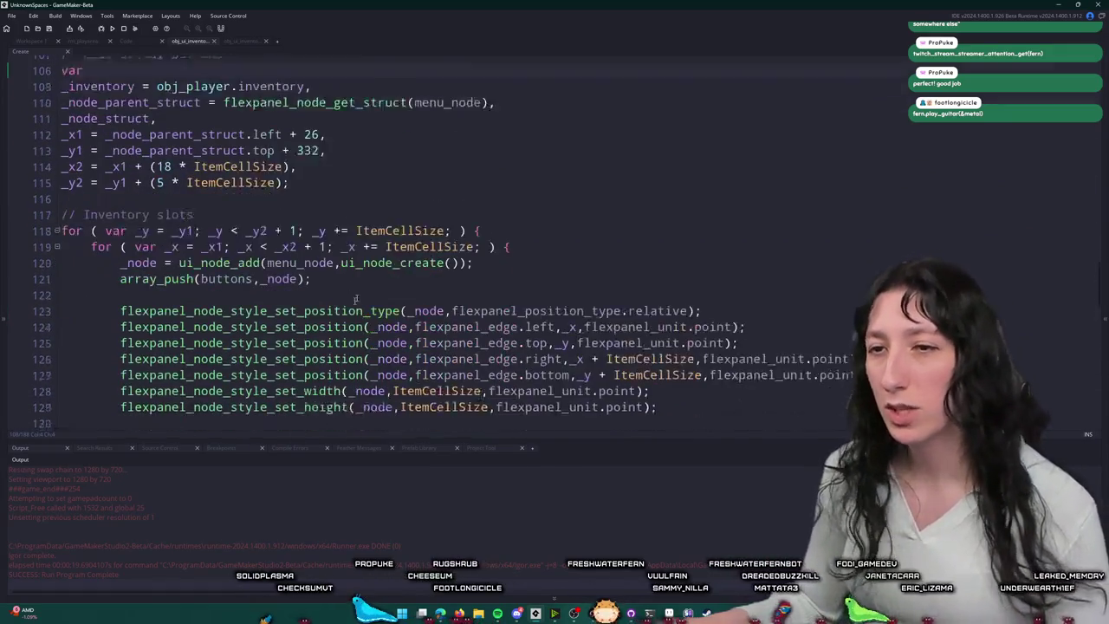
scroll(499, 381, "down", 1)
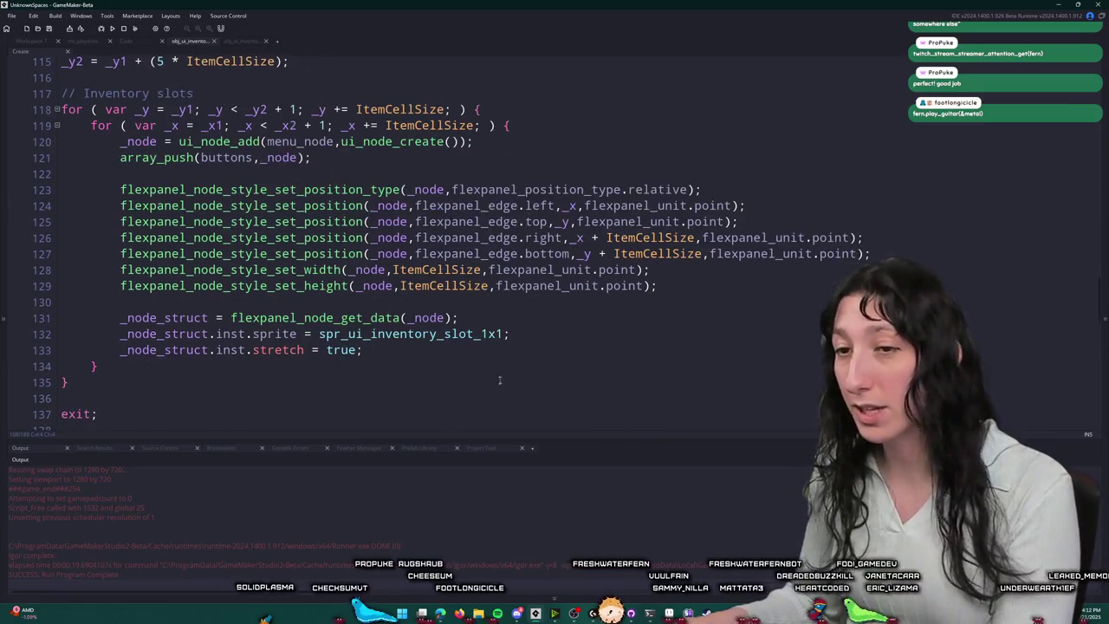
left_click_drag(652, 303, 2, 177)
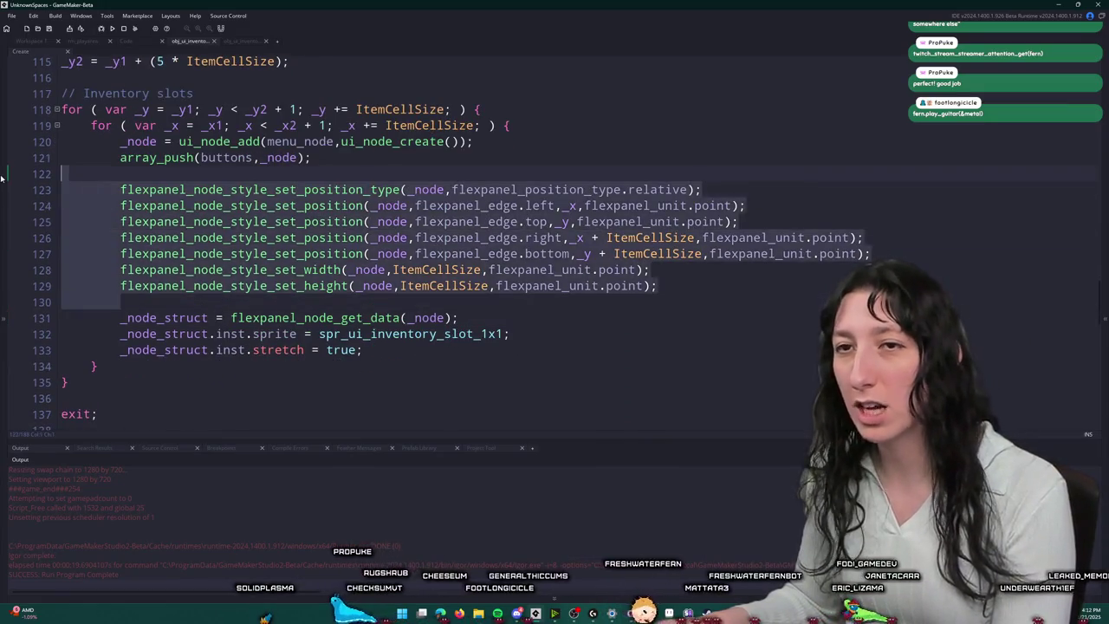
Step: Delete the seven flexpanel positioning lines from the Create event's slot loop, leaving an empty line after array_push
key("BackSpace")
key("BackSpace")
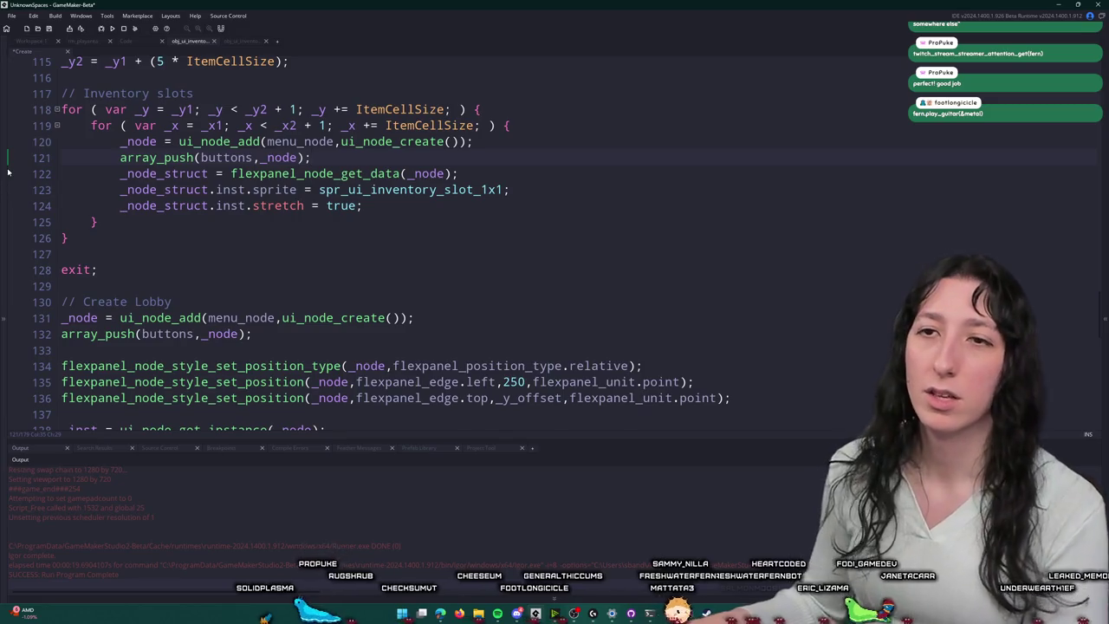
key("Return")
scroll(104, 136, "up", 5)
scroll(211, 153, "down", 2)
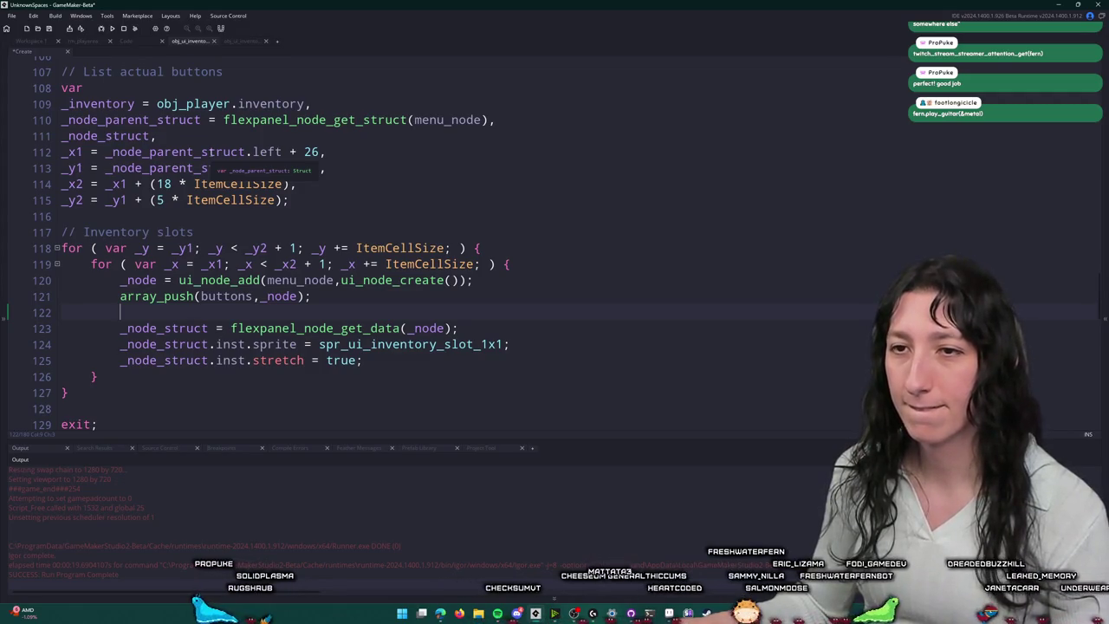
scroll(245, 215, "up", 8)
scroll(276, 387, "down", 7)
scroll(194, 282, "up", 5)
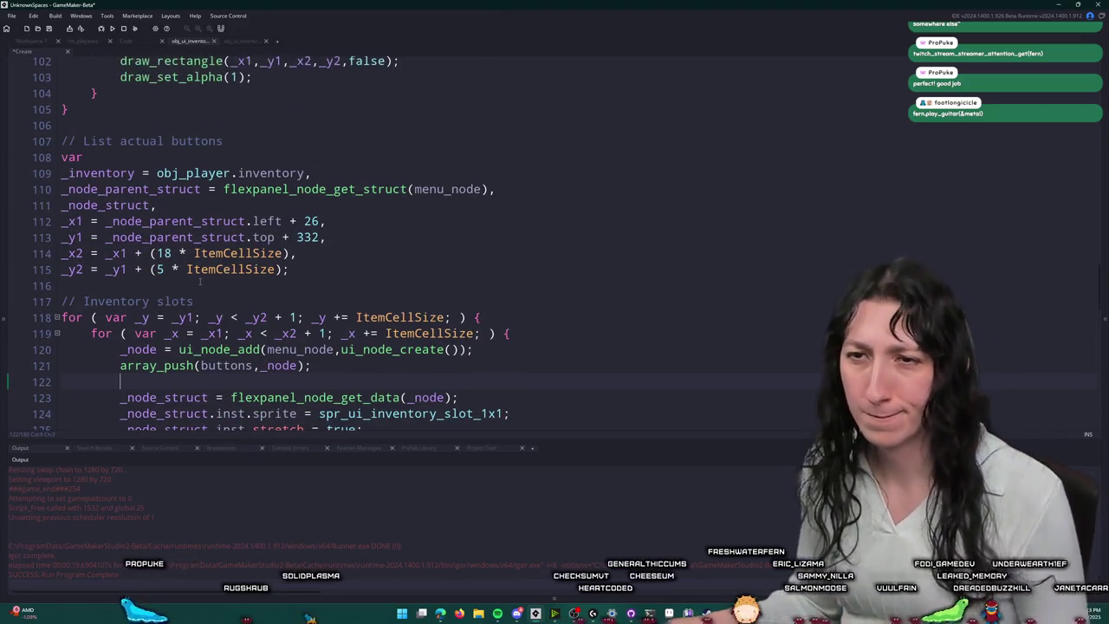
scroll(194, 281, "up", 2)
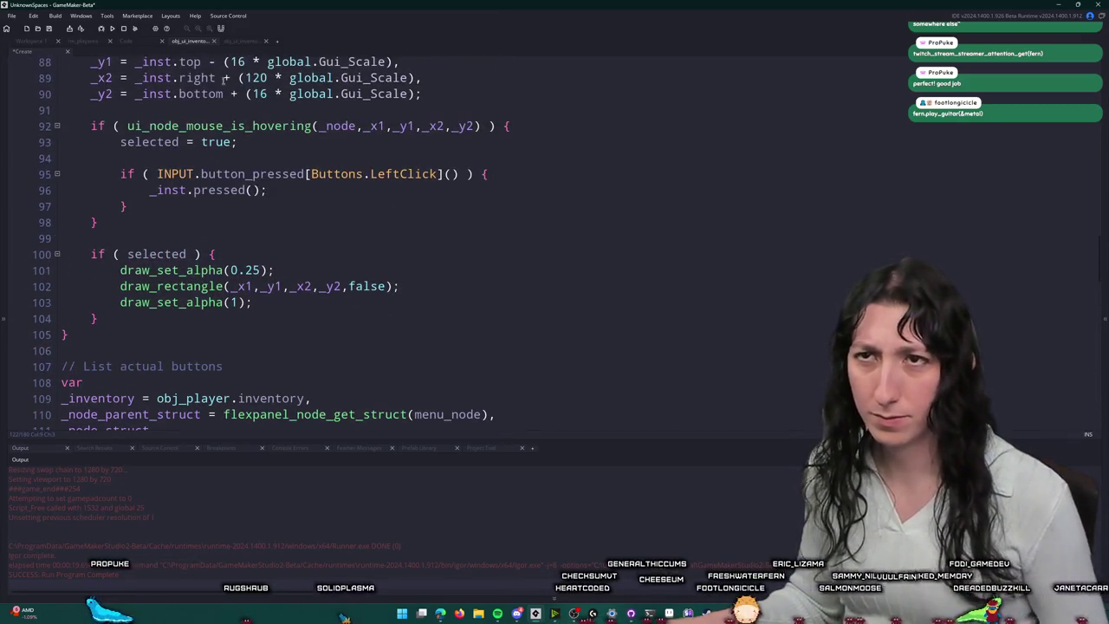
scroll(194, 282, "up", 3)
scroll(260, 243, "up", 4)
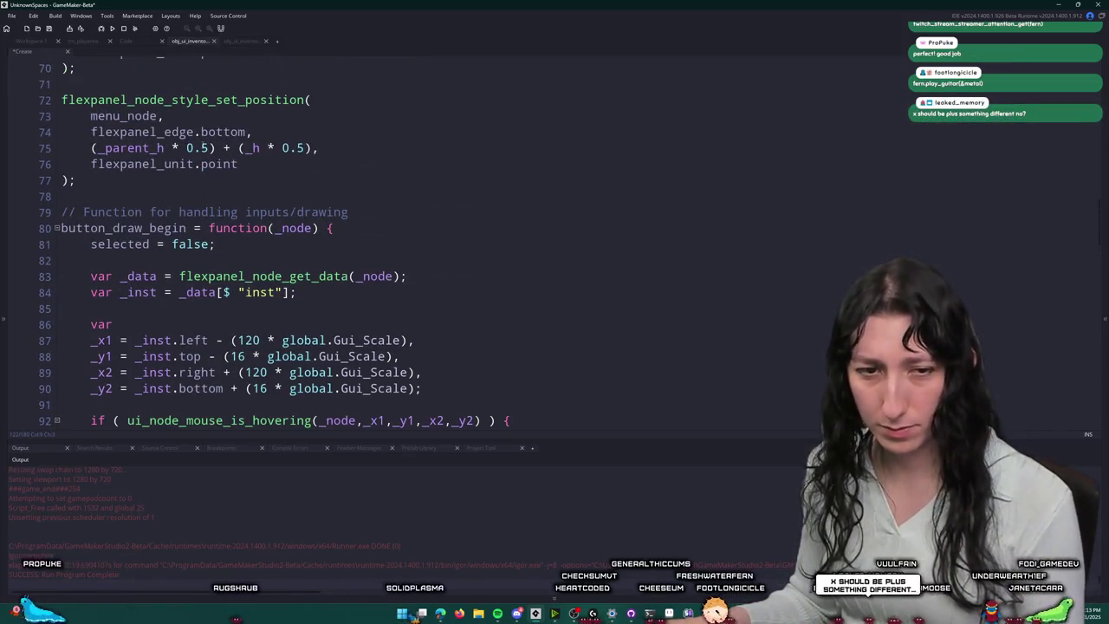
scroll(305, 310, "down", 1)
scroll(304, 310, "down", 10)
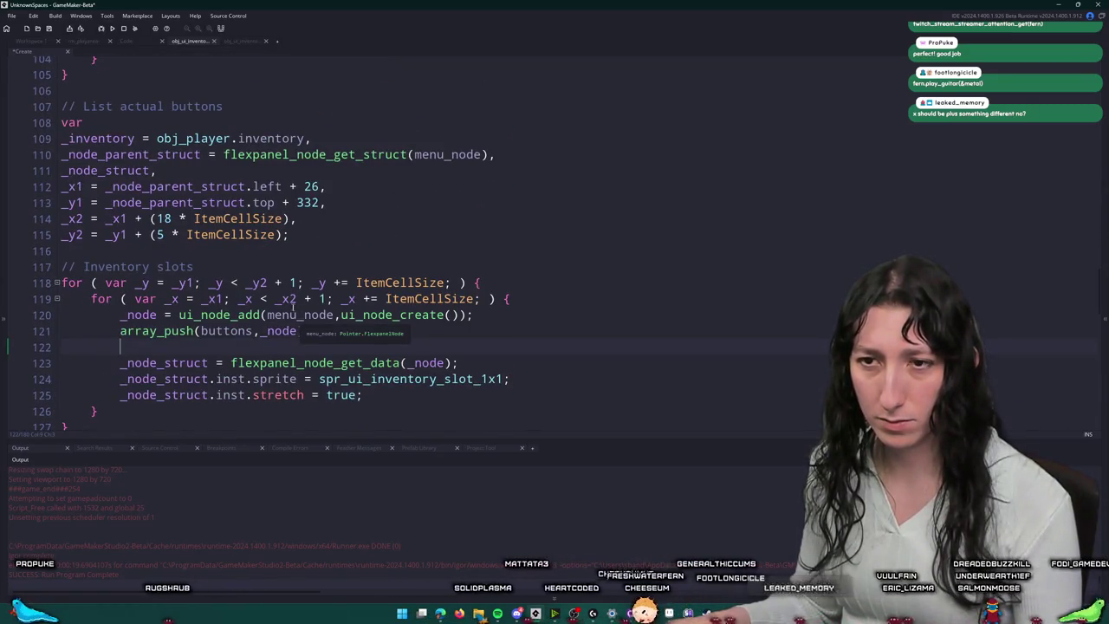
scroll(293, 306, "down", 2)
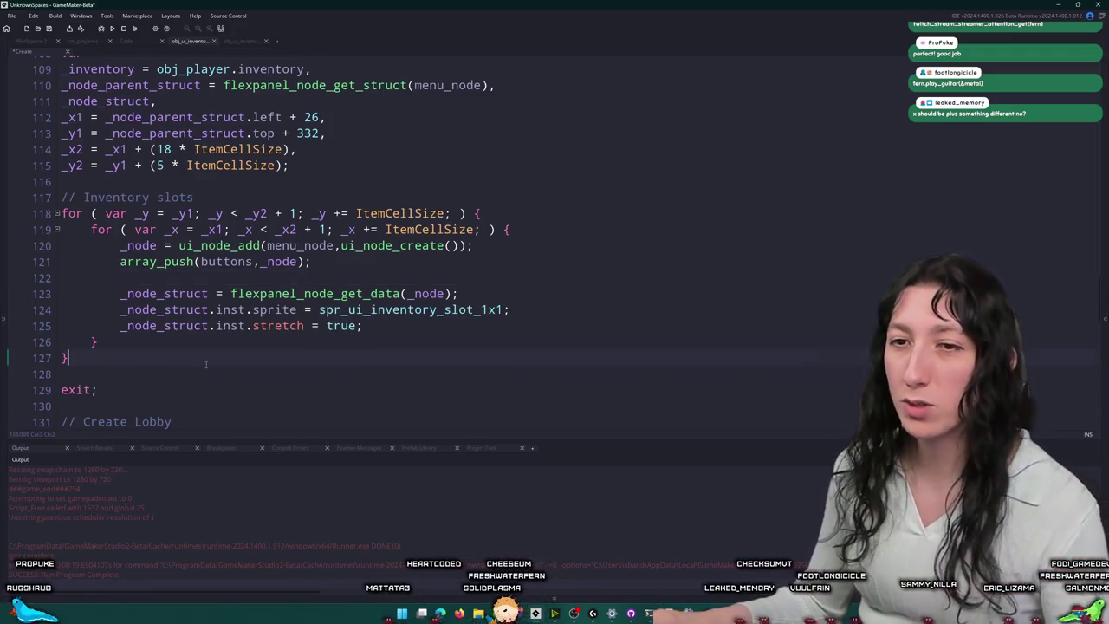
key("ctrl+v")
scroll(156, 237, "down", 7)
key("ctrl+z")
scroll(156, 237, "up", 13)
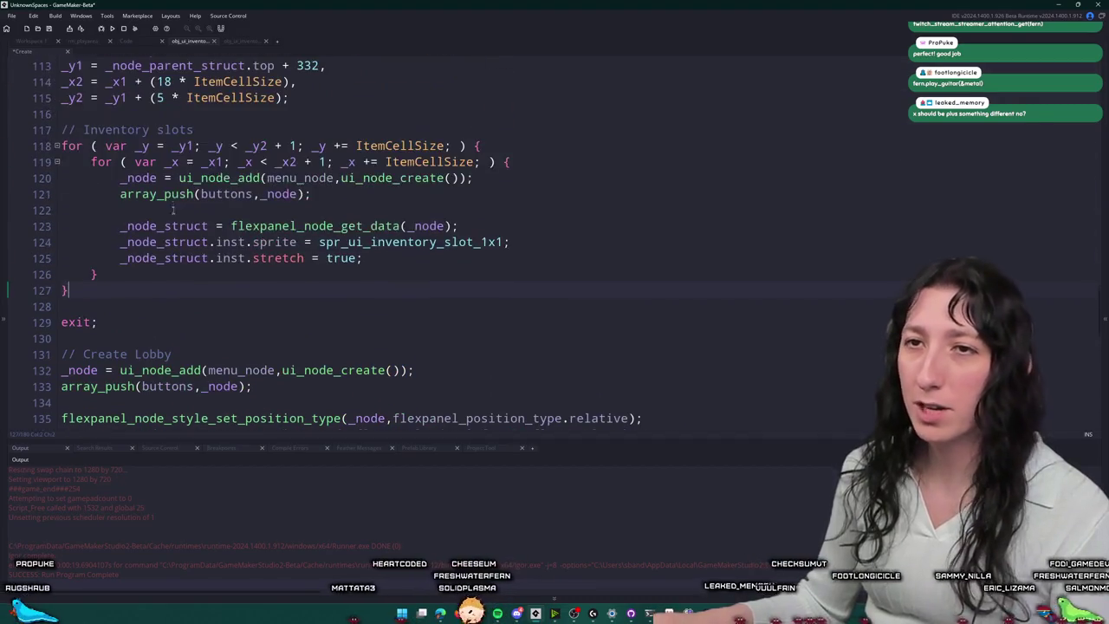
scroll(152, 240, "up", 18)
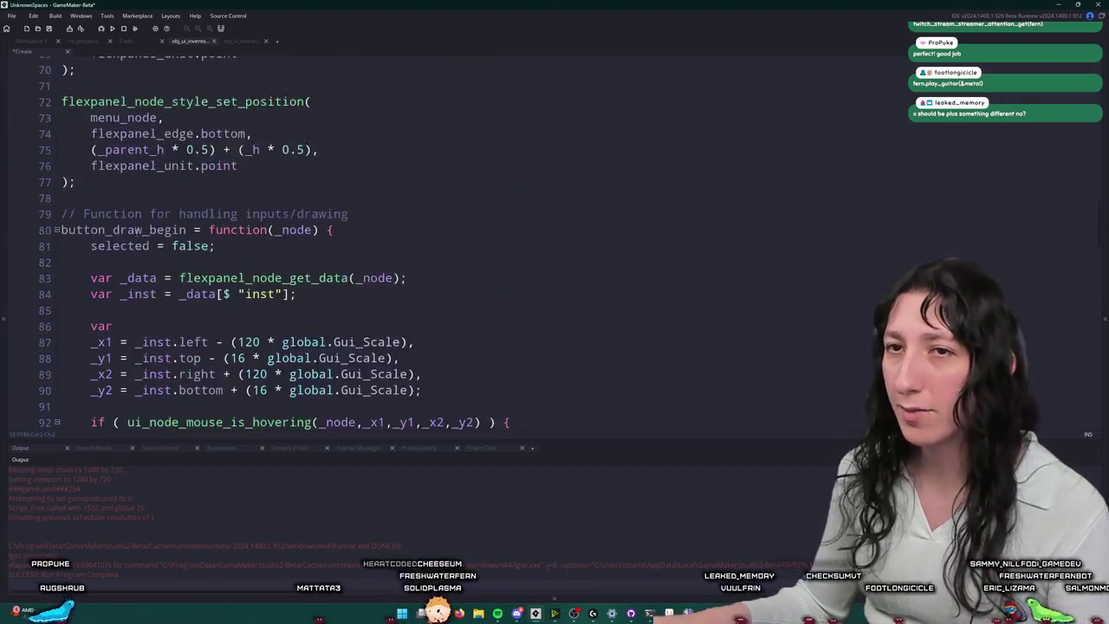
scroll(128, 211, "up", 10)
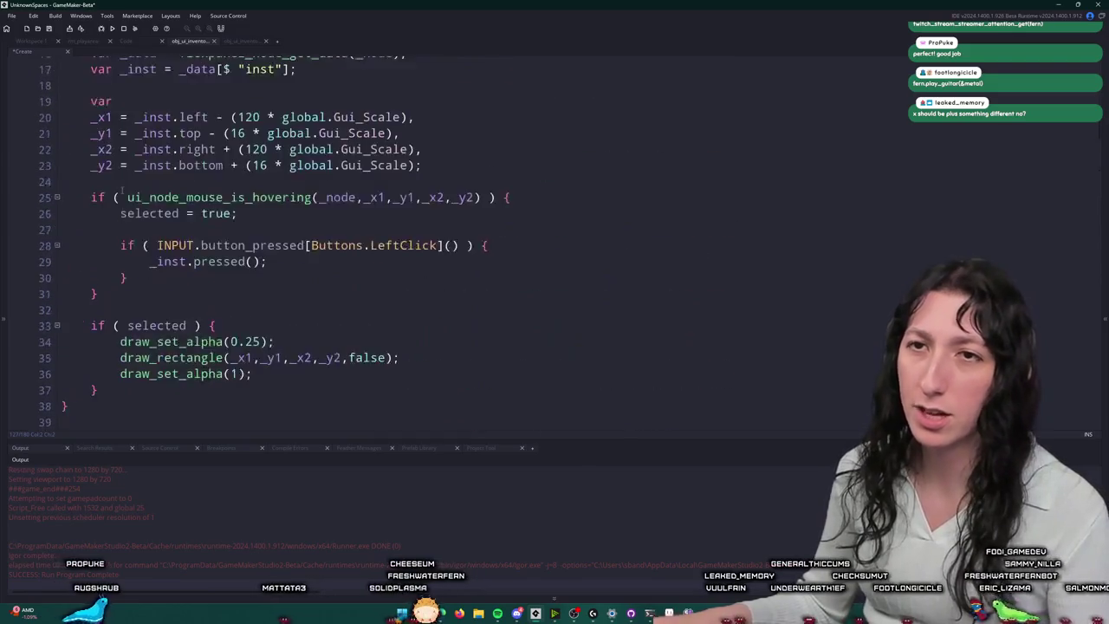
Step: Rename the buttons array to inventory_buttons in its declaration and in the loop's array_push call
left_click(27, 194)
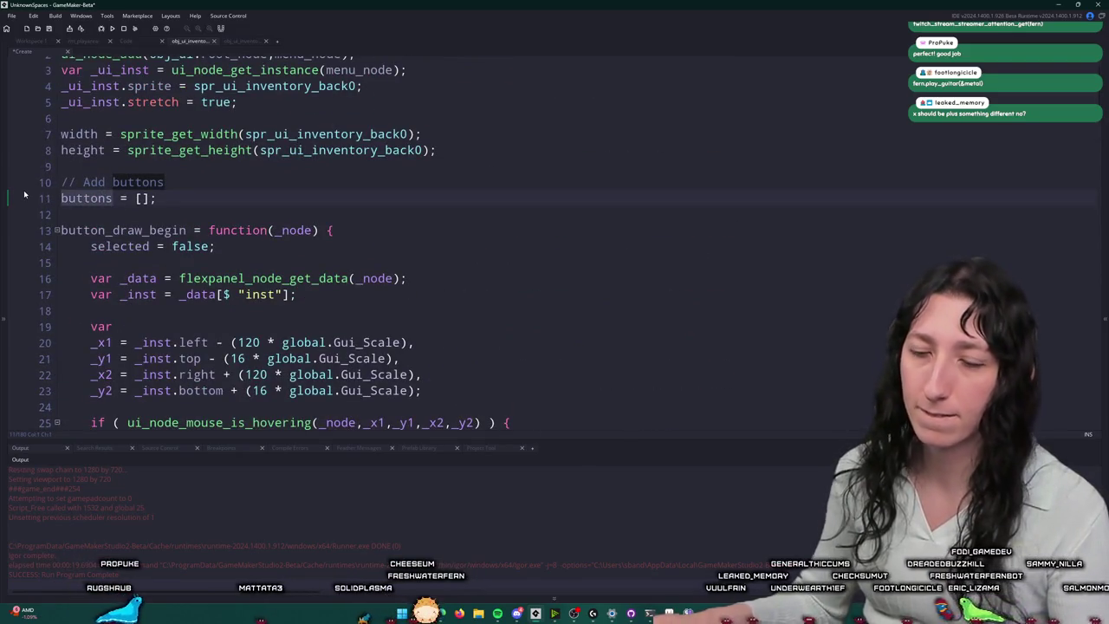
type("inventory_")
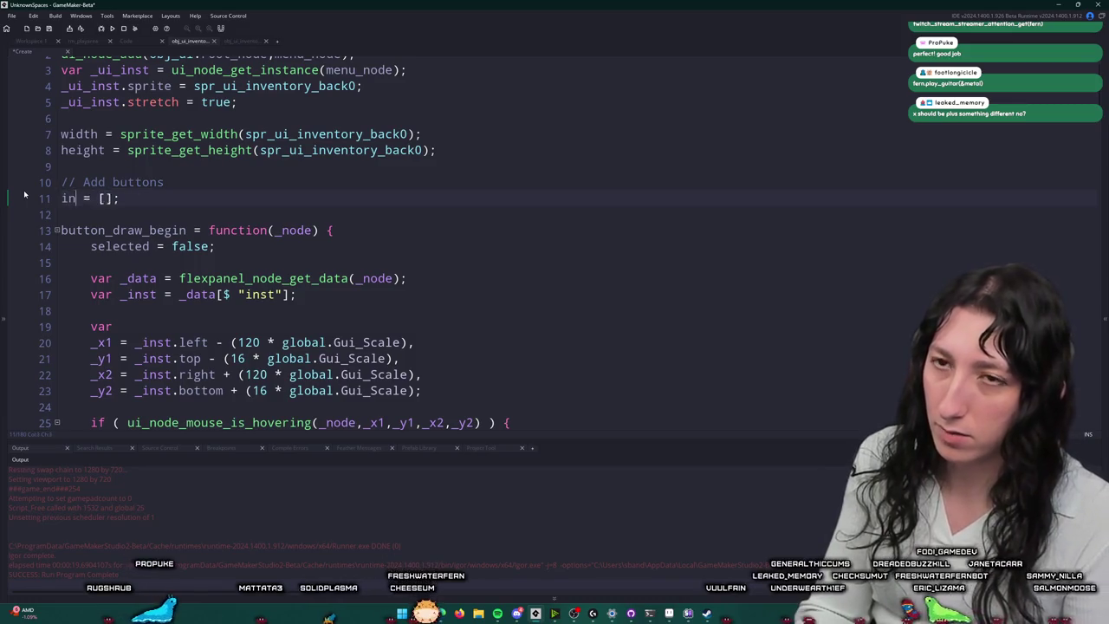
type("buttons")
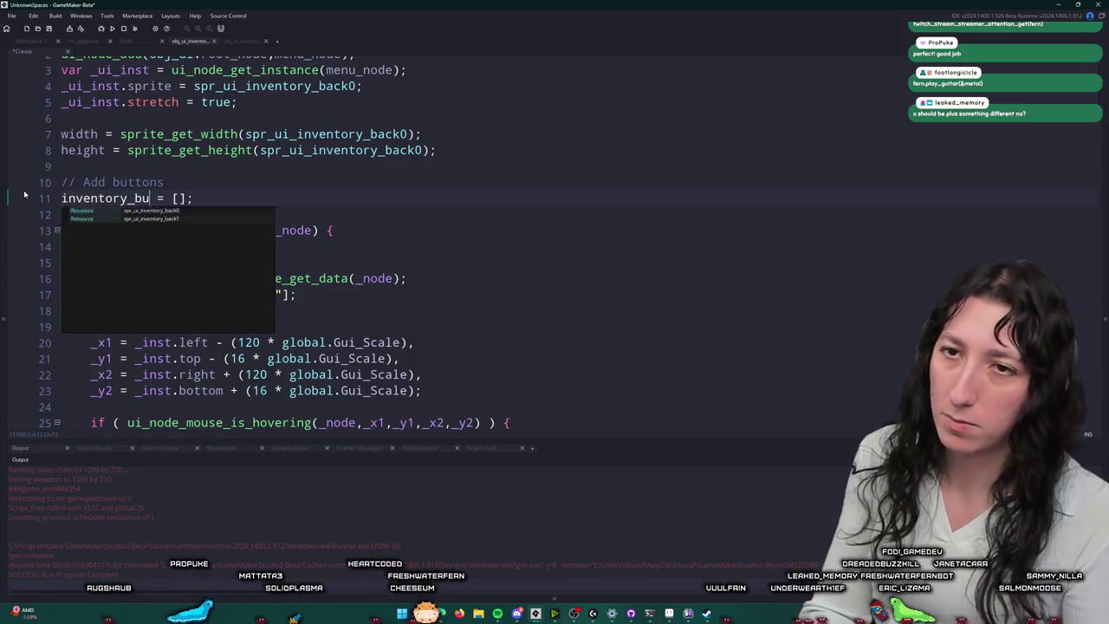
scroll(24, 194, "down", 20)
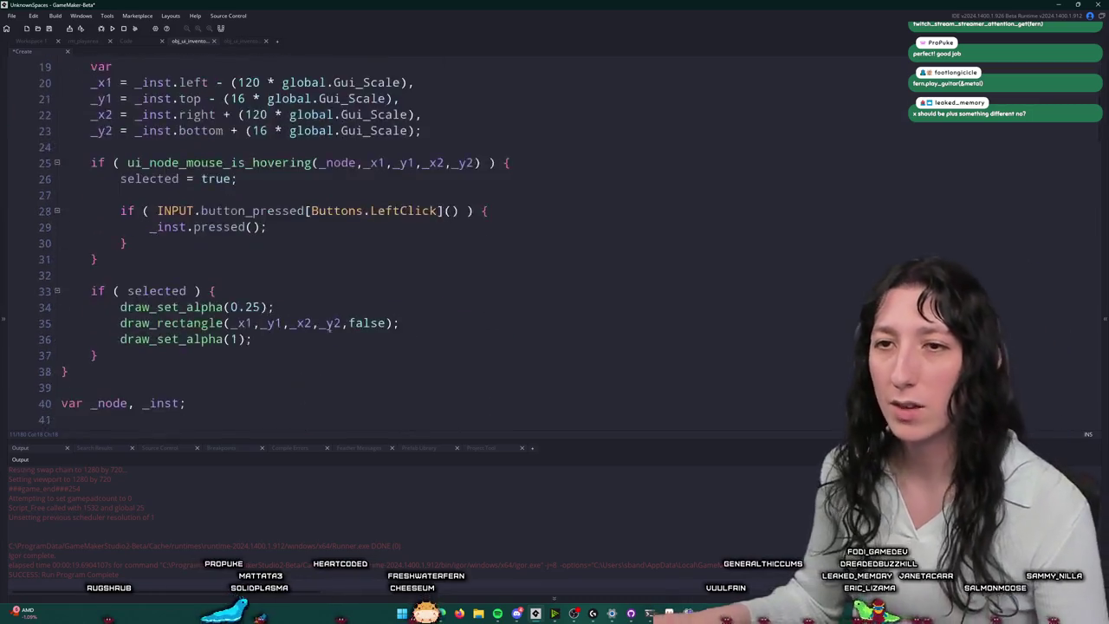
scroll(167, 289, "down", 6)
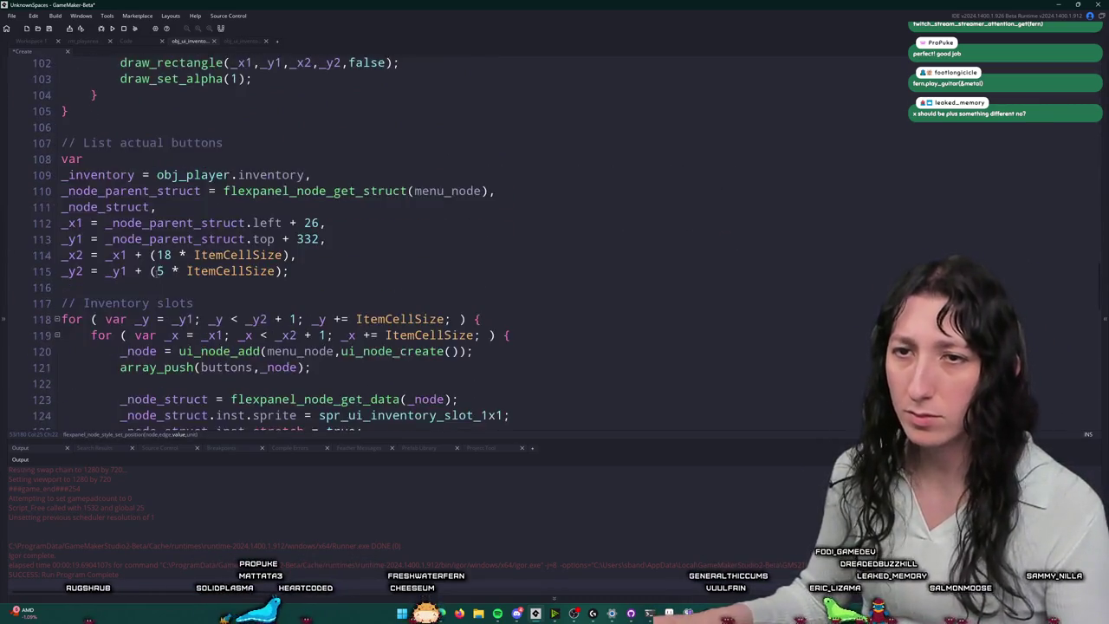
left_click(284, 195)
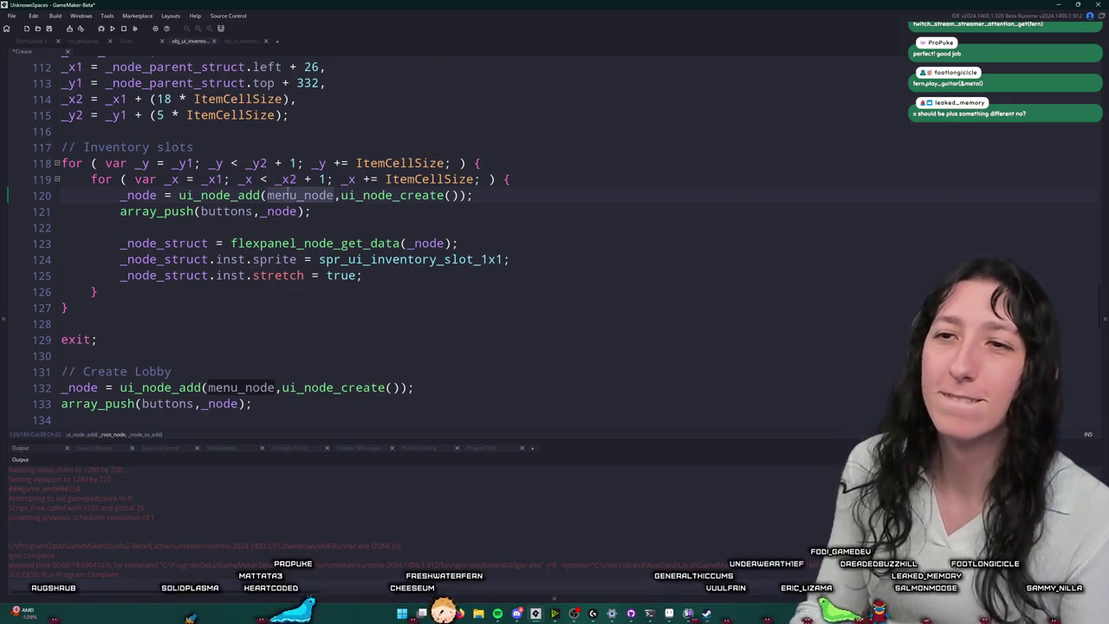
double_click(227, 212)
type("inventory_buttons")
left_click(513, 259)
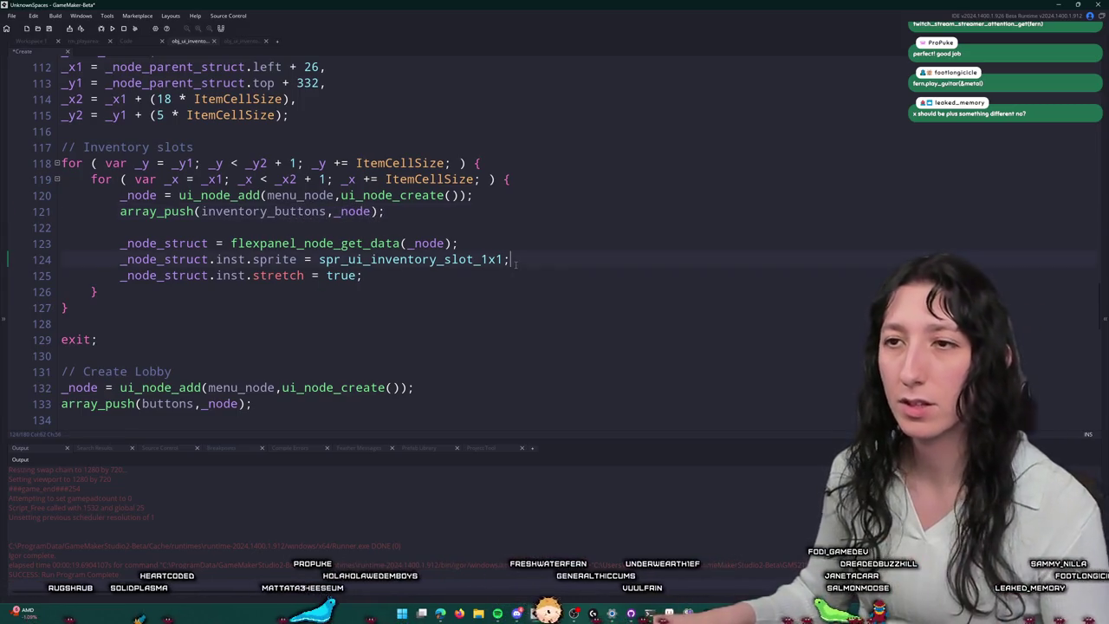
left_click(243, 41)
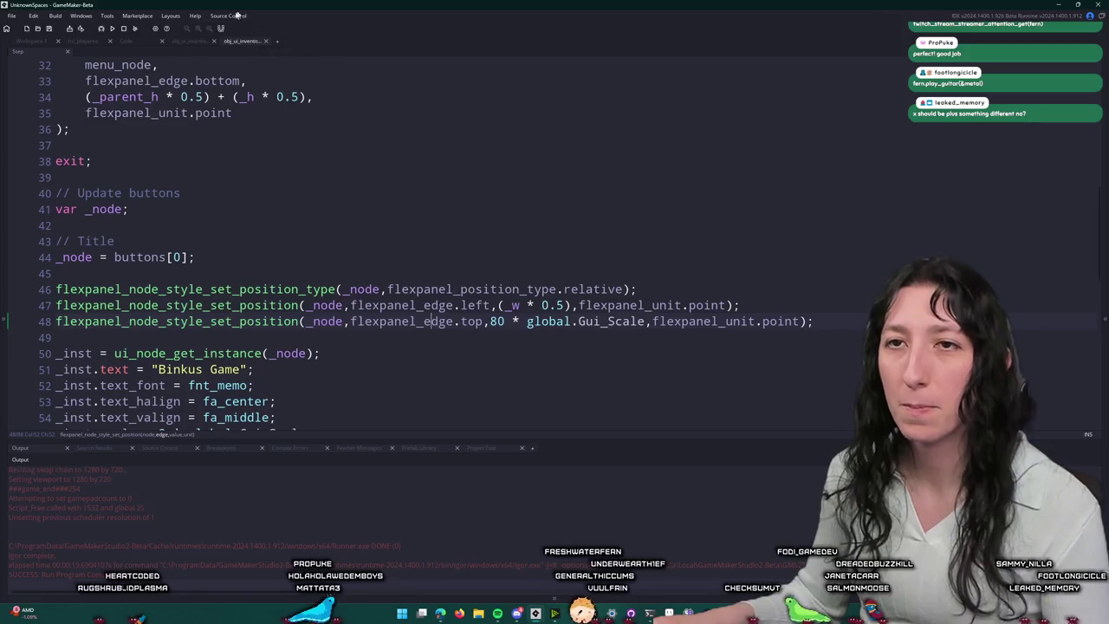
Step: Bring the inventory slot code into the Step event, using inventory_buttons in array_push and removing a stray space
scroll(164, 176, "up", 10)
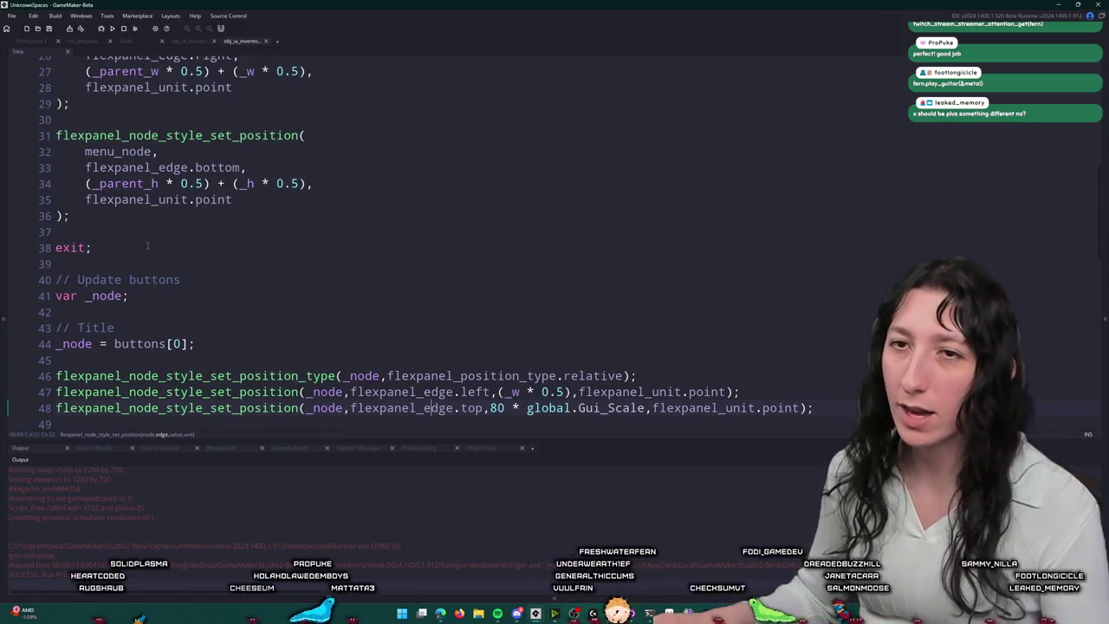
scroll(145, 211, "up", 1)
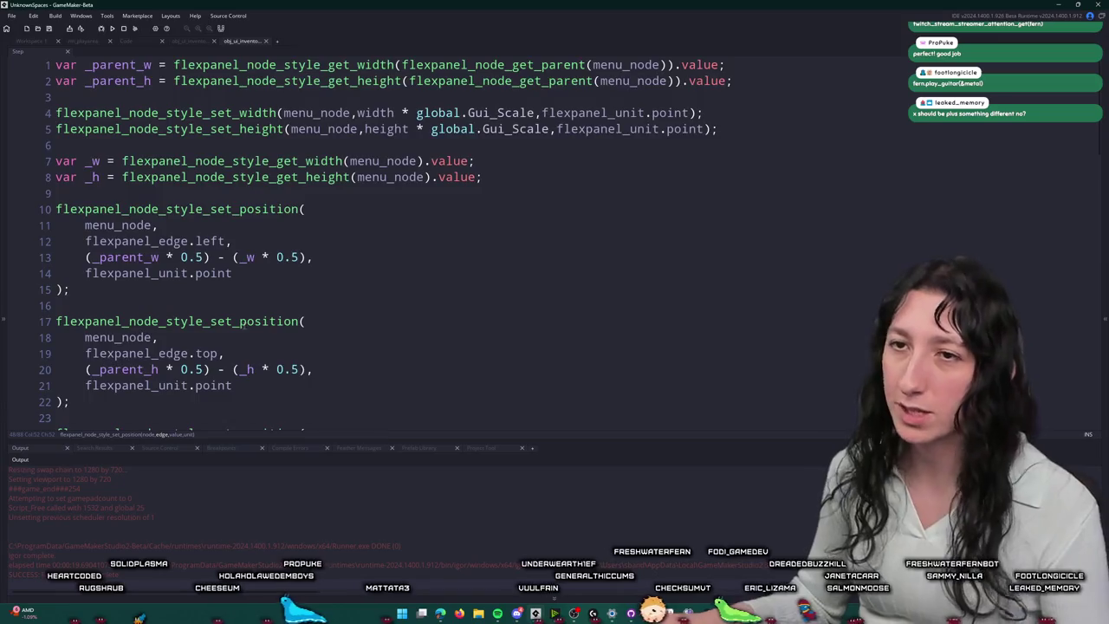
scroll(176, 269, "down", 9)
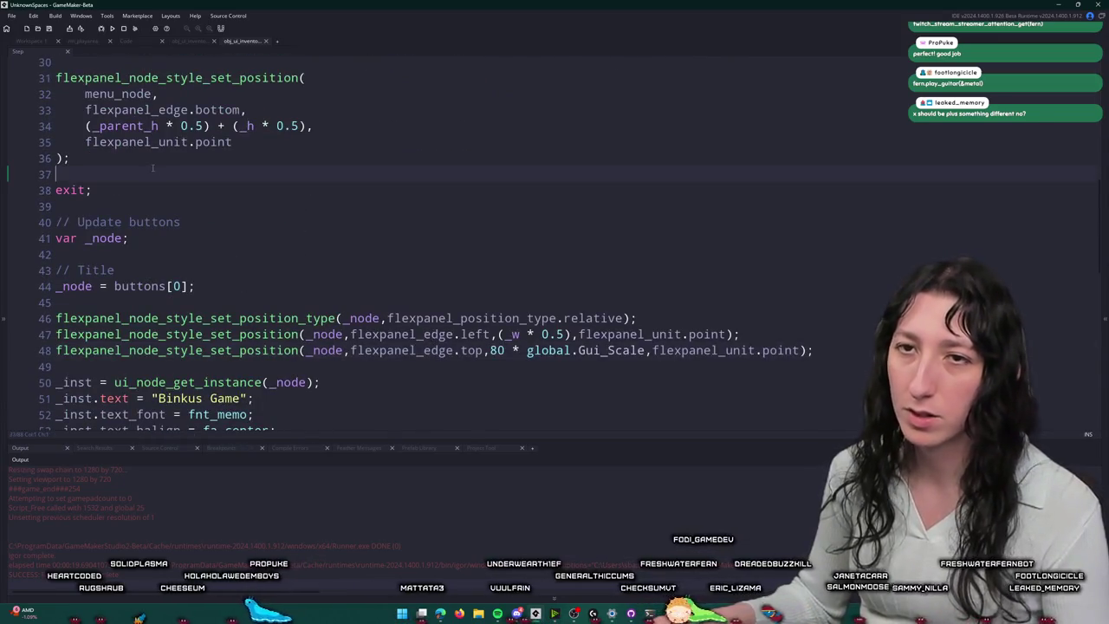
key("ctrl+z")
scroll(162, 178, "up", 3)
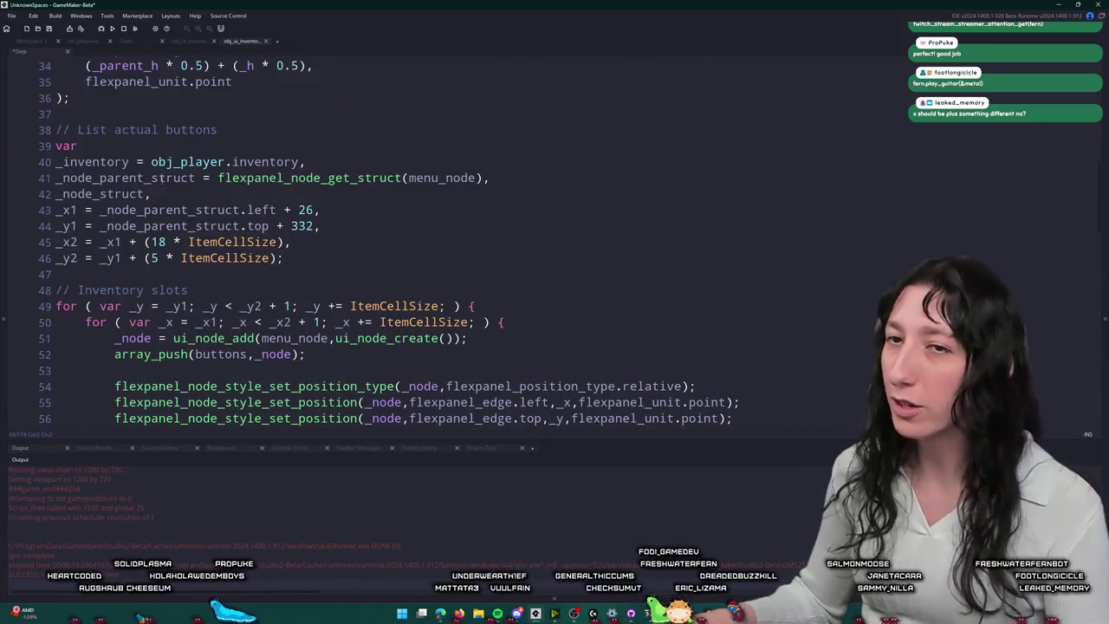
scroll(176, 162, "down", 4)
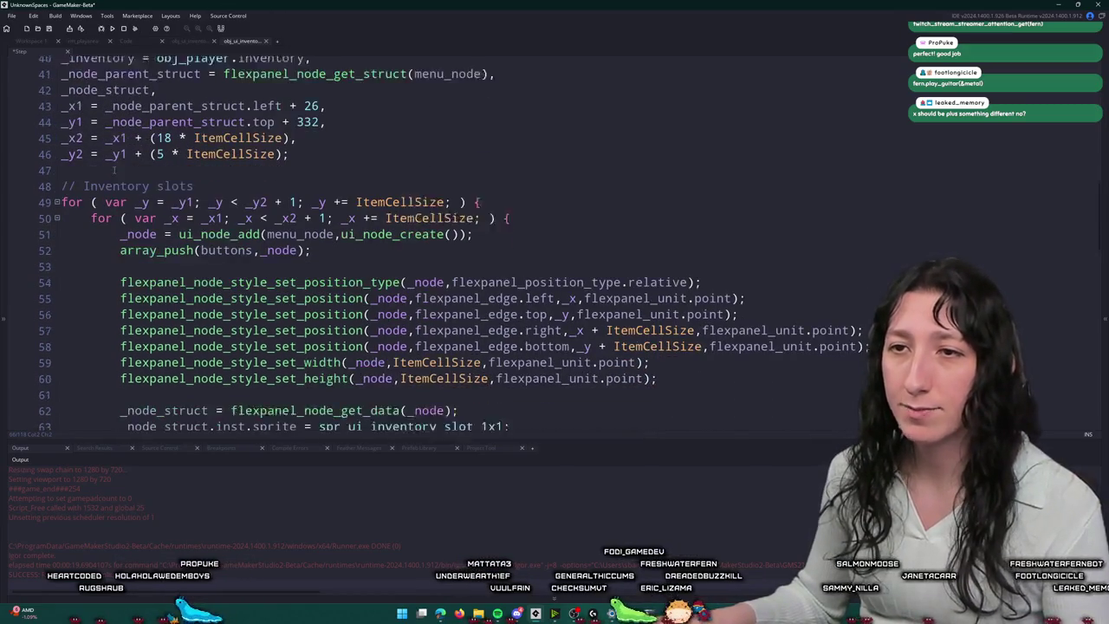
scroll(323, 217, "down", 1)
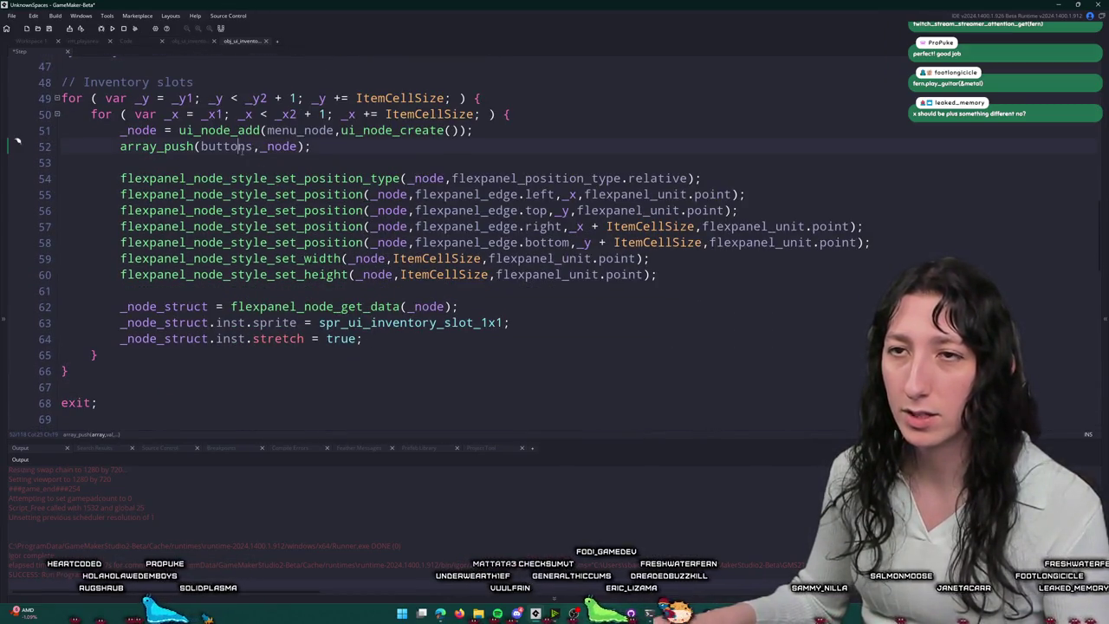
key("ctrl+BackSpace")
type("inventory_button")
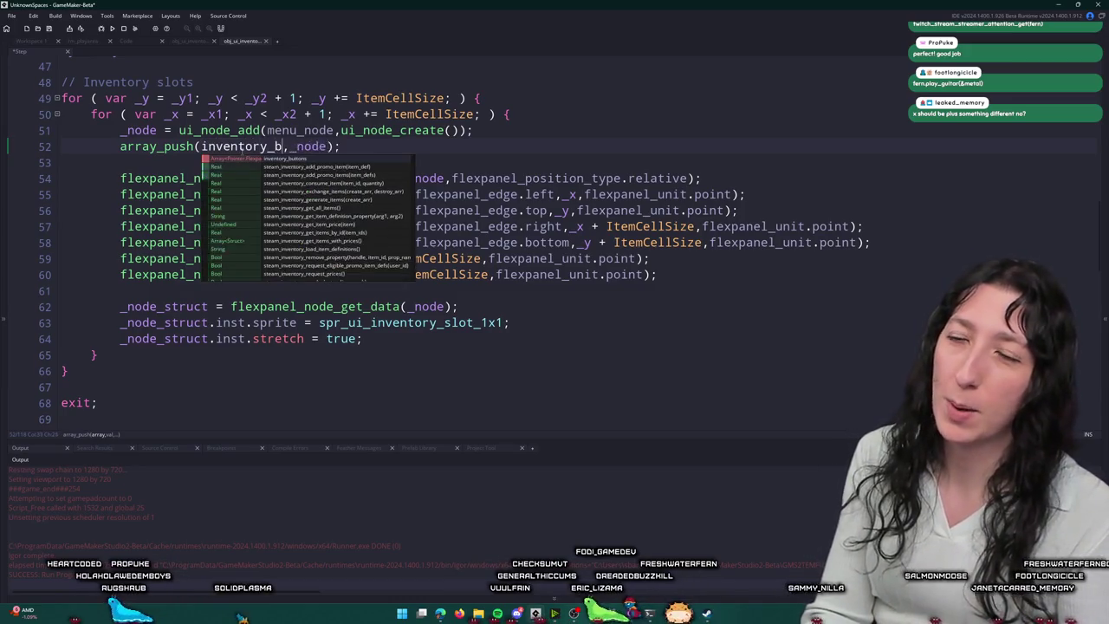
type("s")
scroll(396, 248, "up", 3)
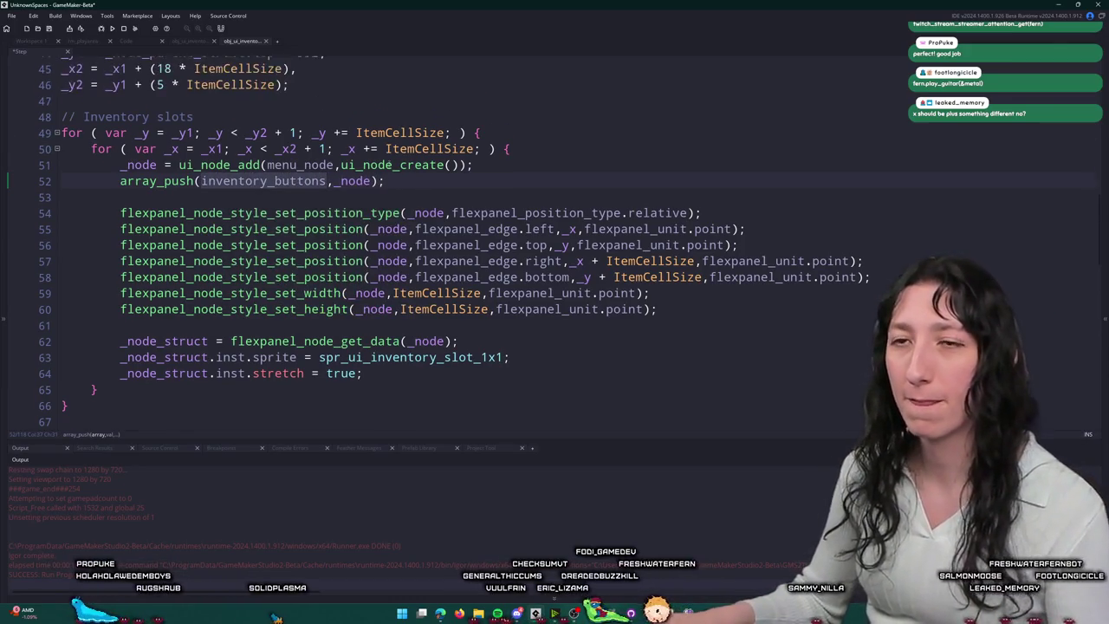
left_click(124, 252)
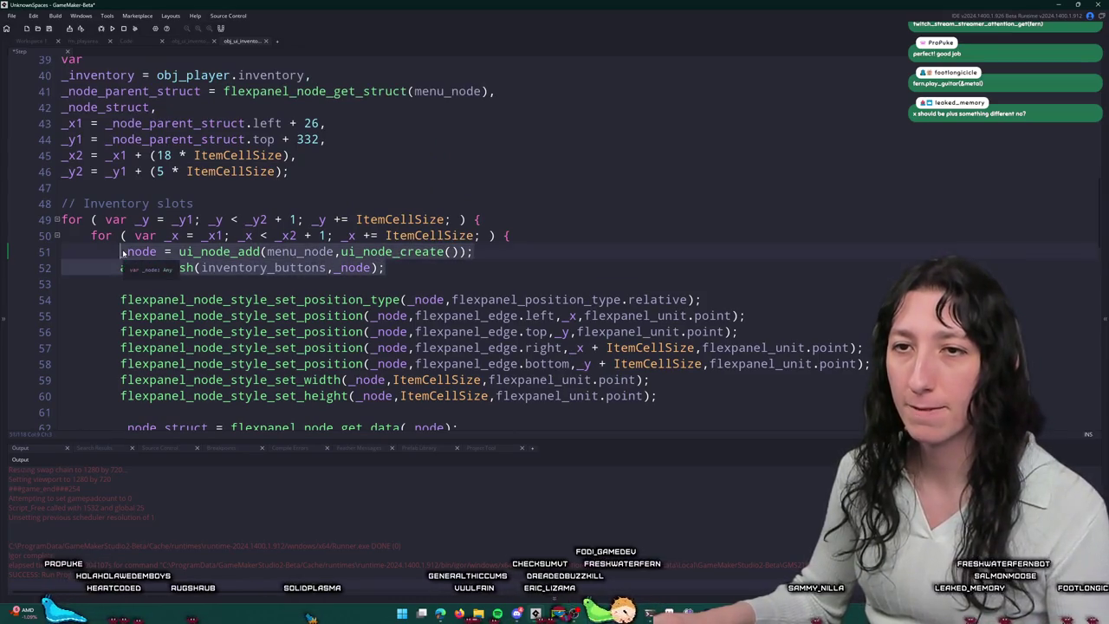
key("BackSpace")
key("Down")
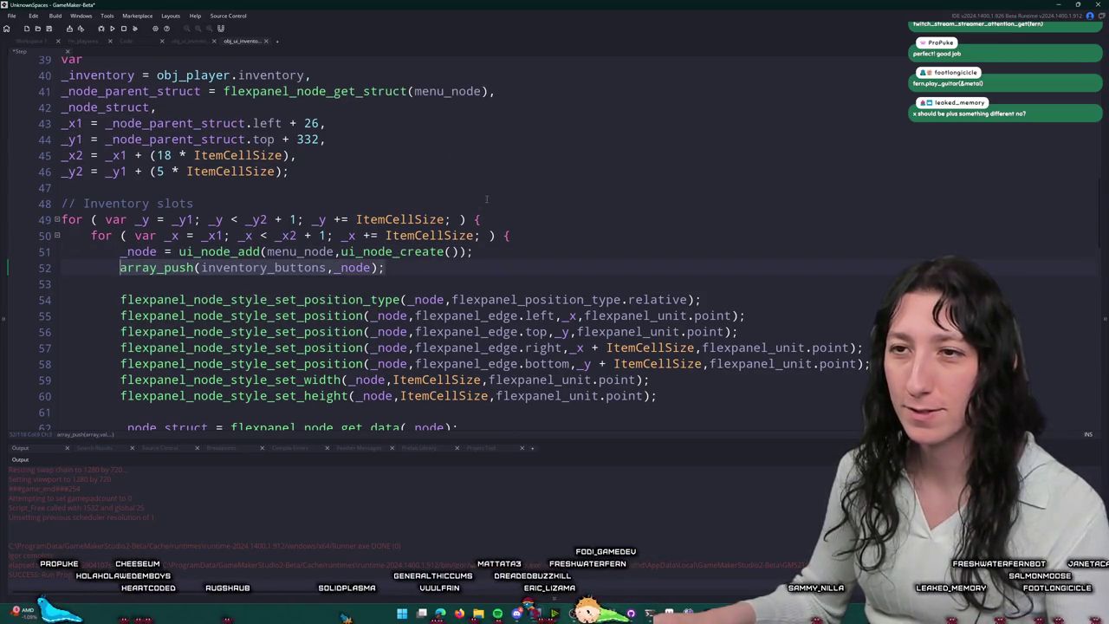
Step: Declare a new variable _index = 0 after _y2
left_click(268, 180)
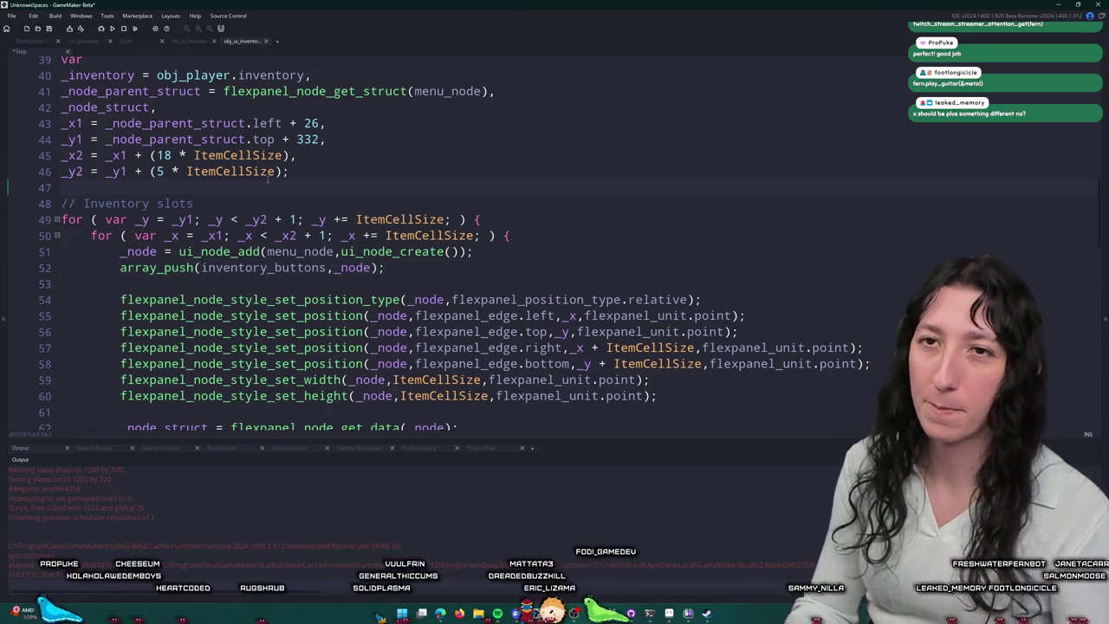
type(",")
key("Return")
type("_butto")
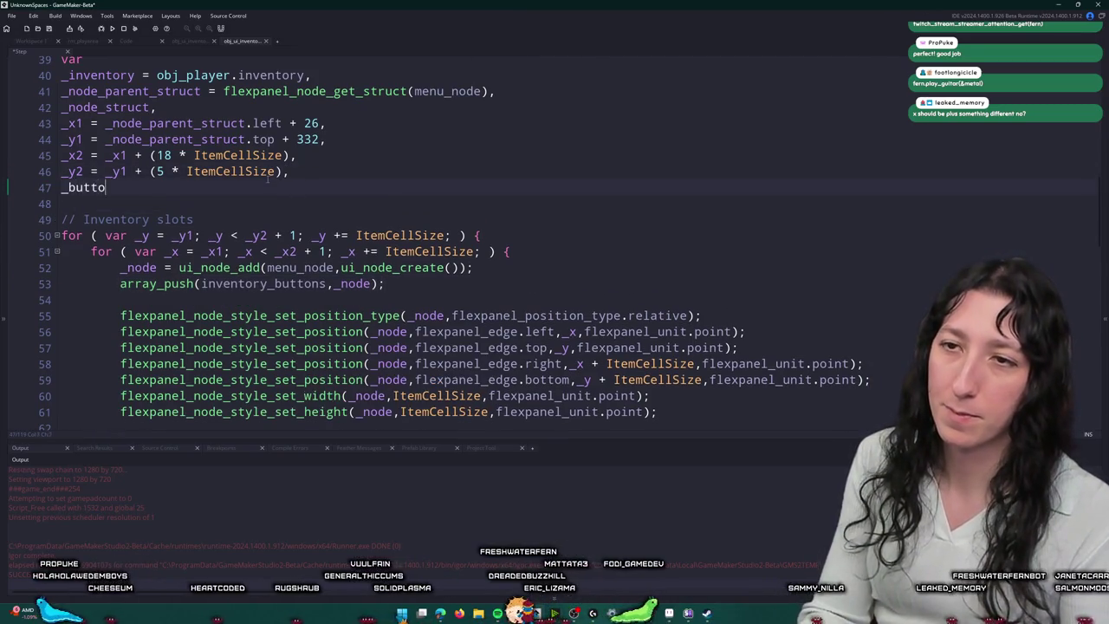
key("BackSpace")
key("BackSpace")
key("BackSpace")
type("index = 0")
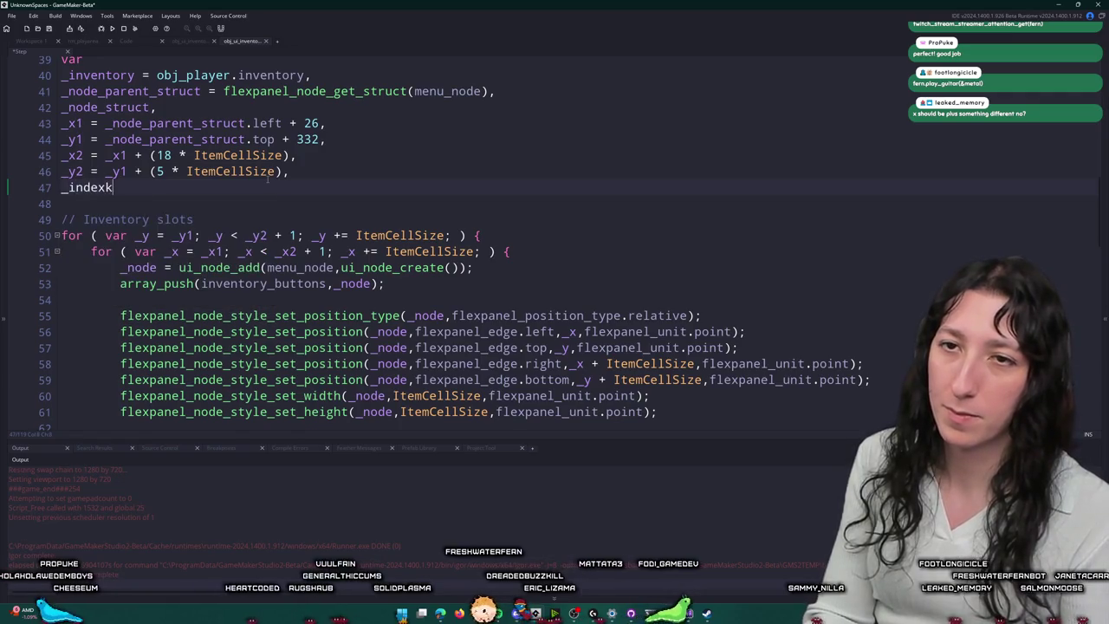
Step: Replace node creation with _node = inventory_buttons[_index ++] and delete the leftover _node_struct sprite lines
mouse_move(385, 285)
left_mouse_down()
mouse_move(213, 284)
mouse_move(182, 268)
mouse_move(234, 267)
left_mouse_up()
type("inventory_buttons[_index ++];")
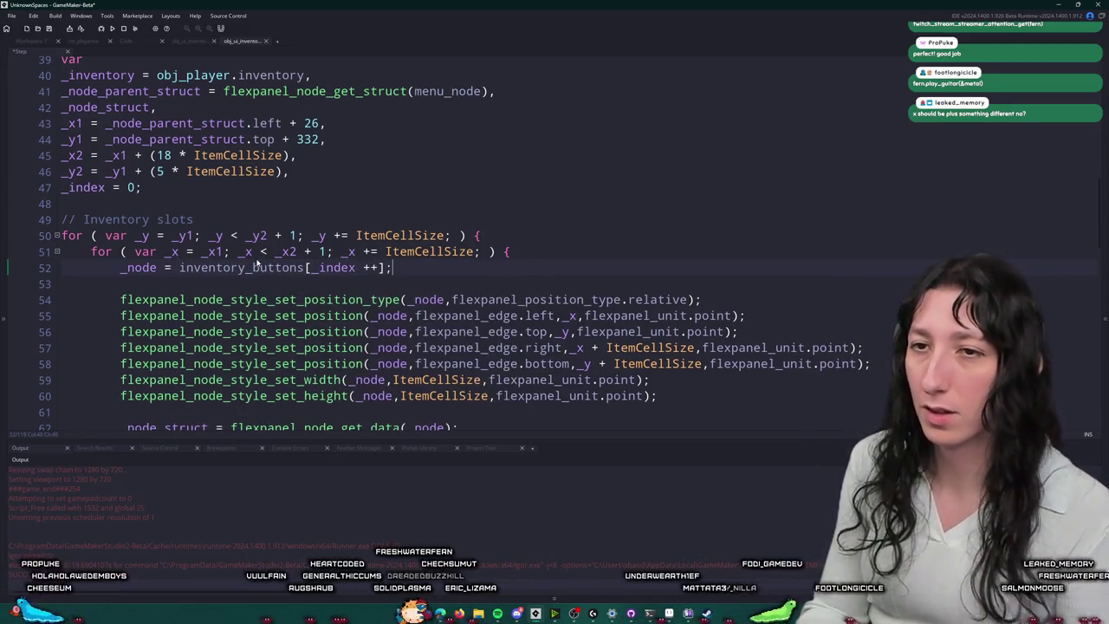
double_click(138, 268)
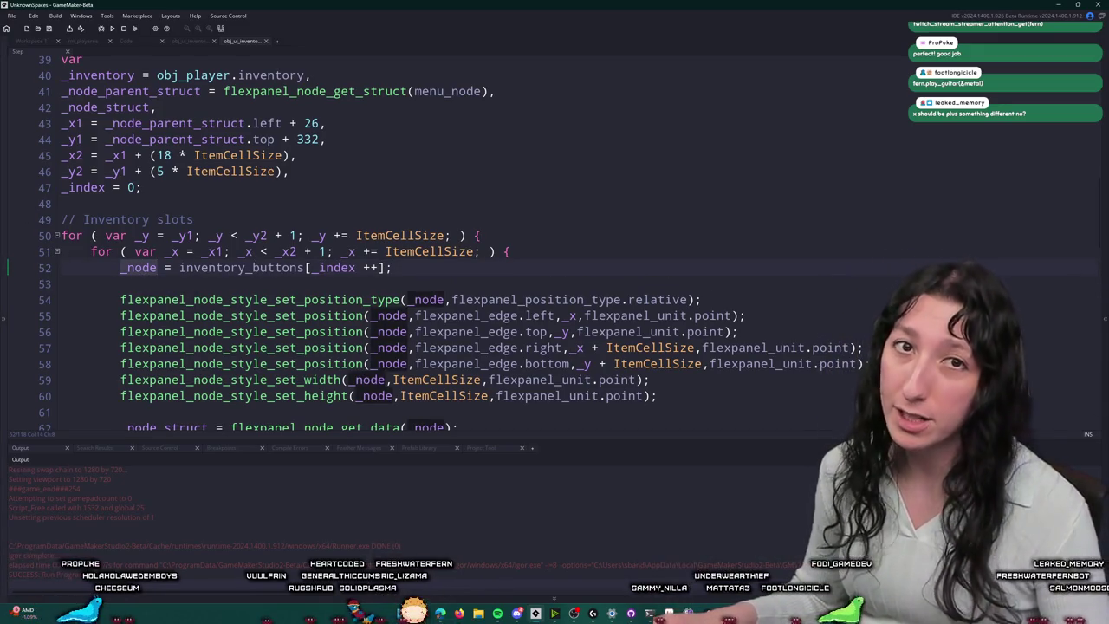
scroll(347, 329, "down", 3)
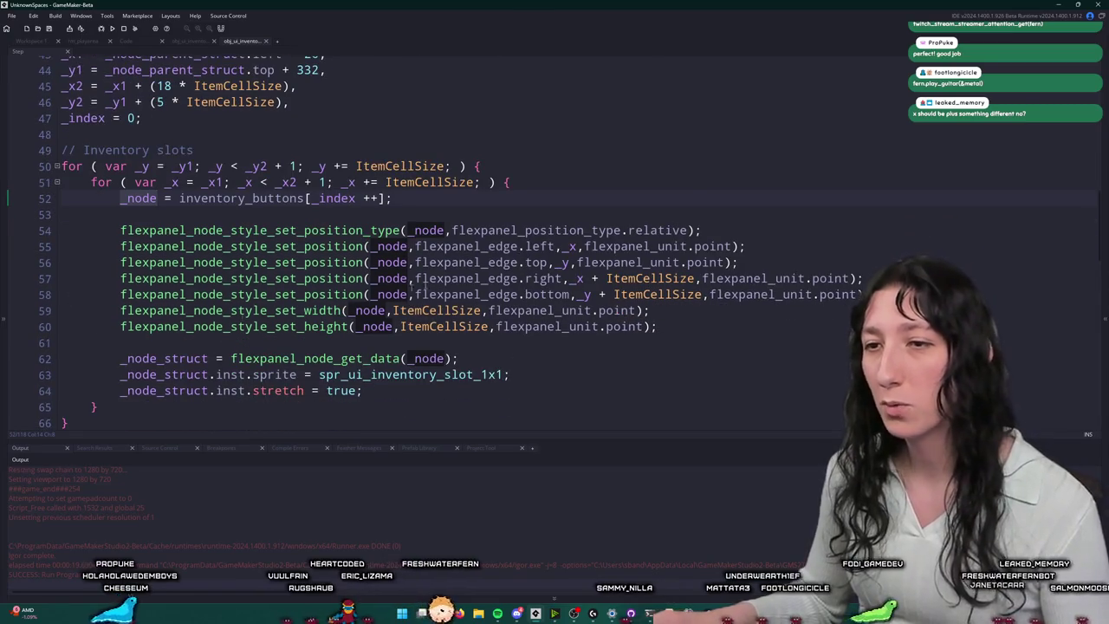
mouse_move(364, 339)
left_mouse_down()
mouse_move(434, 295)
mouse_move(62, 290)
left_mouse_up()
key("BackSpace")
key("BackSpace")
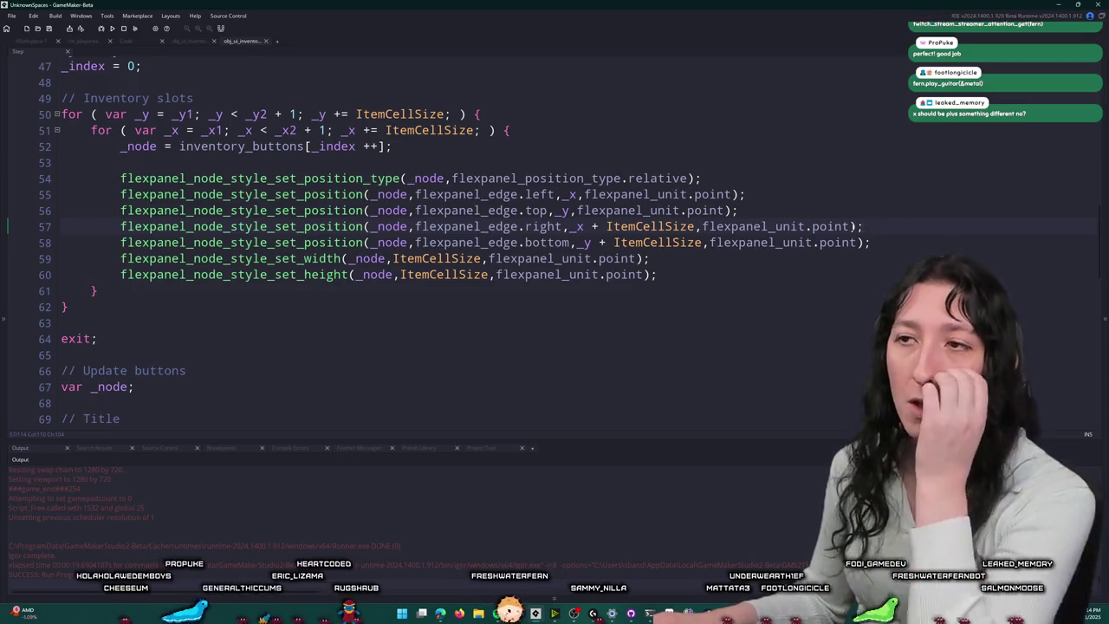
scroll(523, 275, "up", 1)
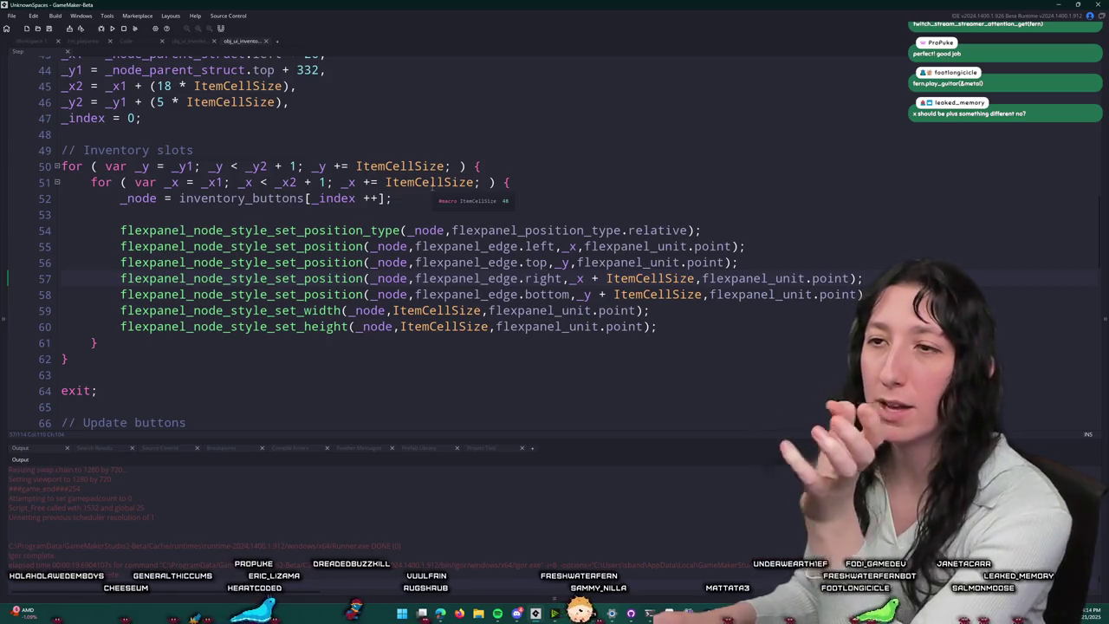
scroll(365, 196, "up", 1)
scroll(364, 196, "up", 2)
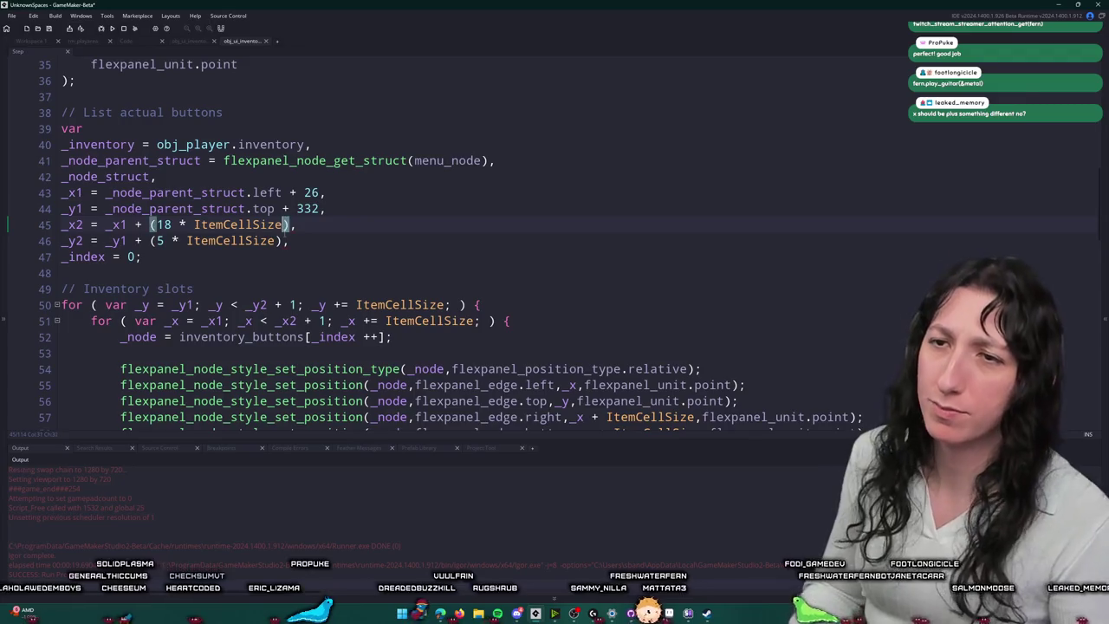
Step: Multiply the _x1, _y1, _x2, _y2 offsets and loop step sizes by global.Gui_Scale
type("&* ")
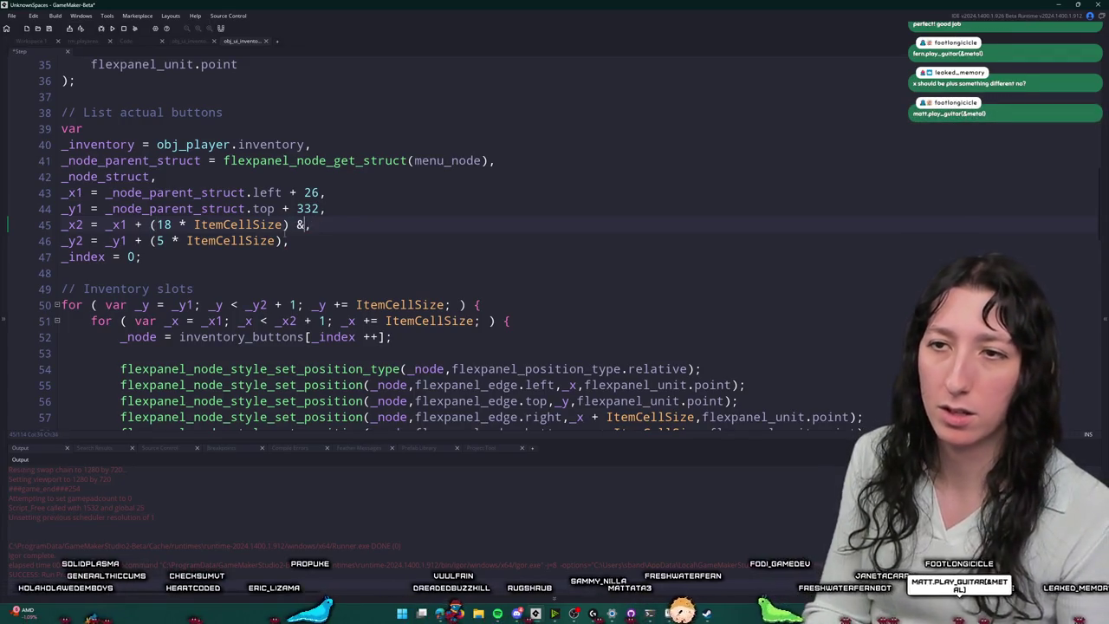
type("bal.Gui_Scale")
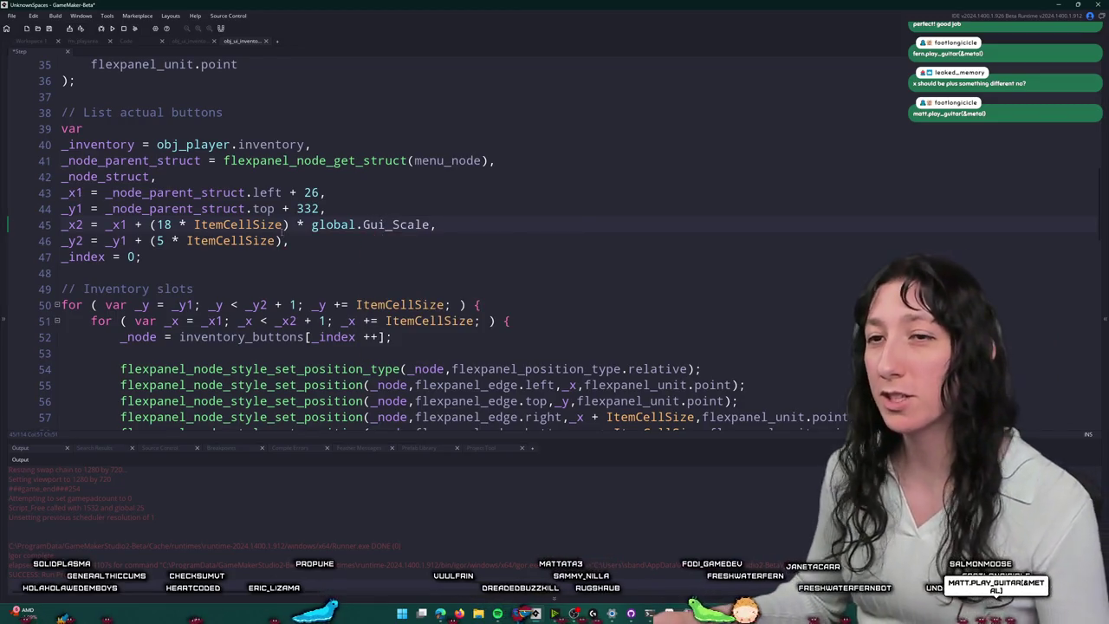
left_click_drag(290, 225, 424, 231)
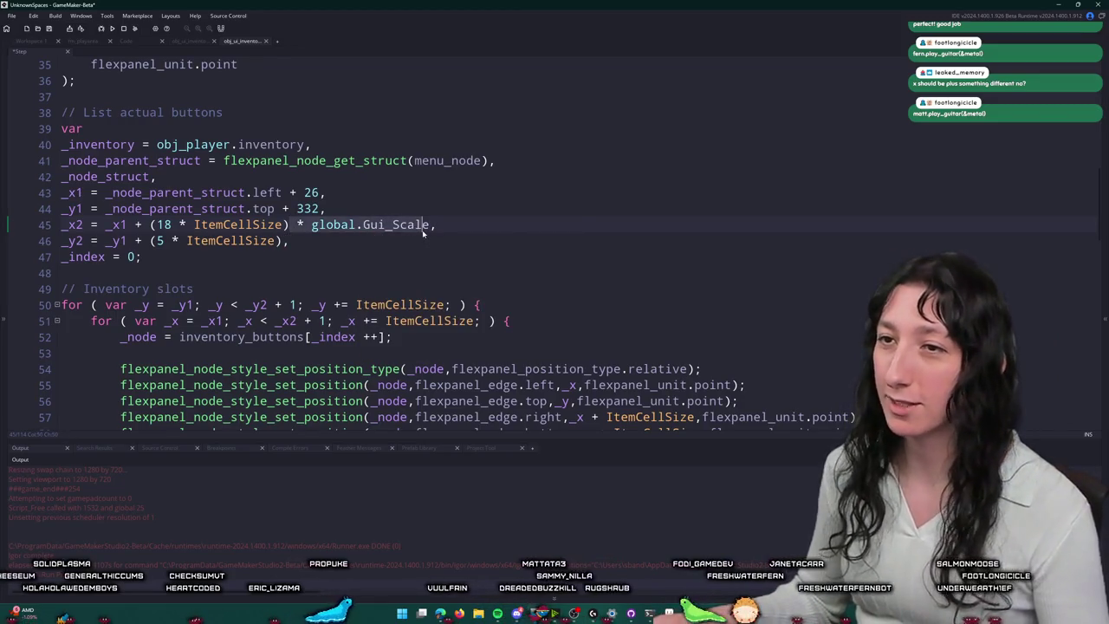
left_click(285, 240)
key("Up")
key("Up")
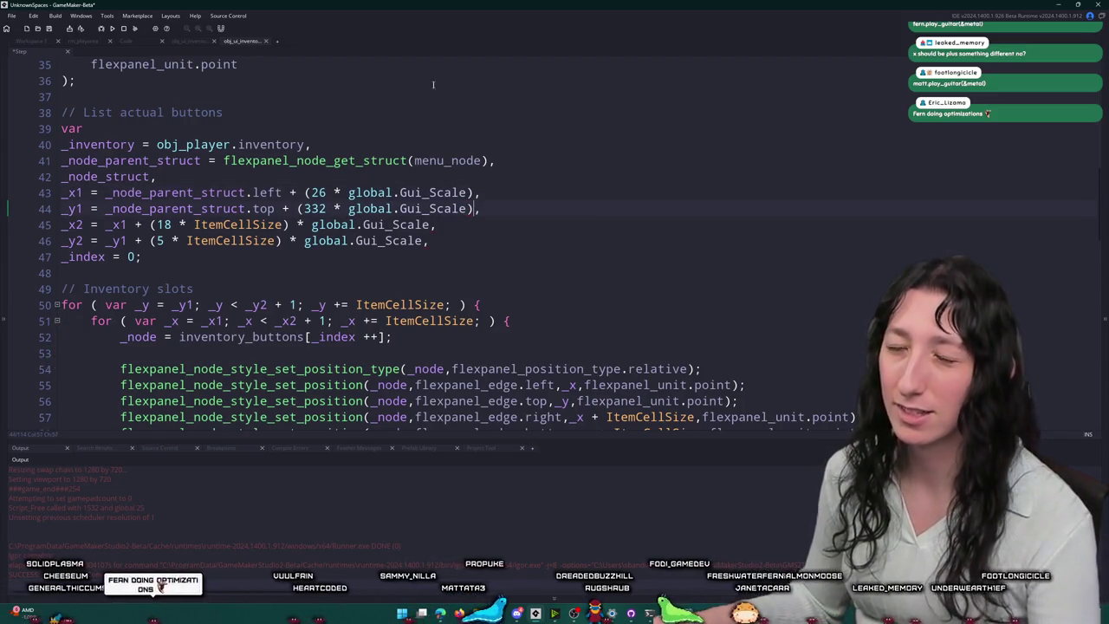
scroll(421, 124, "down", 3)
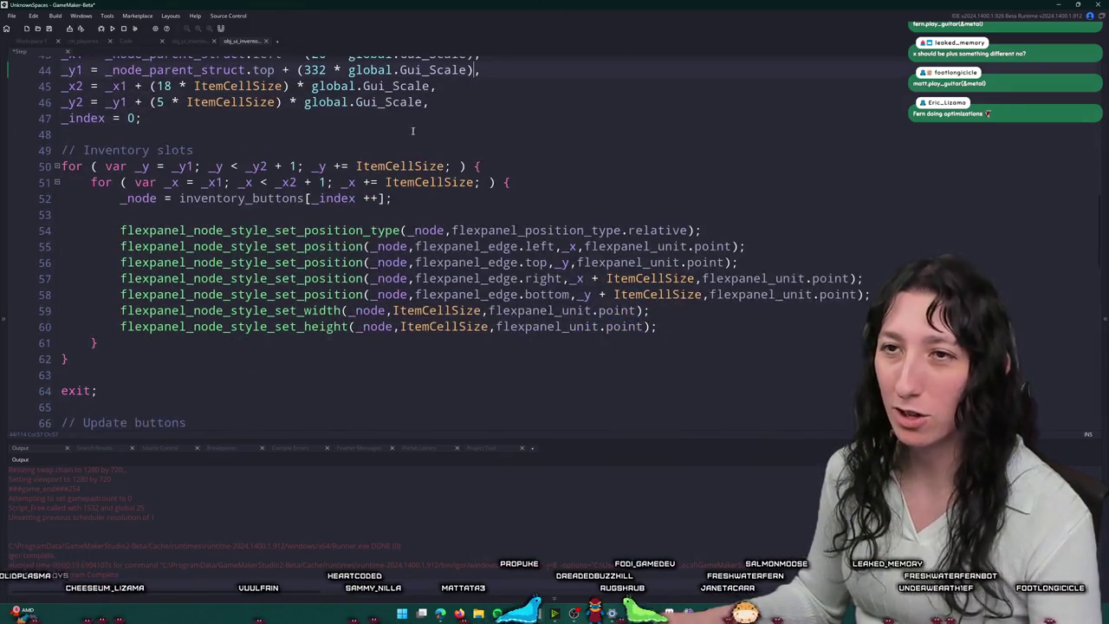
left_click(443, 165)
type("* global.Gui_Scale")
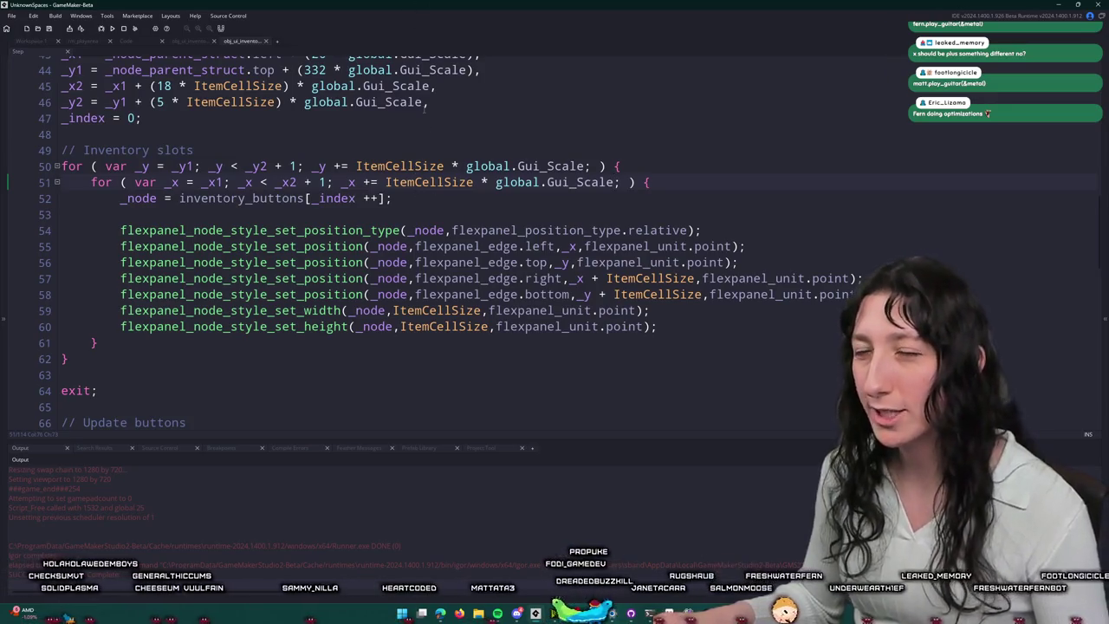
Step: Check the Create event, then run the game with F5, open the lobby inventory, and close it
left_click(204, 41)
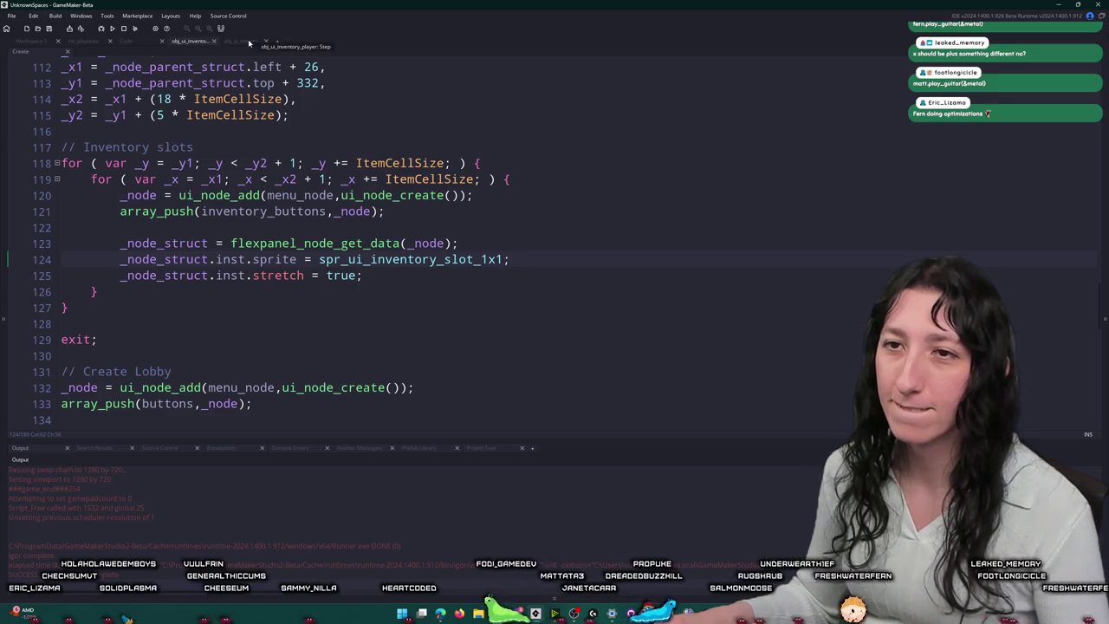
left_click(249, 41)
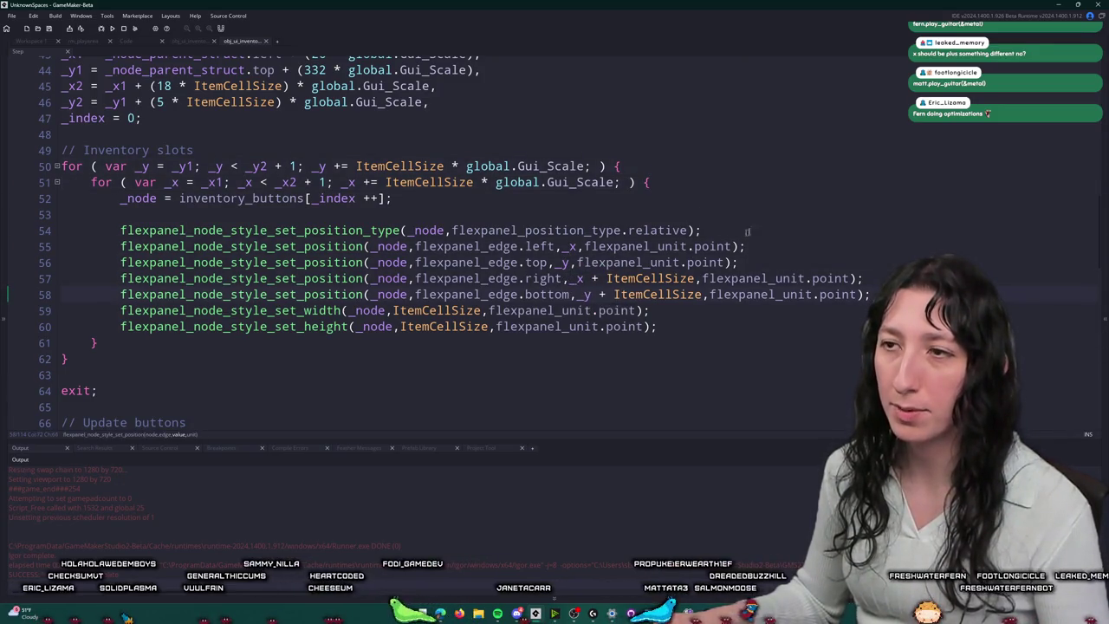
left_click(738, 183)
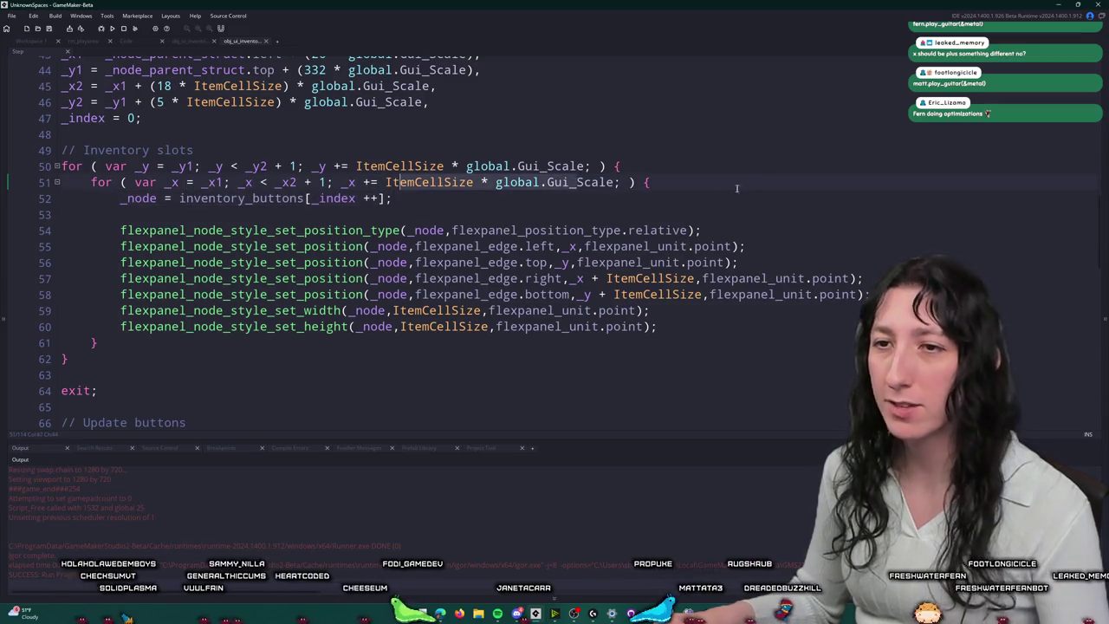
key("F5")
scroll(718, 193, "up", 6)
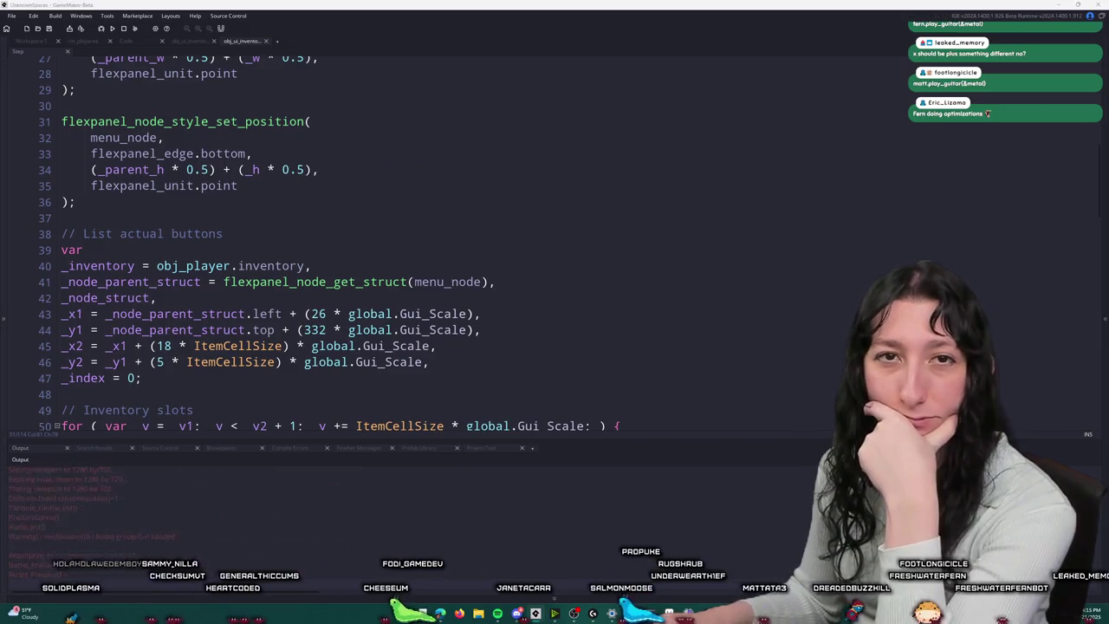
left_click(551, 286)
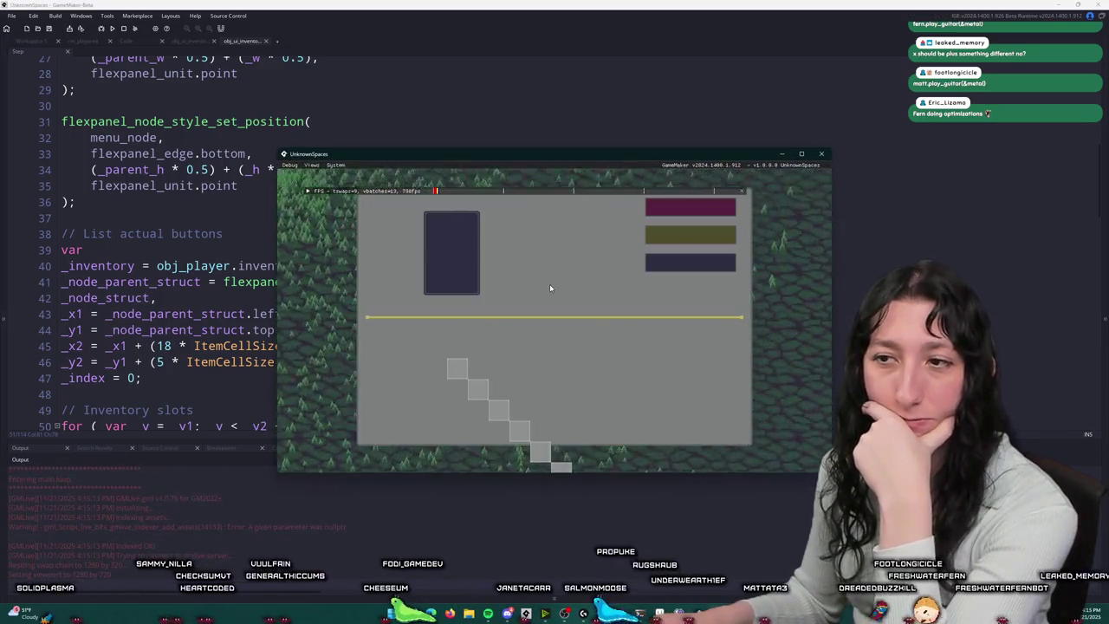
left_click(821, 157)
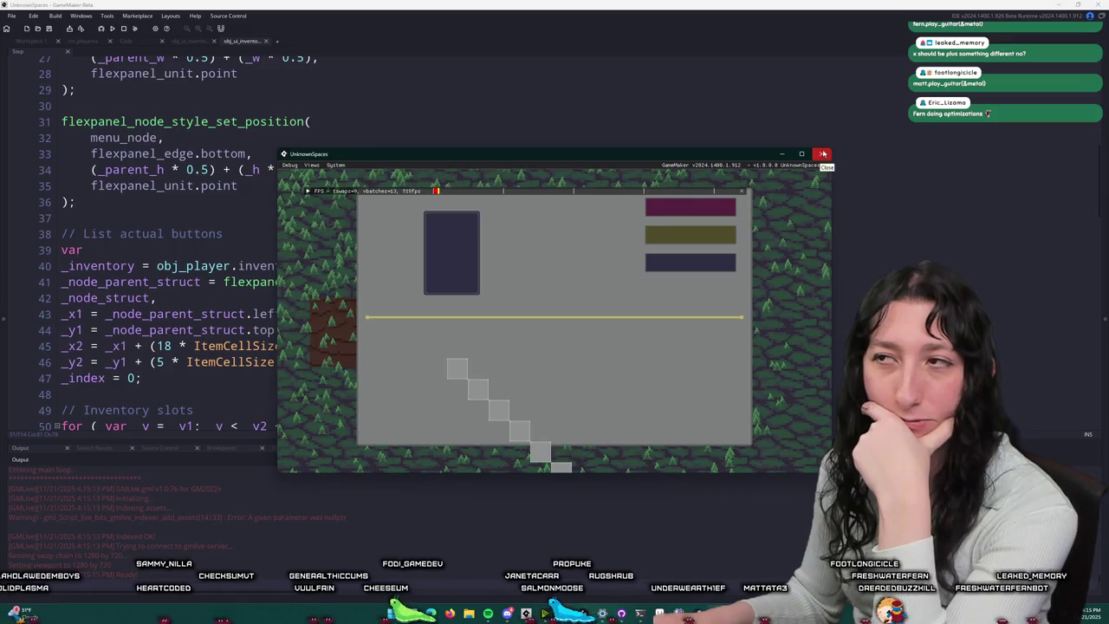
scroll(407, 368, "down", 5)
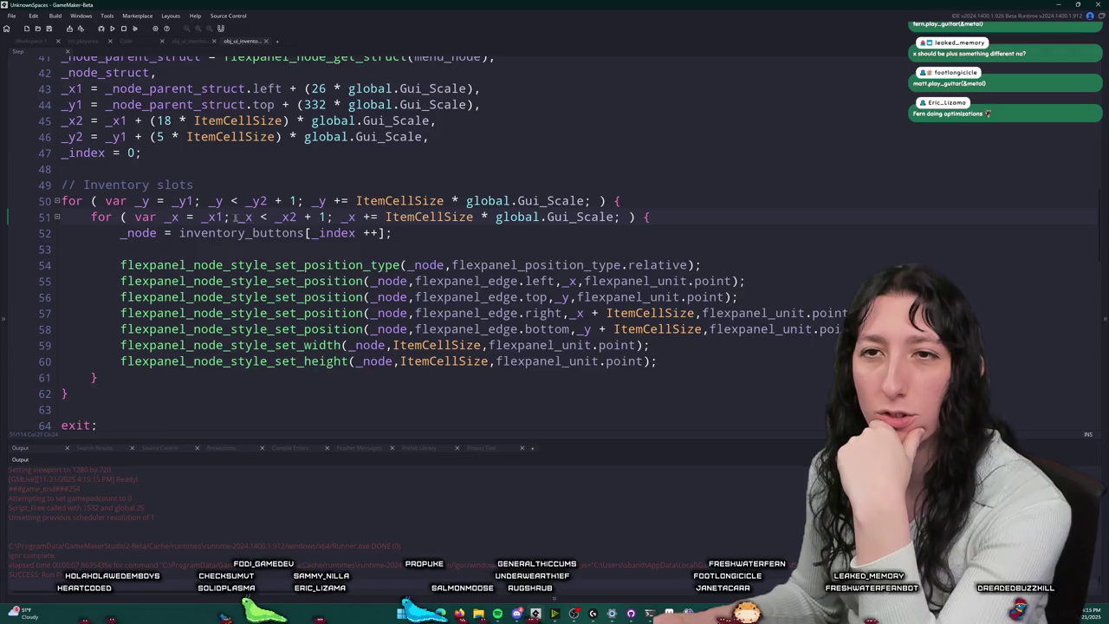
Step: Insert log([_x1,_y1,_x2,_y2]) at the start of the inner for loop
scroll(220, 214, "up", 1)
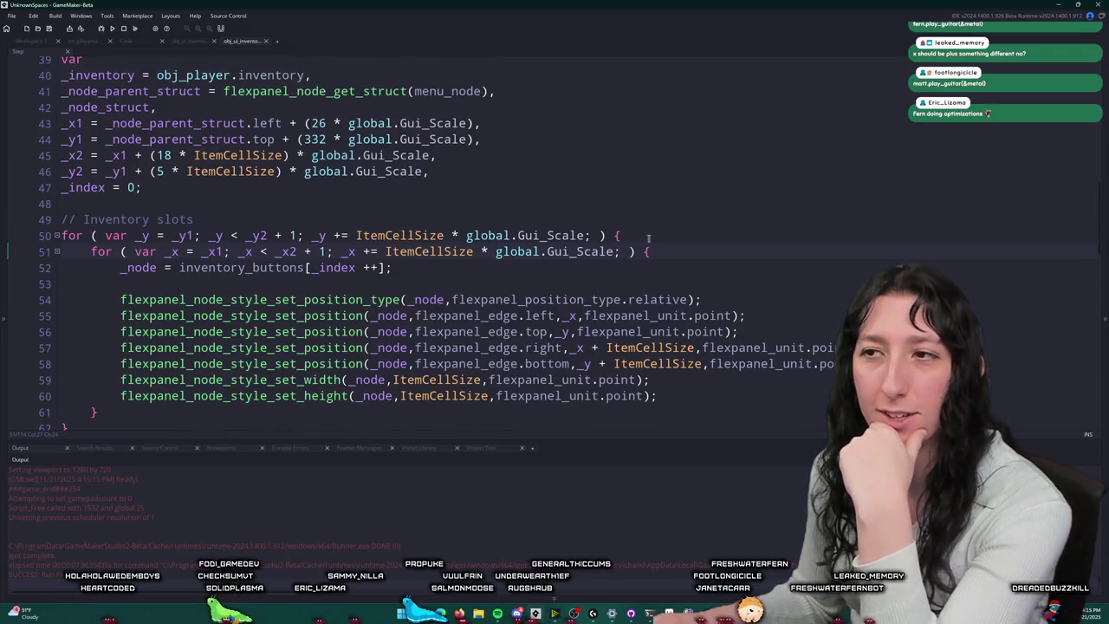
type("\\")
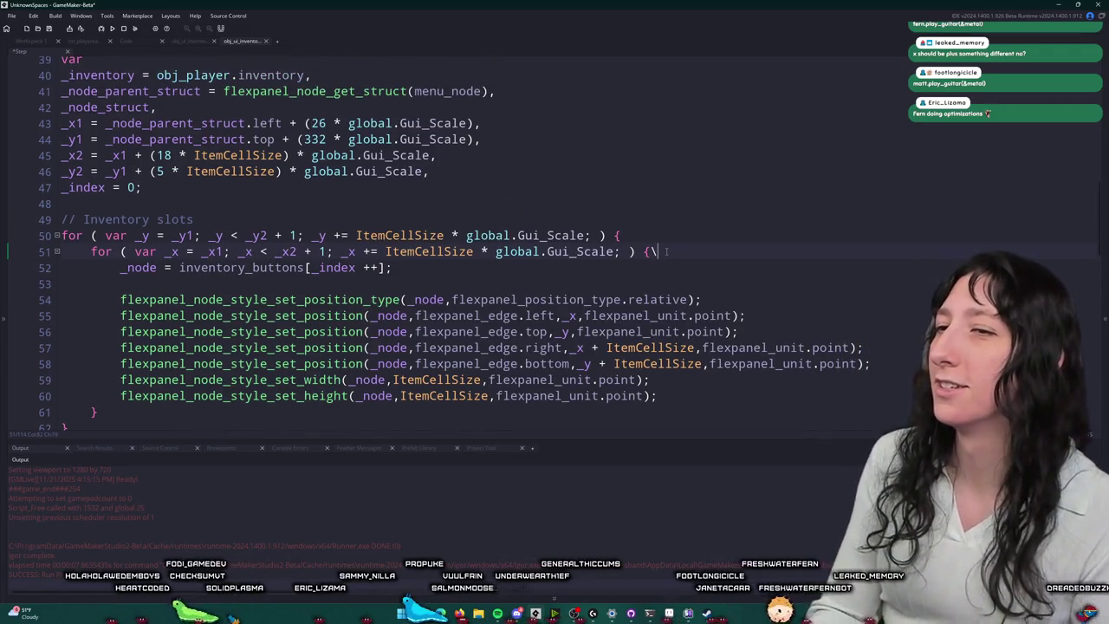
key("BackSpace")
key("Return")
type("lo")
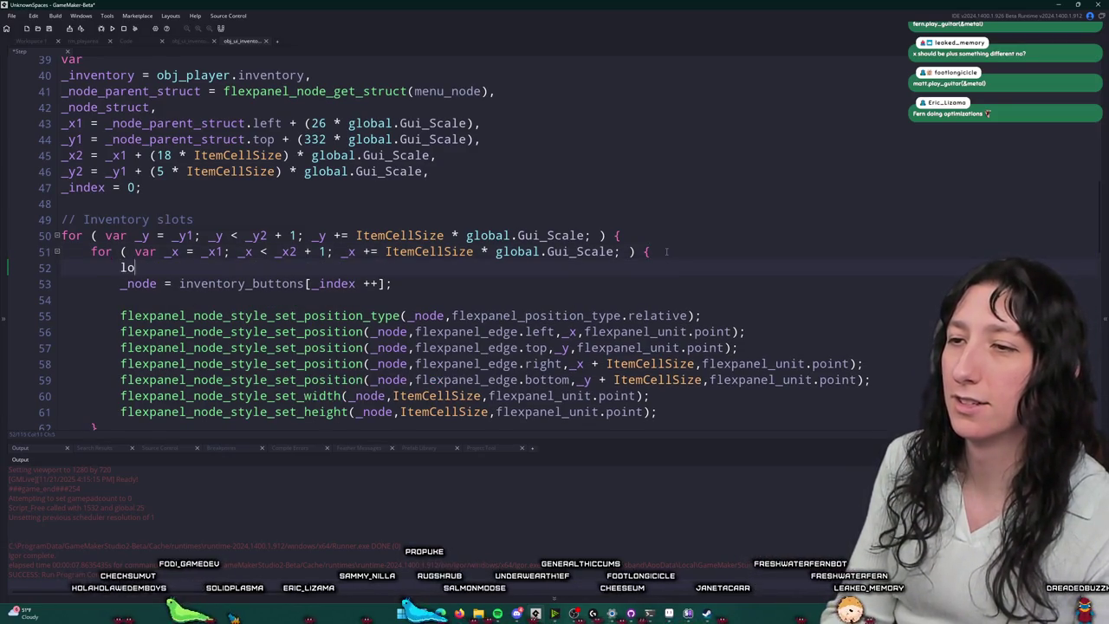
type("g(")
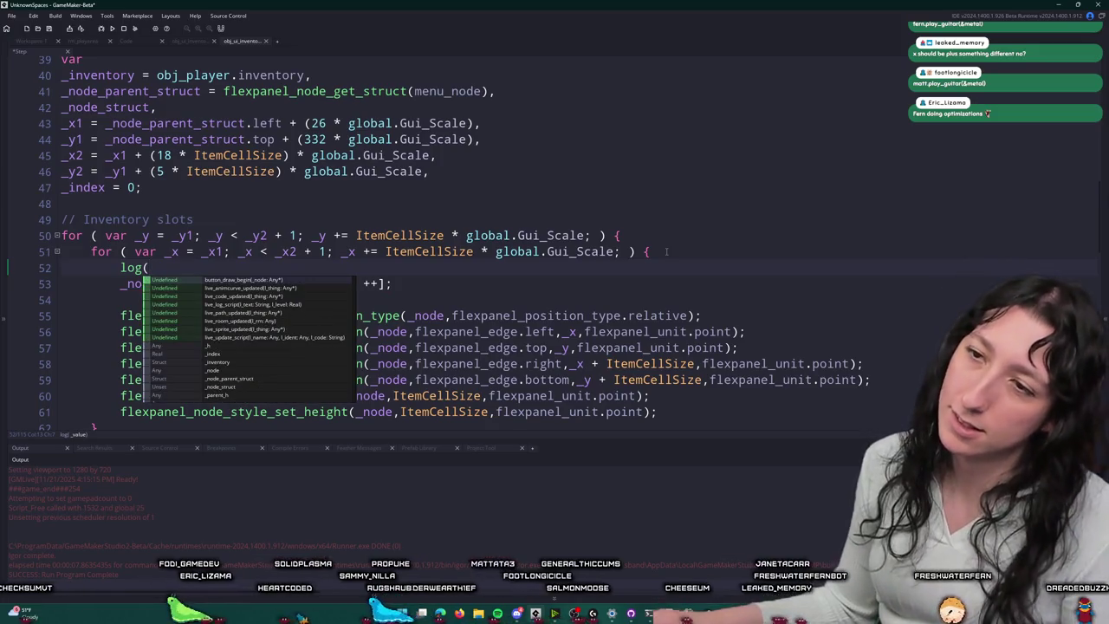
type("+")
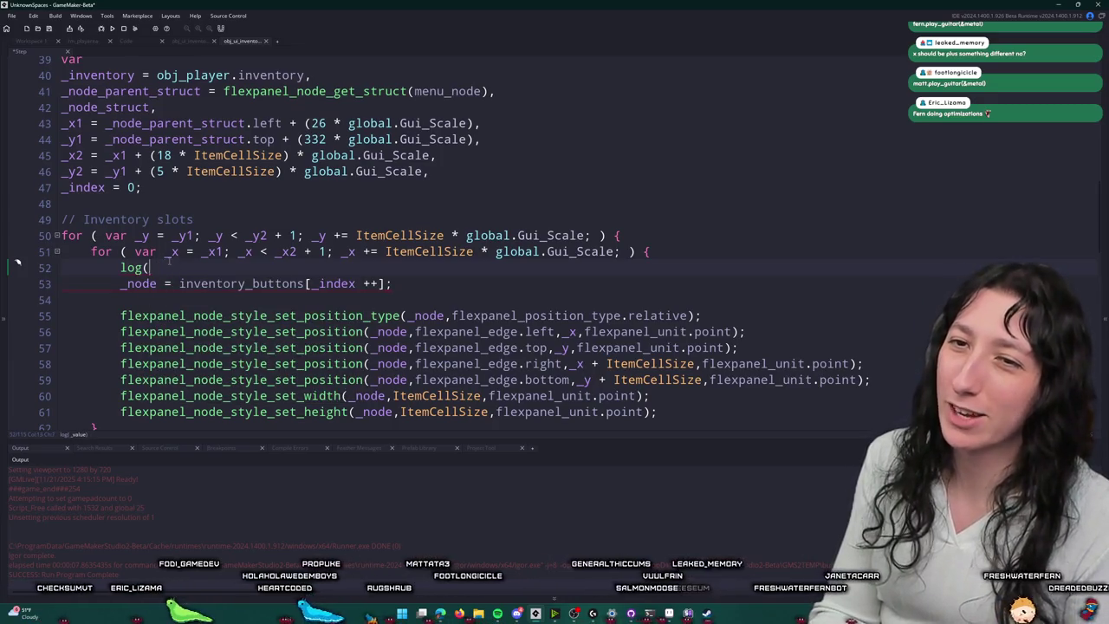
type("x1,_y1,_x2,_")
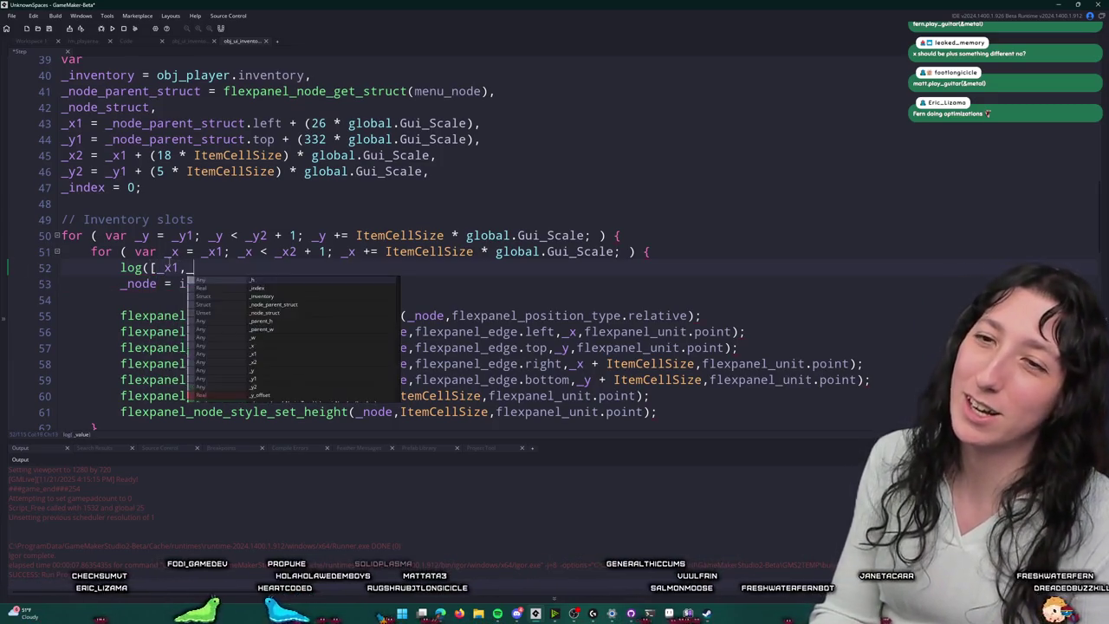
type("y2])")
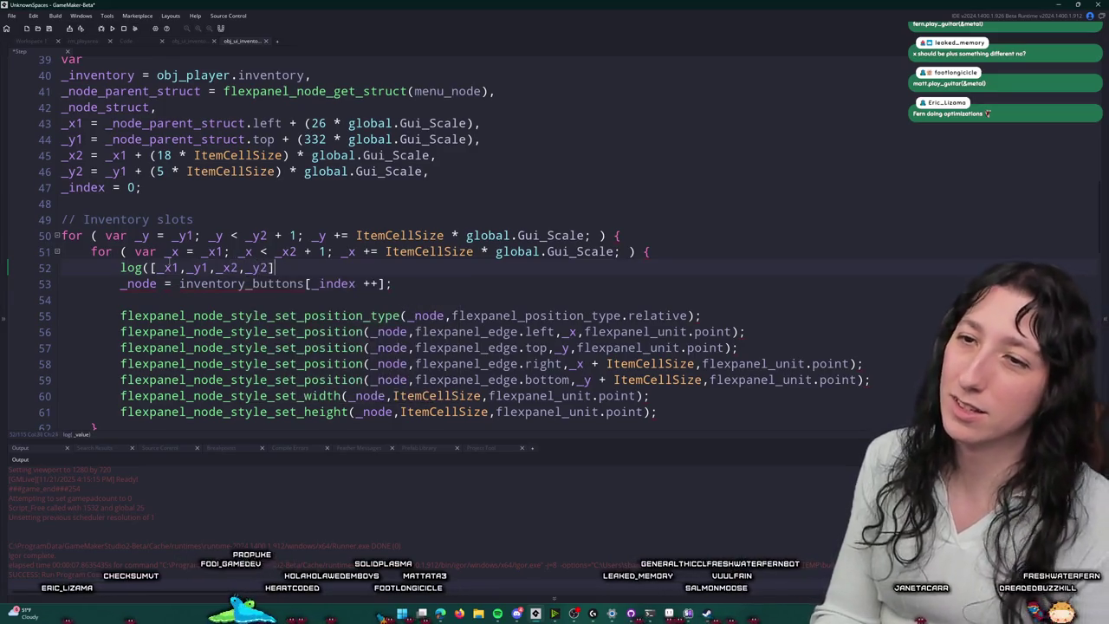
Step: Run the game with F5, open the inventory screen, then close the game window
key("F5")
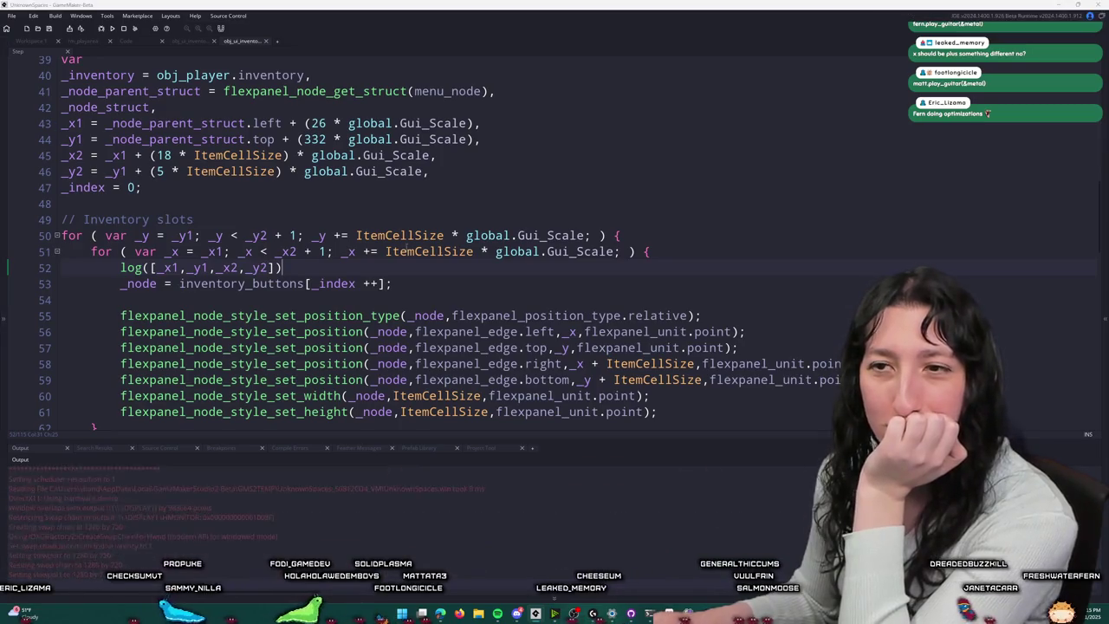
left_click(552, 287)
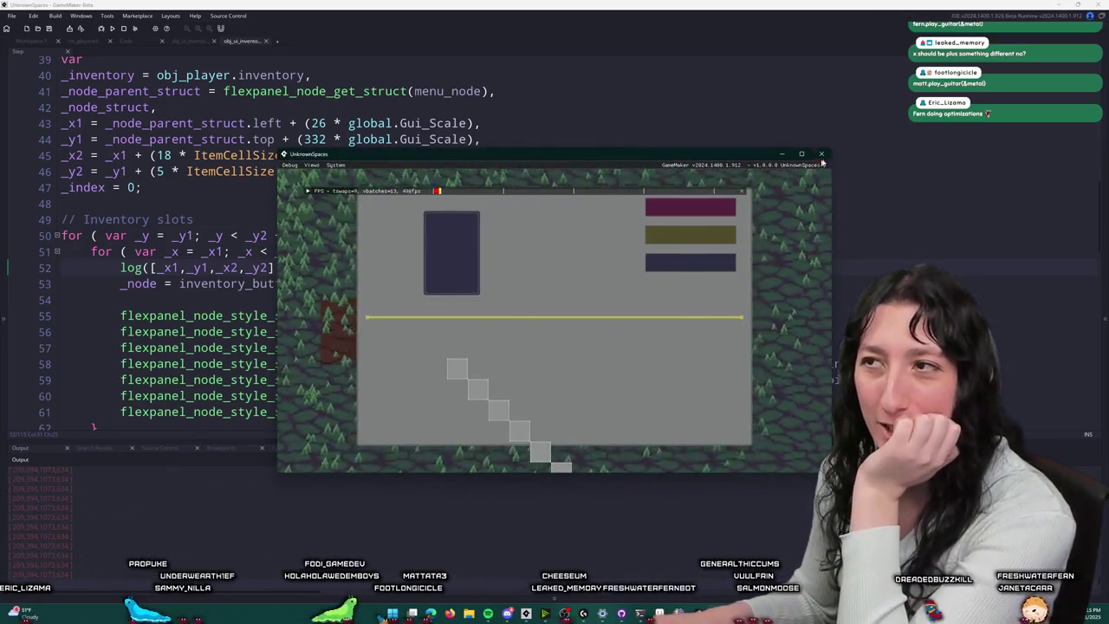
left_click(702, 237)
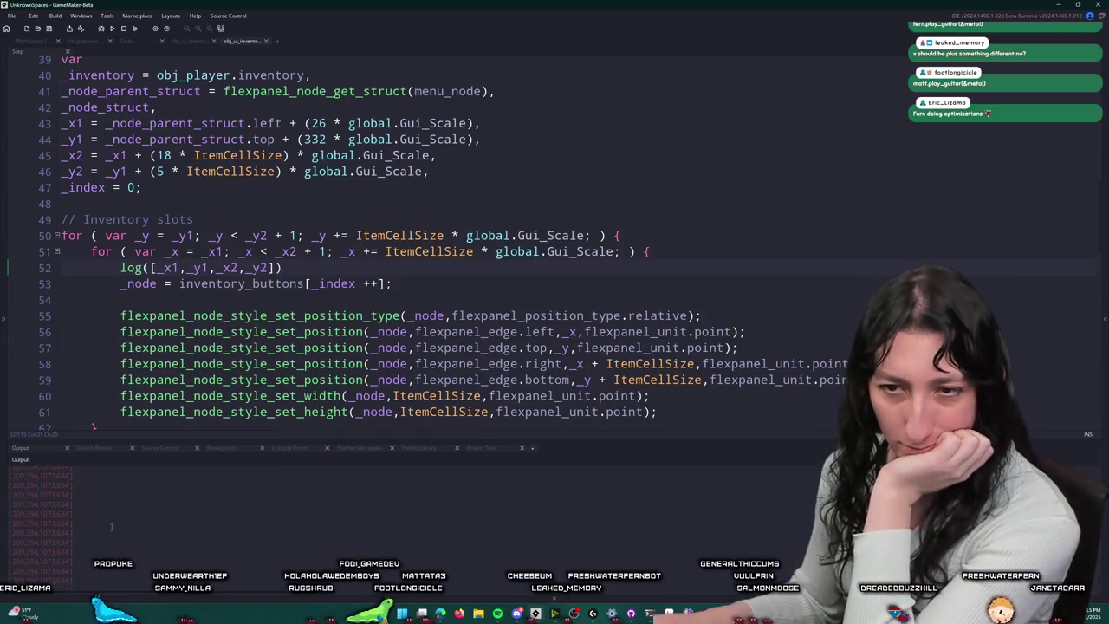
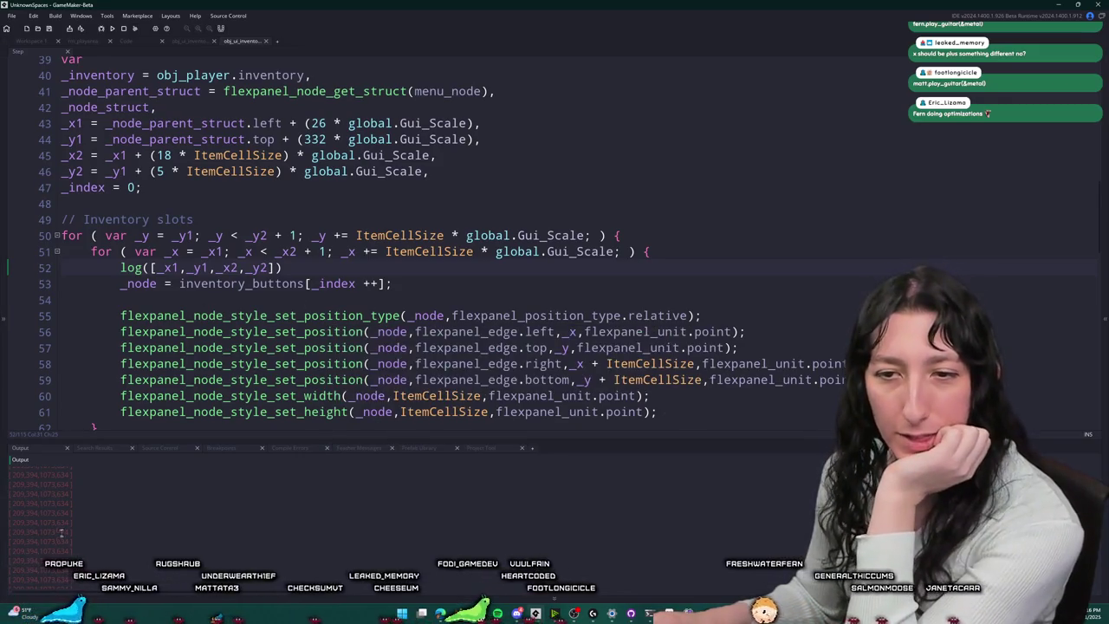
Step: Delete the log([_x1,_y1,_x2,_y2]) debug line from the inventory slot loop
left_click_drag(295, 263, 100, 273)
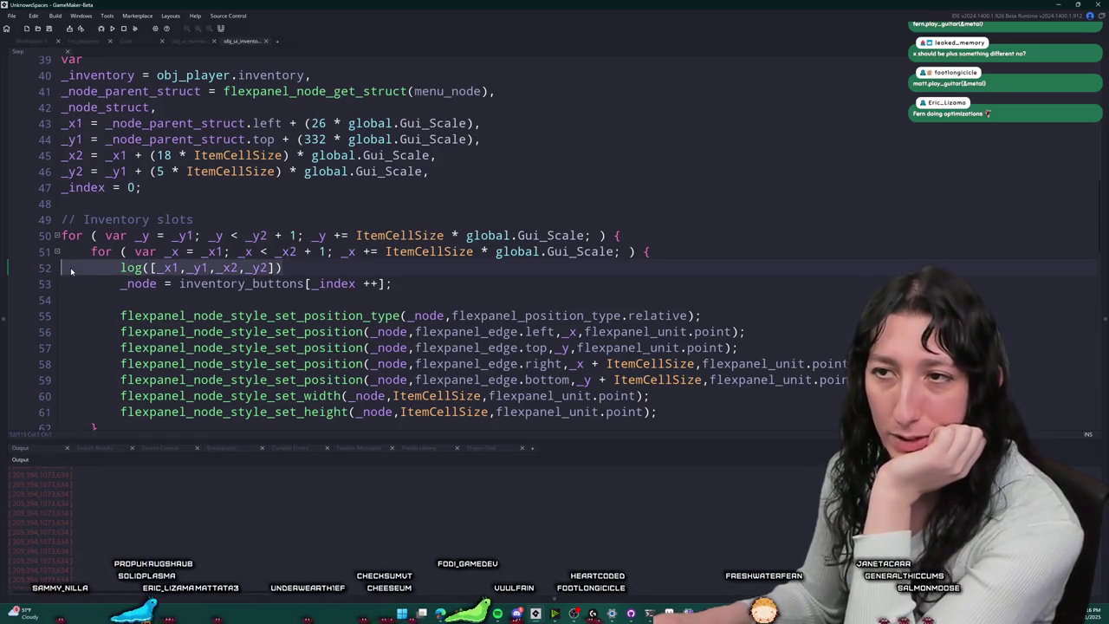
key("BackSpace")
key("BackSpace")
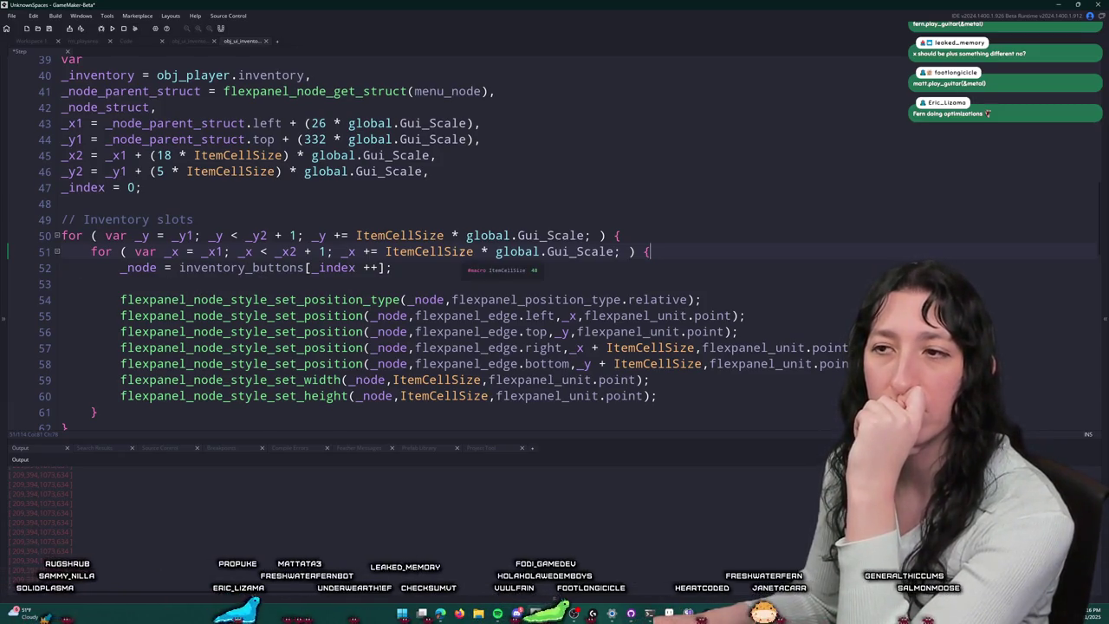
scroll(399, 260, "down", 1)
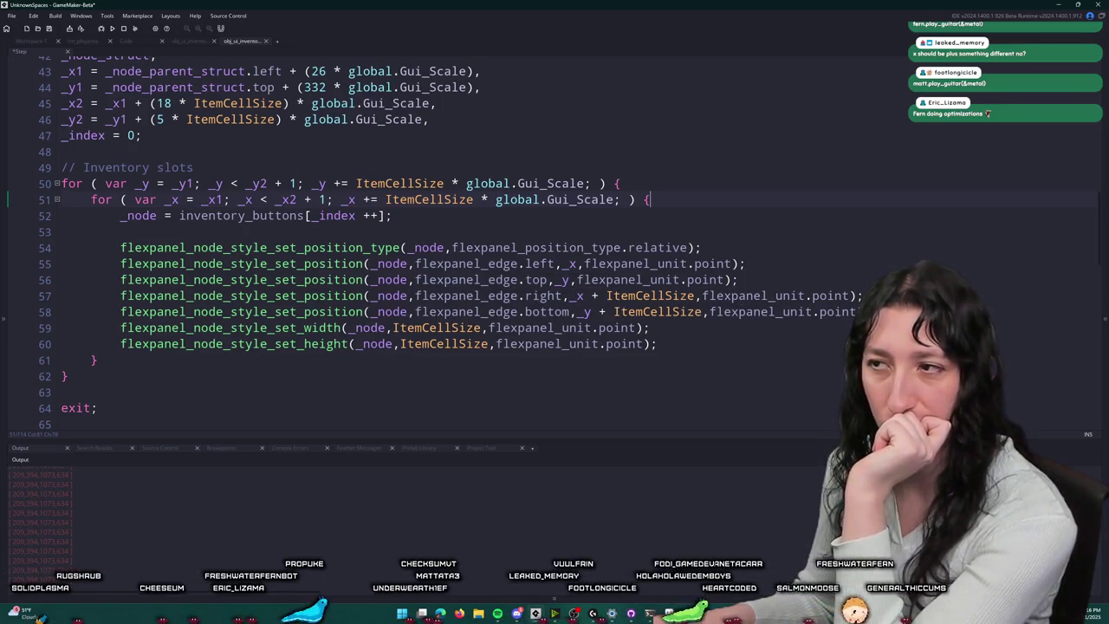
Step: Append ' * global.Gui_Scale' to ItemCellSize in the slot width and height lines
left_click(695, 296)
left_click(590, 183)
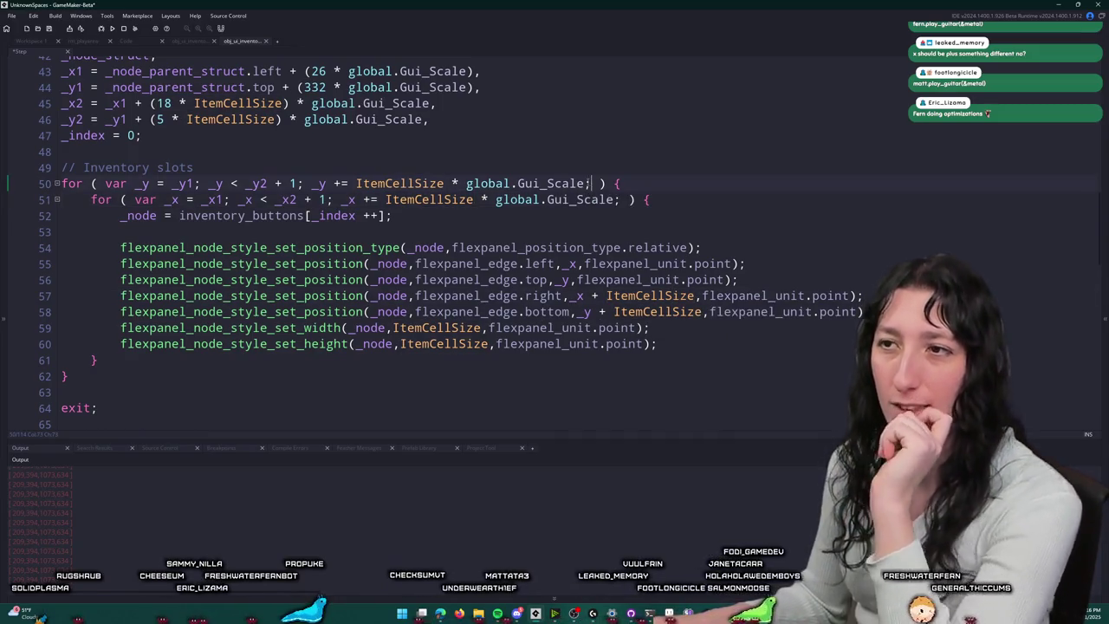
key("ctrl+c")
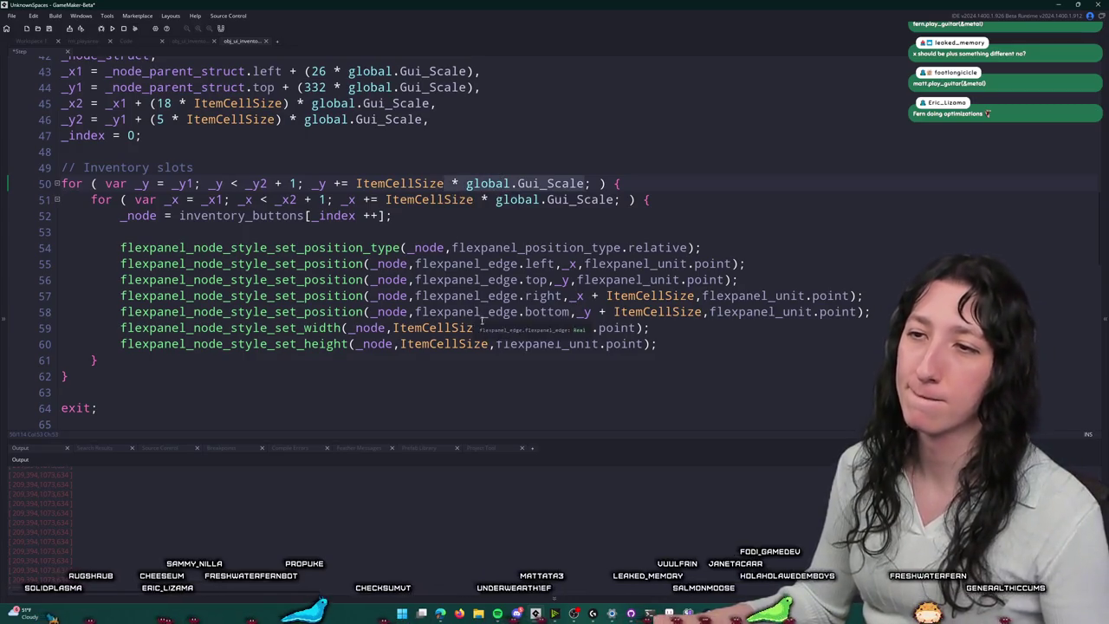
left_click(481, 327)
key("ctrl+v")
left_click(490, 344)
key("ctrl+v")
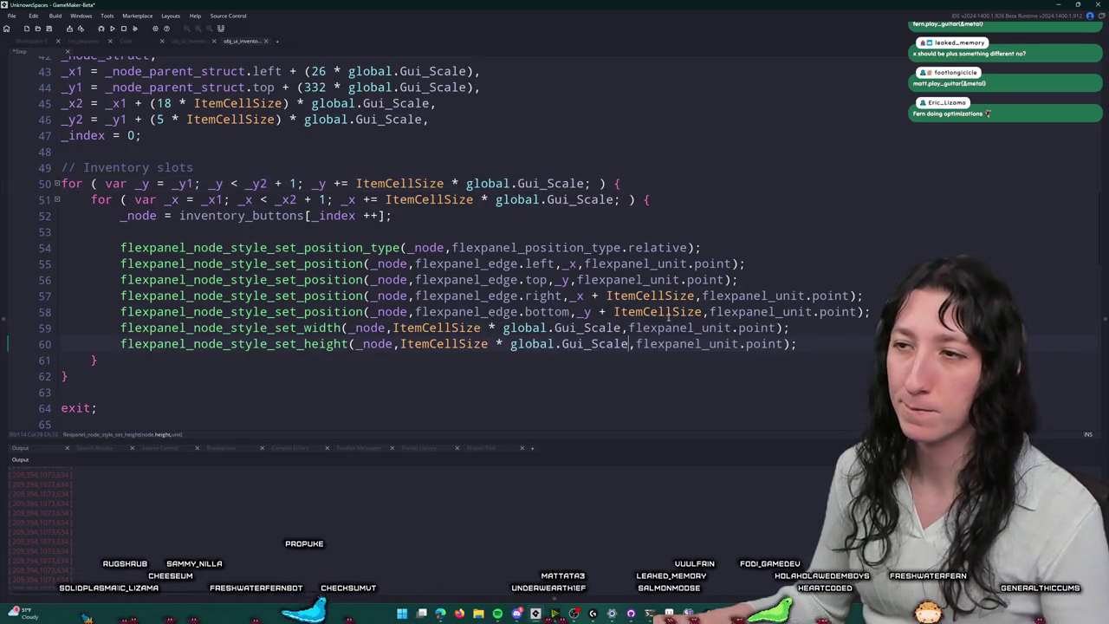
Step: Scale the right and bottom edge offsets by global.Gui_Scale, wrapping them in parentheses
key("ctrl+v")
left_click(700, 311)
key("ctrl+v")
left_click(614, 311)
type("(")
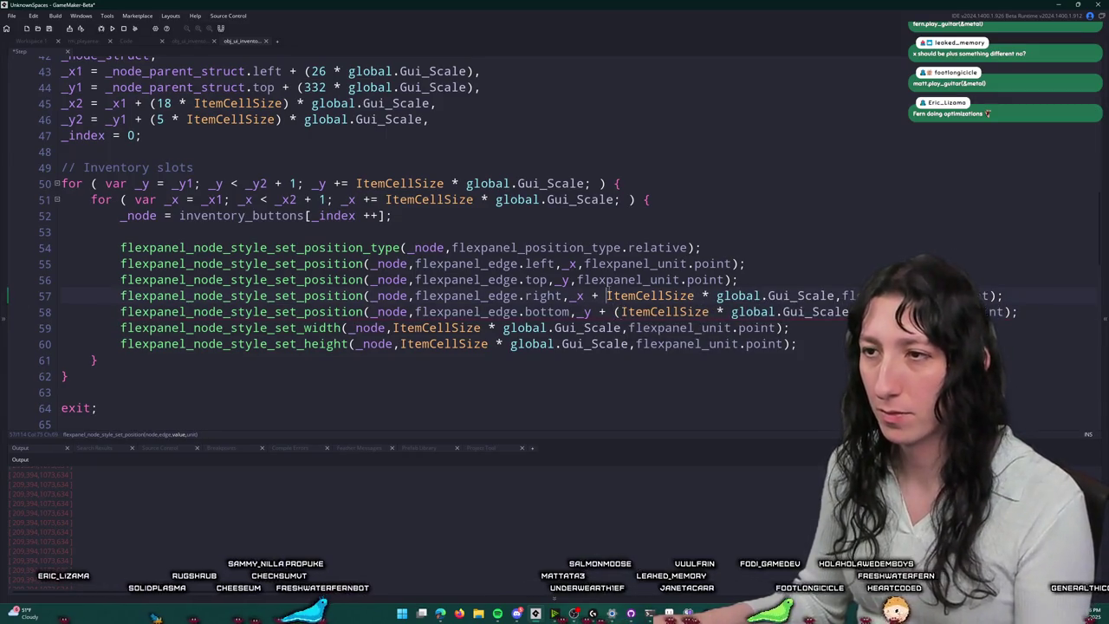
type("(")
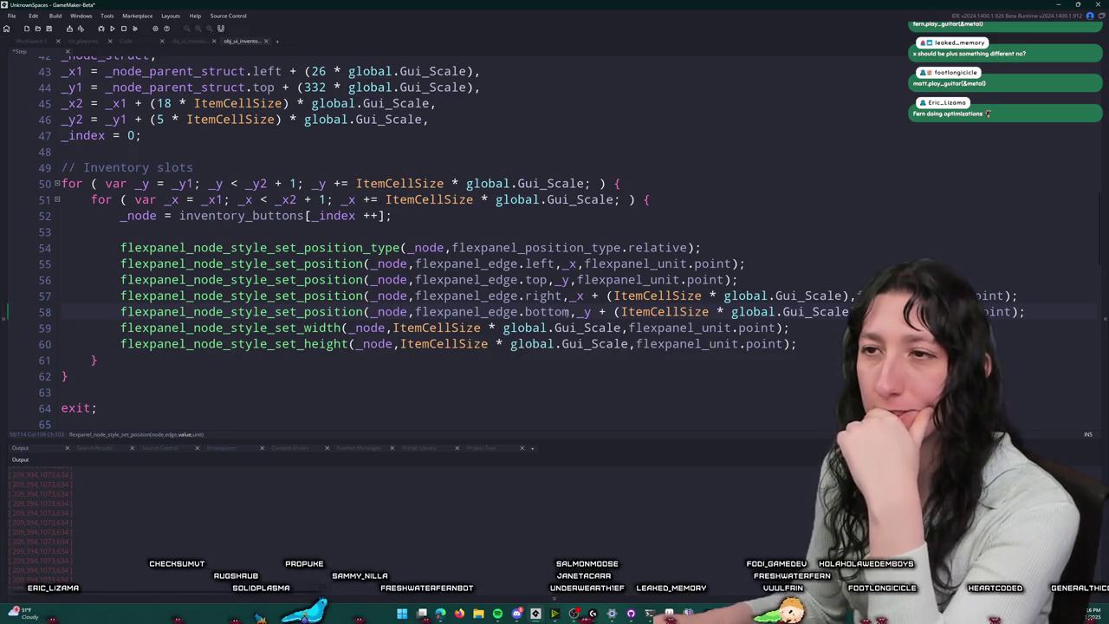
scroll(576, 271, "up", 1)
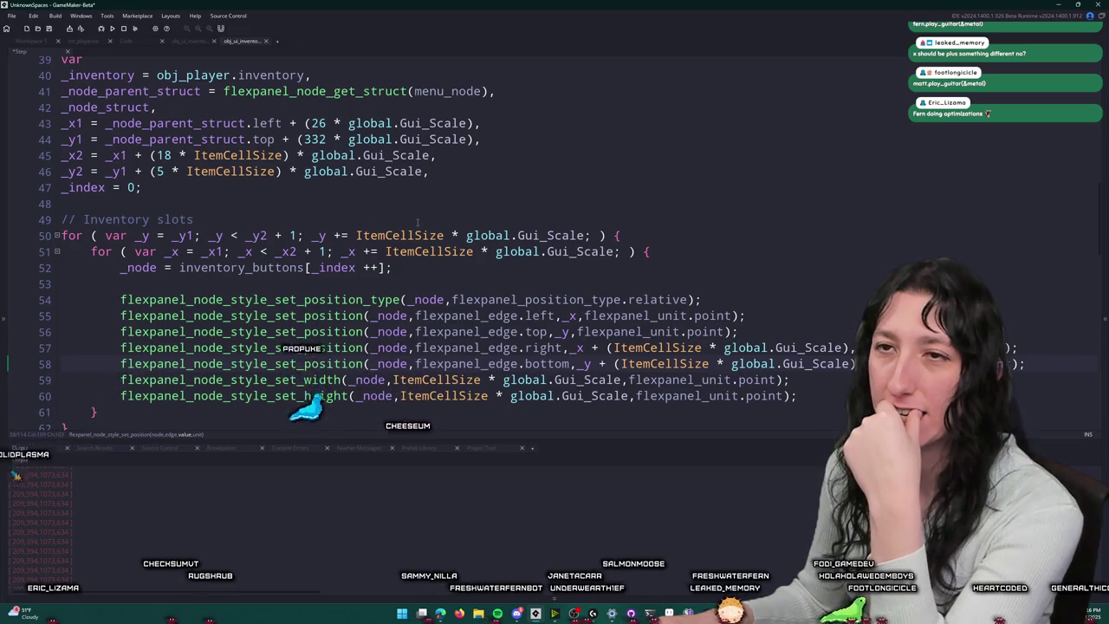
scroll(420, 224, "up", 1)
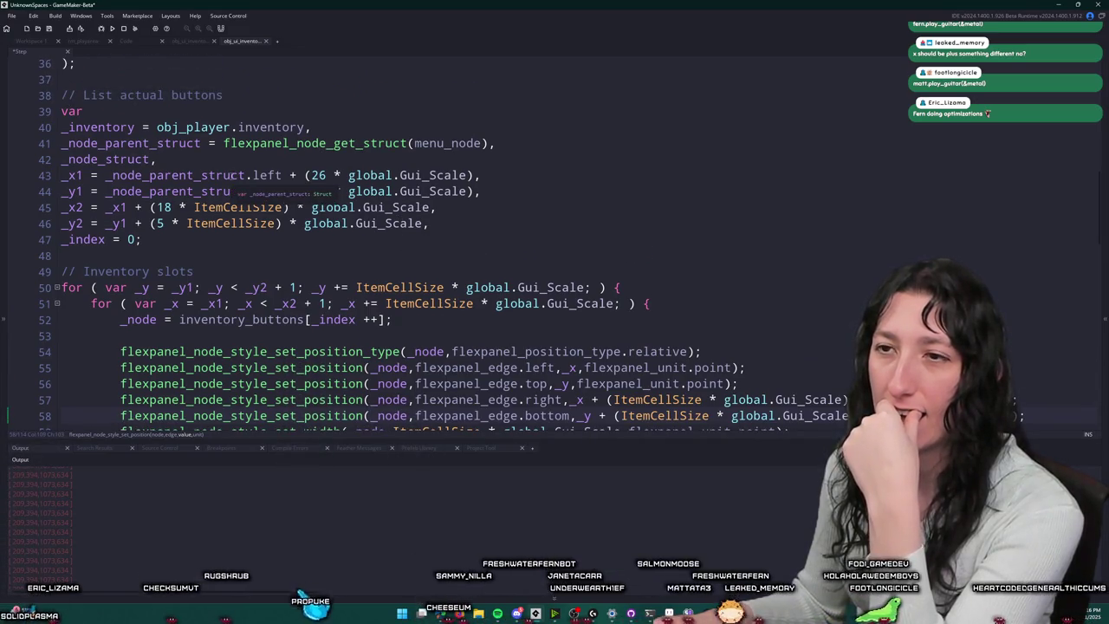
scroll(249, 204, "down", 1)
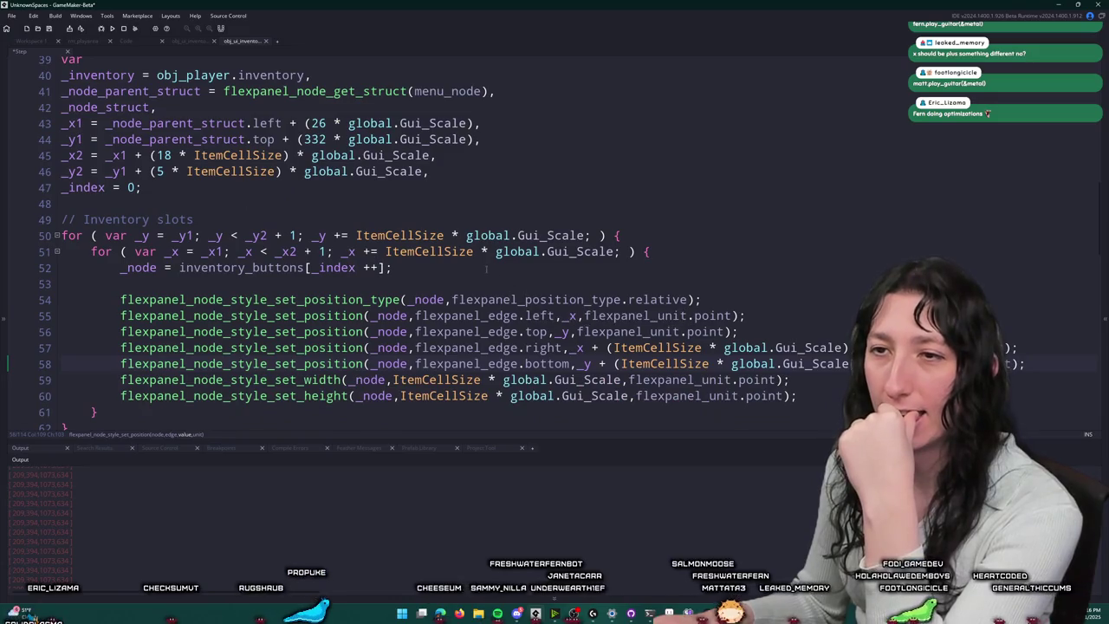
Step: Add log([_x,_y]) on line 53 of the slot loop and run the game with F5
left_click(474, 274)
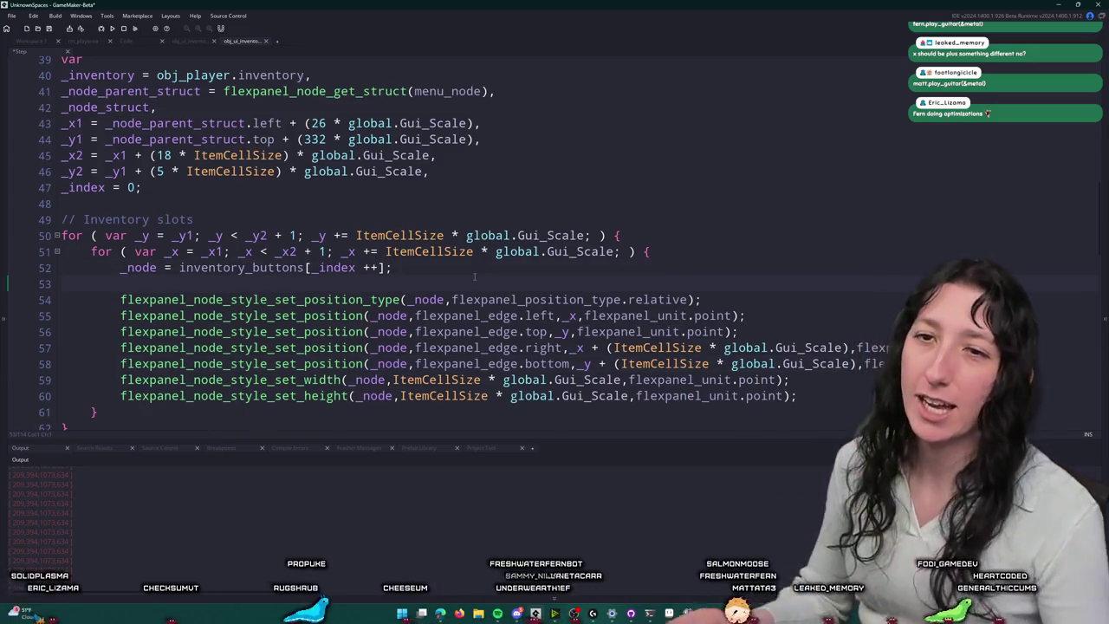
type("log9")
key("BackSpace")
type("[_")
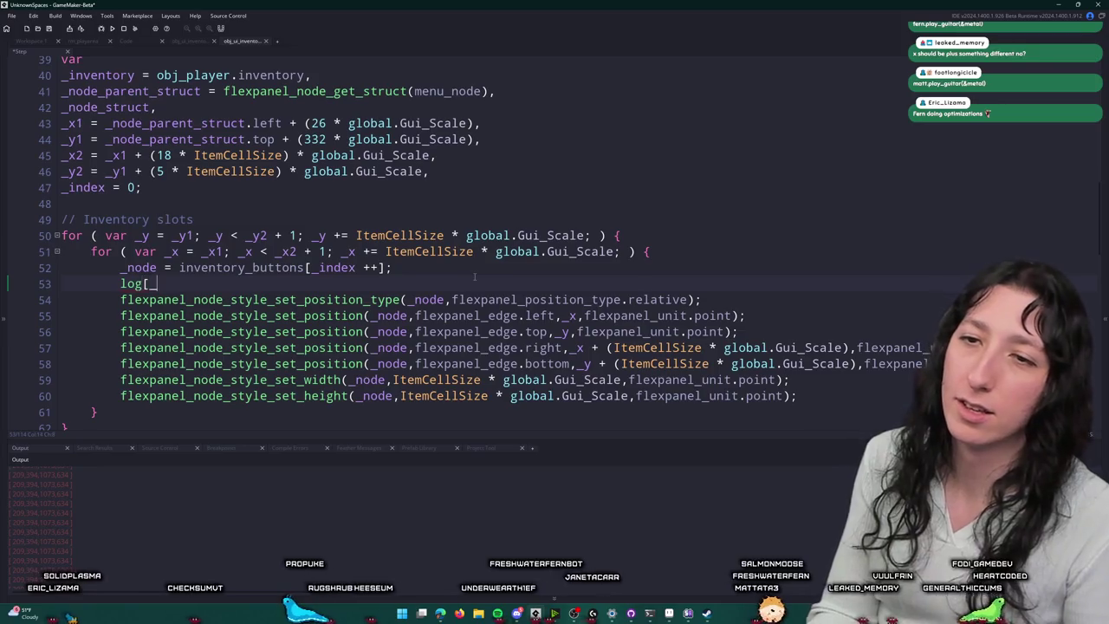
type("x,{_y")
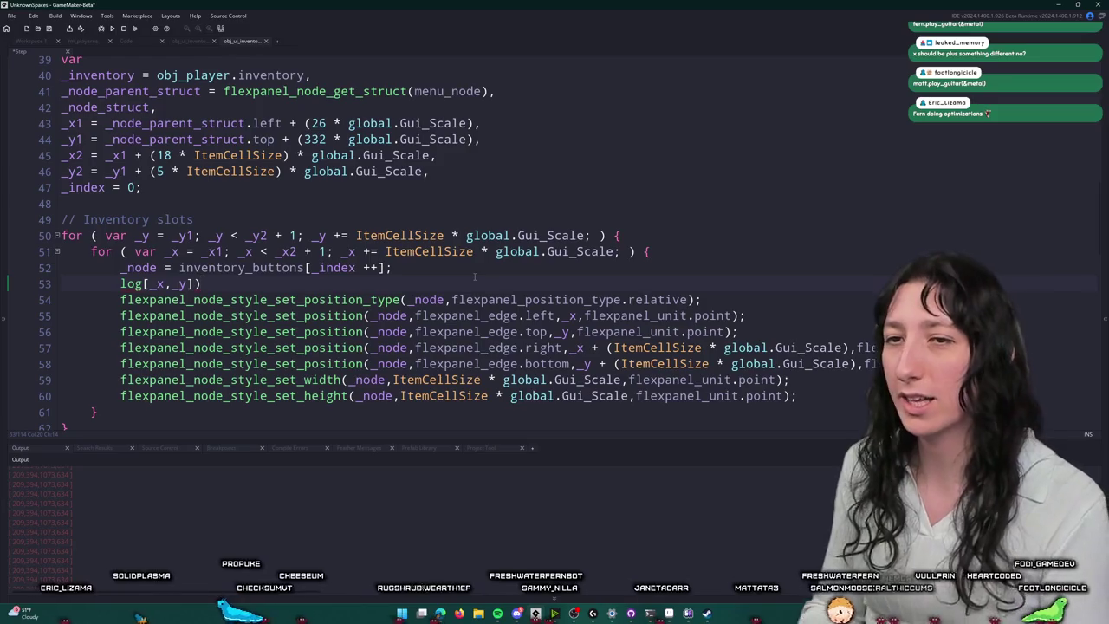
type("[")
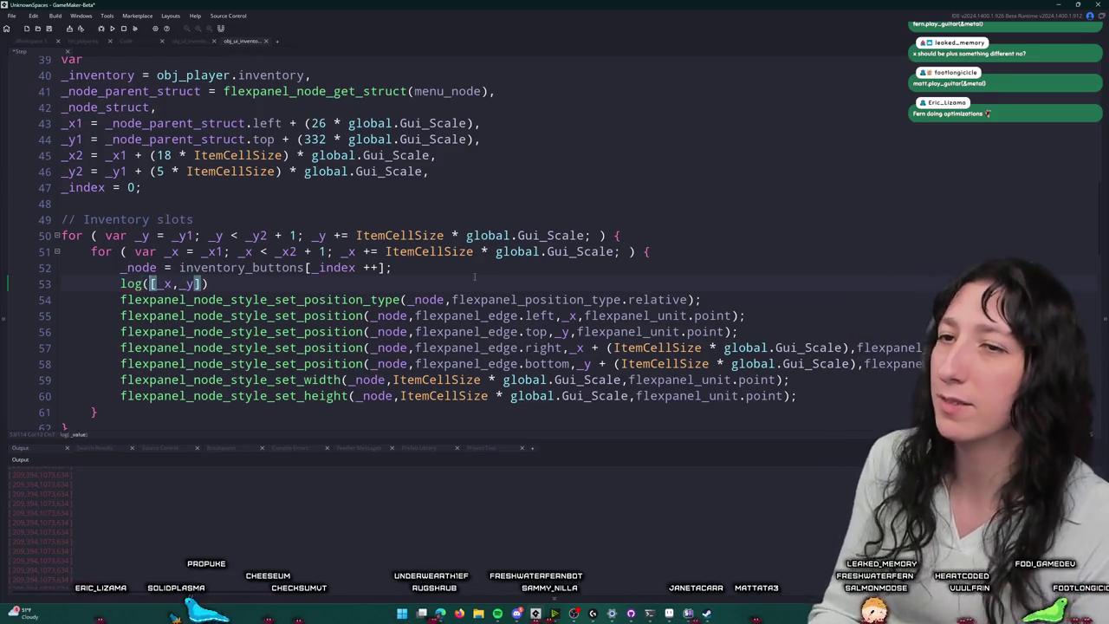
key("F5")
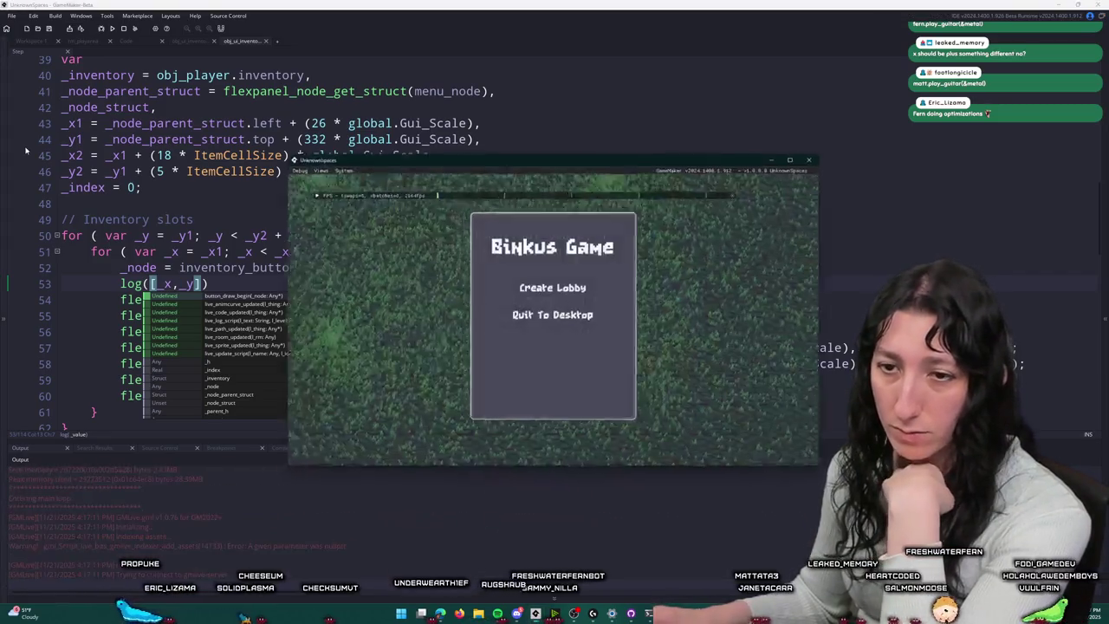
Step: Enter Create Lobby in the running game, resize its window, then close the game
left_click(553, 287)
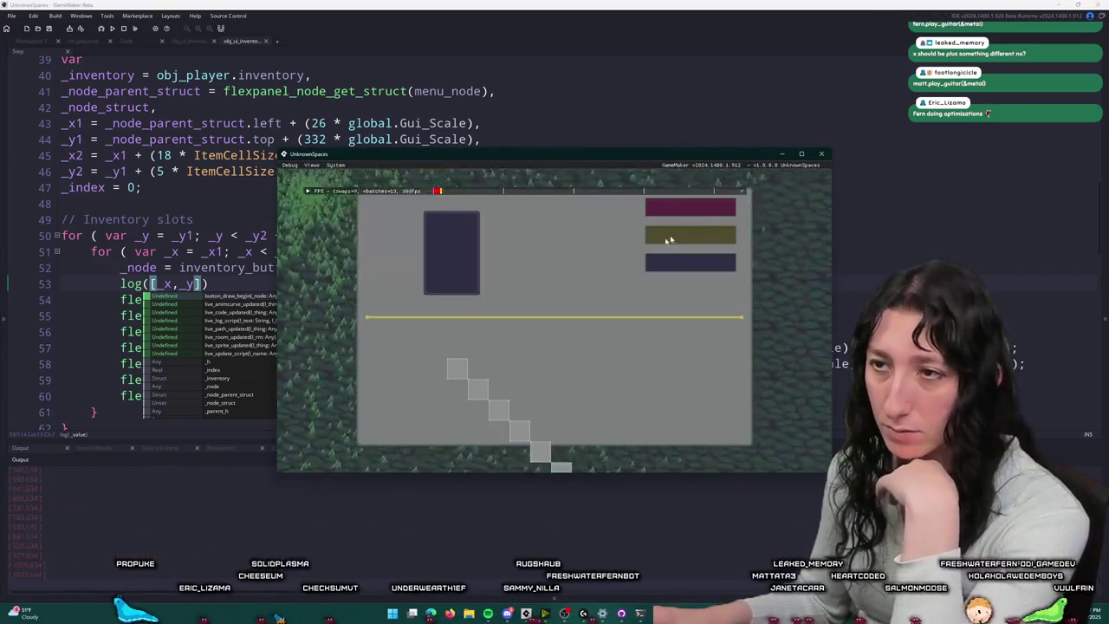
left_click(802, 154)
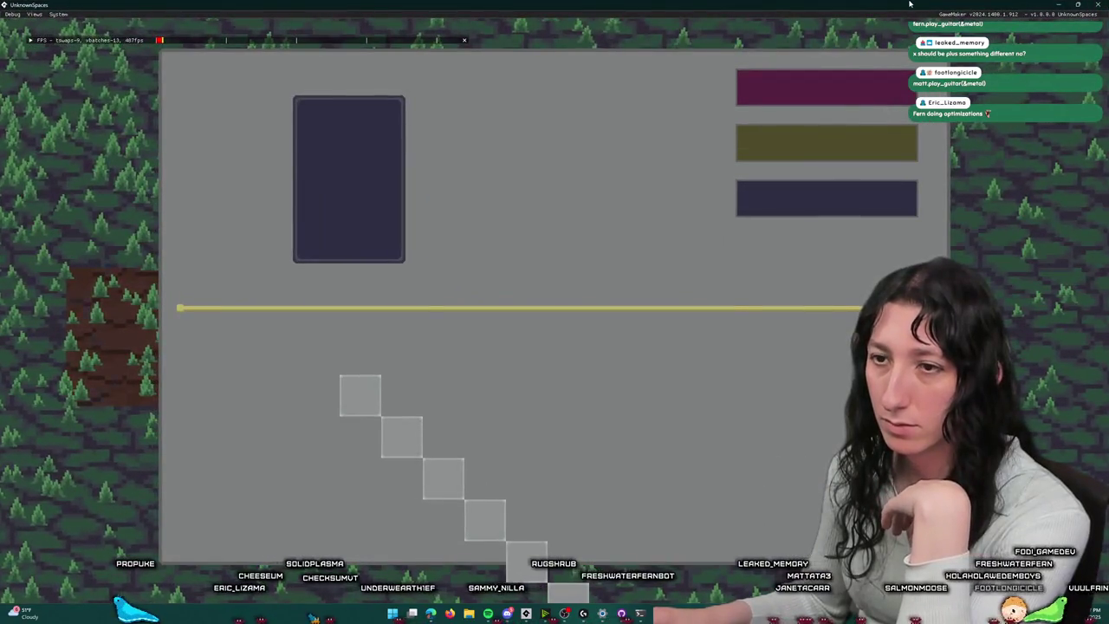
double_click(979, 6)
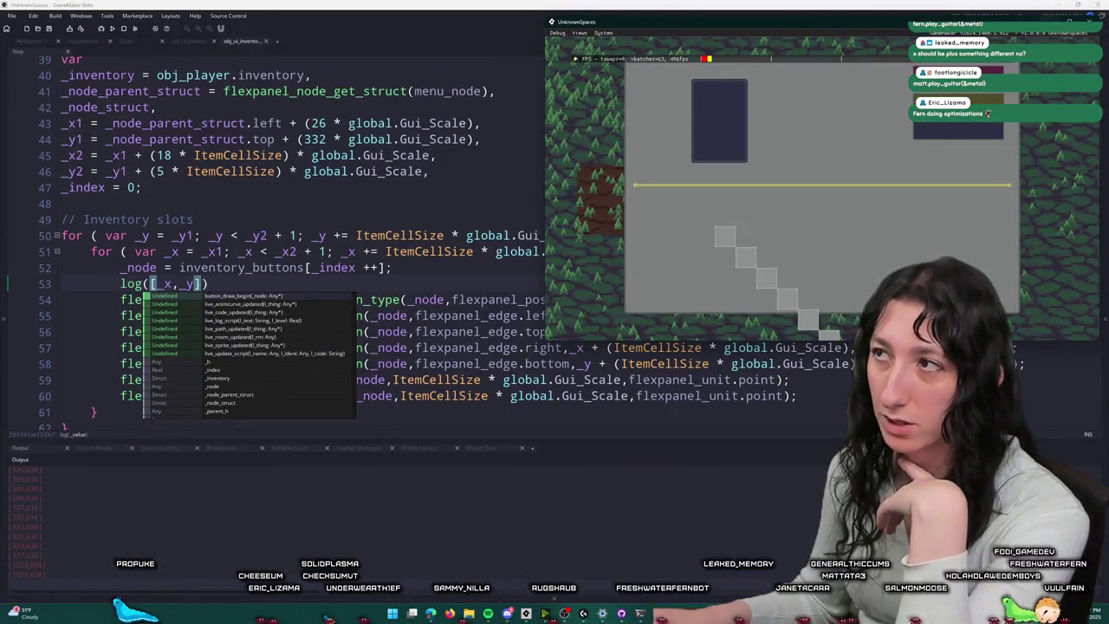
left_click(1090, 20)
Step: Inspect the logged slot coordinates in the Output panel and select log line 53
scroll(110, 548, "up", 3)
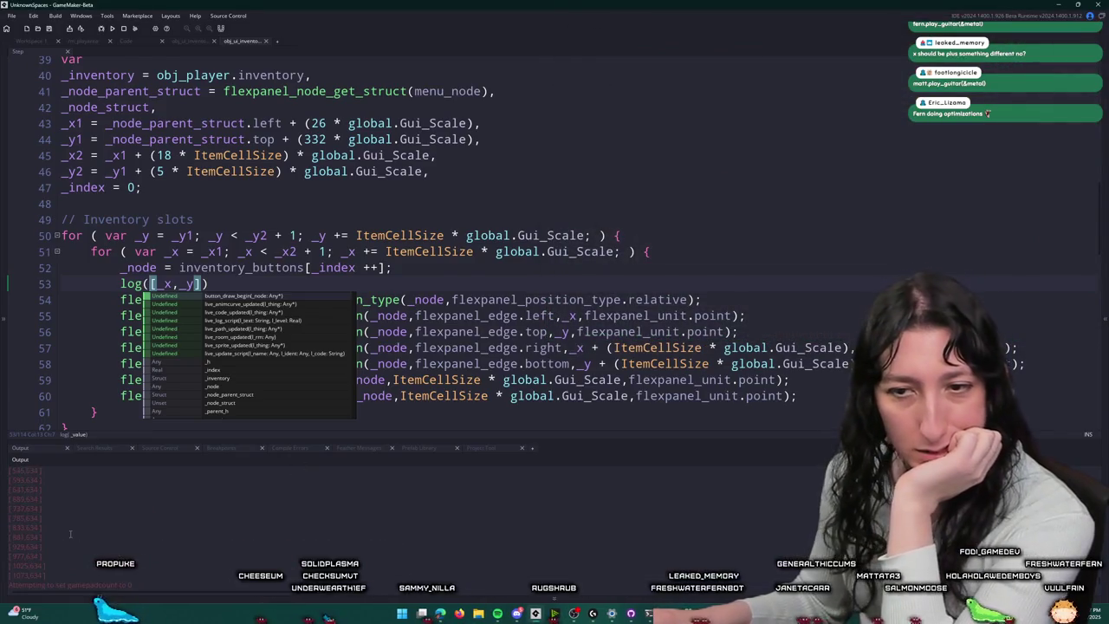
left_click_drag(13, 524, 33, 552)
left_click(40, 550)
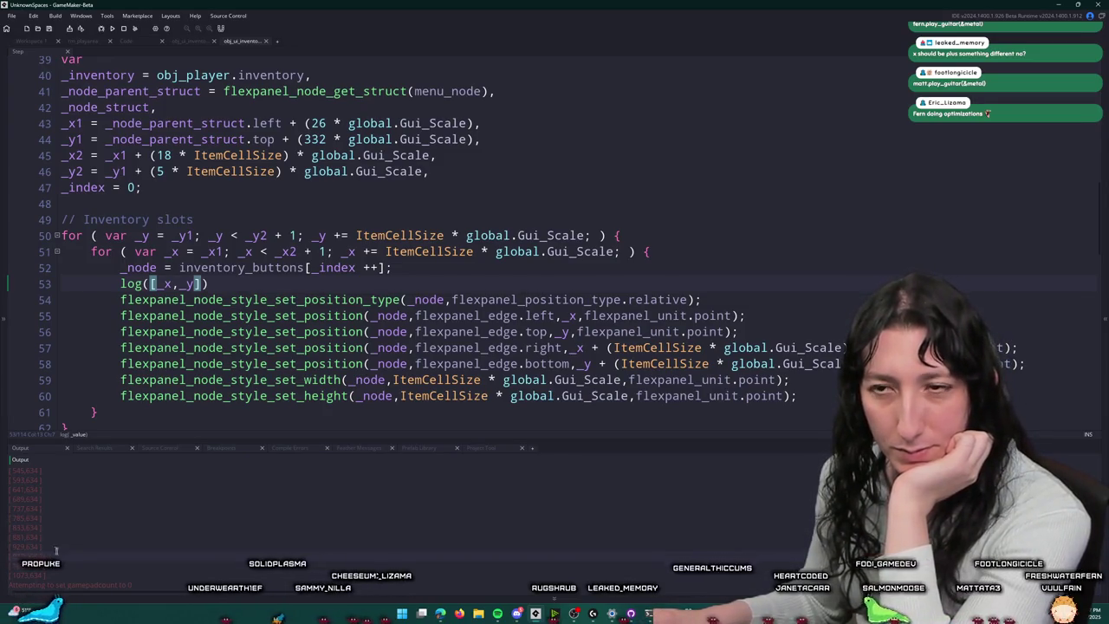
triple_click(71, 285)
Step: Delete the [_x,_y] log line, check the inventory_player Create event, and return to Step
key("BackSpace")
key("BackSpace")
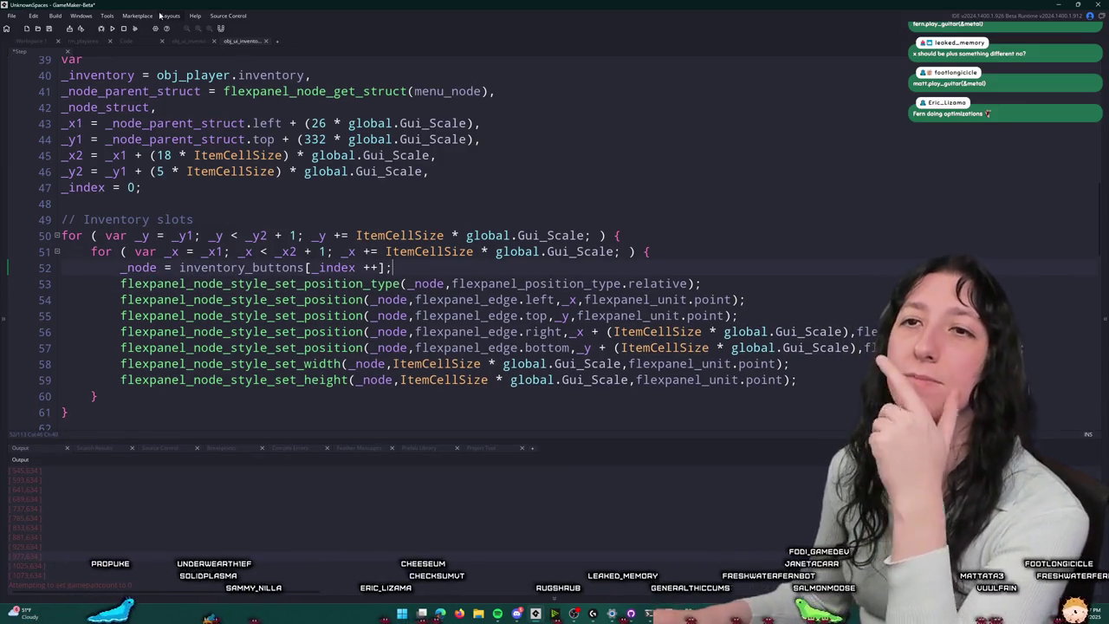
scroll(716, 53, "down", 2)
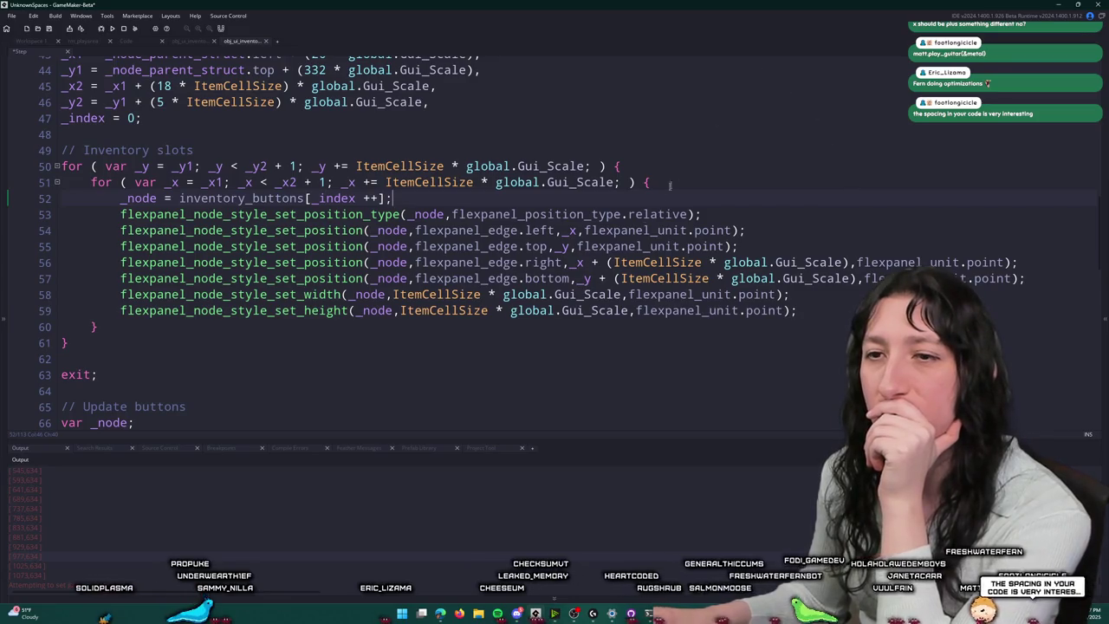
left_click(188, 41)
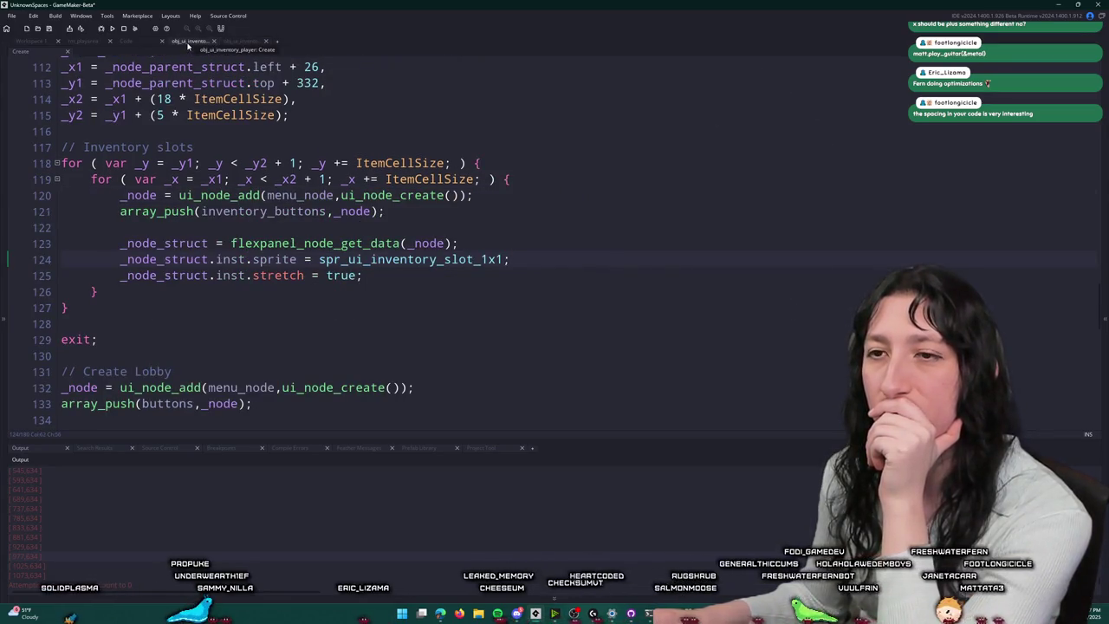
left_click(246, 42)
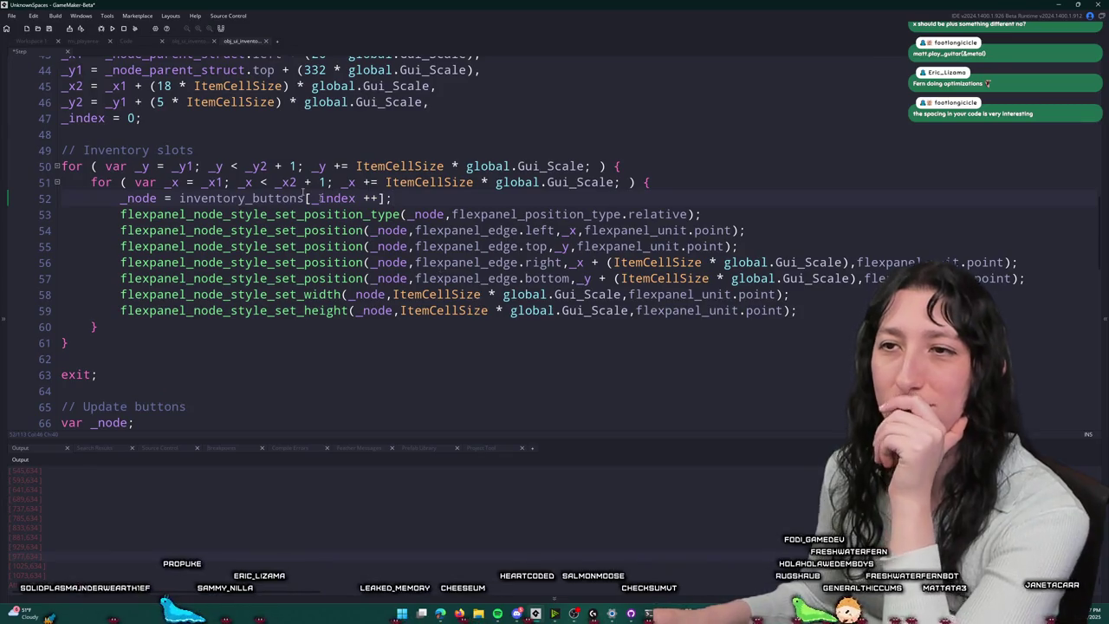
left_click(667, 181)
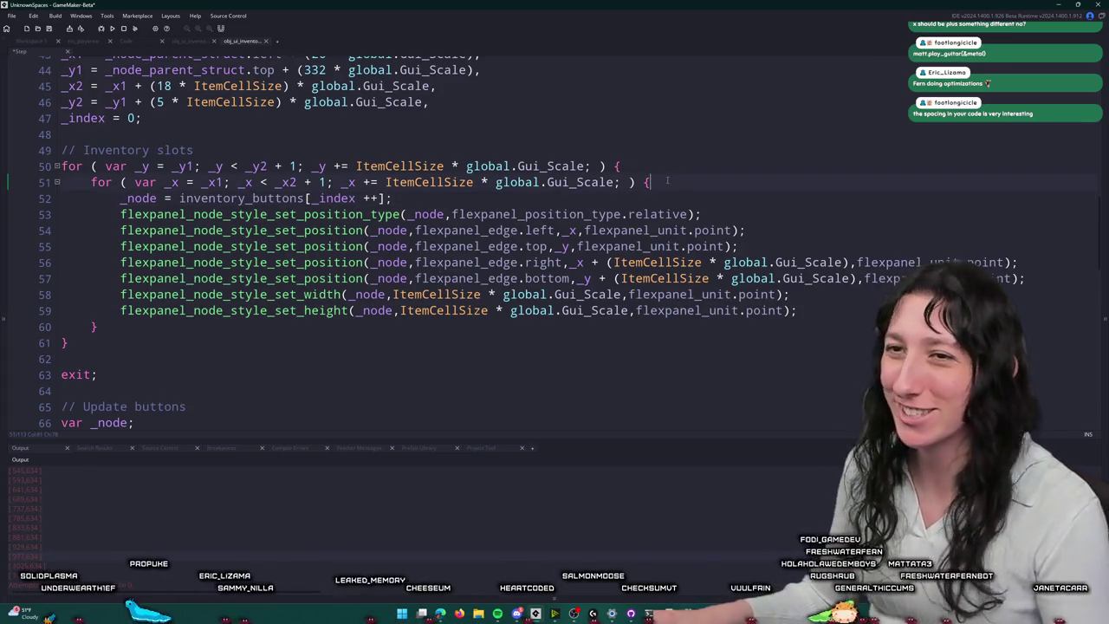
key("ctrl+t")
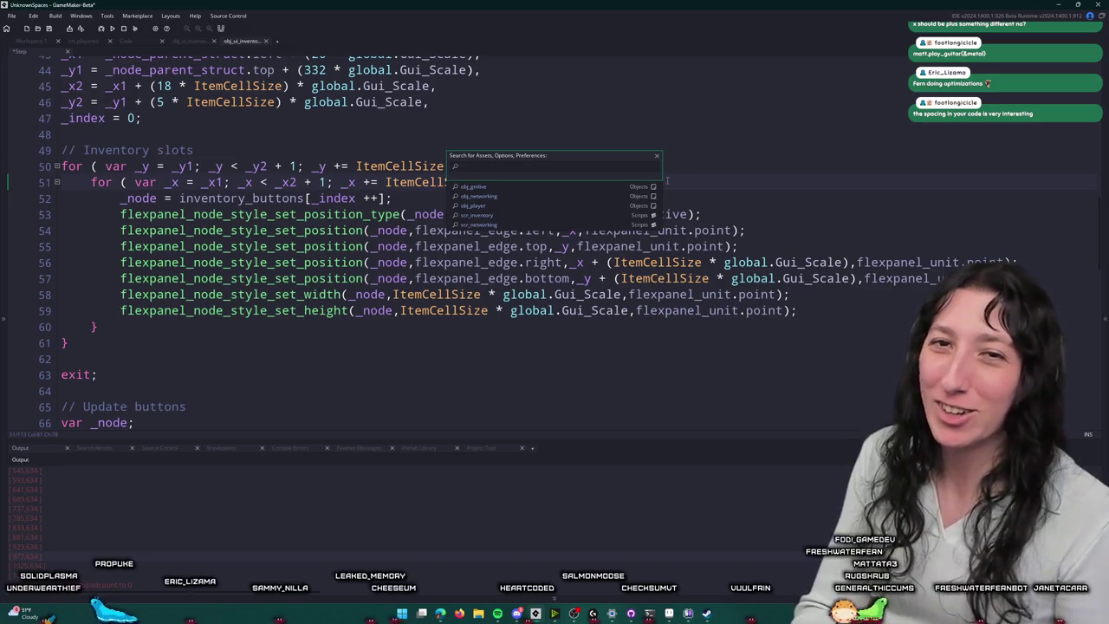
Step: Search assets for obj_ui and open its Begin Step event
type("panel")
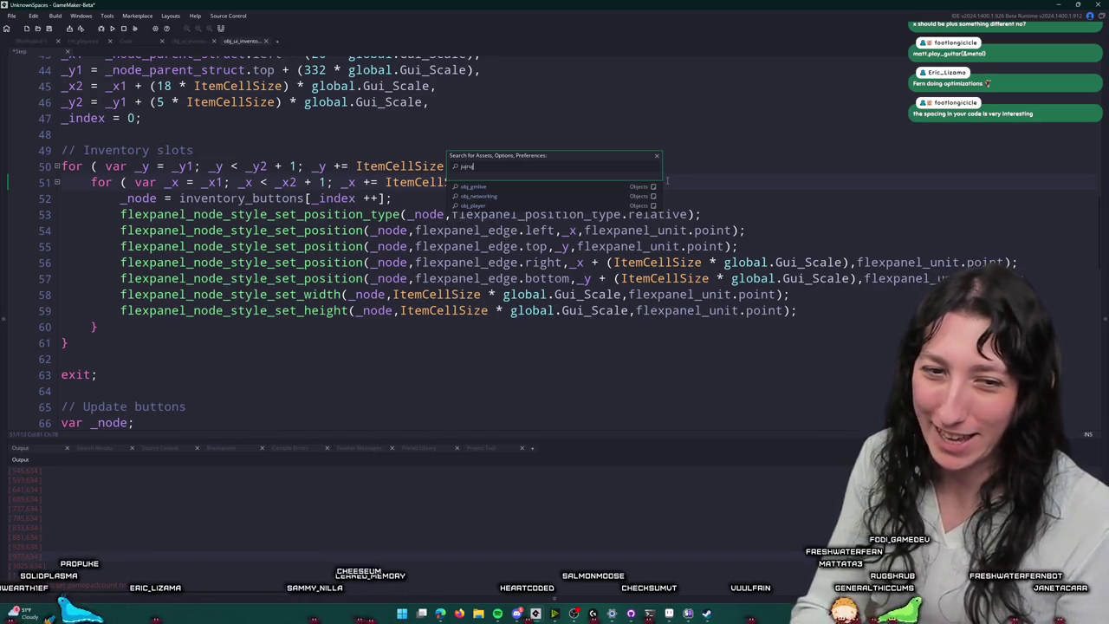
type("_in")
type("ui")
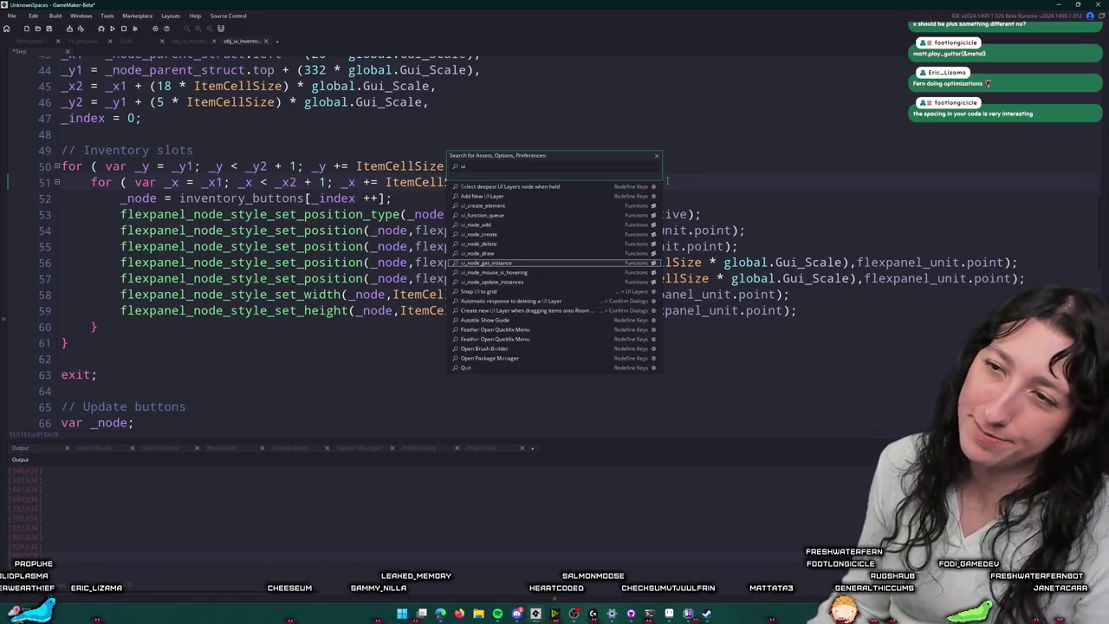
key("BackSpace")
key("BackSpace")
type("obj_ui")
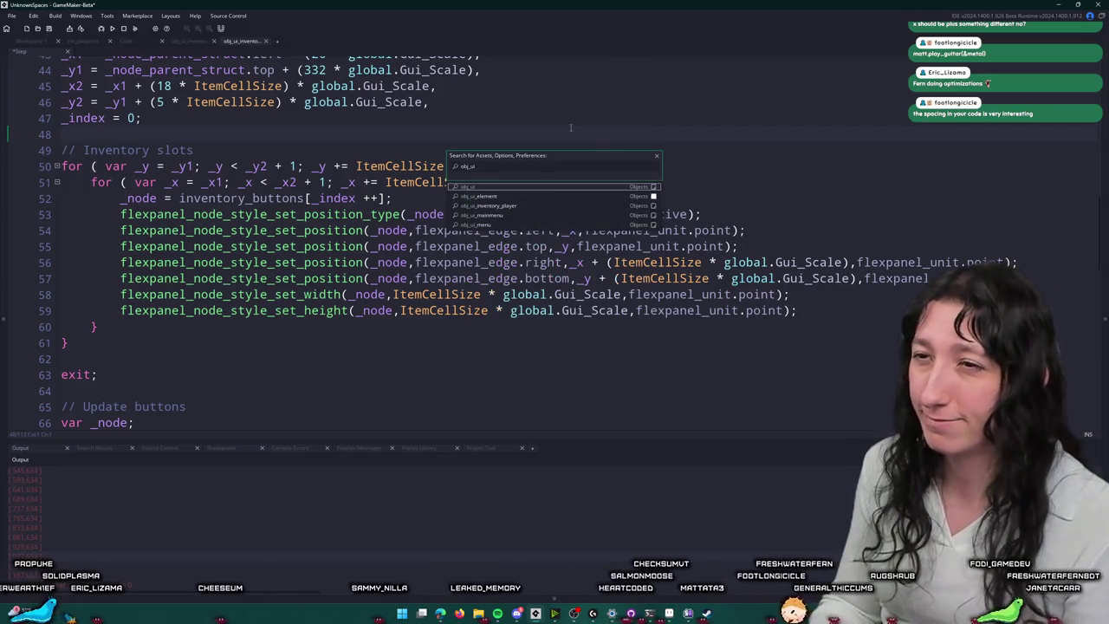
key("Return")
left_click(313, 152)
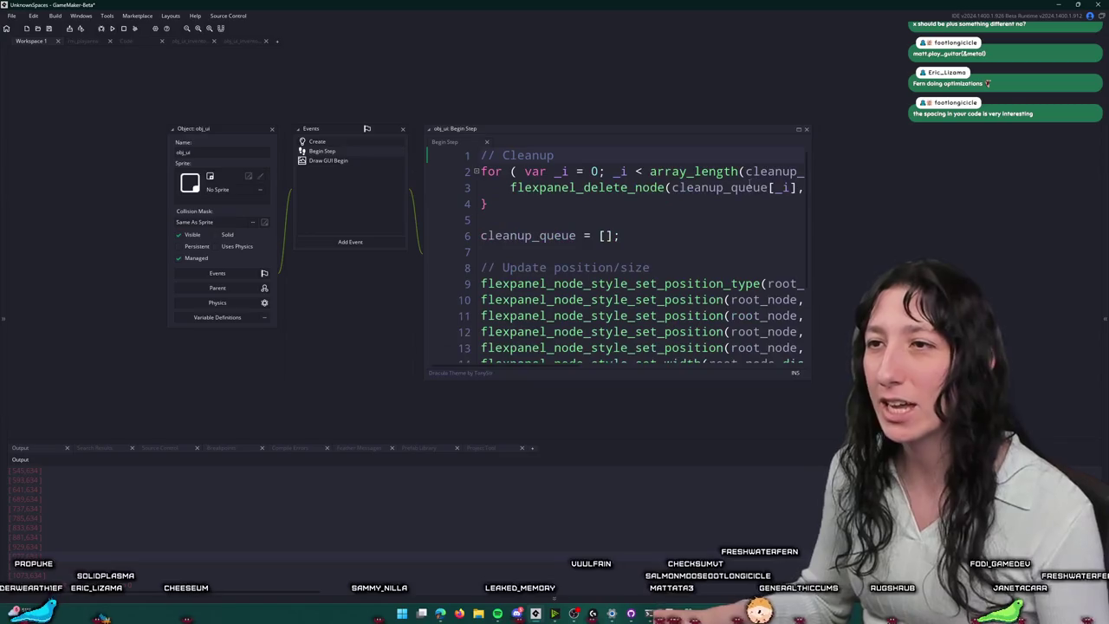
Step: Maximise the editor and jump to the ui_node_update_instances definition from line 18
left_click(798, 129)
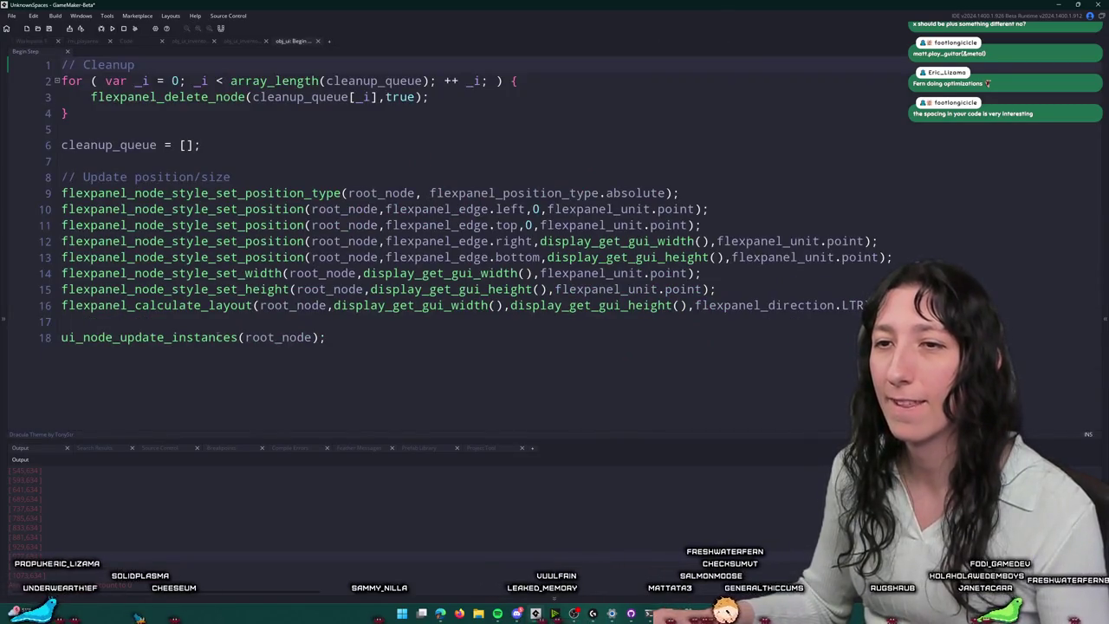
left_click(217, 338)
key("F12")
scroll(380, 265, "down", 1)
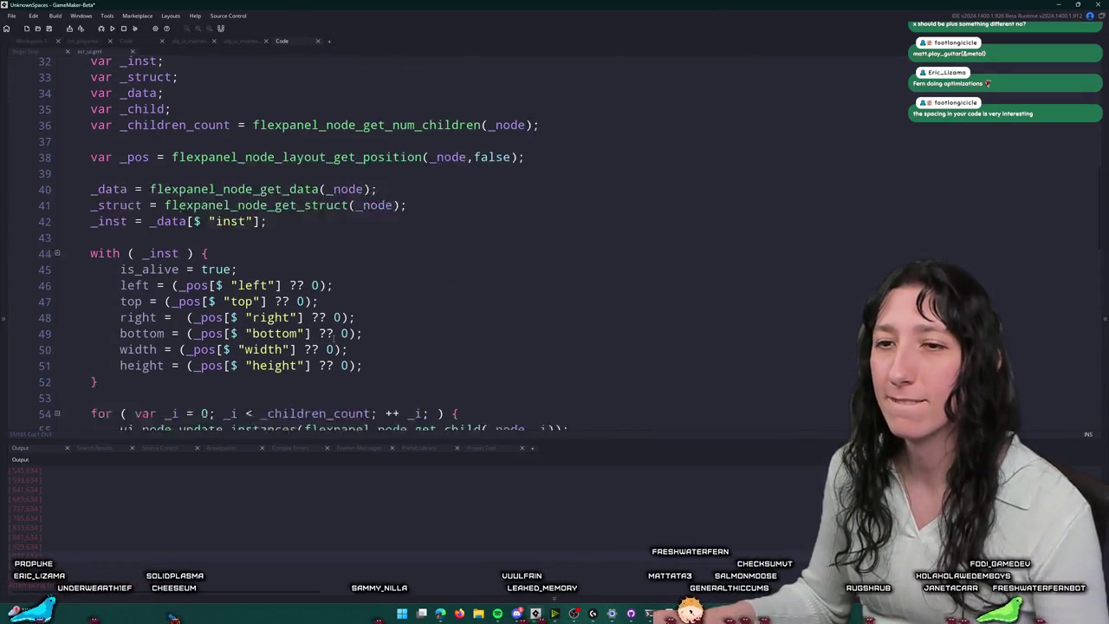
scroll(383, 262, "down", 2)
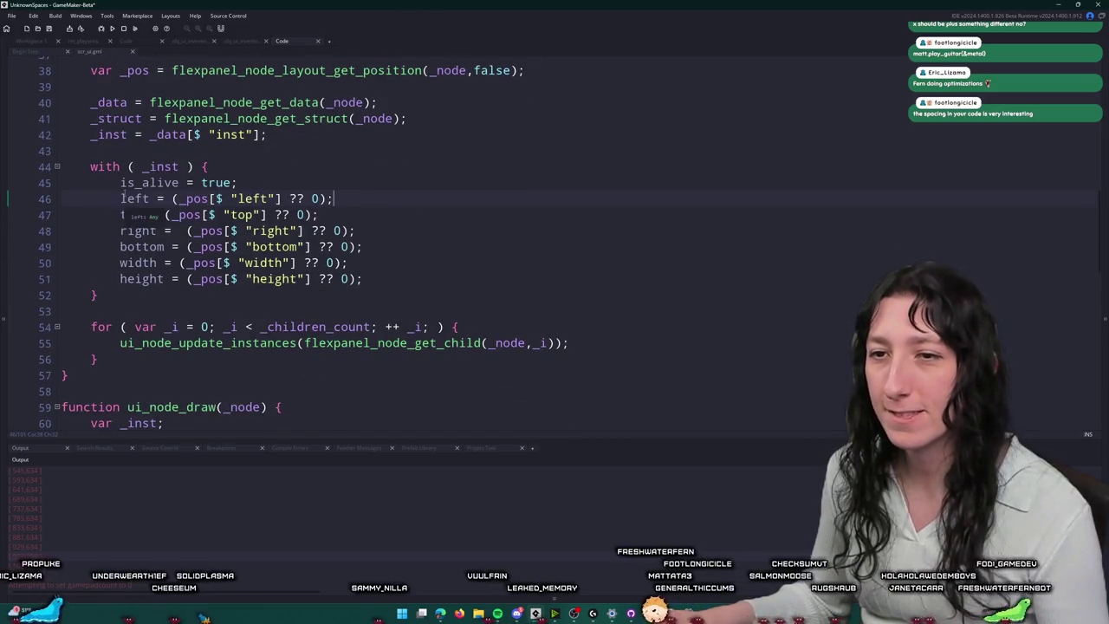
scroll(191, 179, "up", 1)
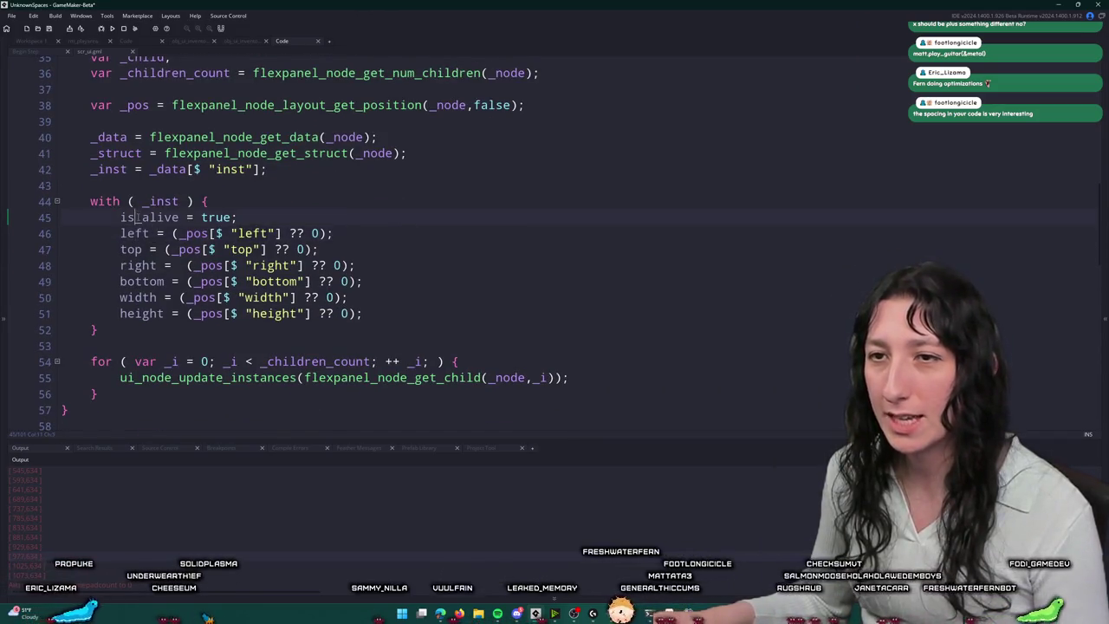
left_click(143, 250)
key("Down")
key("Down")
key("Down")
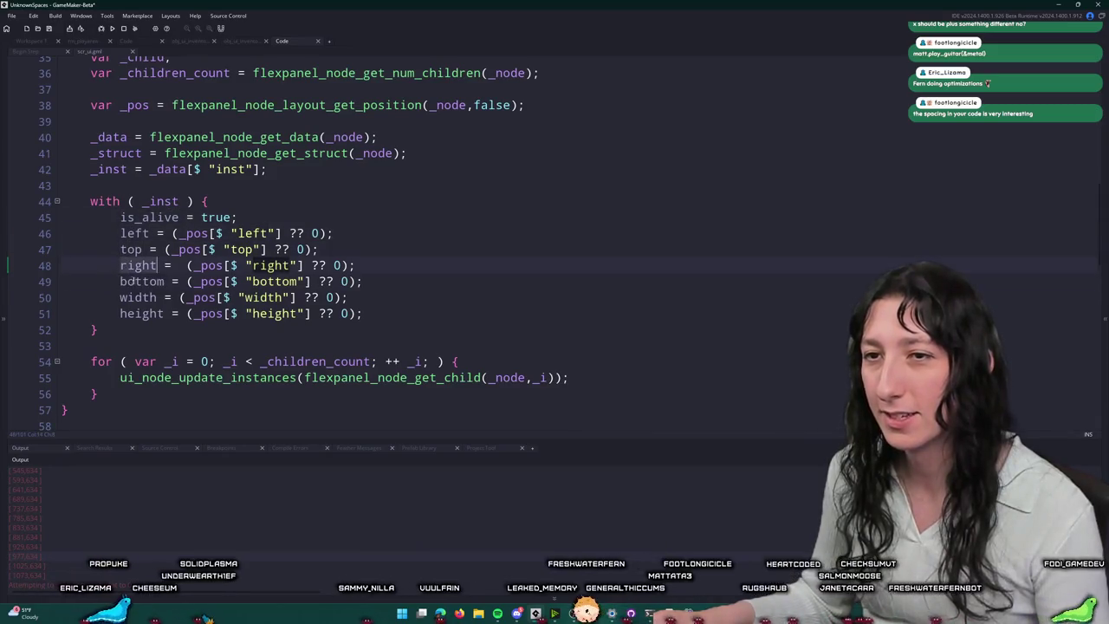
double_click(142, 313)
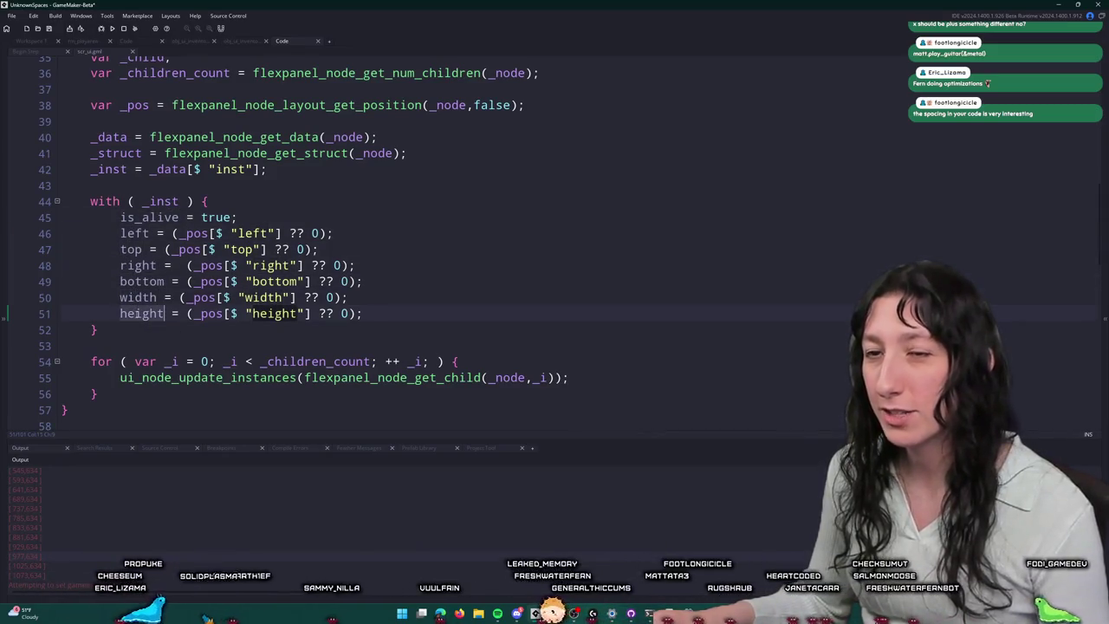
left_click(273, 378)
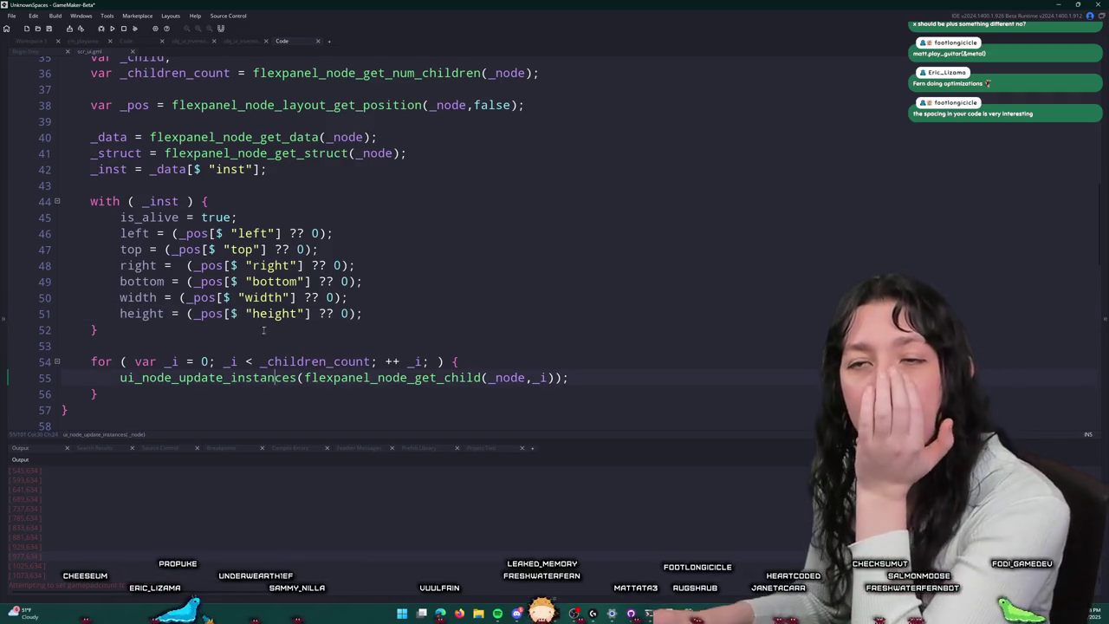
scroll(246, 344, "down", 8)
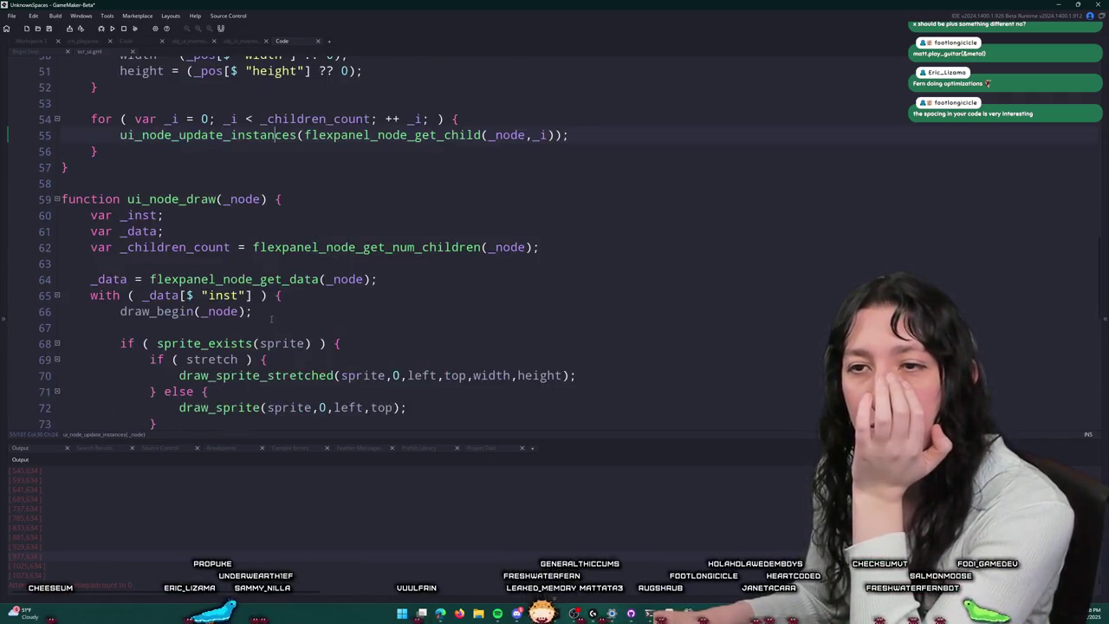
scroll(271, 312, "down", 4)
scroll(314, 272, "up", 3)
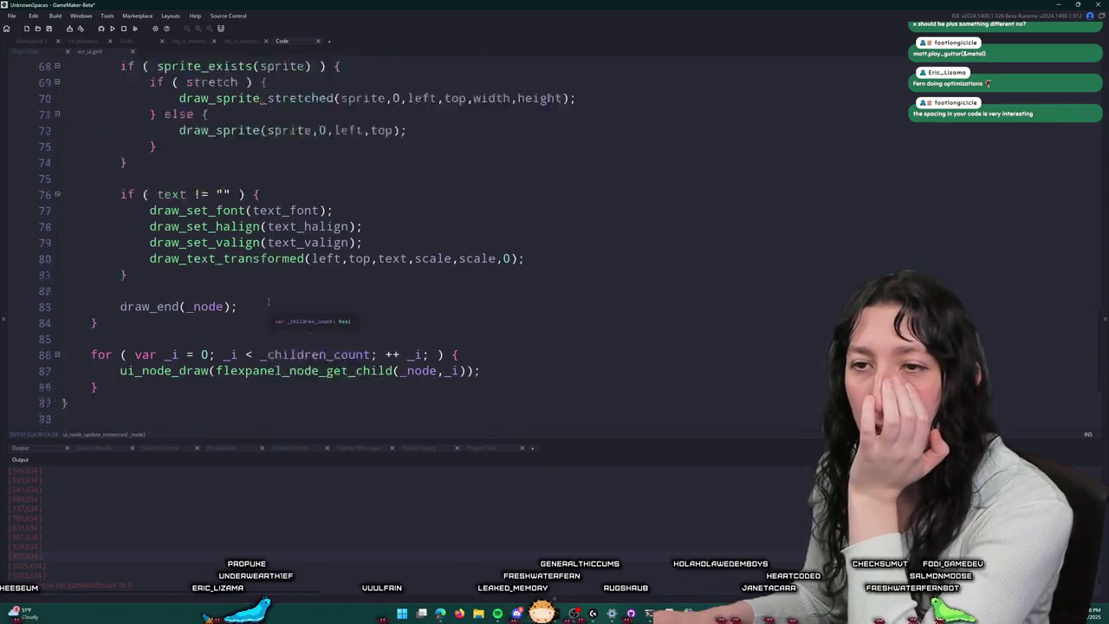
scroll(314, 271, "up", 1)
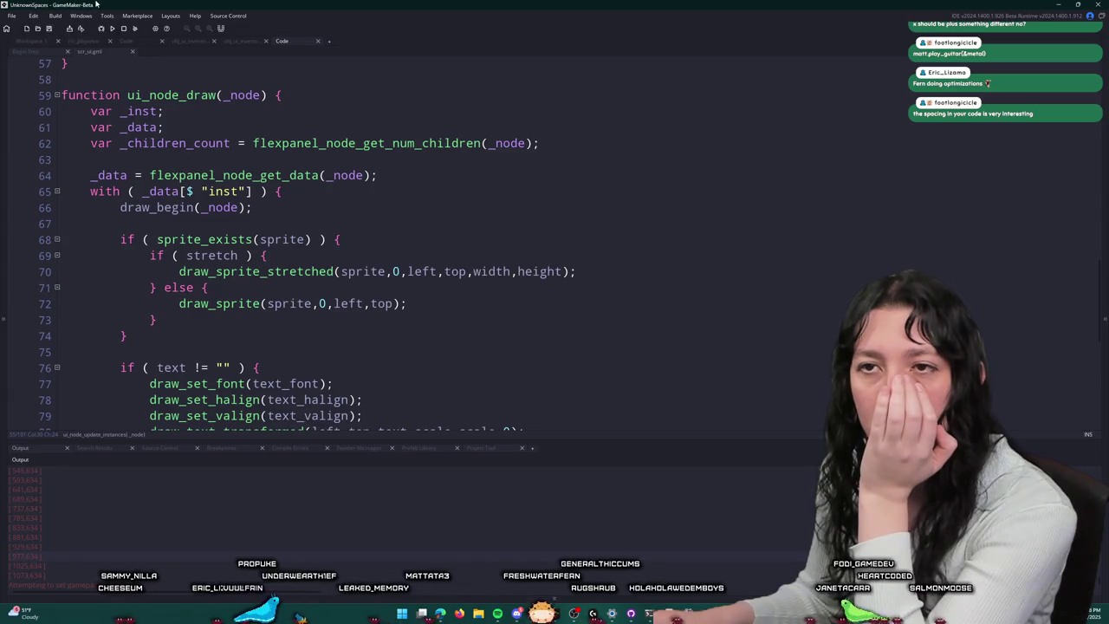
scroll(216, 258, "down", 3)
scroll(216, 258, "up", 6)
scroll(216, 258, "up", 8)
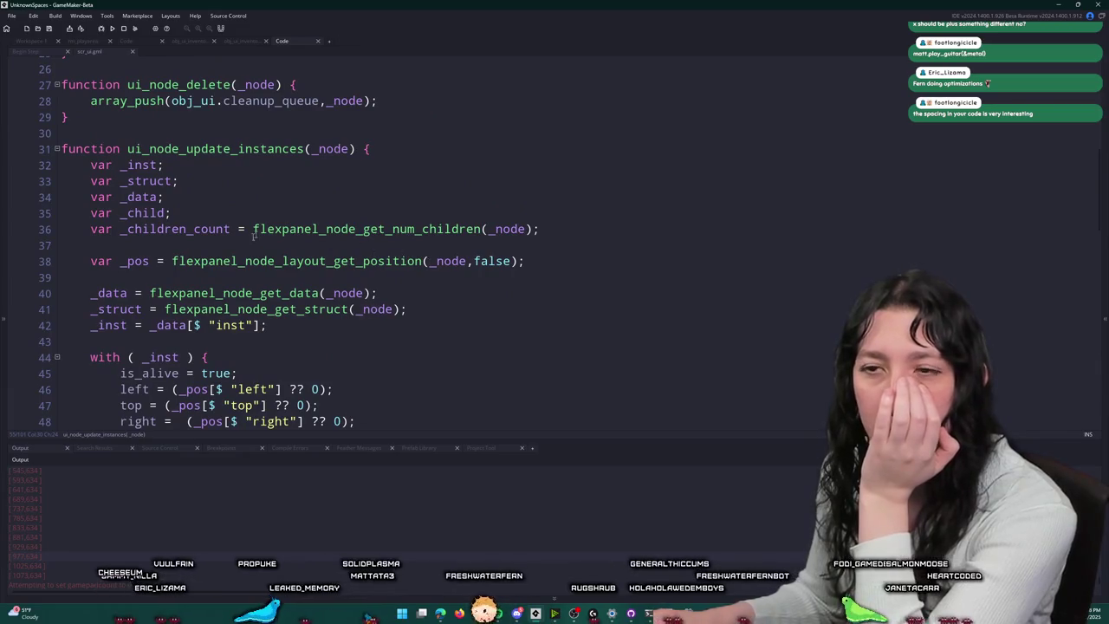
scroll(177, 173, "up", 1)
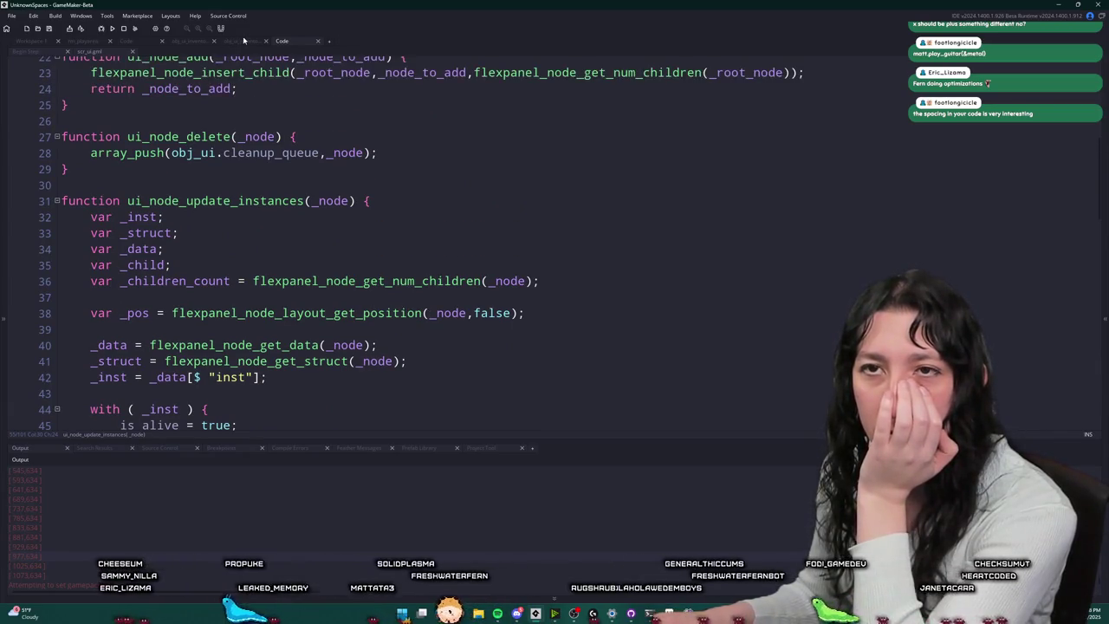
Step: Comment out flexpanel_calculate_layout on line 16, test-run the game, then restore the line
left_click(30, 54)
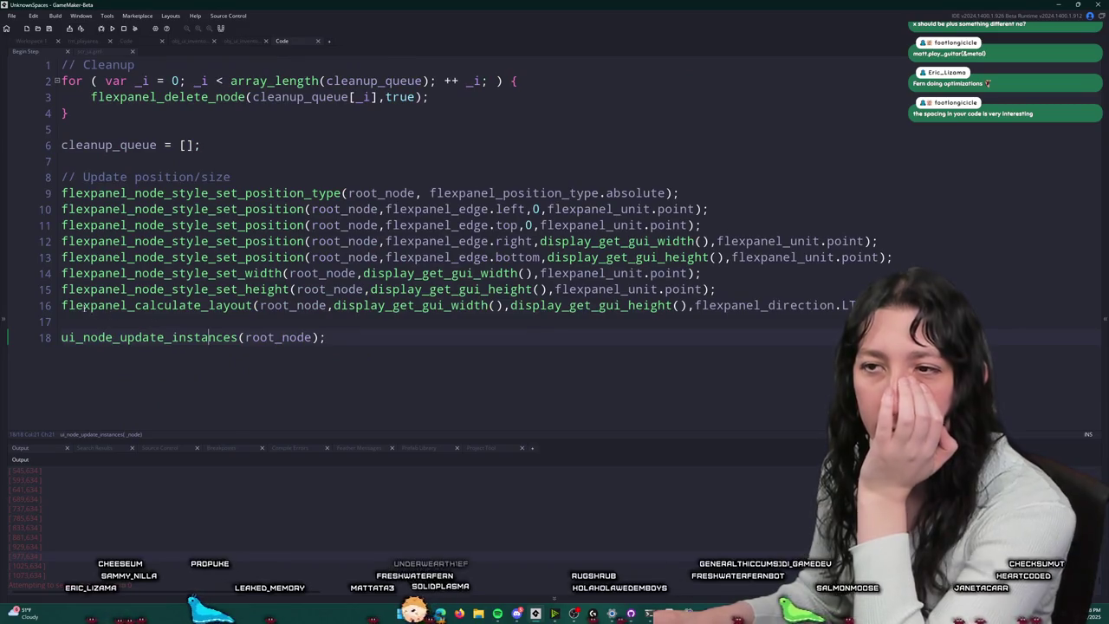
key("Up")
key("Up")
key("ctrl+k")
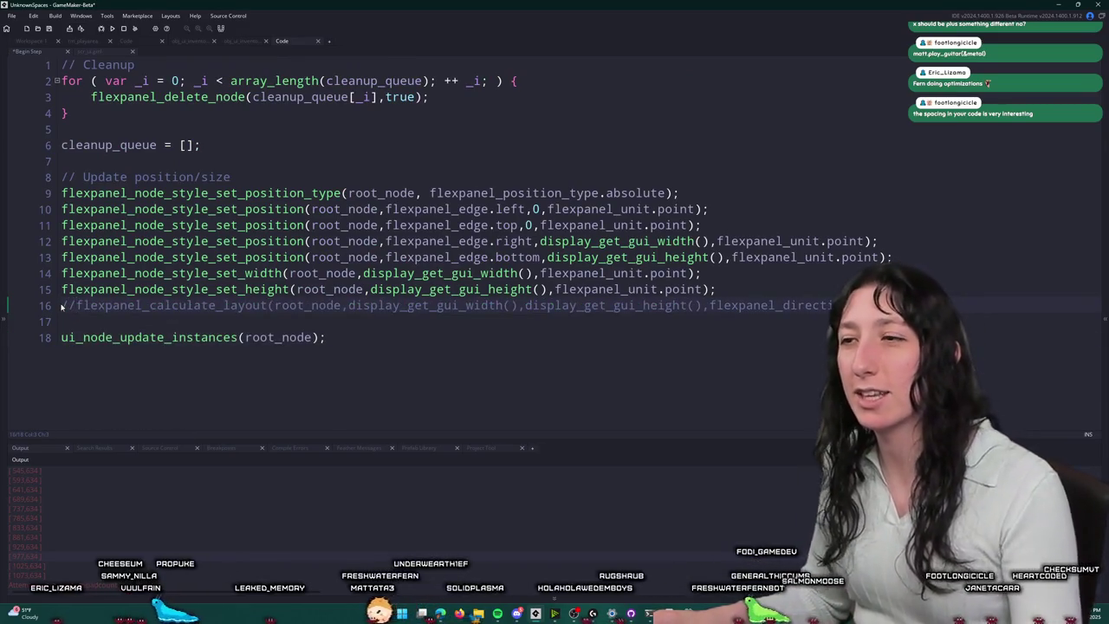
key("F5")
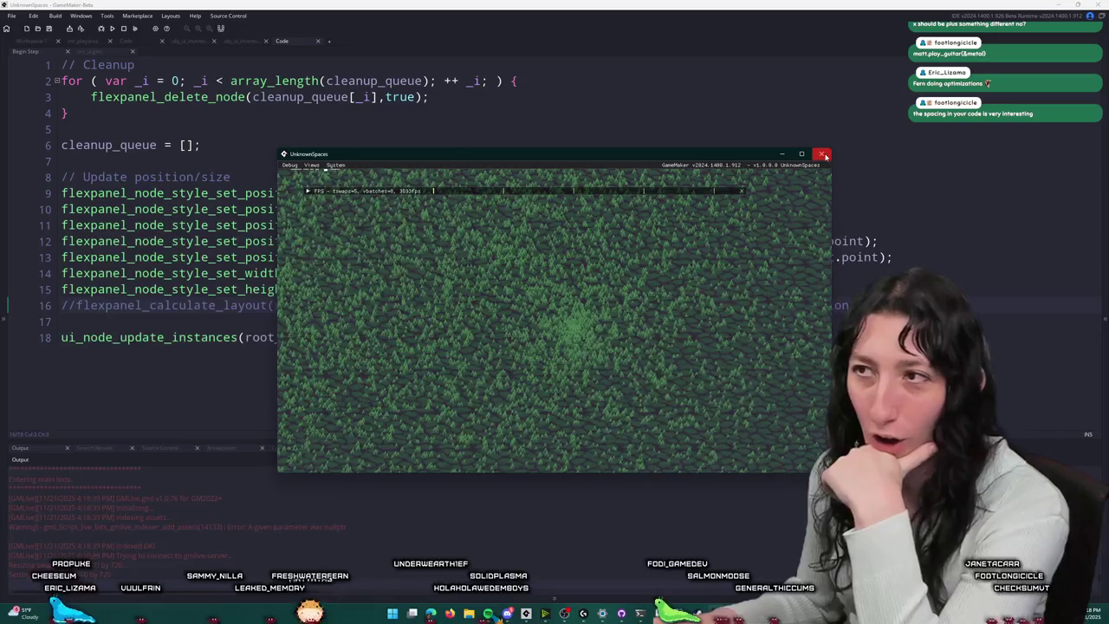
left_click(823, 155)
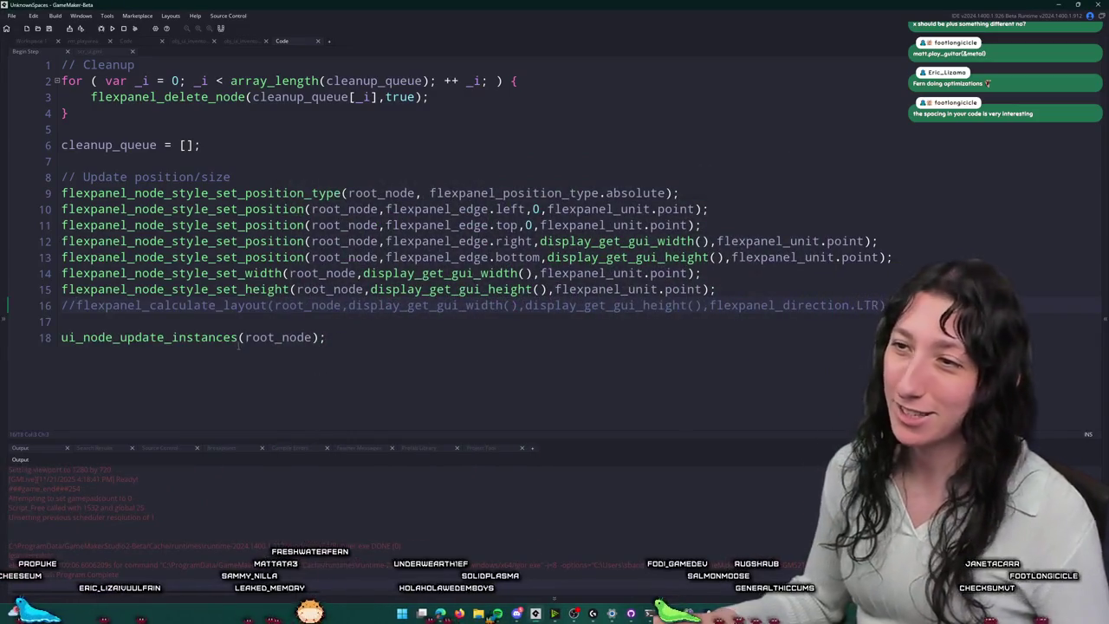
key("Delete")
key("Delete")
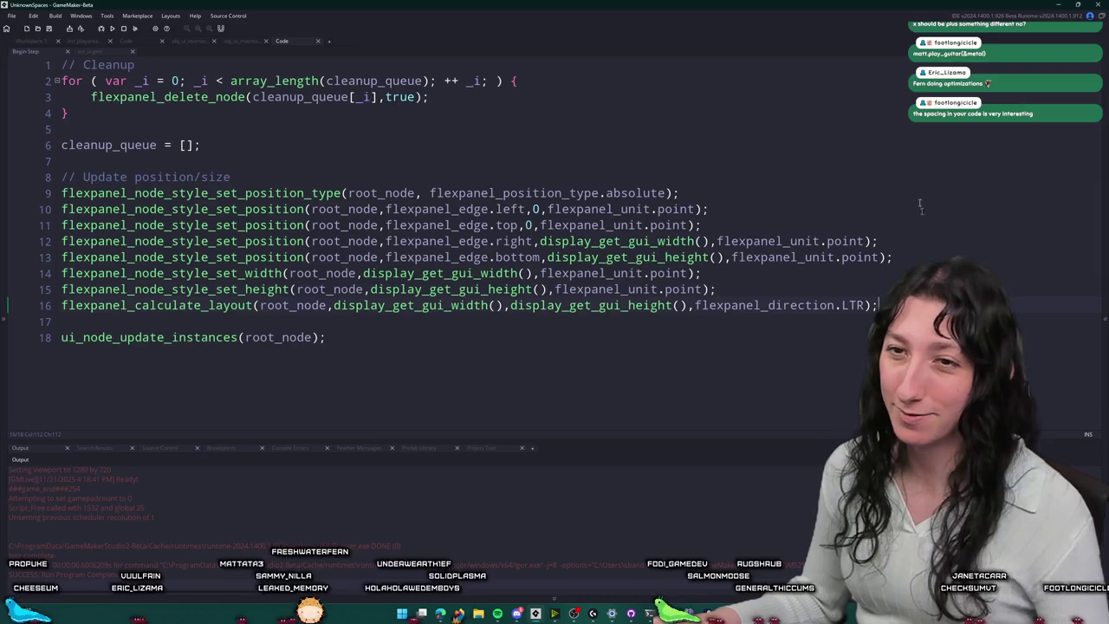
key("alt+Tab")
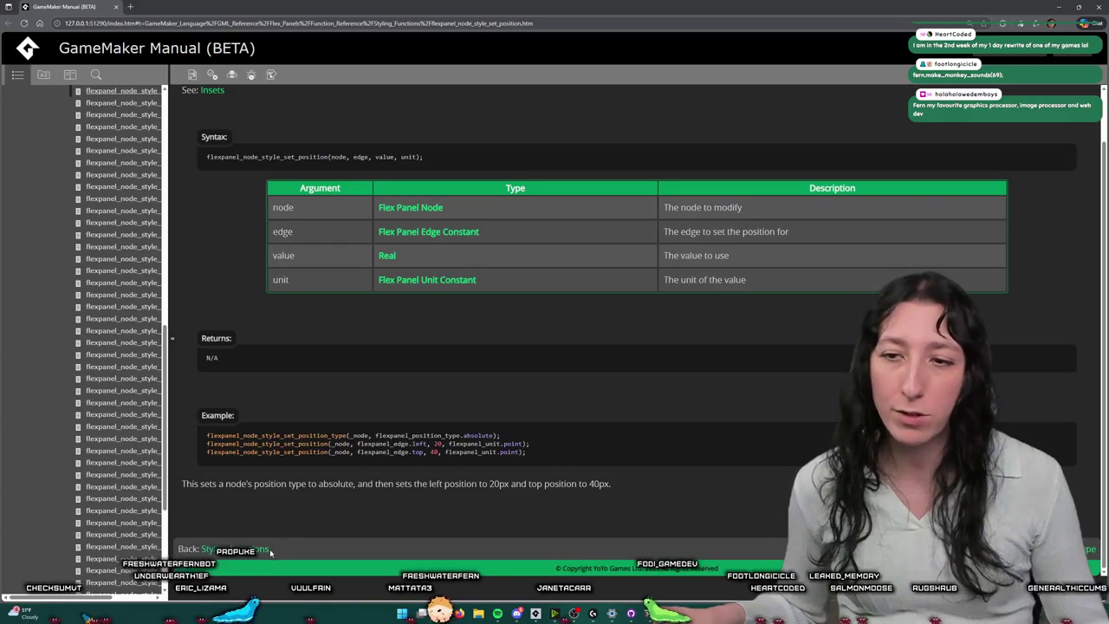
Step: Go from the flexpanel_node_style_set_width reference to the Flex Panels overview page
scroll(321, 345, "down", 3)
scroll(320, 345, "down", 6)
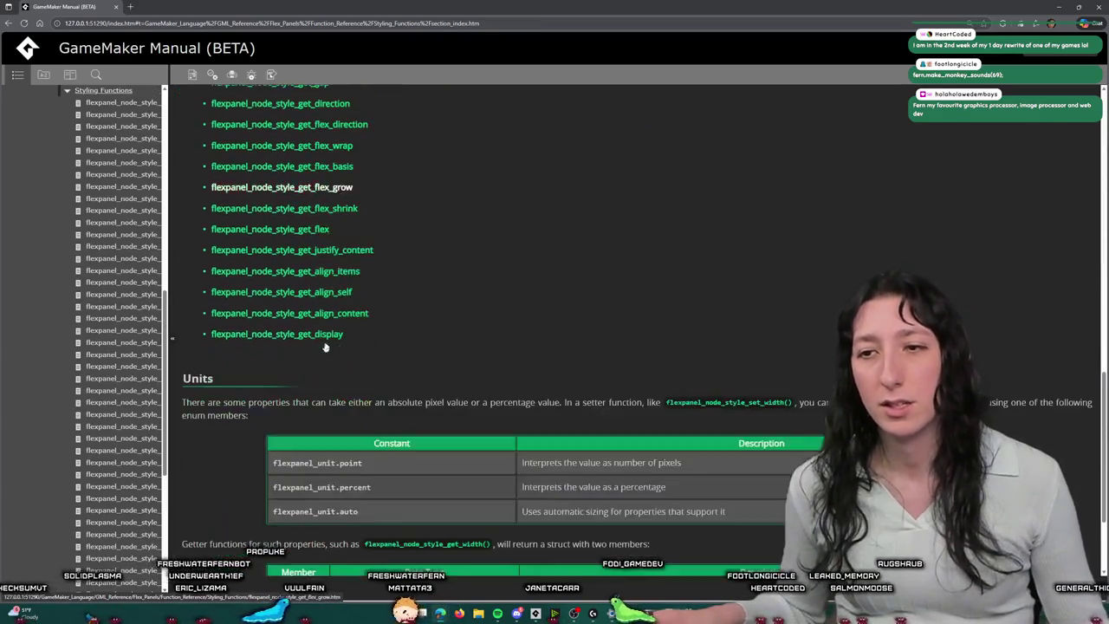
scroll(453, 257, "up", 12)
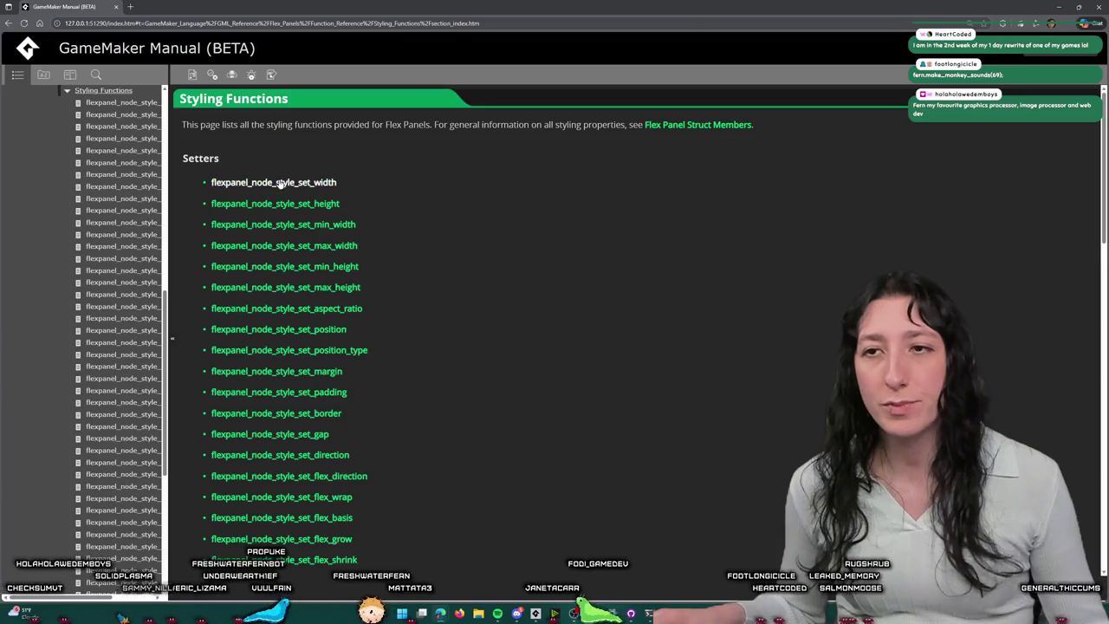
left_click(277, 183)
scroll(434, 142, "down", 1)
scroll(106, 303, "up", 5)
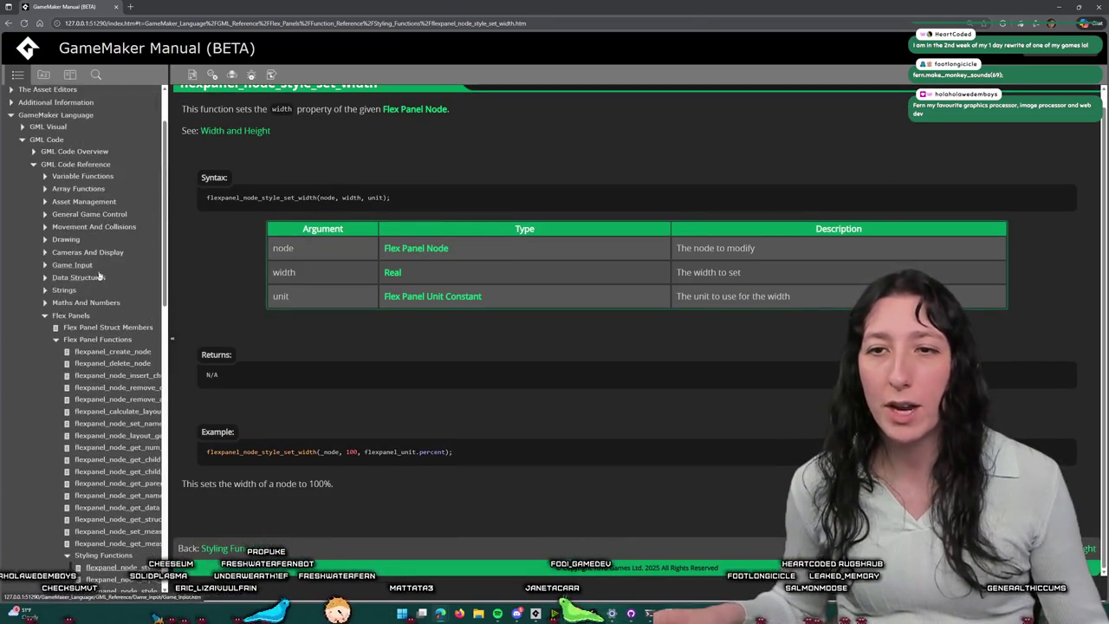
left_click(76, 317)
scroll(583, 341, "down", 3)
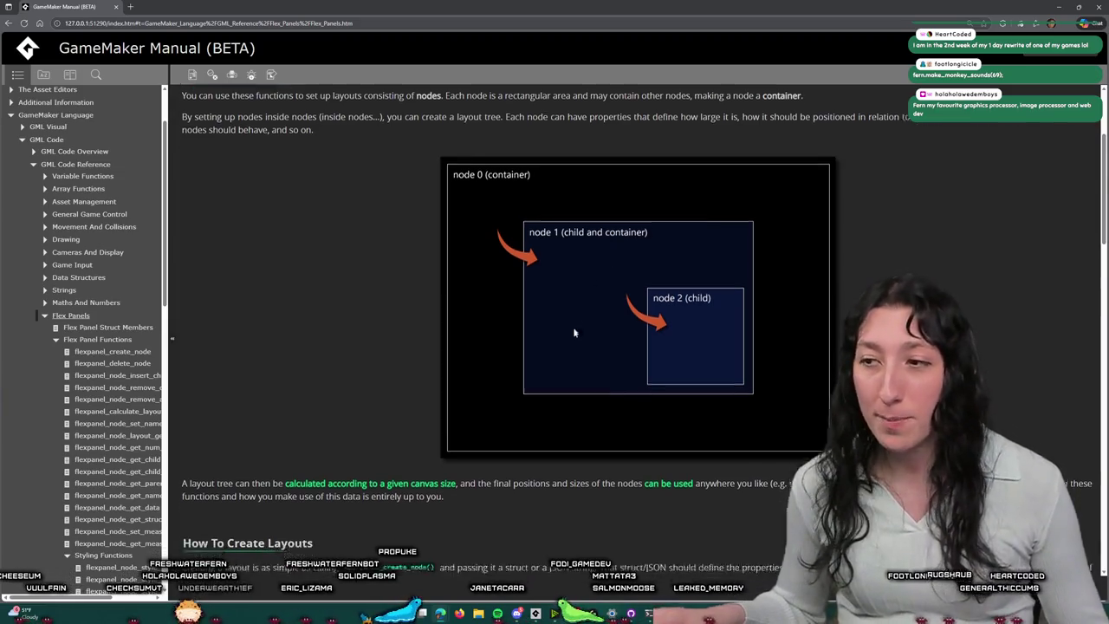
scroll(590, 303, "down", 2)
scroll(583, 317, "up", 2)
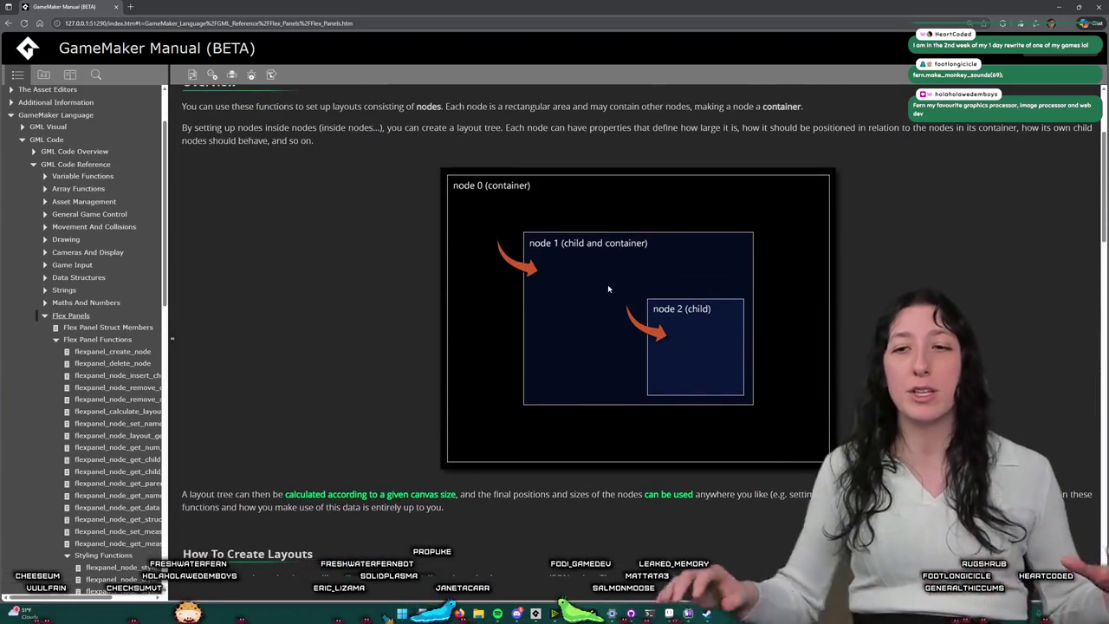
scroll(522, 343, "down", 4)
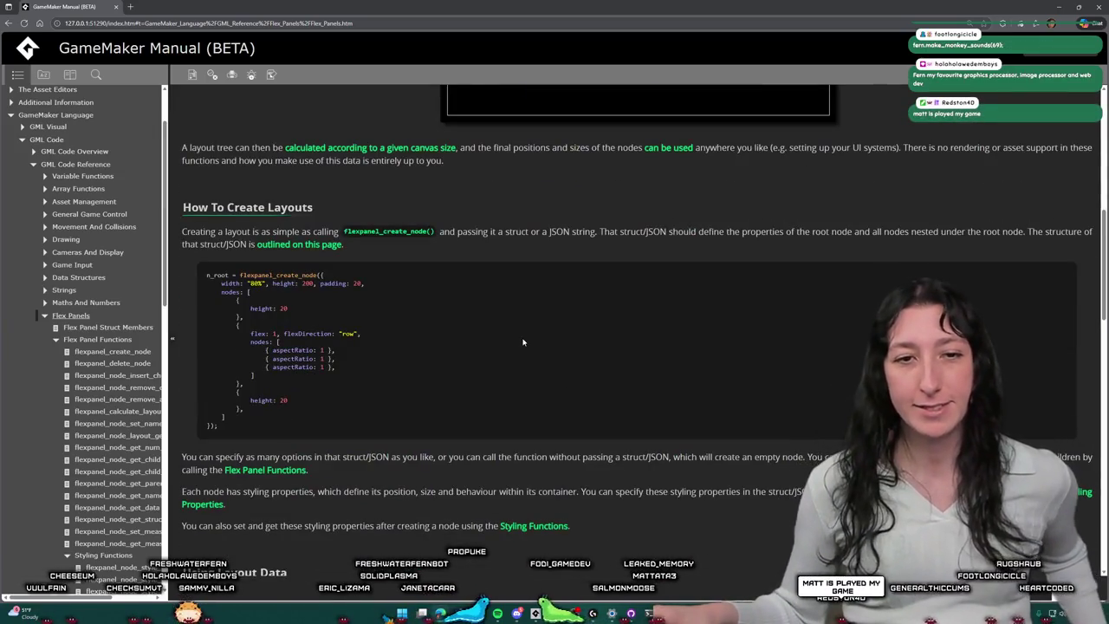
scroll(524, 342, "up", 2)
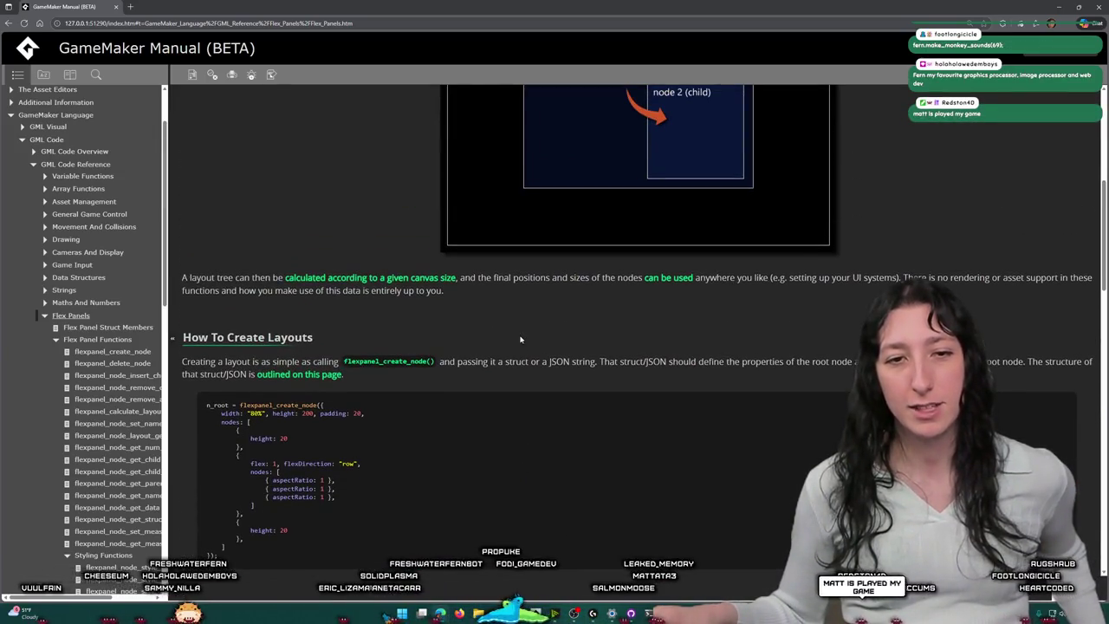
scroll(521, 340, "up", 2)
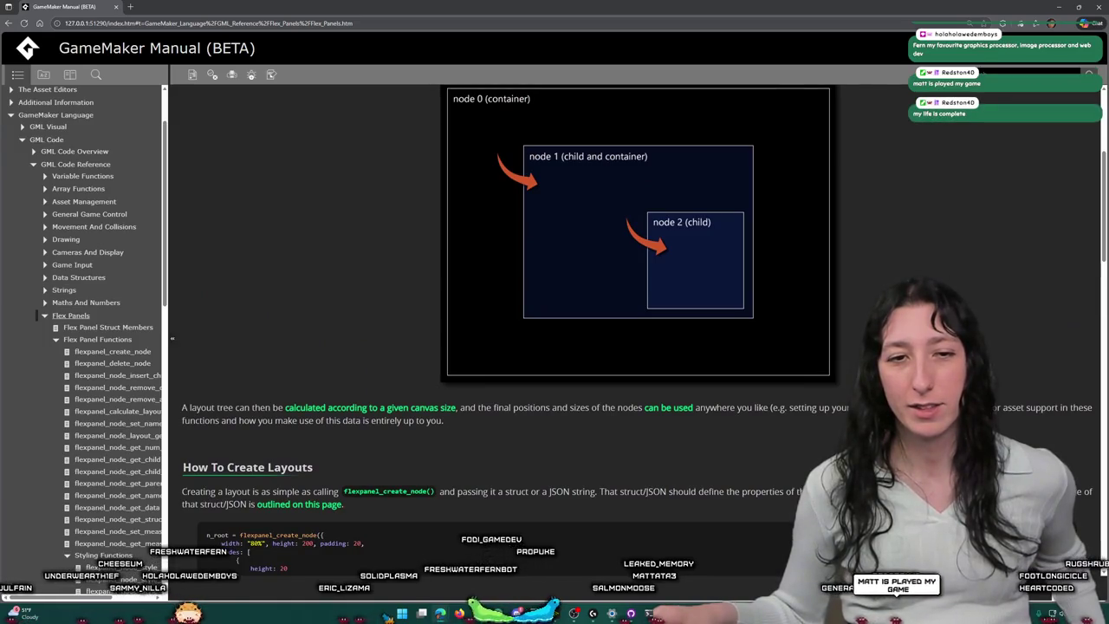
scroll(448, 265, "down", 5)
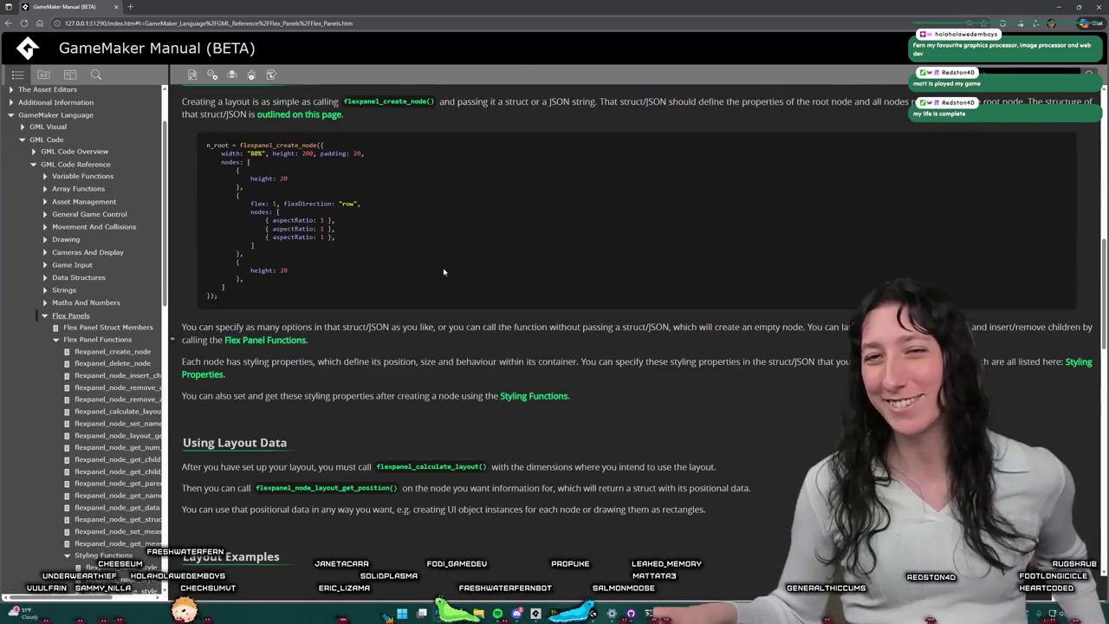
scroll(443, 272, "down", 5)
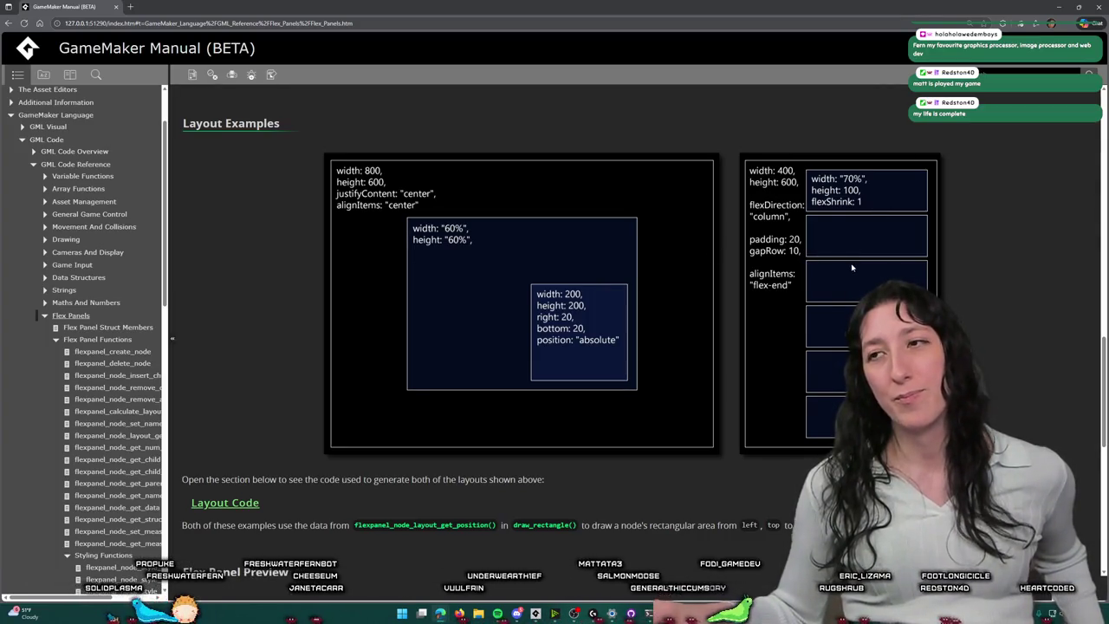
scroll(558, 217, "down", 2)
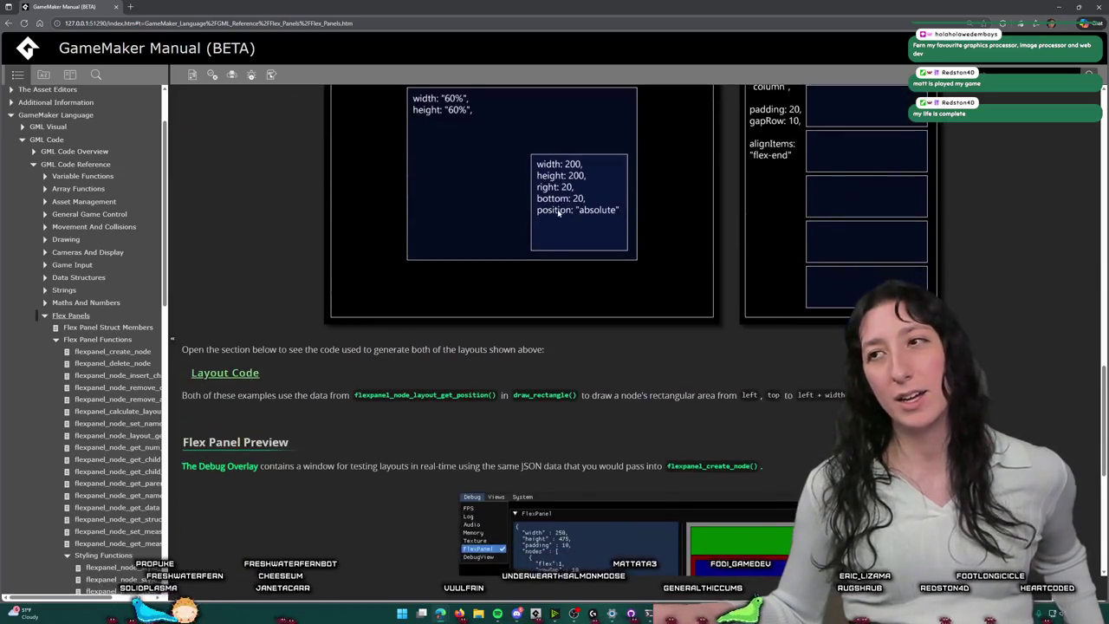
scroll(521, 135, "down", 4)
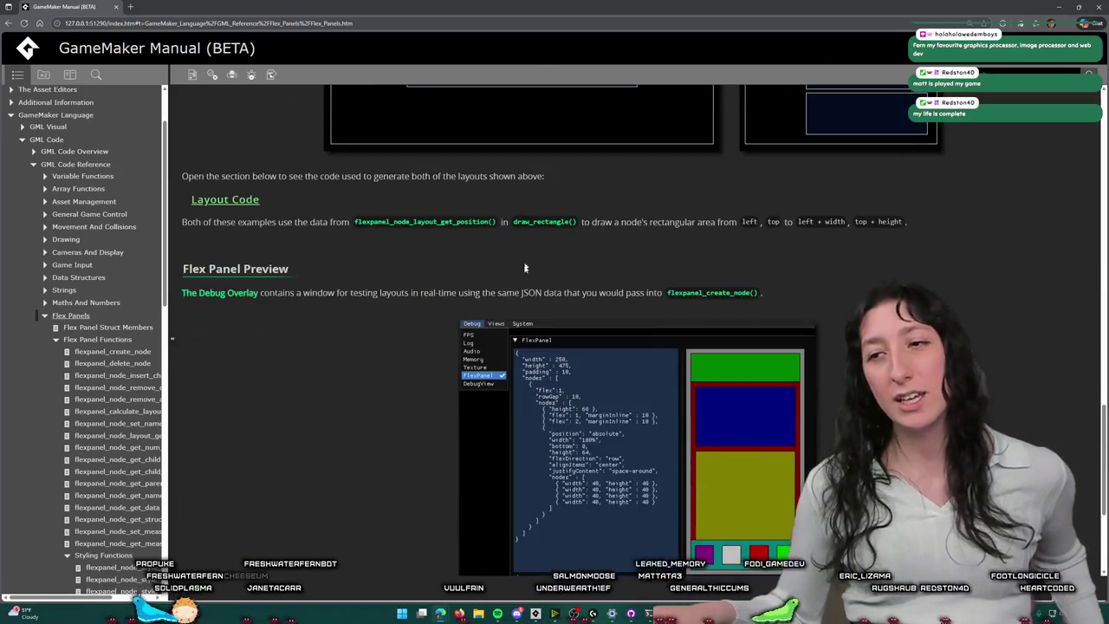
scroll(547, 300, "down", 1)
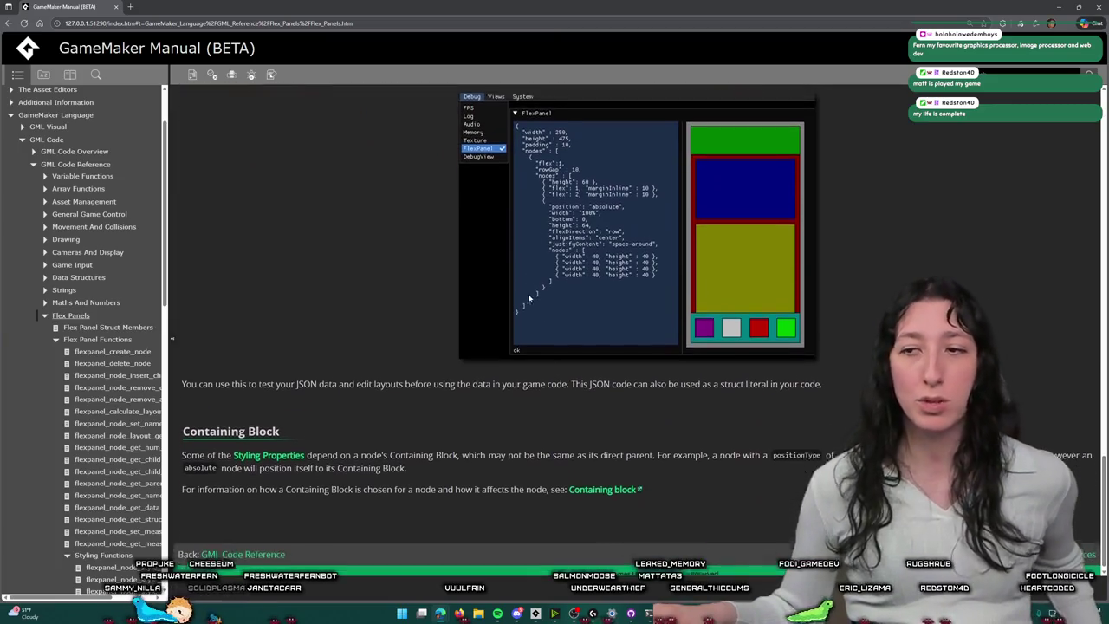
scroll(611, 344, "up", 2)
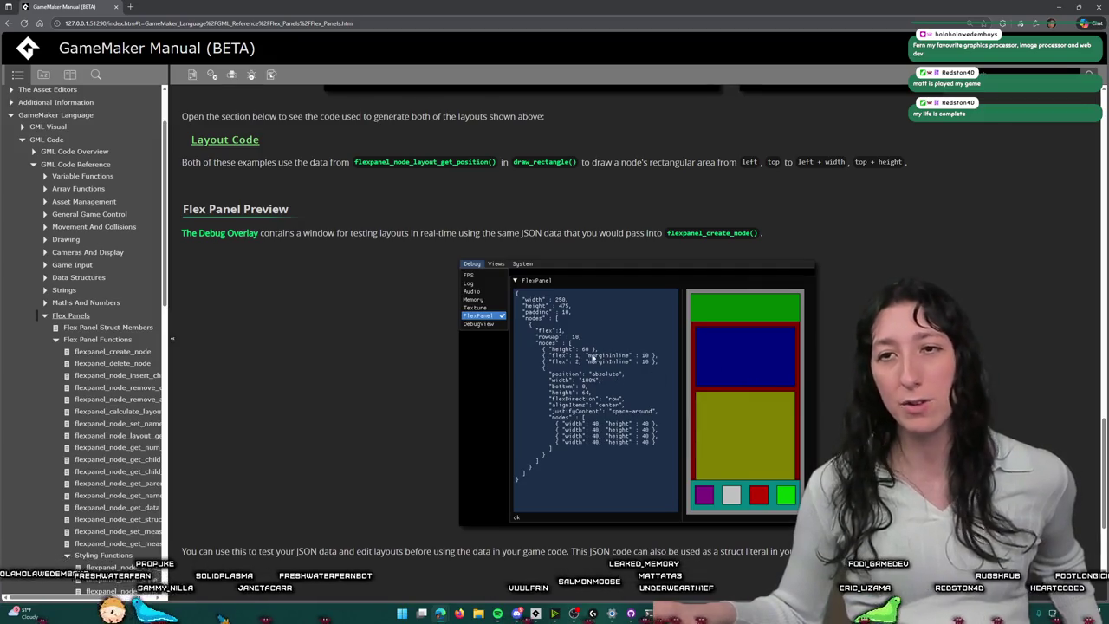
scroll(380, 324, "up", 3)
scroll(364, 243, "up", 6)
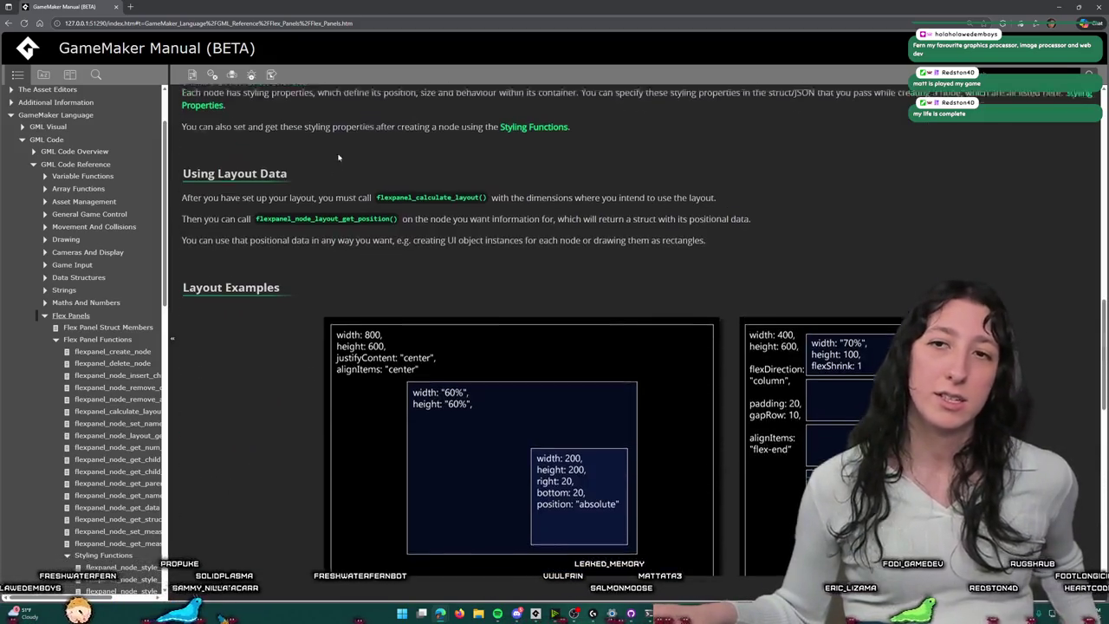
scroll(606, 329, "up", 8)
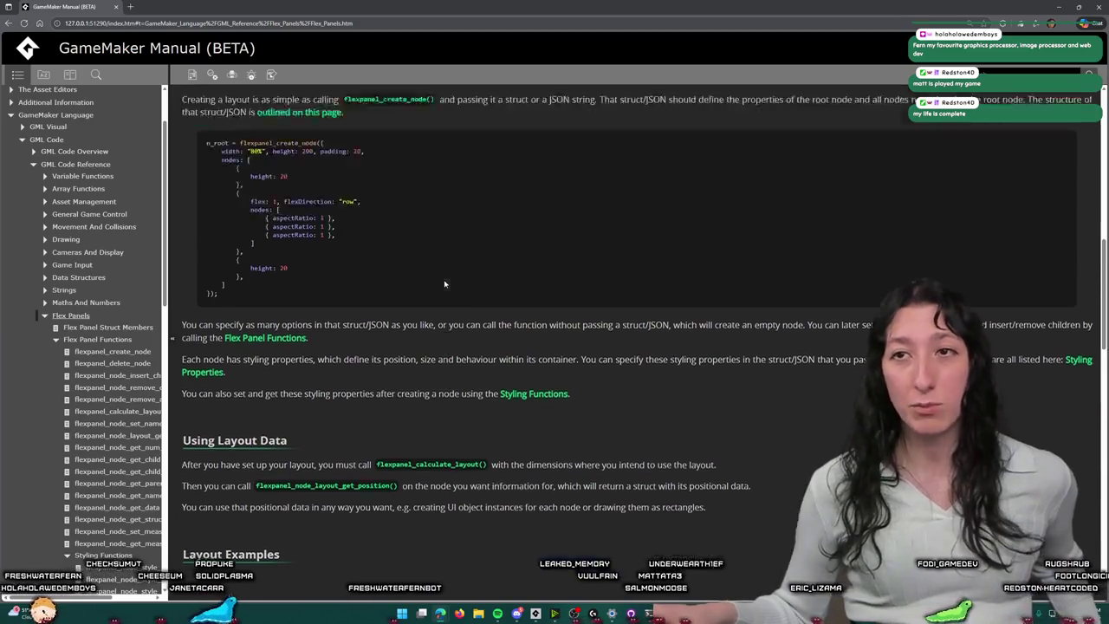
key("alt+Tab")
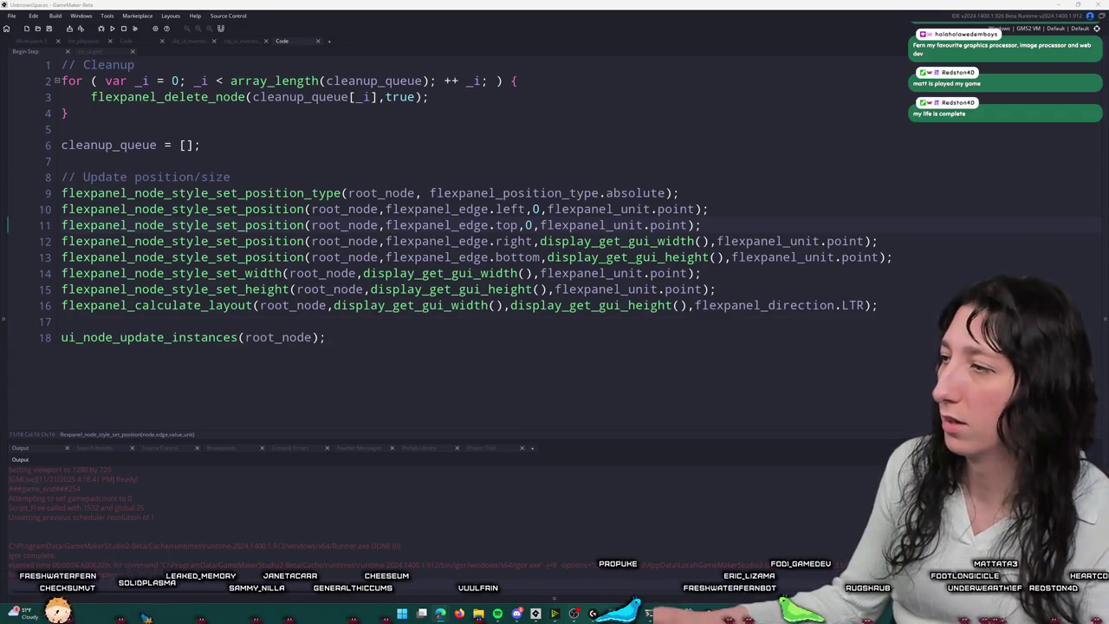
Step: Switch from GameMaker to the browser showing the lizard meme search results
key("alt+Tab")
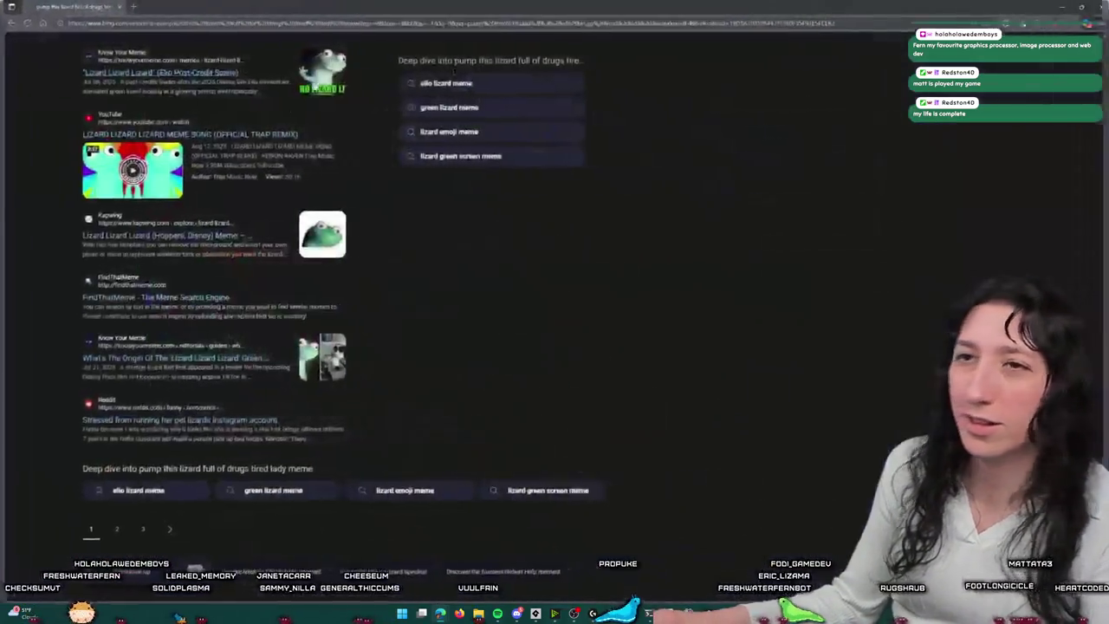
Step: Search Bing for 'instagram lizard pays her', then open and pause the stressed-lizard video
scroll(254, 49, "up", 5)
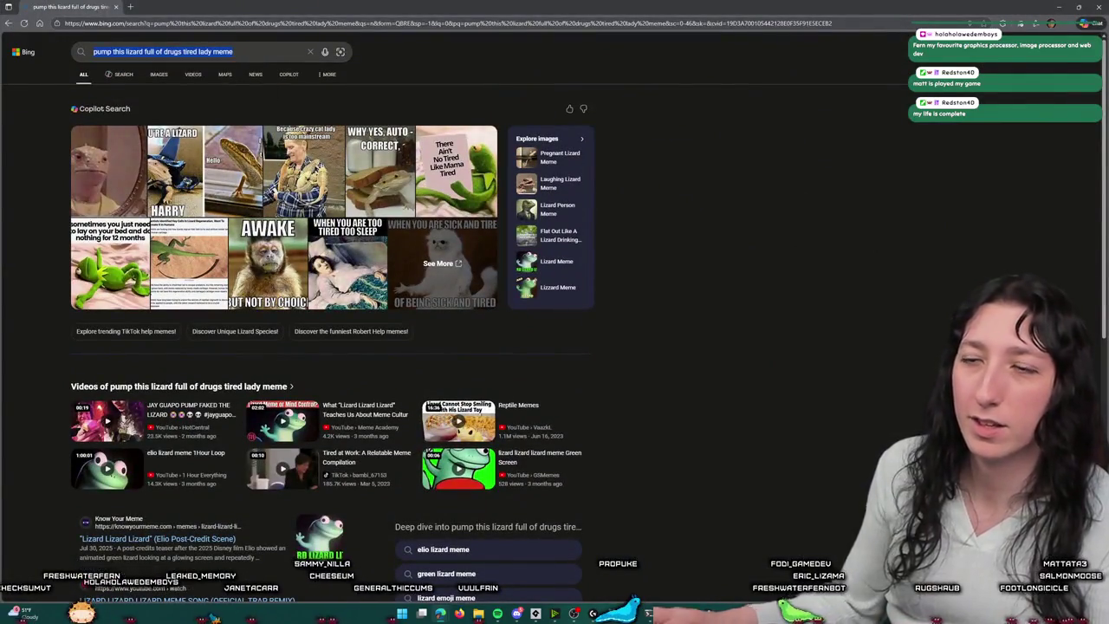
type("instagram liz")
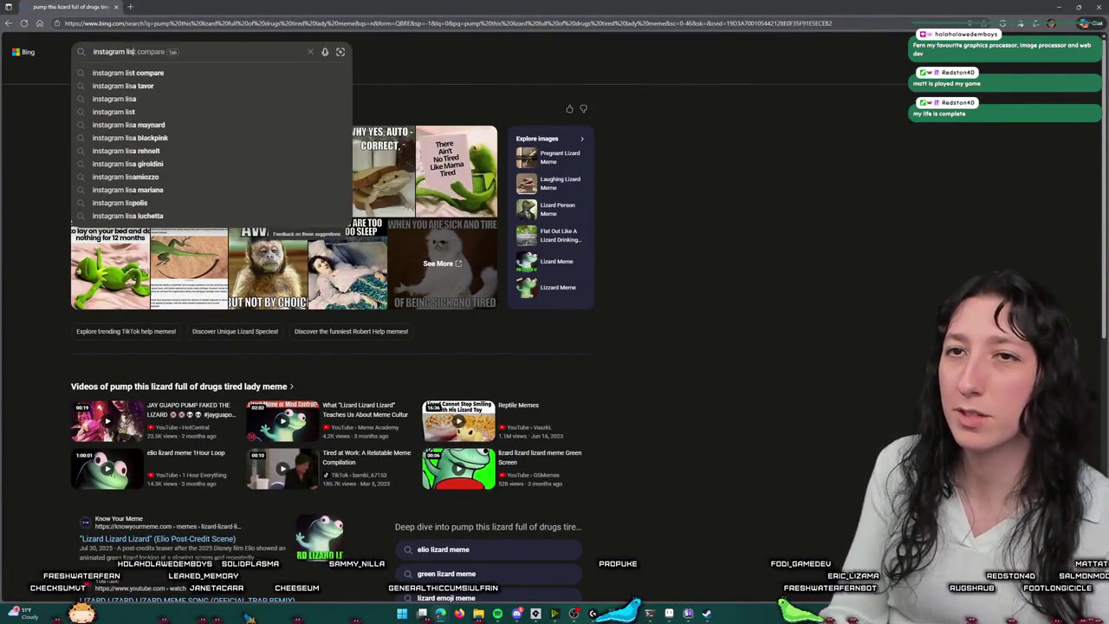
type("ard pays her bills")
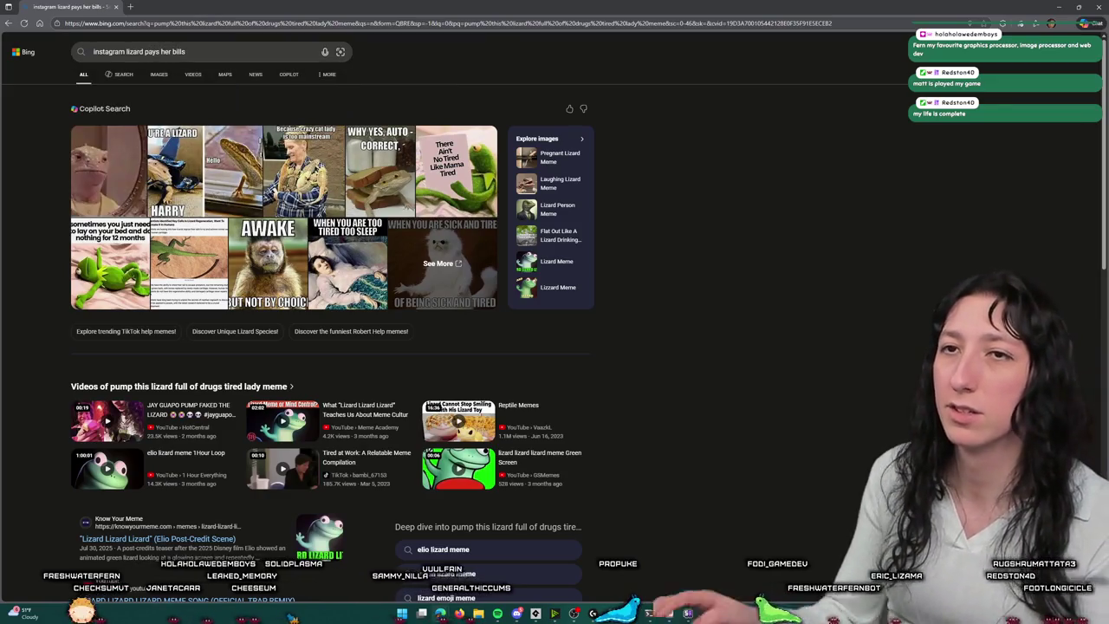
key("Return")
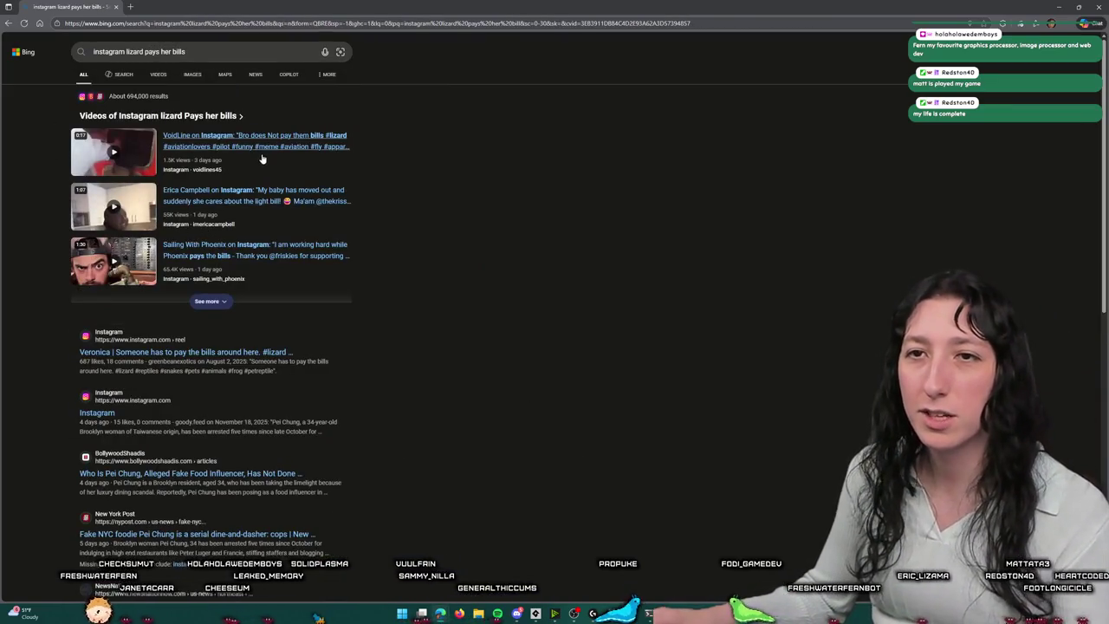
left_click(264, 53)
type("tired of it")
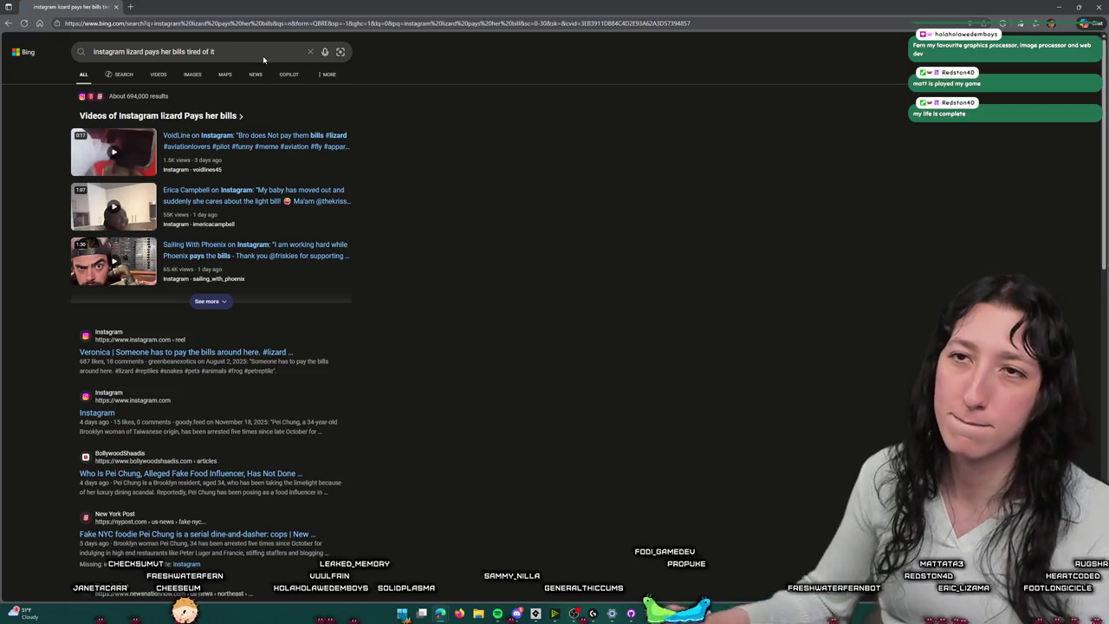
key("Return")
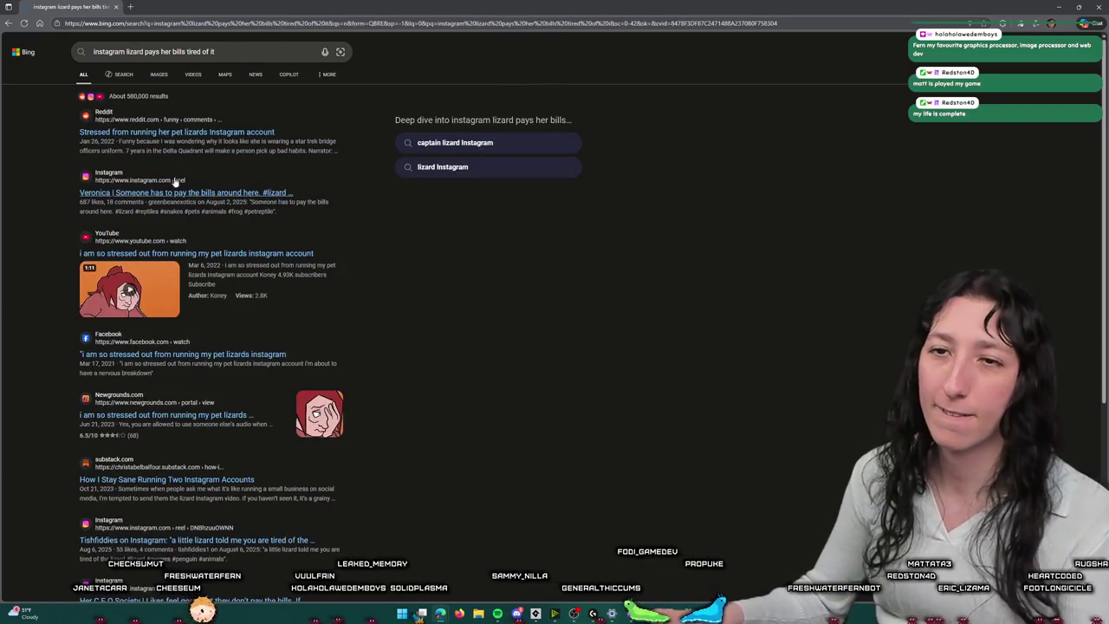
left_click(204, 254)
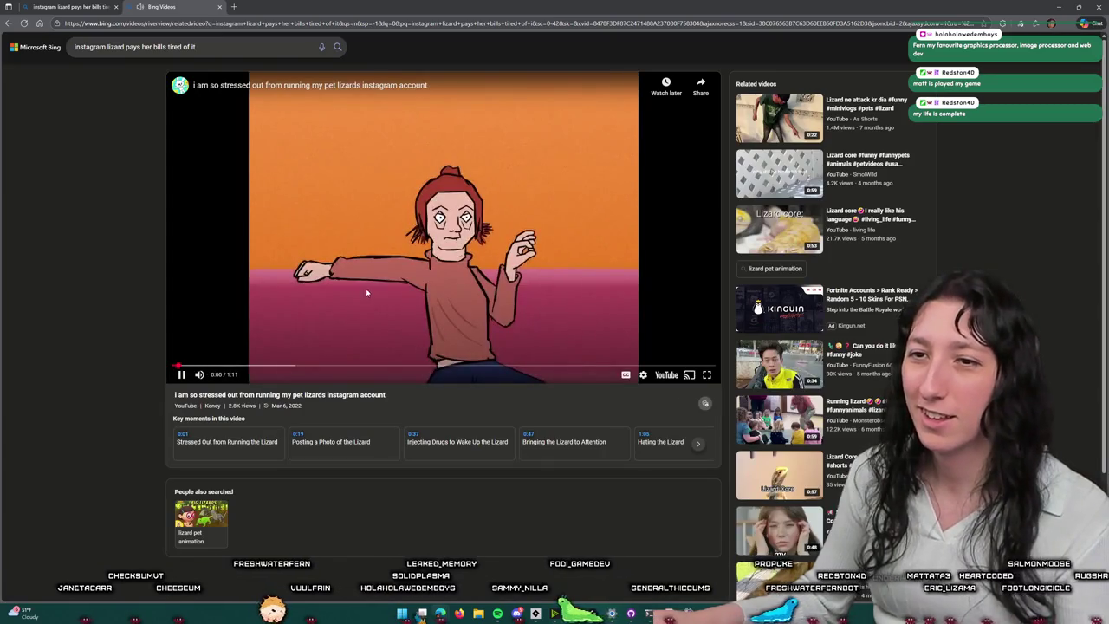
left_click(332, 326)
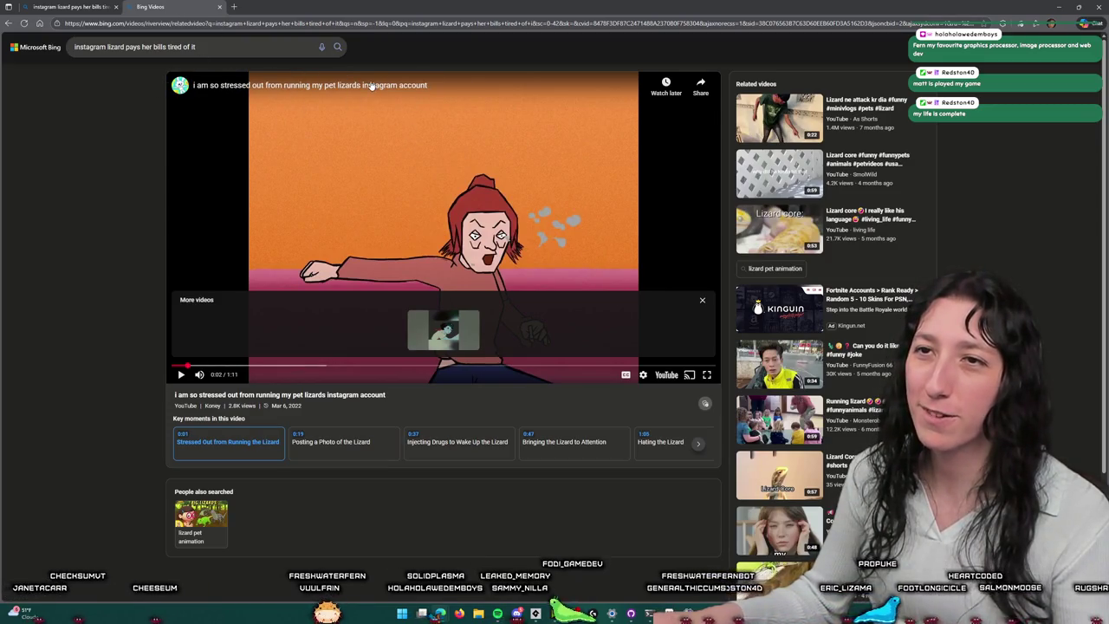
Step: Search 'i am so stressed out from running my pet lizards instagram account' and open the Reddit post
right_click(371, 85)
left_click(116, 5)
triple_click(192, 51)
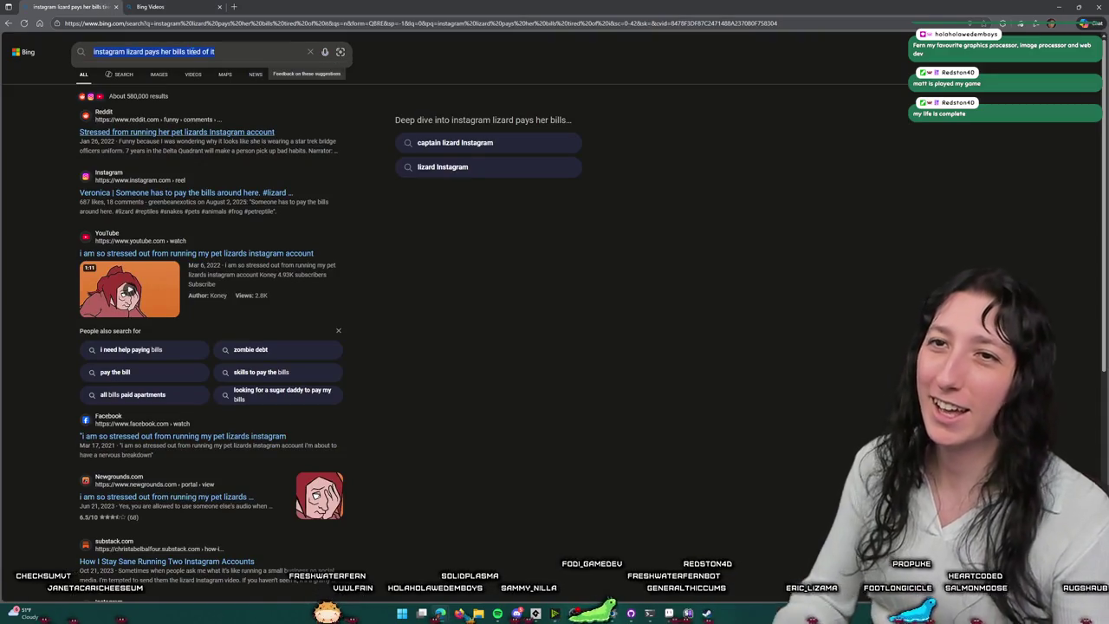
type("i am so stressed out f")
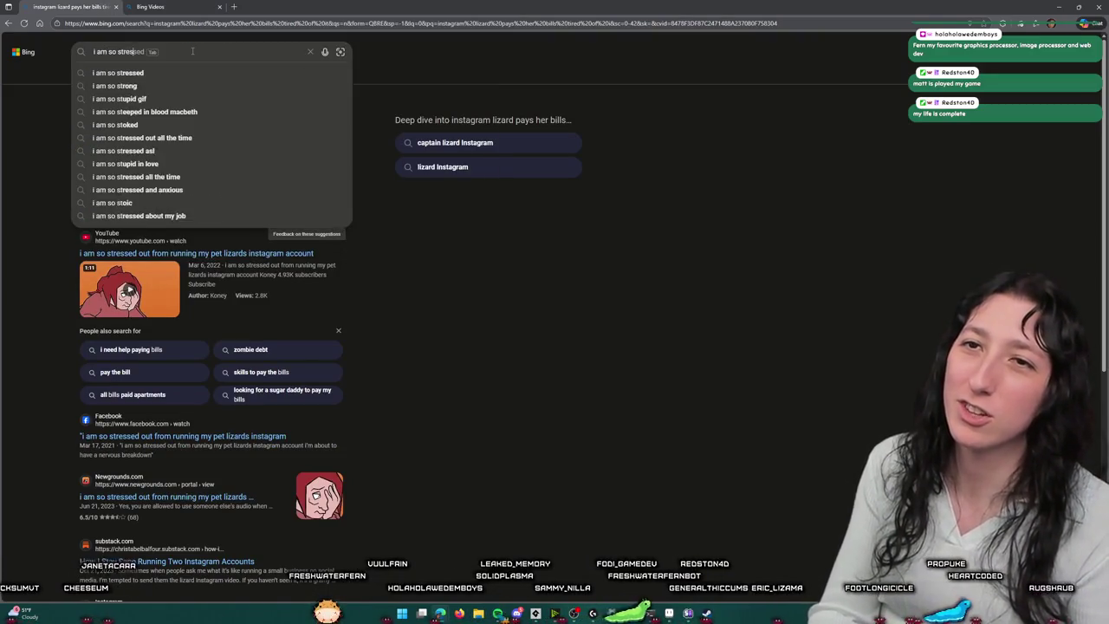
type("rom ")
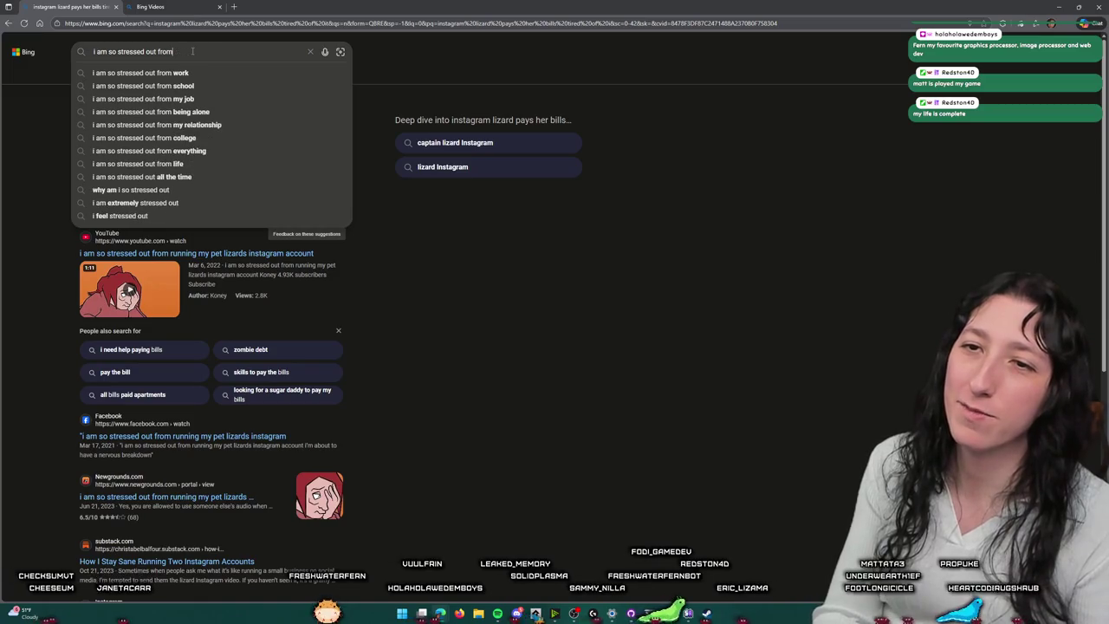
type("run")
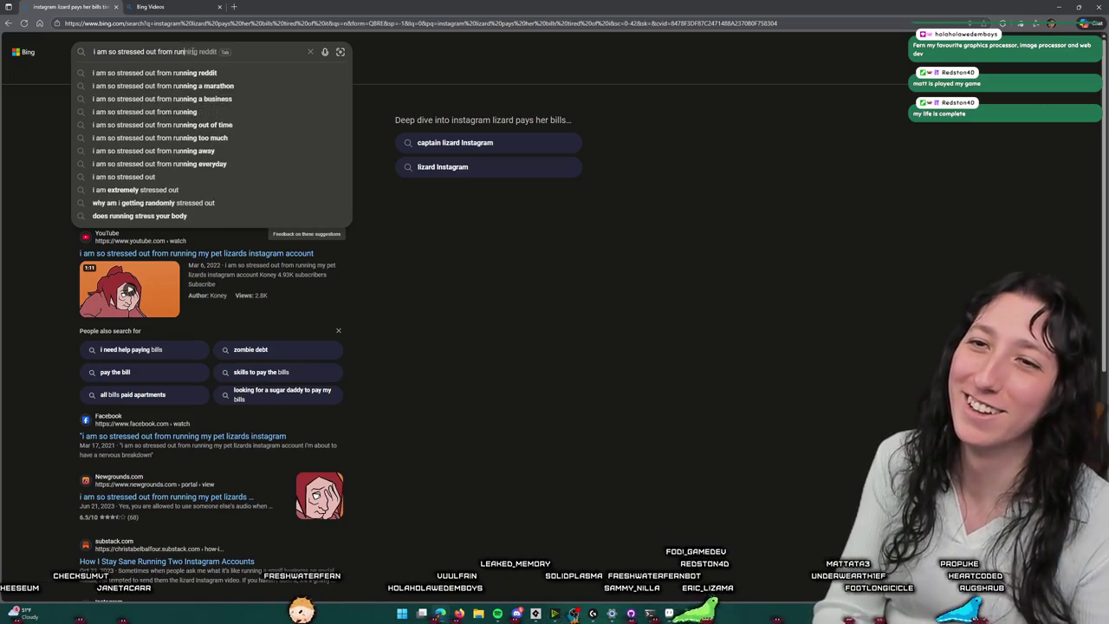
type("ning my pet lizards insta")
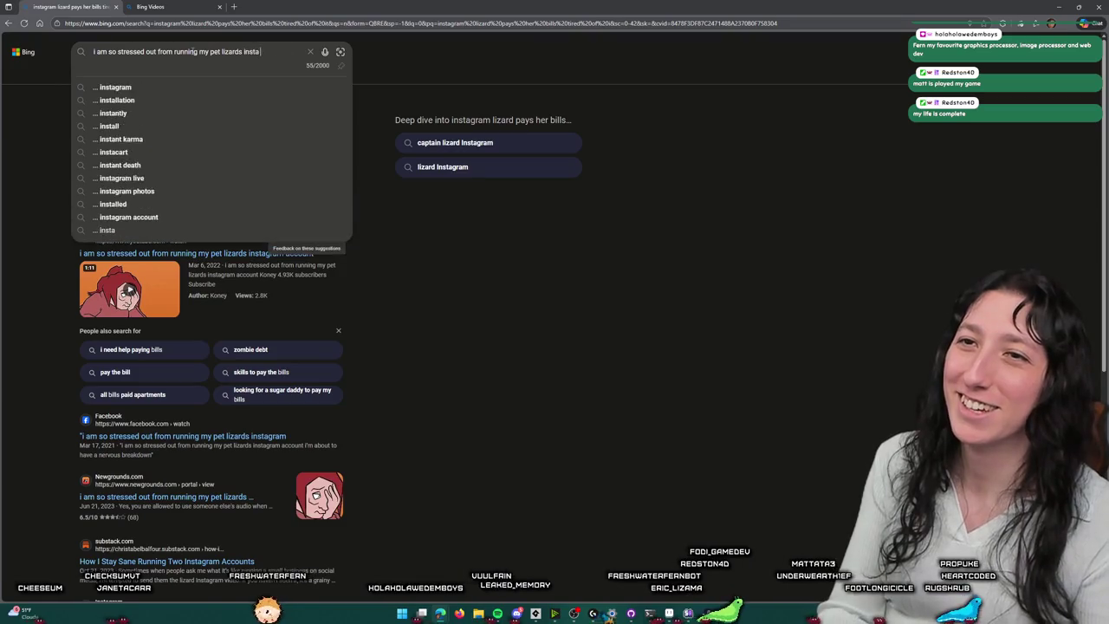
type("gram account")
key("Return")
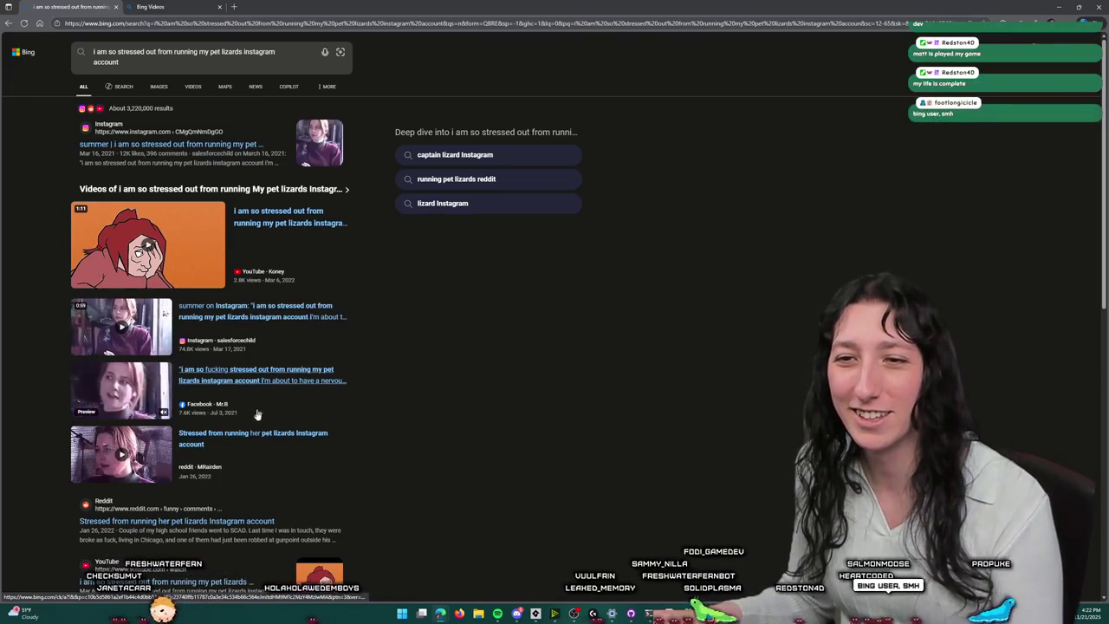
left_click(249, 434)
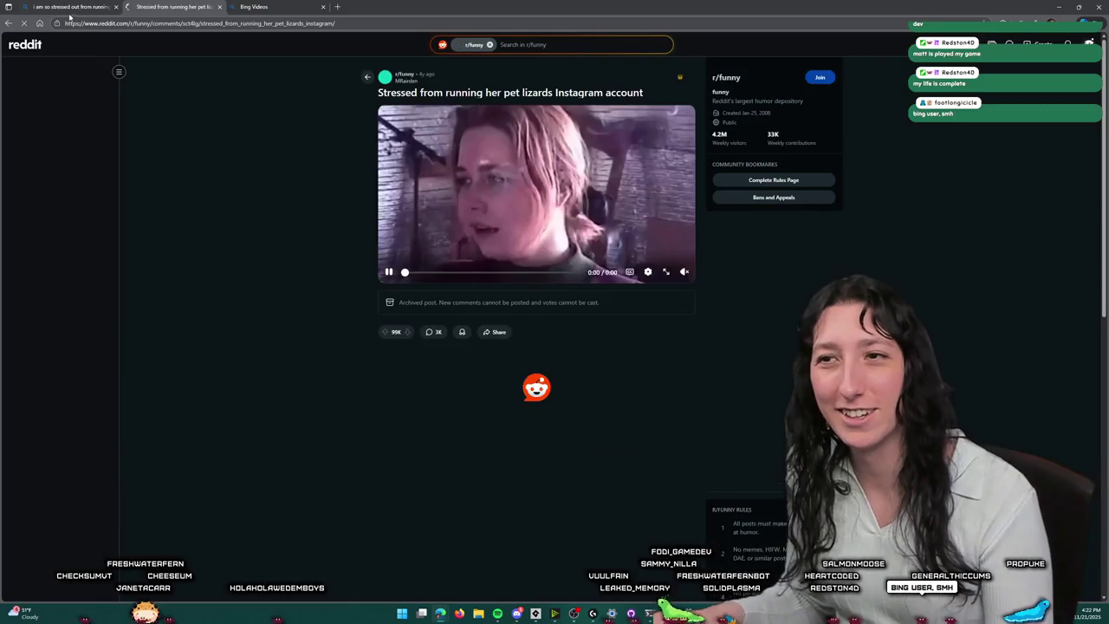
Step: Watch the stressed-lizard Reddit video full screen, close that post, and return to GameMaker
double_click(460, 223)
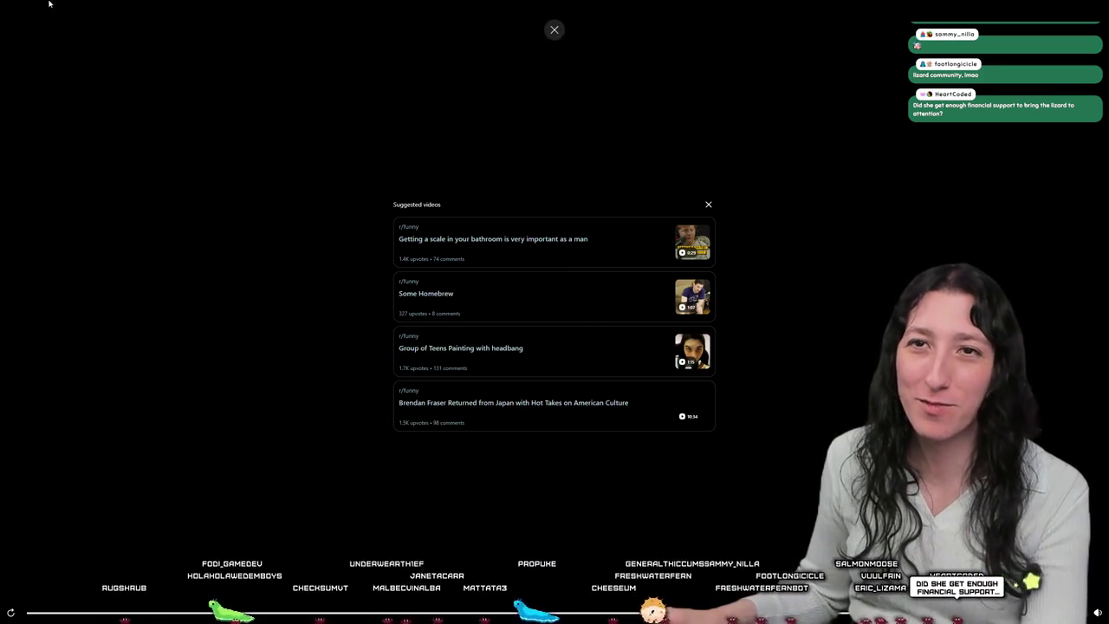
key("Escape")
middle_click(136, 5)
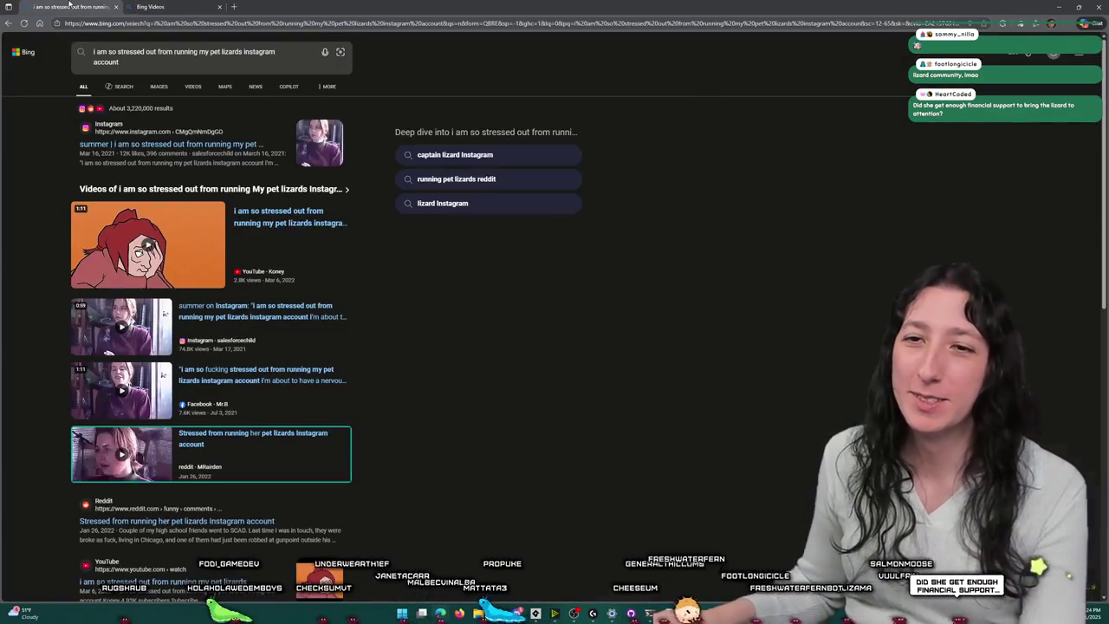
key("alt+Tab")
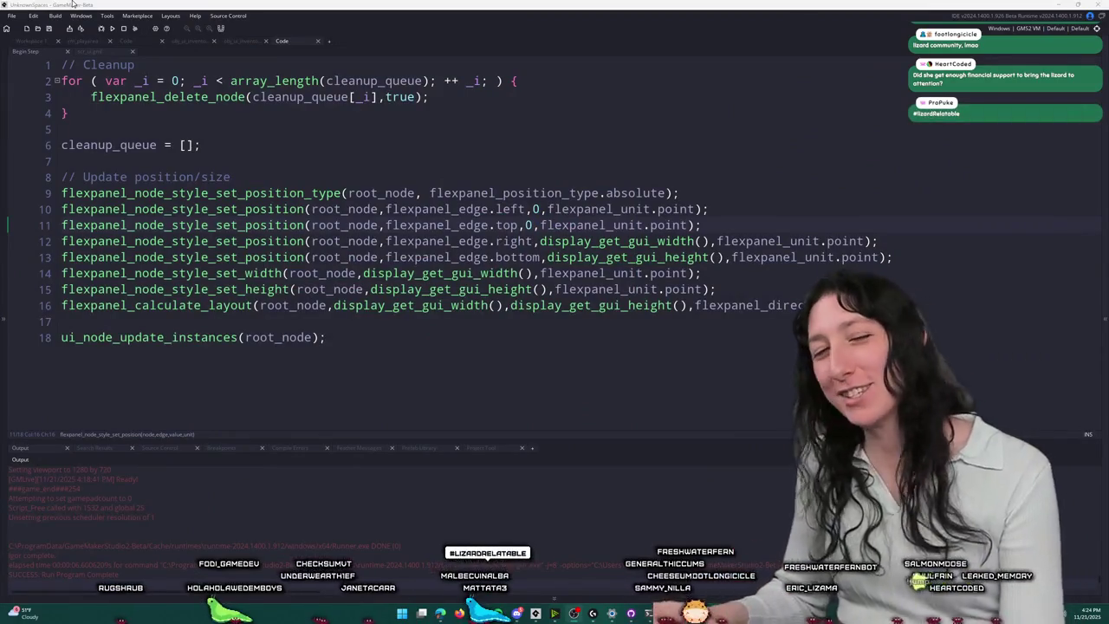